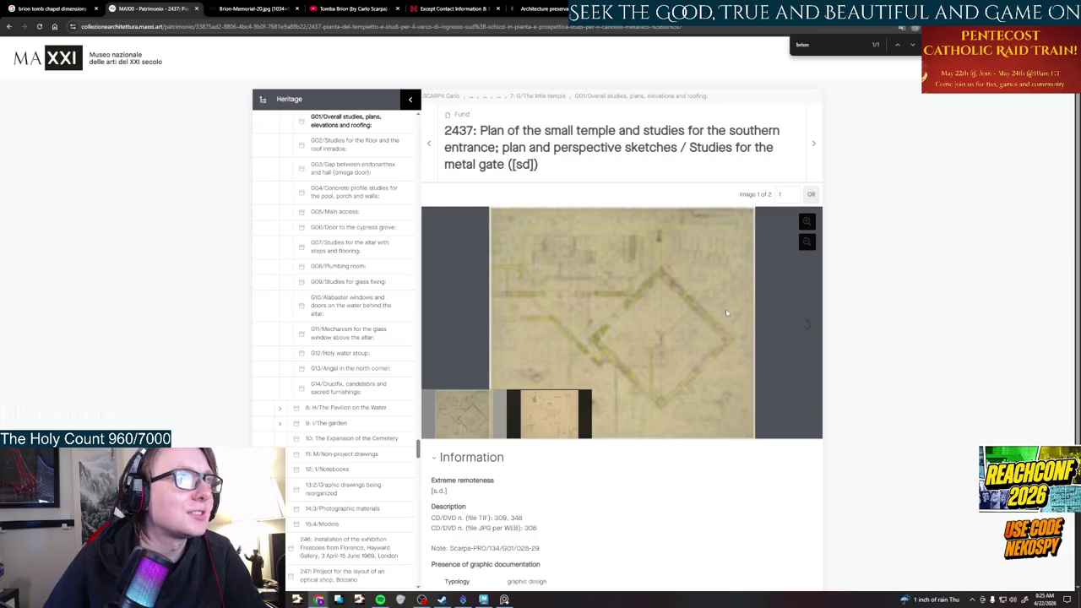
Open drawing 2467, the cypress garden door plan, from the G06 Door to the cypress grove folder
{"action": "scroll", "coordinate": [353, 285], "scroll_direction": "up", "scroll_amount": 1}
{"action": "left_click", "coordinate": [354, 270]}
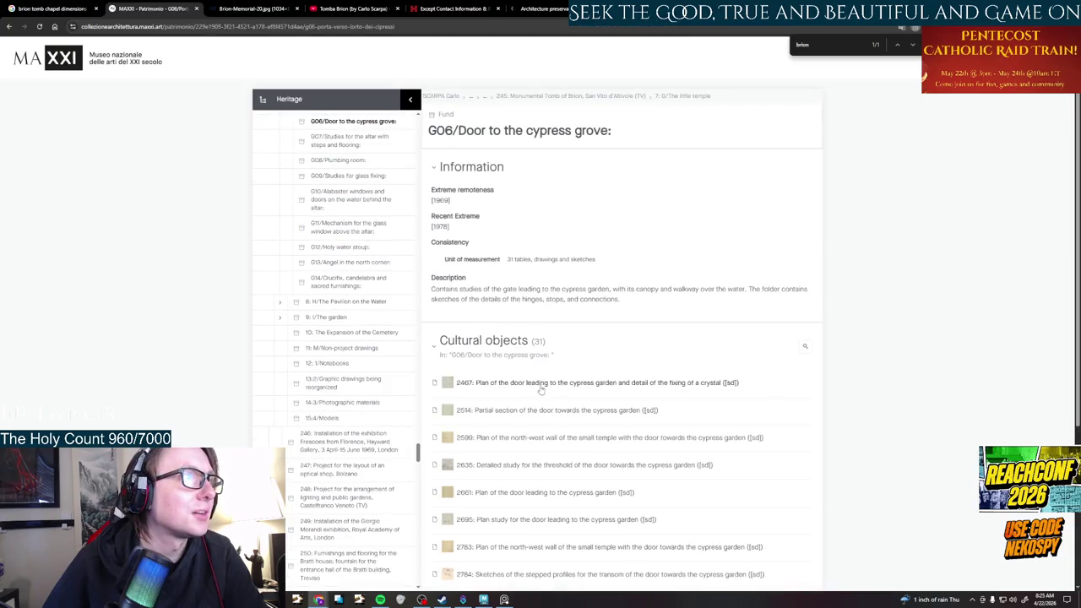
{"action": "left_click", "coordinate": [541, 386]}
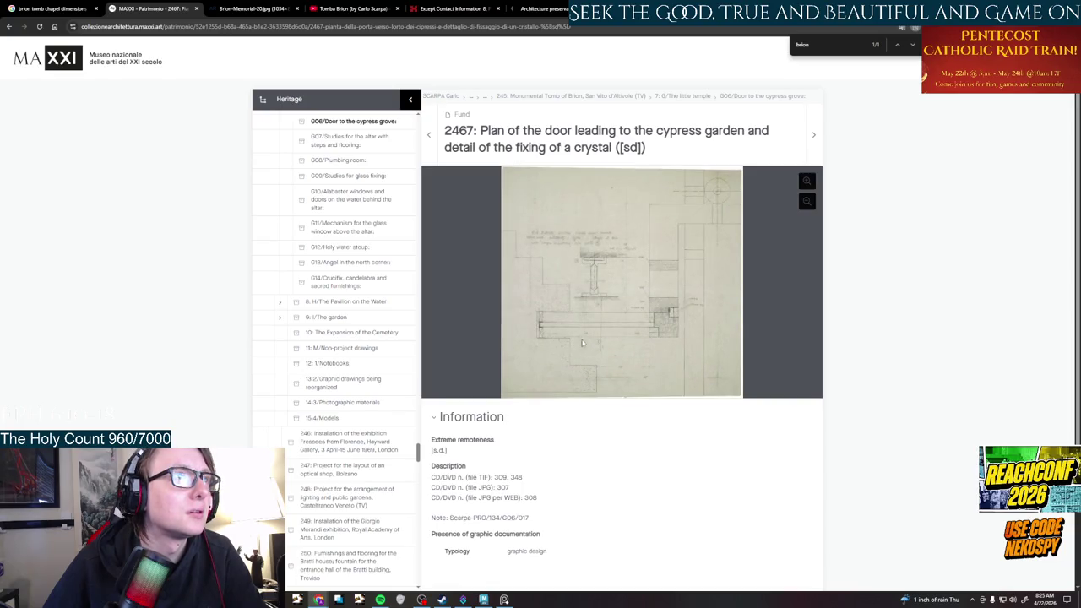
Zoom and pan drawing 2467 to study the door's fixing detail close up
{"action": "scroll", "coordinate": [604, 341], "scroll_direction": "up", "scroll_amount": 2}
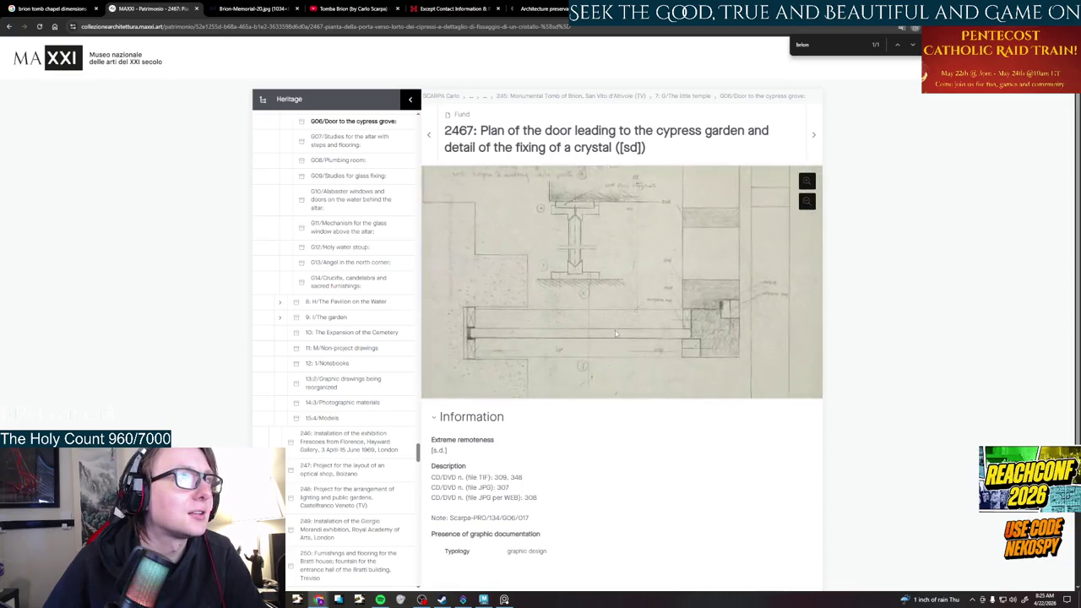
{"action": "mouse_move", "coordinate": [597, 309]}
{"action": "left_mouse_down"}
{"action": "mouse_move", "coordinate": [597, 347]}
{"action": "mouse_move", "coordinate": [595, 255]}
{"action": "left_mouse_up"}
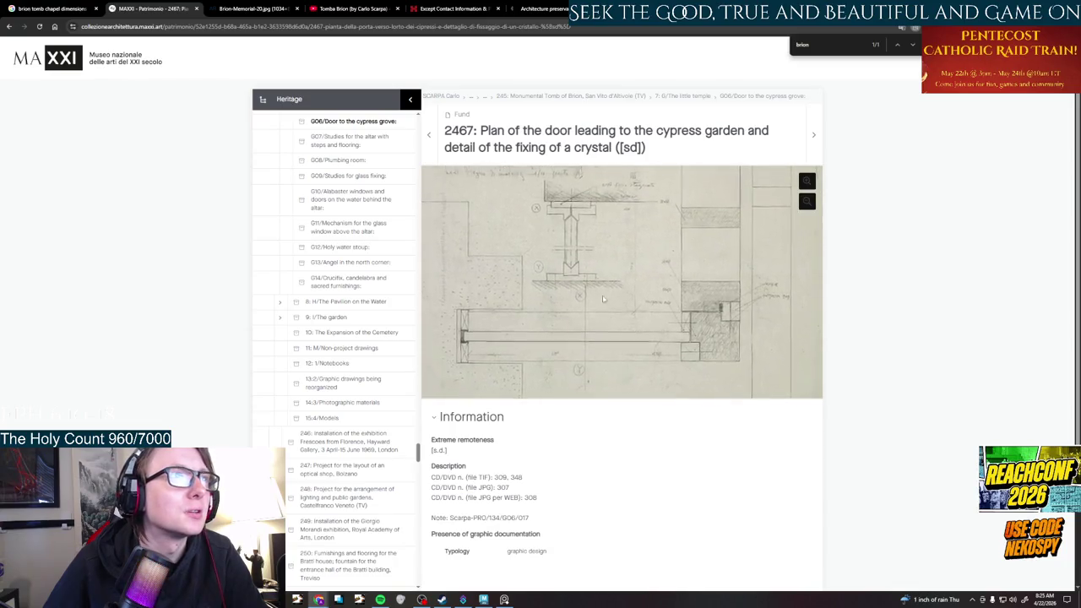
{"action": "scroll", "coordinate": [610, 318], "scroll_direction": "up", "scroll_amount": 2}
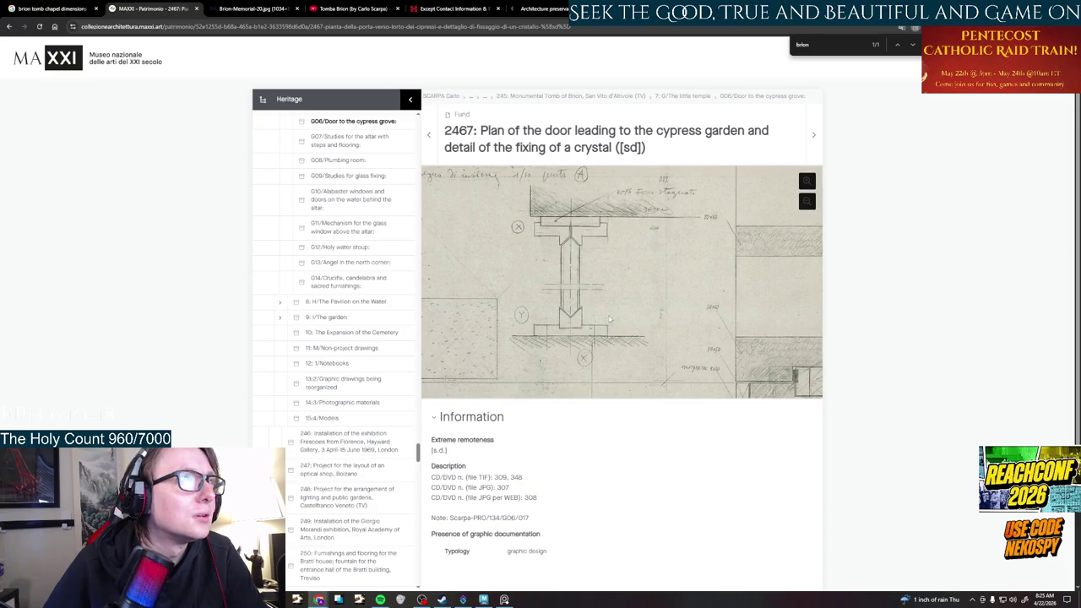
{"action": "scroll", "coordinate": [609, 319], "scroll_direction": "down", "scroll_amount": 3}
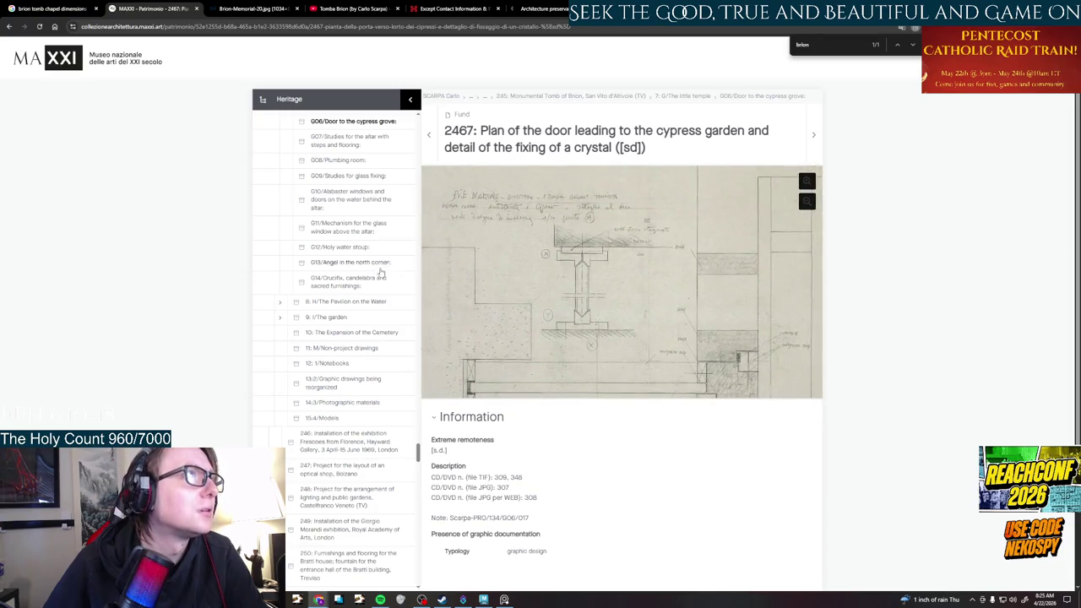
{"action": "scroll", "coordinate": [381, 272], "scroll_direction": "up", "scroll_amount": 3}
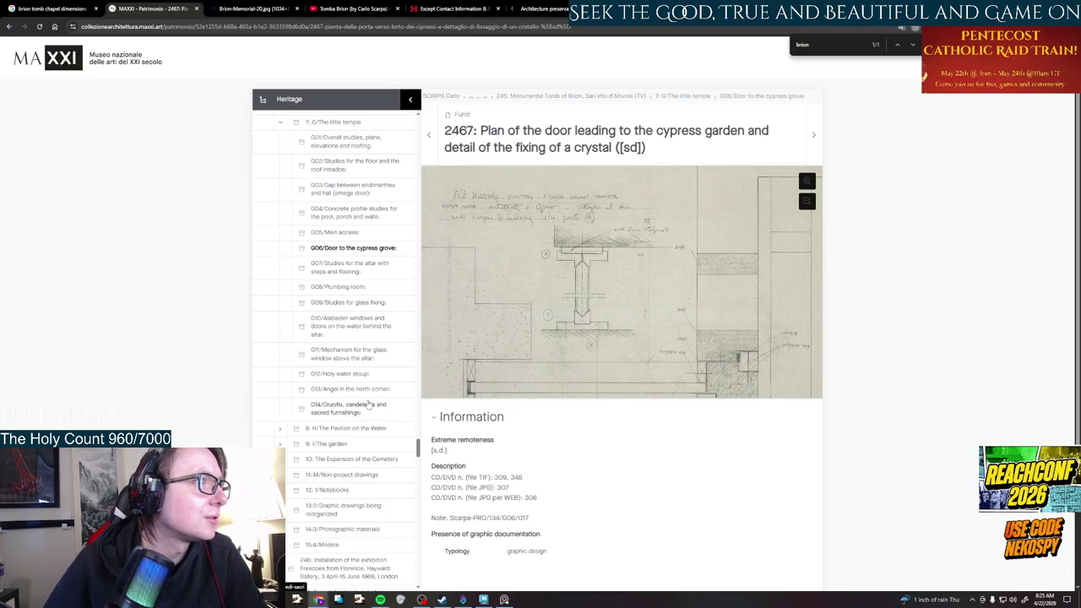
{"action": "scroll", "coordinate": [372, 338], "scroll_direction": "up", "scroll_amount": 1}
Open drawing 2442, the south-west view, from the G01 folder and zoom in on it
{"action": "left_click", "coordinate": [342, 201]}
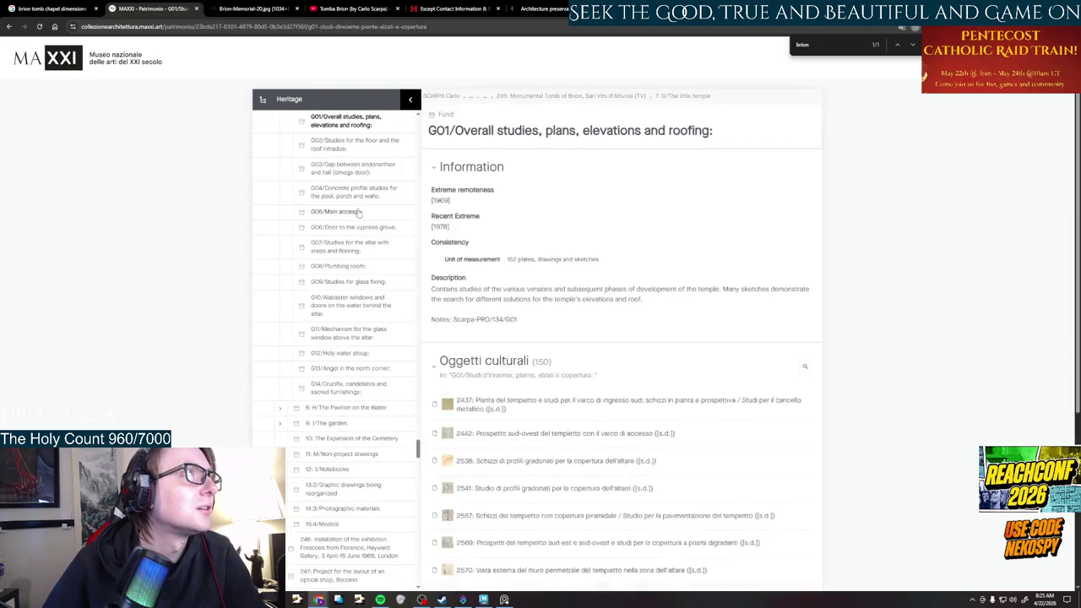
{"action": "left_click", "coordinate": [551, 433]}
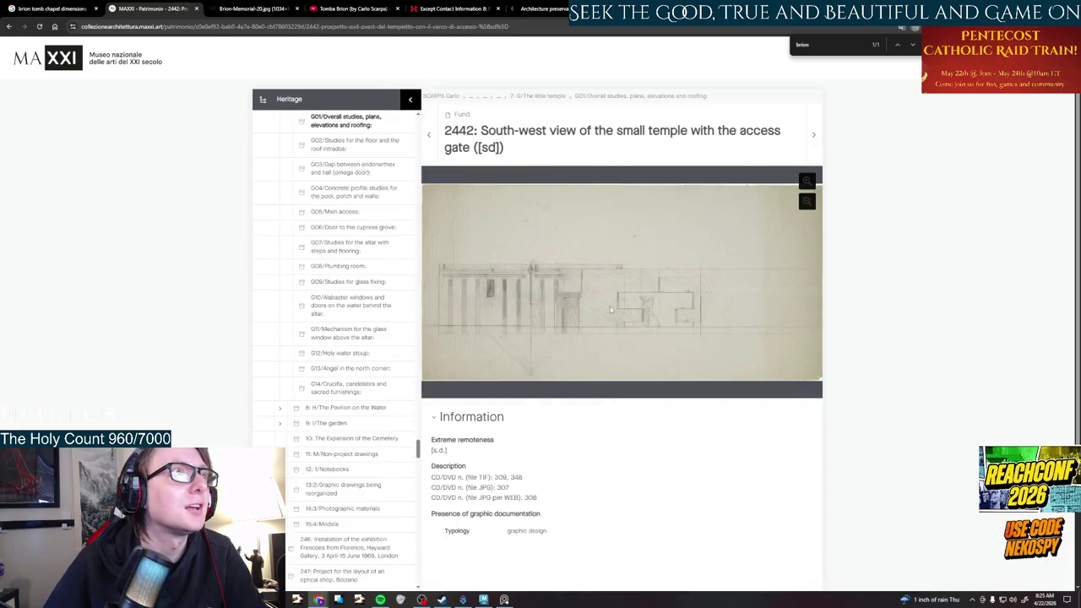
{"action": "scroll", "coordinate": [627, 336], "scroll_direction": "up", "scroll_amount": 2}
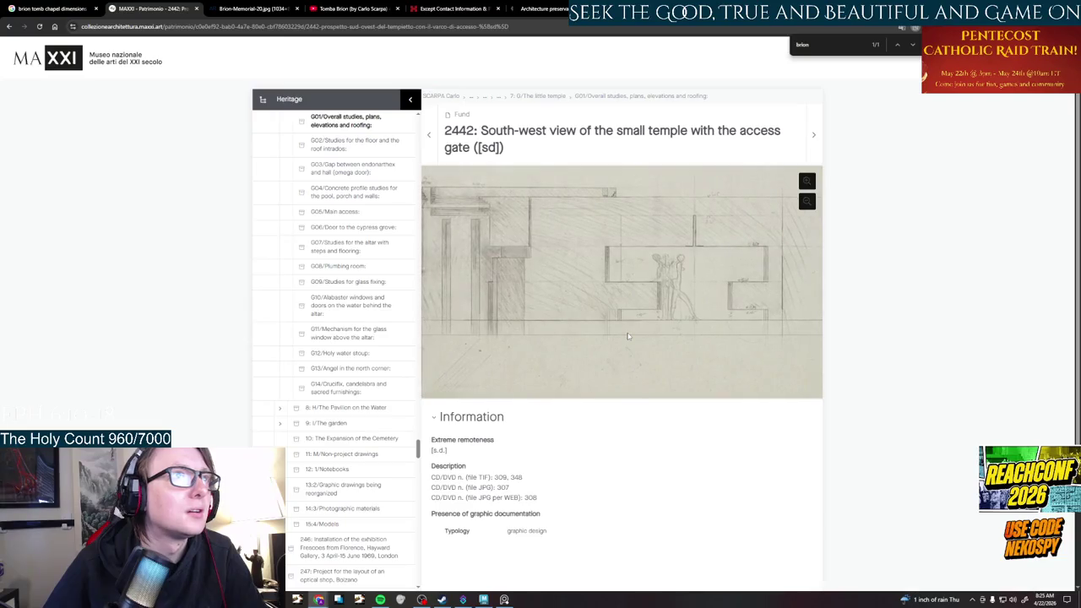
{"action": "scroll", "coordinate": [699, 321], "scroll_direction": "down", "scroll_amount": 1}
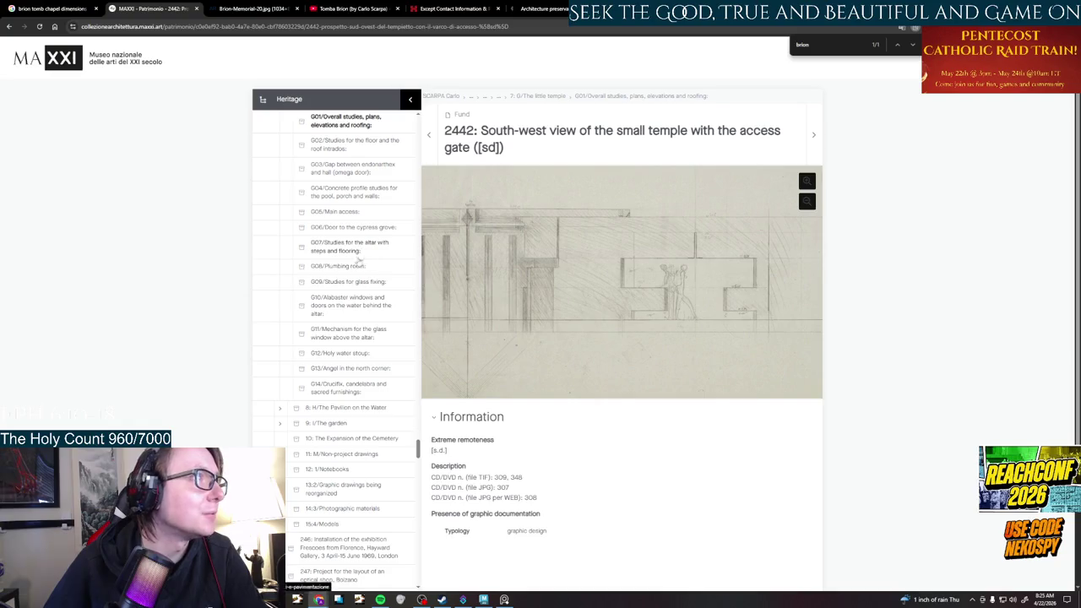
Go back to the G01 list and open drawing 2569 of the temple elevations
{"action": "left_click", "coordinate": [341, 124]}
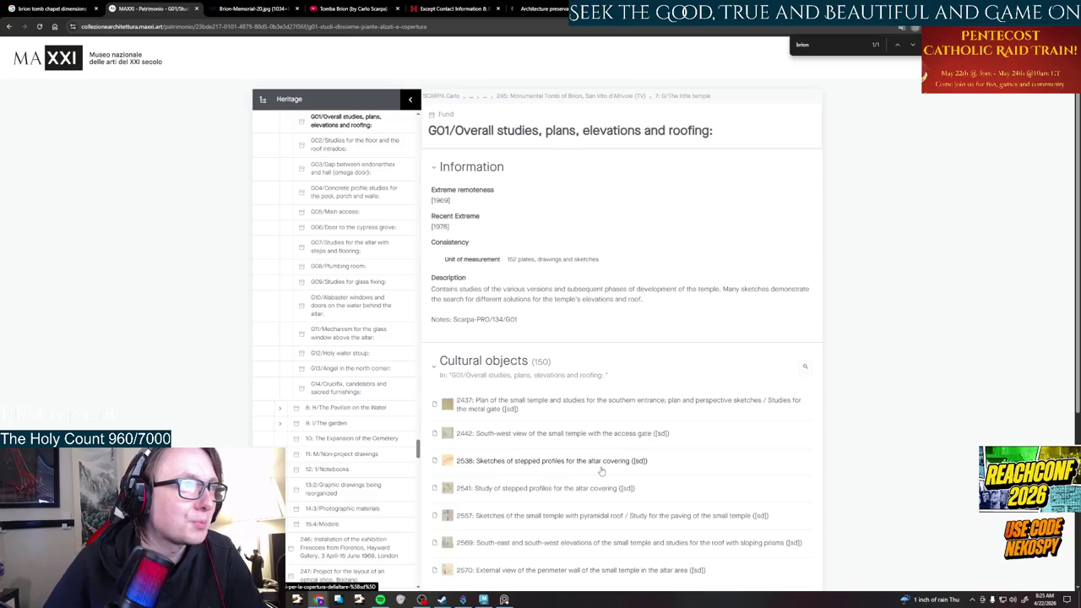
{"action": "scroll", "coordinate": [615, 469], "scroll_direction": "down", "scroll_amount": 1}
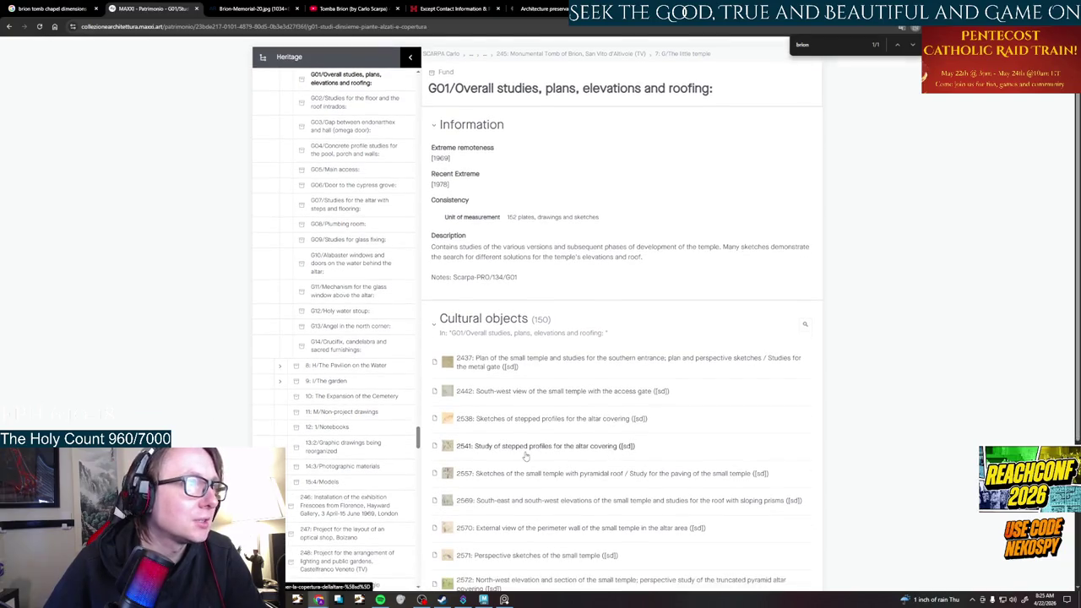
{"action": "scroll", "coordinate": [549, 455], "scroll_direction": "down", "scroll_amount": 1}
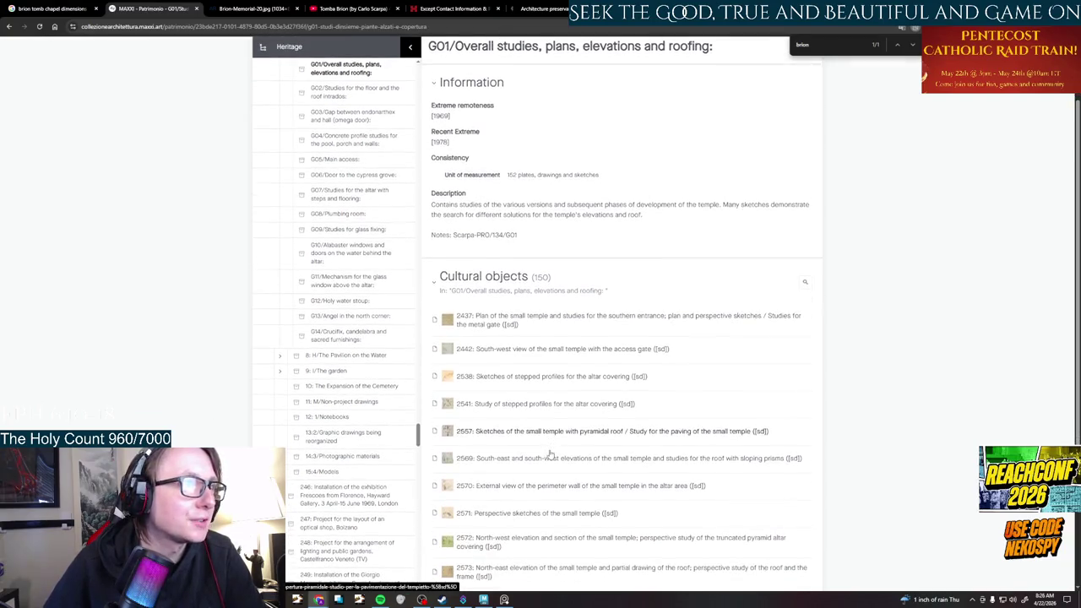
{"action": "scroll", "coordinate": [526, 464], "scroll_direction": "down", "scroll_amount": 1}
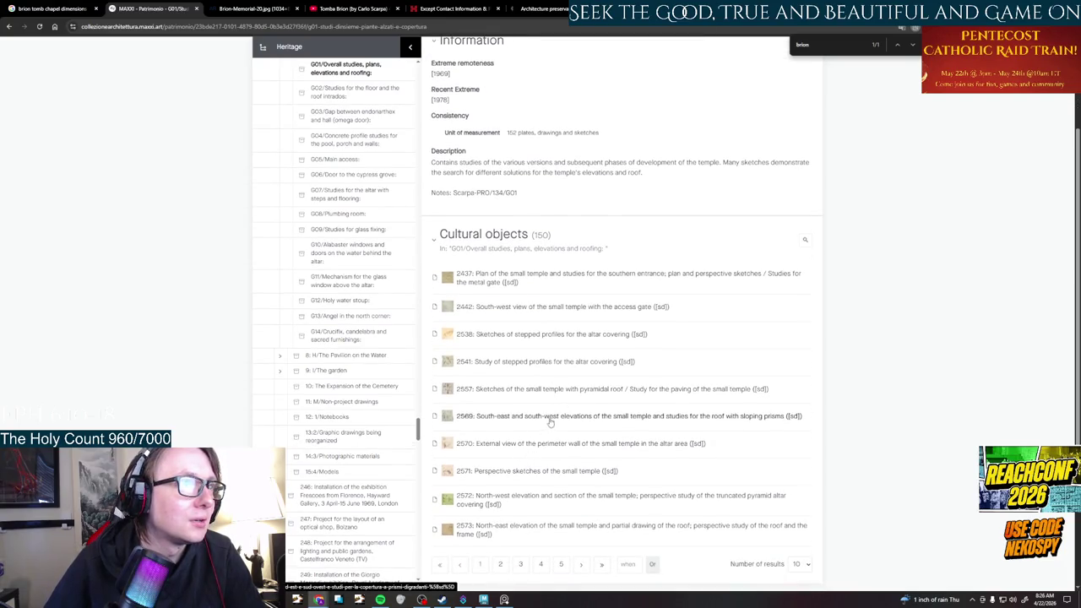
{"action": "left_click", "coordinate": [550, 419]}
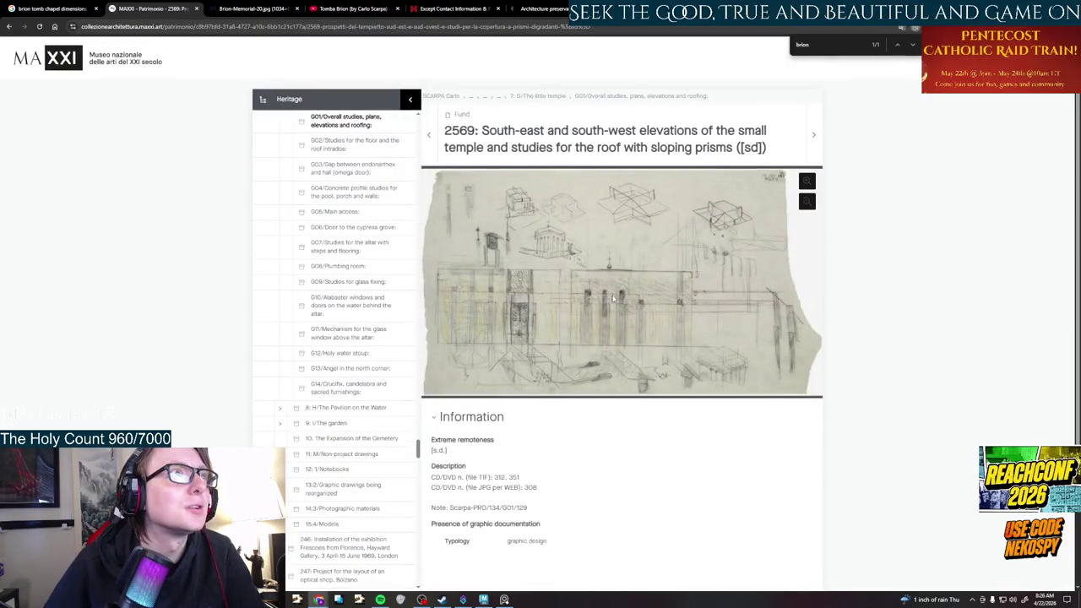
Zoom into drawing 2569's sketches, then browse the G01 list of drawings 2437 through 2573
{"action": "scroll", "coordinate": [598, 335], "scroll_direction": "up", "scroll_amount": 1}
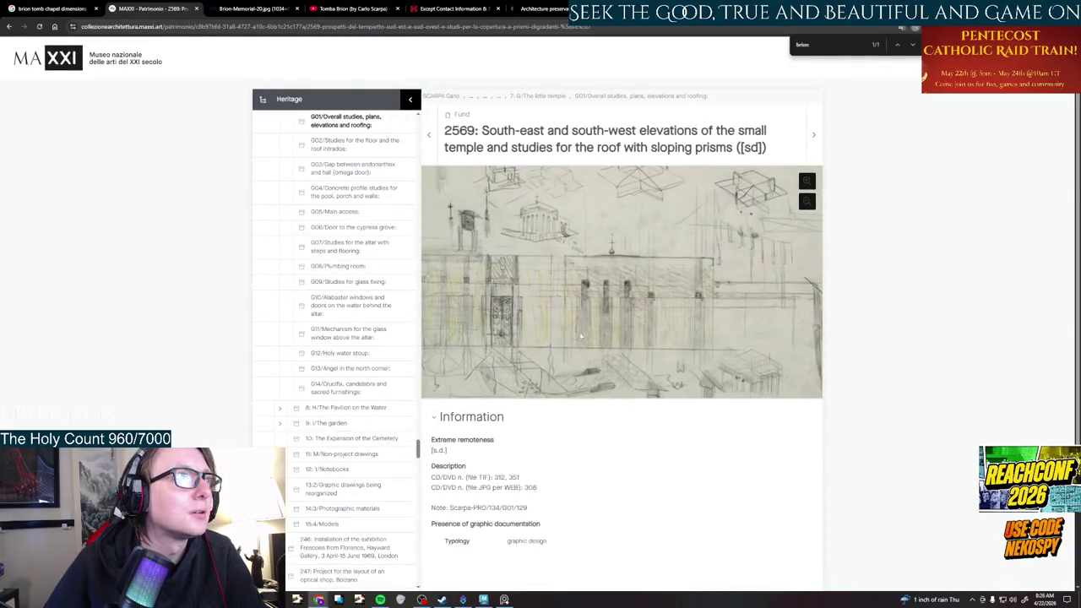
{"action": "mouse_move", "coordinate": [596, 335]}
{"action": "left_mouse_down"}
{"action": "mouse_move", "coordinate": [619, 326]}
{"action": "mouse_move", "coordinate": [583, 332]}
{"action": "left_mouse_up"}
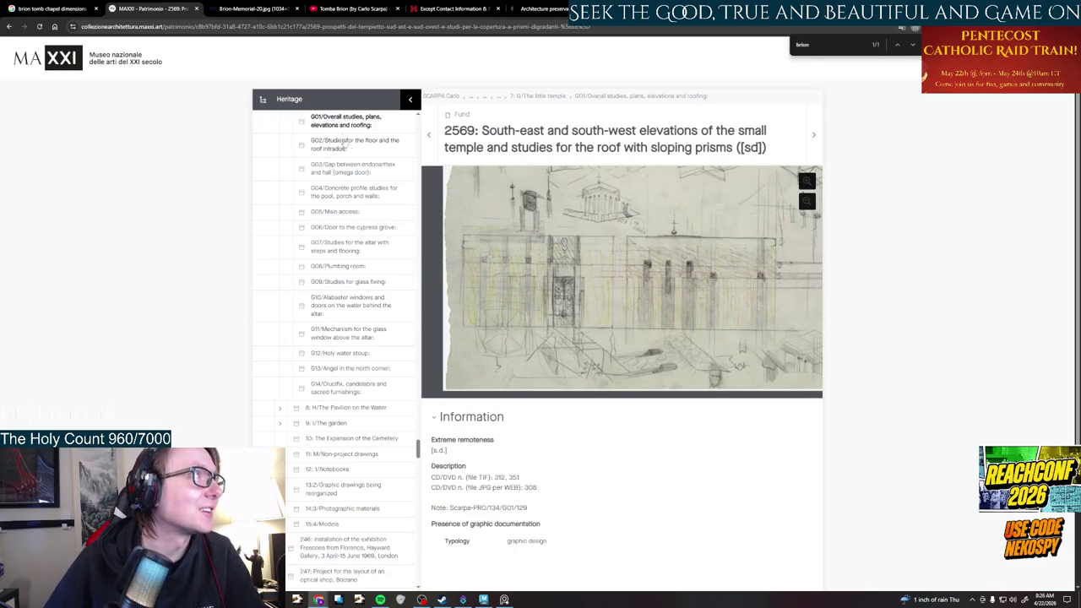
{"action": "left_click", "coordinate": [339, 125]}
{"action": "scroll", "coordinate": [519, 435], "scroll_direction": "down", "scroll_amount": 1}
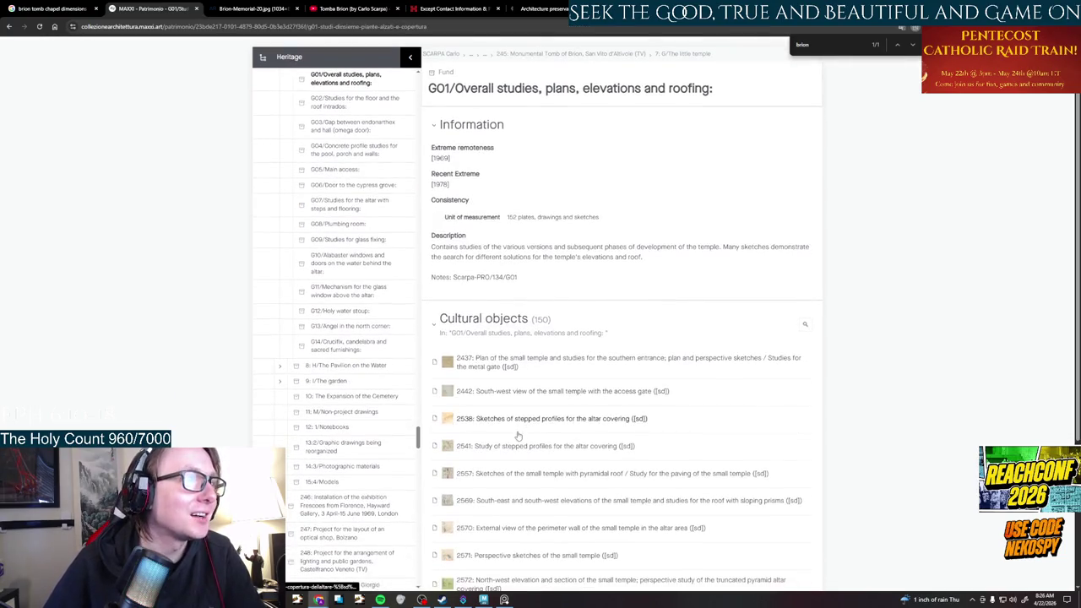
{"action": "scroll", "coordinate": [524, 440], "scroll_direction": "down", "scroll_amount": 1}
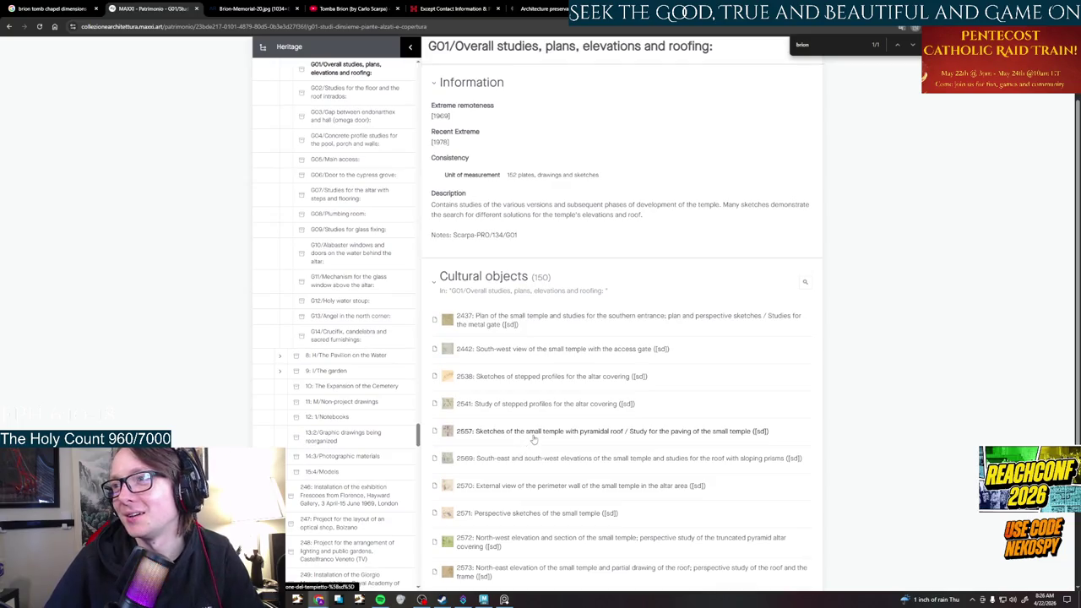
{"action": "scroll", "coordinate": [533, 438], "scroll_direction": "down", "scroll_amount": 1}
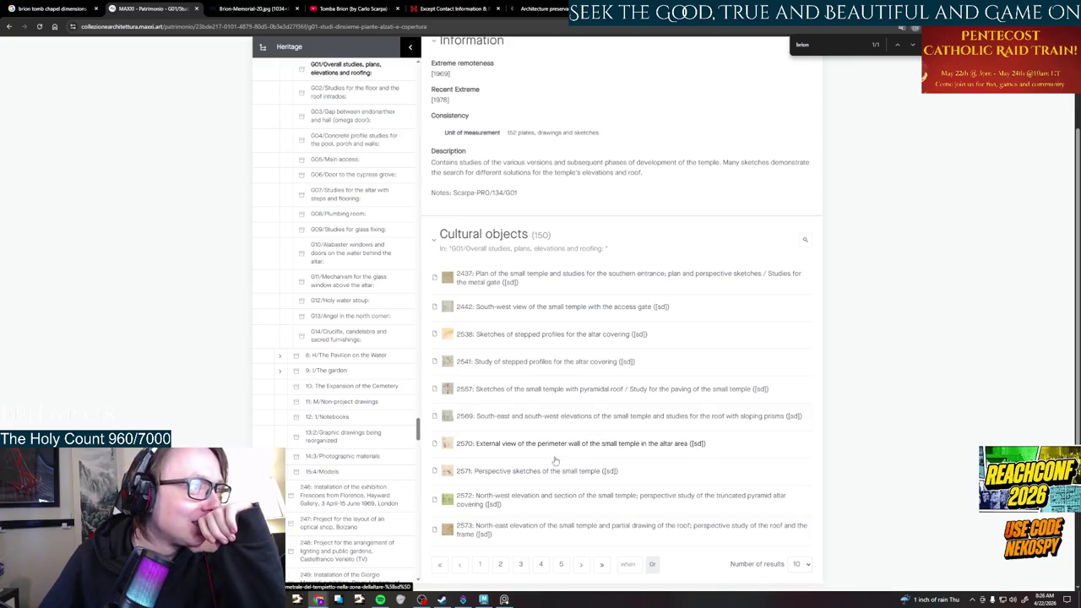
{"action": "scroll", "coordinate": [548, 473], "scroll_direction": "down", "scroll_amount": 1}
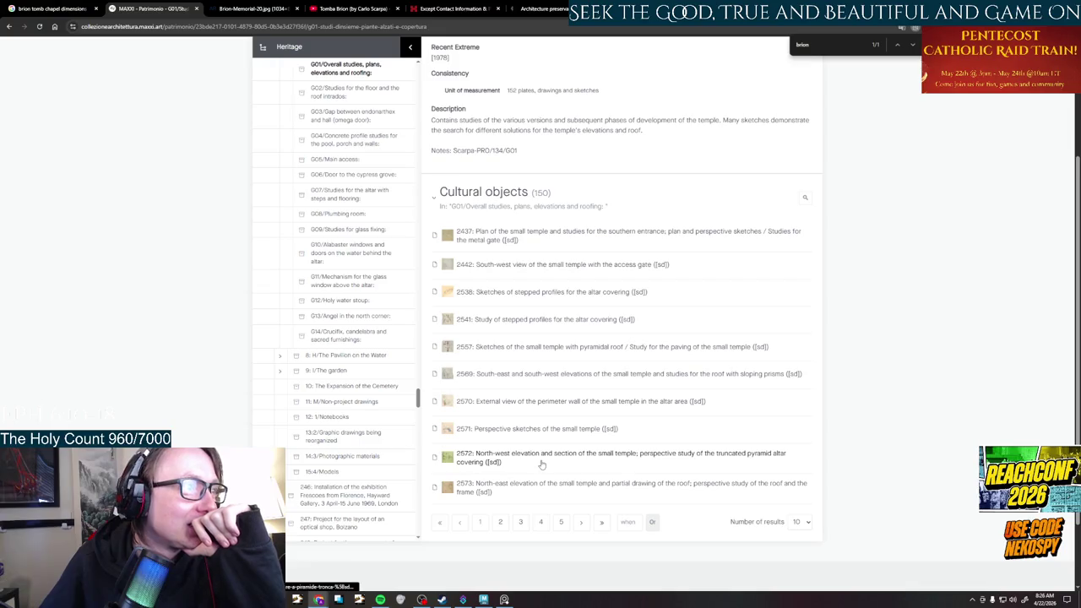
Open drawing 2572, zoom into its door area, and select the page's web address
{"action": "left_click", "coordinate": [542, 463]}
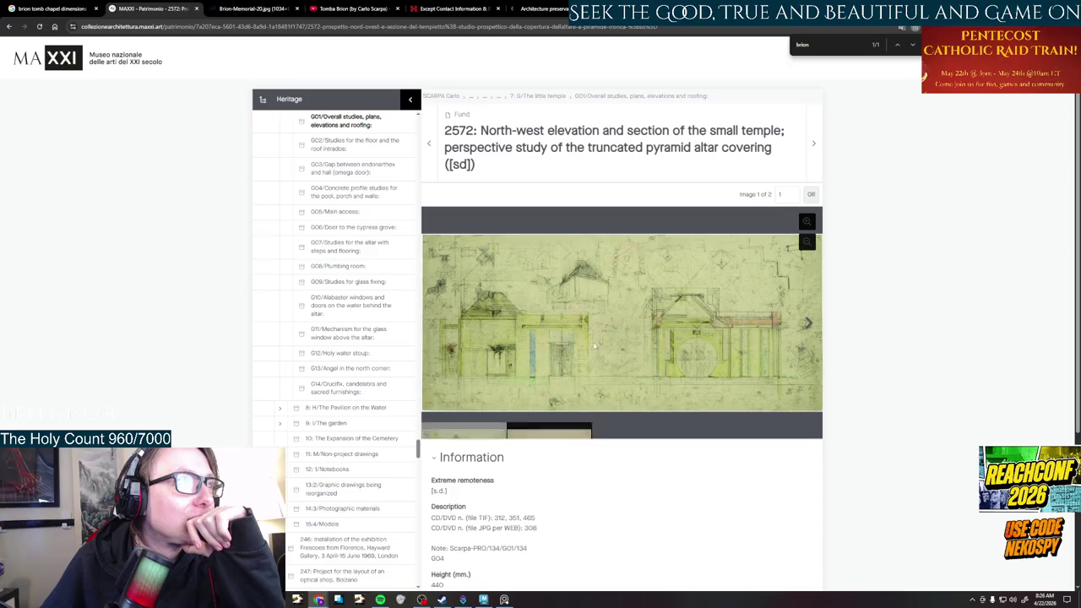
{"action": "scroll", "coordinate": [554, 369], "scroll_direction": "up", "scroll_amount": 3}
{"action": "scroll", "coordinate": [553, 368], "scroll_direction": "up", "scroll_amount": 3}
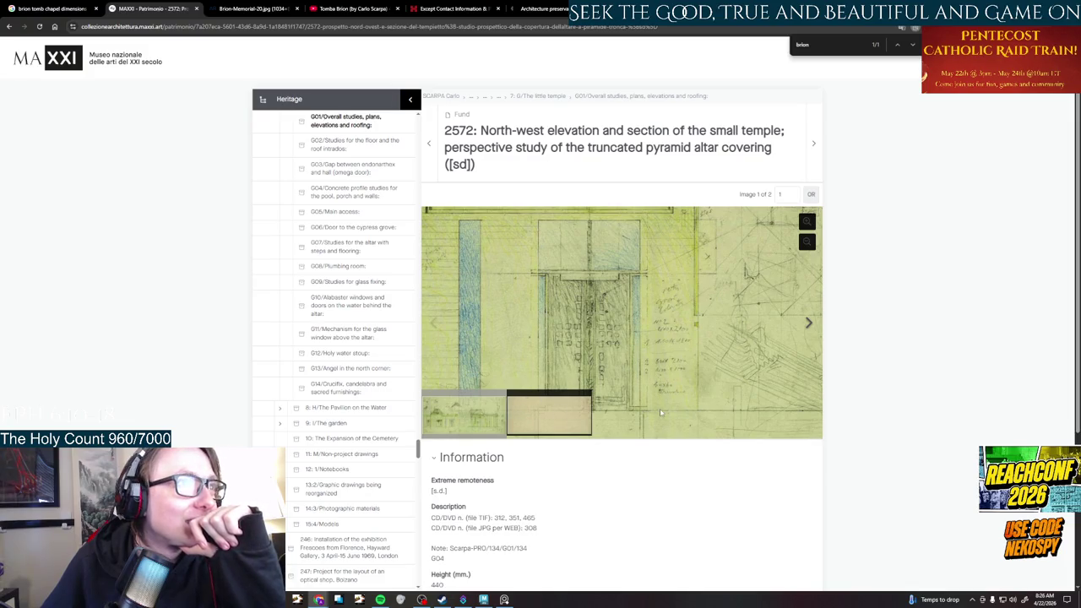
{"action": "scroll", "coordinate": [660, 412], "scroll_direction": "down", "scroll_amount": 3}
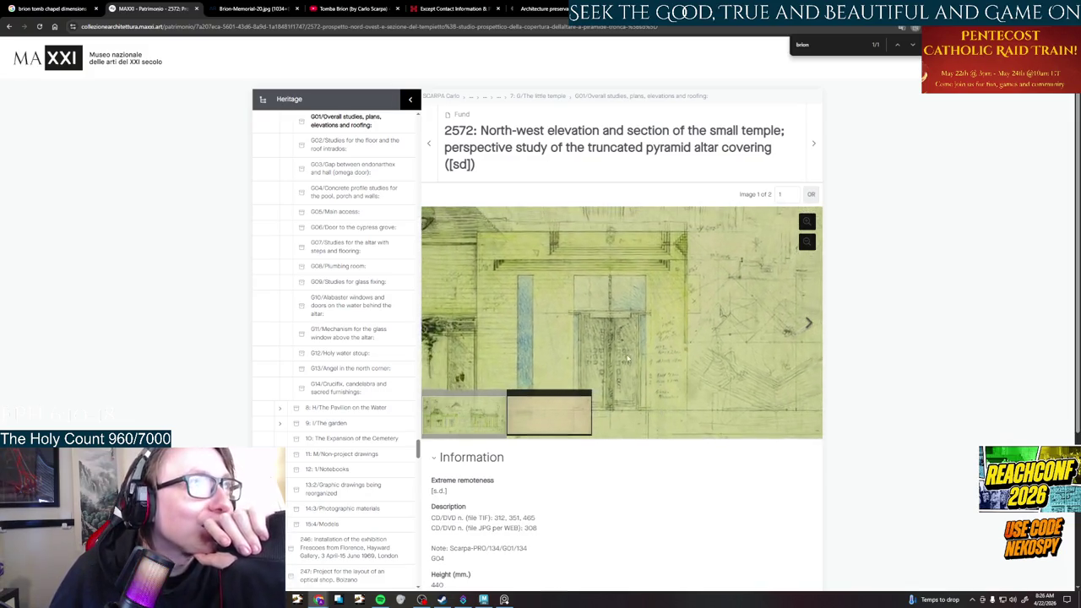
{"action": "scroll", "coordinate": [647, 329], "scroll_direction": "up", "scroll_amount": 2}
{"action": "scroll", "coordinate": [634, 346], "scroll_direction": "down", "scroll_amount": 2}
{"action": "scroll", "coordinate": [630, 352], "scroll_direction": "up", "scroll_amount": 2}
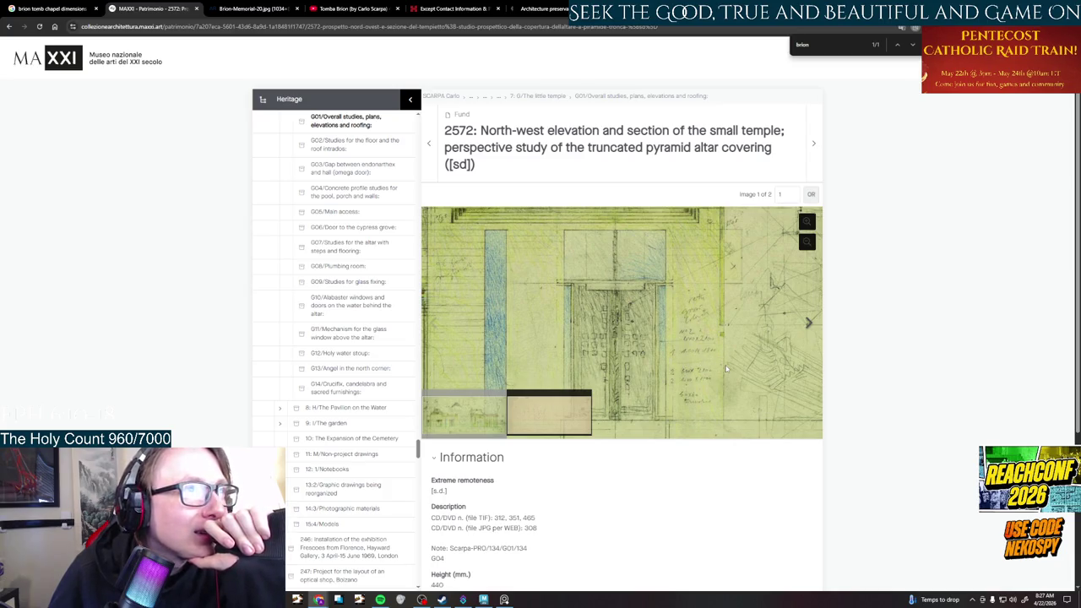
{"action": "mouse_move", "coordinate": [712, 375]}
{"action": "left_mouse_down"}
{"action": "mouse_move", "coordinate": [683, 426]}
{"action": "mouse_move", "coordinate": [682, 314]}
{"action": "left_mouse_up"}
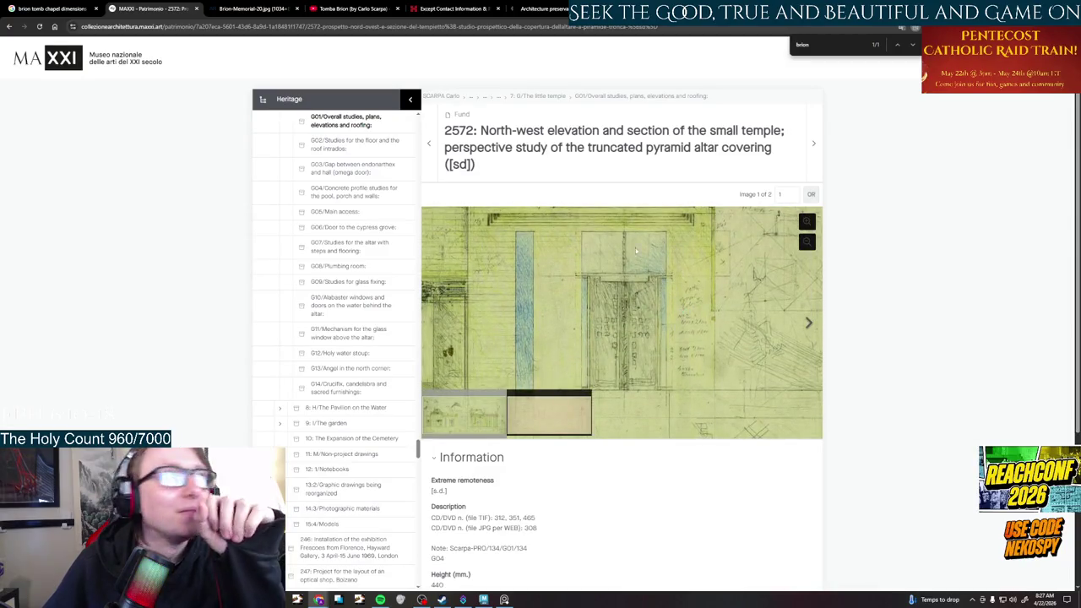
{"action": "left_click", "coordinate": [273, 28]}
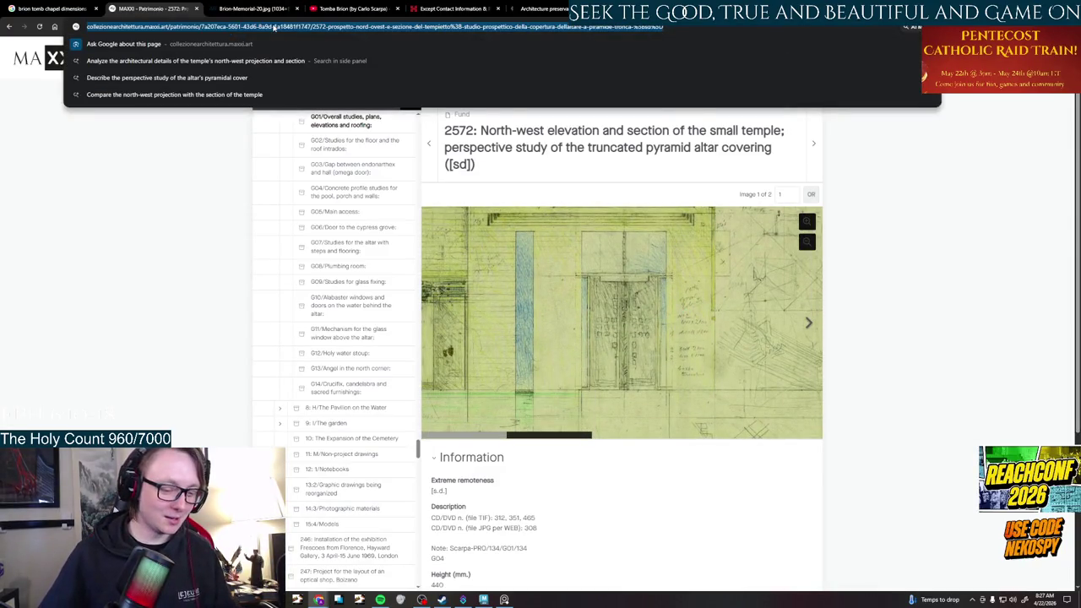
Create a new PureRef note containing the pasted MAXXI drawing 2572 URL
{"action": "key", "text": "alt+Tab"}
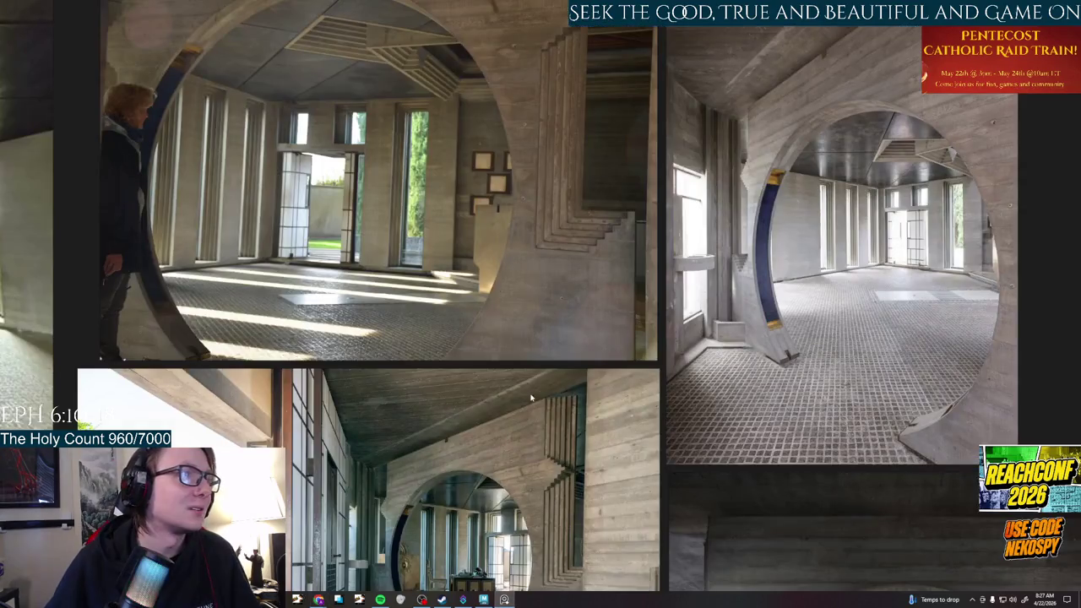
{"action": "scroll", "coordinate": [637, 467], "scroll_direction": "down", "scroll_amount": 5}
{"action": "scroll", "coordinate": [657, 357], "scroll_direction": "up", "scroll_amount": 1}
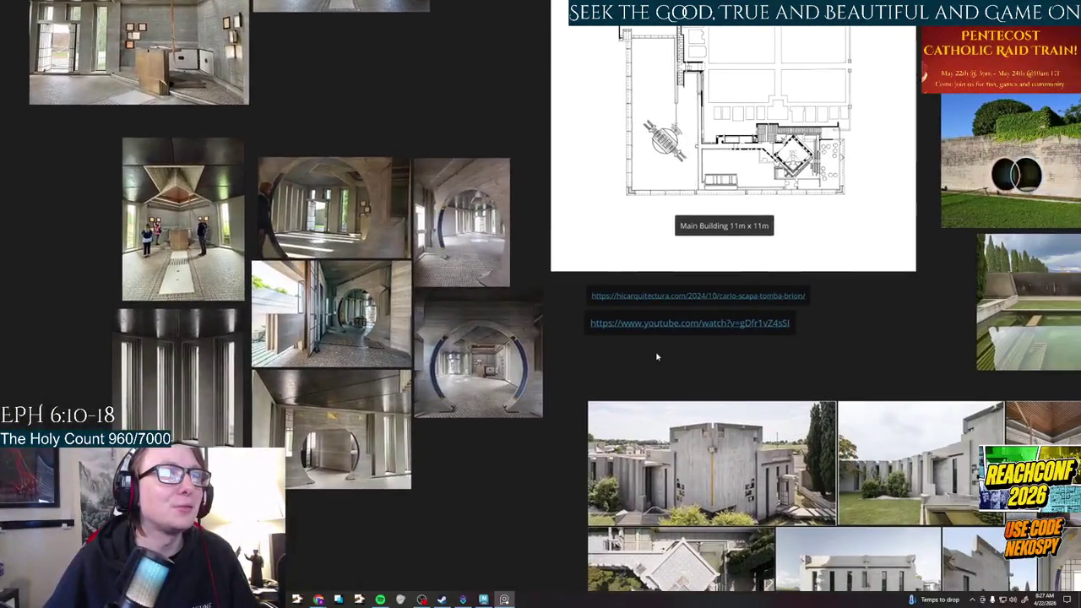
{"action": "scroll", "coordinate": [657, 363], "scroll_direction": "up", "scroll_amount": 3}
{"action": "right_click", "coordinate": [589, 322]}
{"action": "mouse_move", "coordinate": [602, 487]}
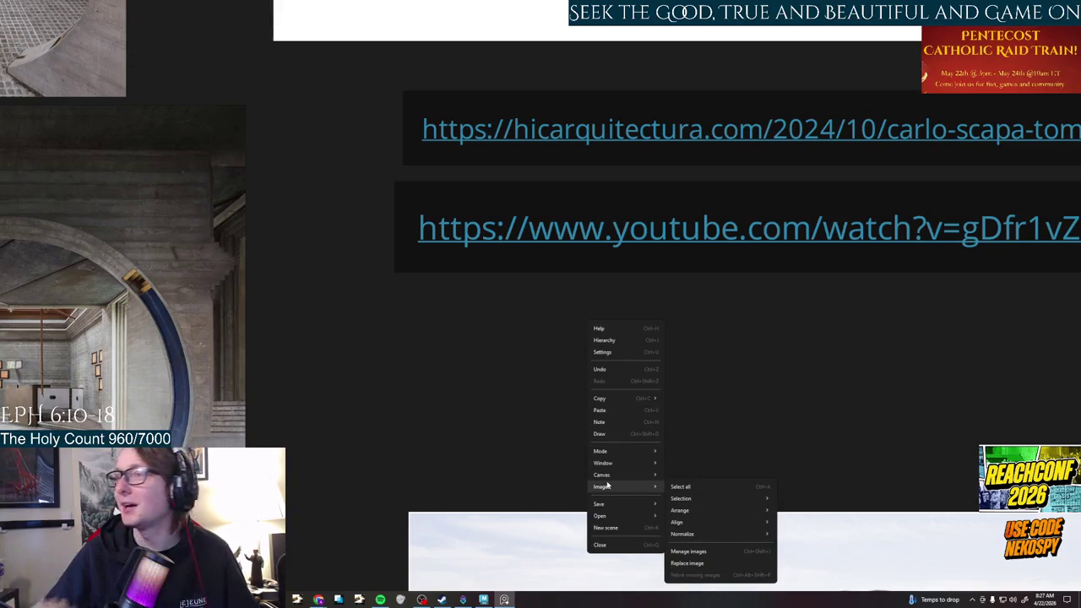
{"action": "left_click", "coordinate": [611, 422]}
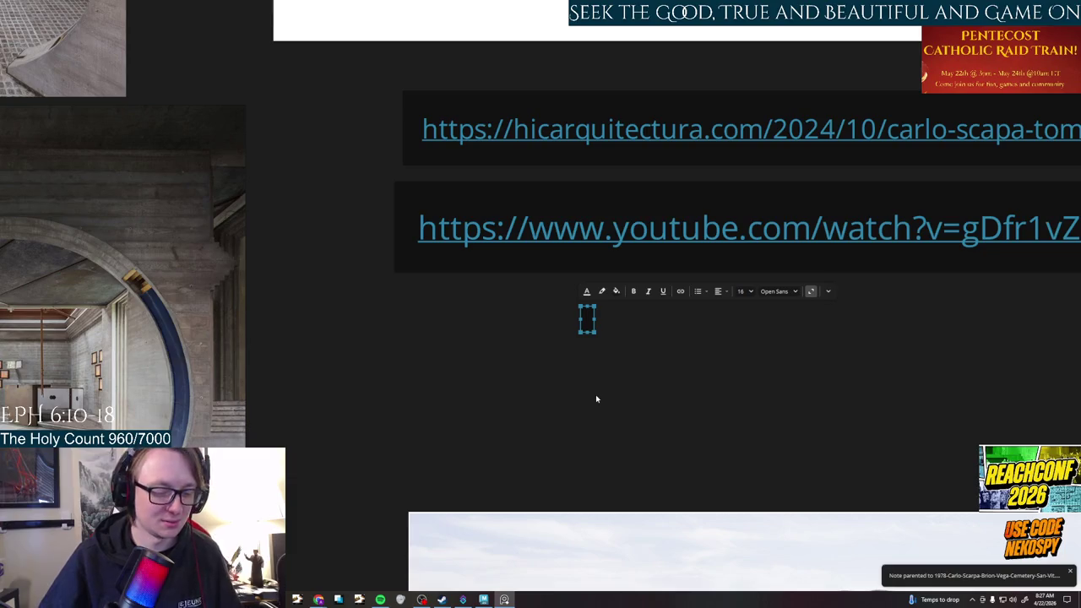
{"action": "type", "text": "https://collezionearchitettura.maxxi.art/patrimonio/7a207eca-5601-43d6-8a9d-1a18481f1747/2572-prospetto-nord-ovest-e-sezione-del-tempietto%3B-studio-prospettico-della-copertura-dellaltare-a-piramide-tronca-%5Bsd%5D"}
Widen the URL note so it reads clearly and place it below the other links
{"action": "left_click_drag", "start_coordinate": [665, 340], "coordinate": [486, 315]}
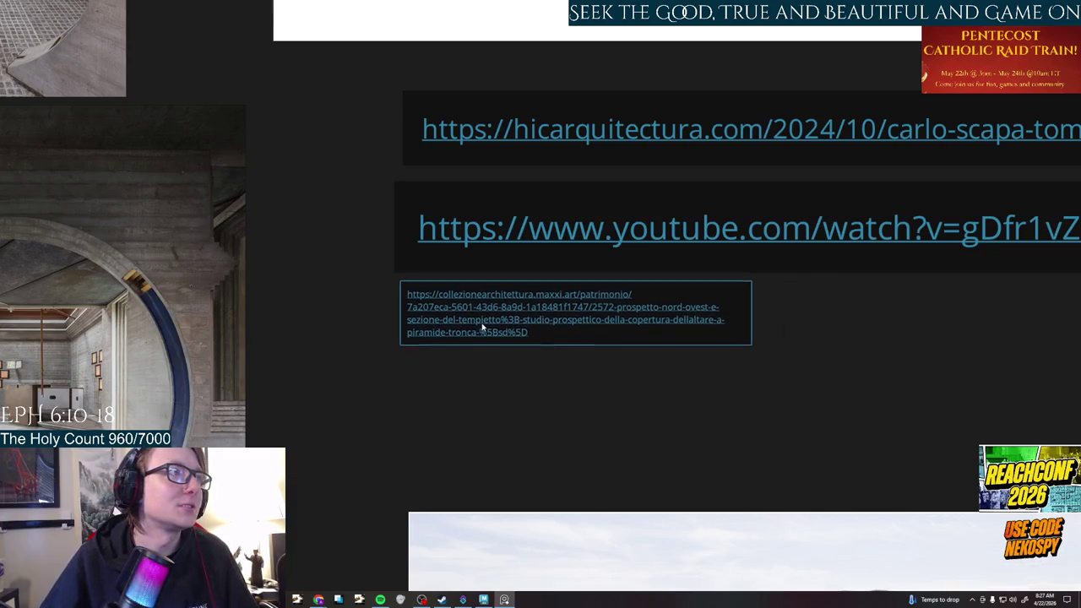
{"action": "scroll", "coordinate": [486, 316], "scroll_direction": "down", "scroll_amount": 5}
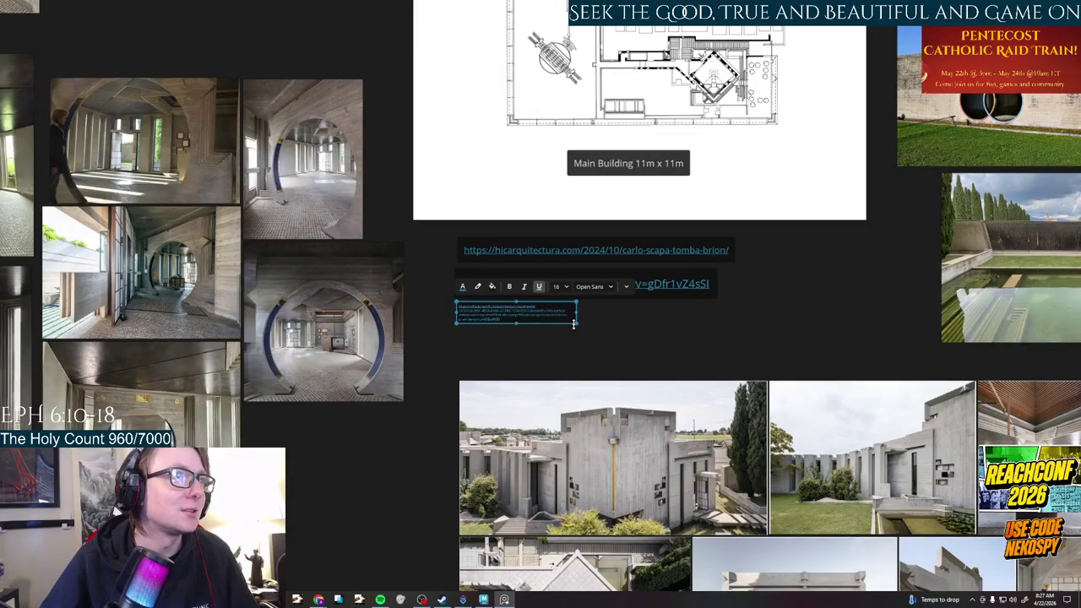
{"action": "left_click_drag", "start_coordinate": [574, 323], "coordinate": [639, 346]}
{"action": "left_click_drag", "start_coordinate": [493, 318], "coordinate": [557, 335]}
{"action": "left_click", "coordinate": [483, 599]}
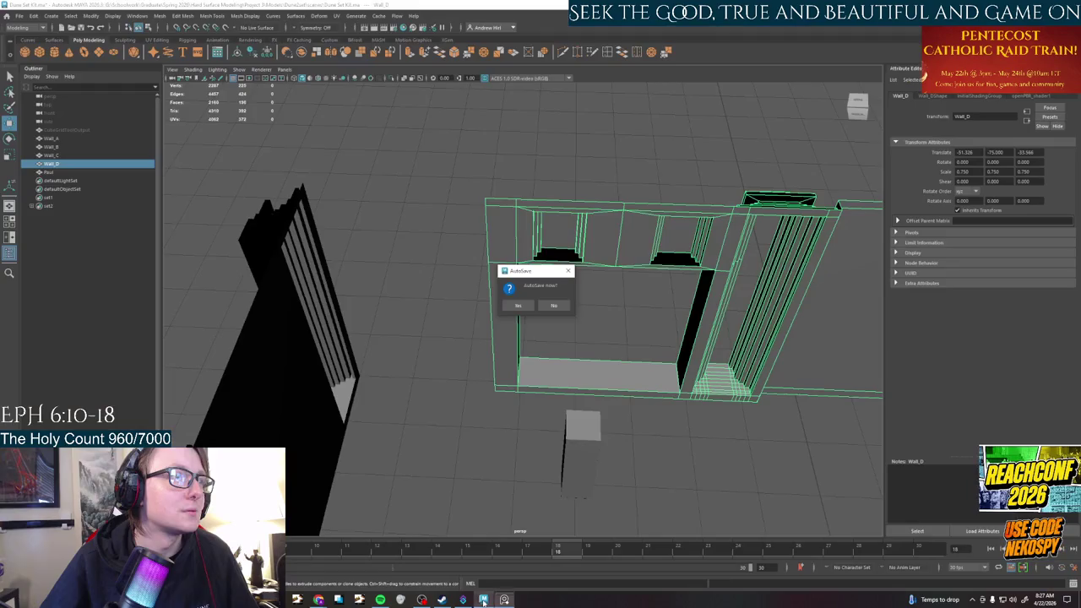
Accept Maya's autosave and return to the MAXXI drawing 2572 page
{"action": "left_click", "coordinate": [519, 306]}
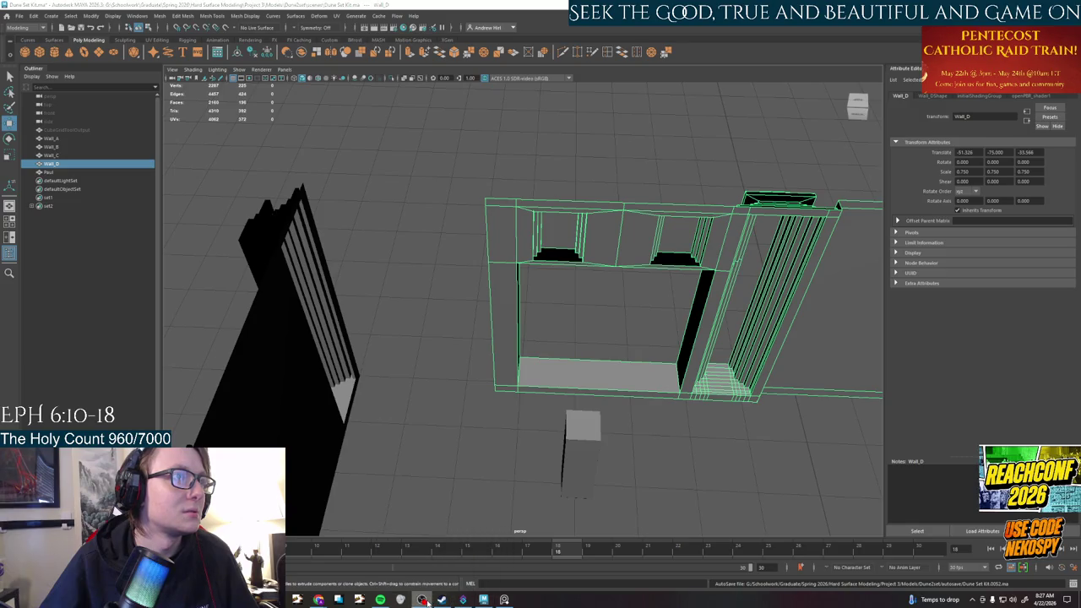
{"action": "mouse_move", "coordinate": [319, 600]}
{"action": "left_click", "coordinate": [363, 565]}
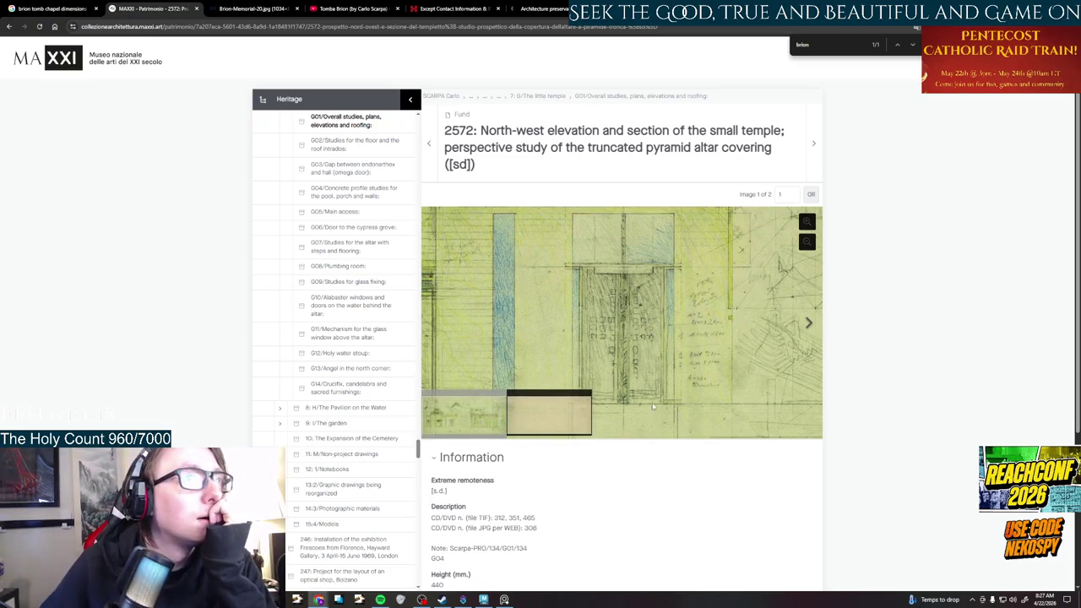
{"action": "scroll", "coordinate": [651, 345], "scroll_direction": "up", "scroll_amount": 3}
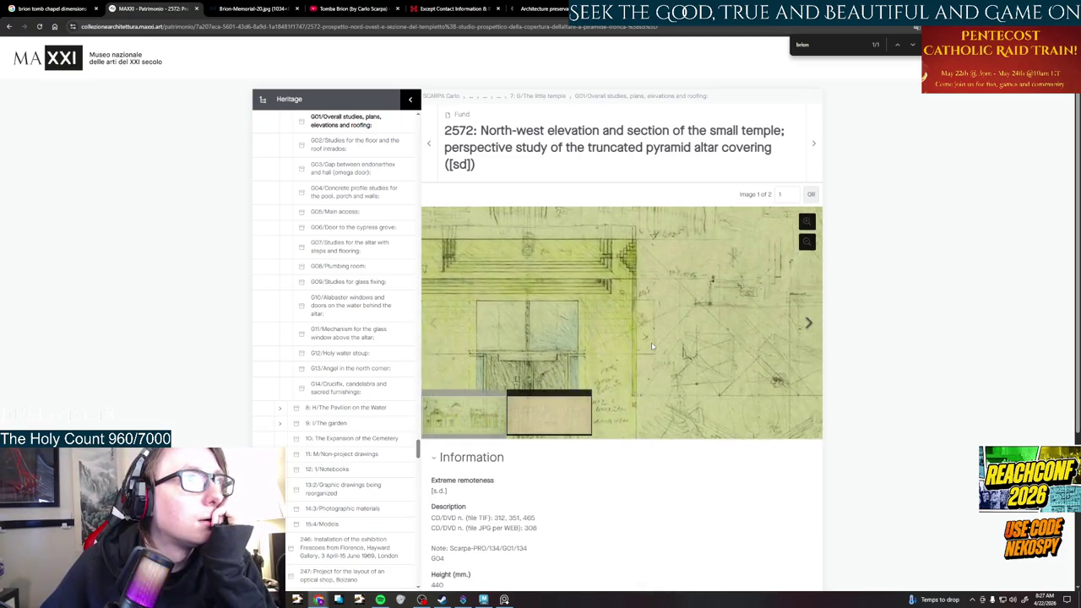
{"action": "left_click_drag", "start_coordinate": [651, 342], "coordinate": [701, 365]}
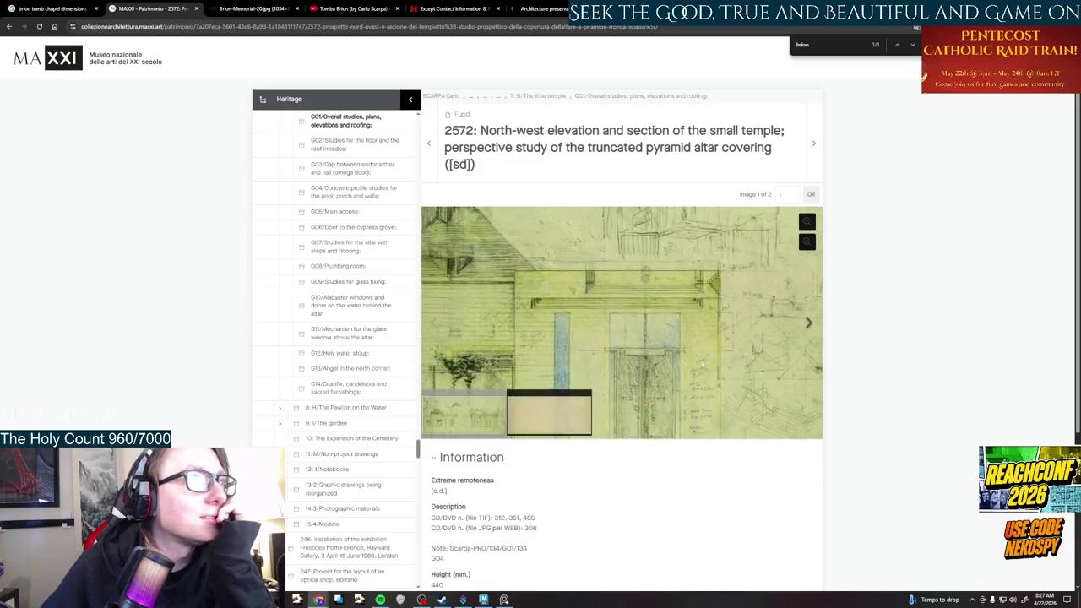
{"action": "scroll", "coordinate": [710, 365], "scroll_direction": "up", "scroll_amount": 3}
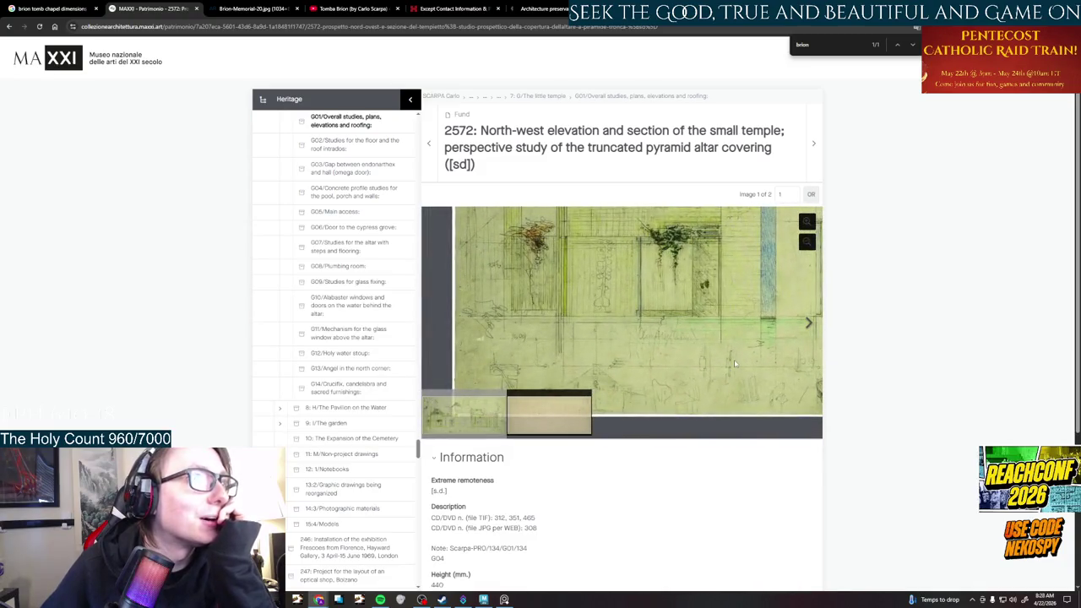
{"action": "scroll", "coordinate": [735, 364], "scroll_direction": "up", "scroll_amount": 2}
{"action": "scroll", "coordinate": [548, 331], "scroll_direction": "down", "scroll_amount": 2}
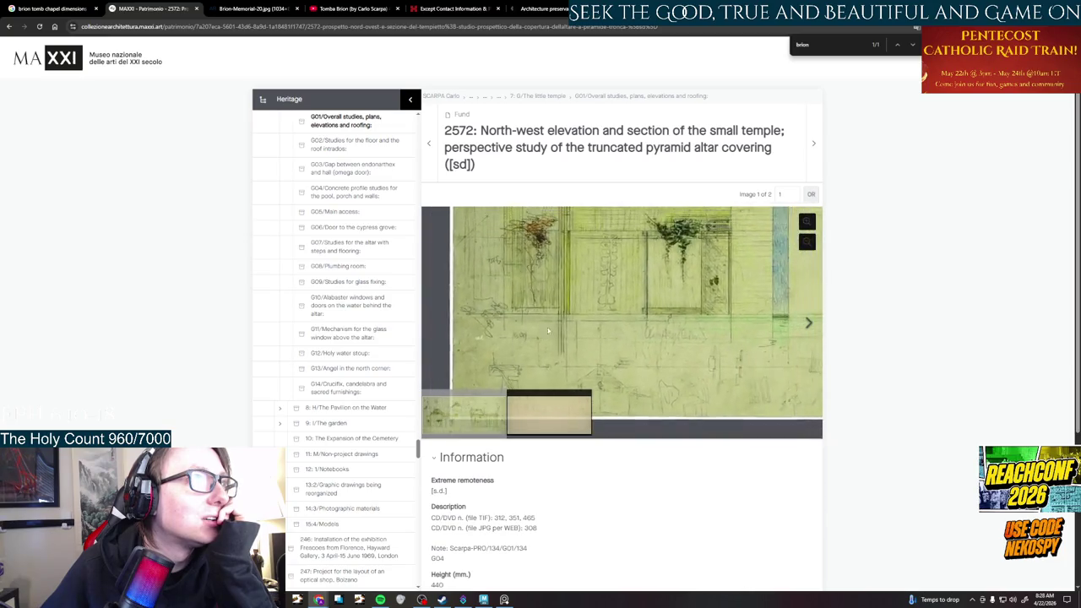
{"action": "left_click_drag", "start_coordinate": [548, 330], "coordinate": [562, 418]}
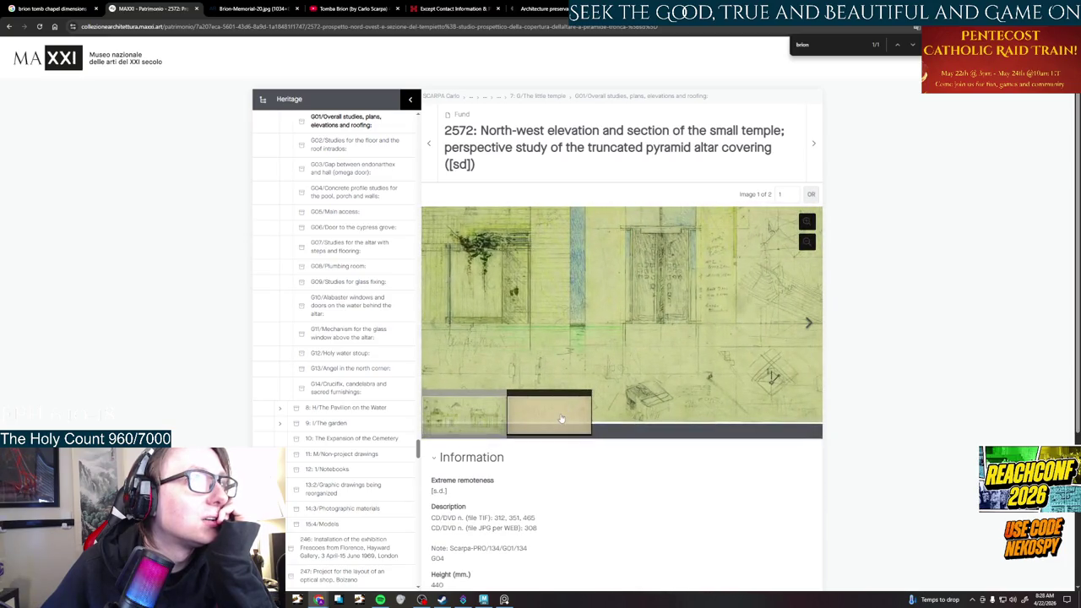
{"action": "left_click", "coordinate": [562, 418]}
{"action": "left_click", "coordinate": [453, 433]}
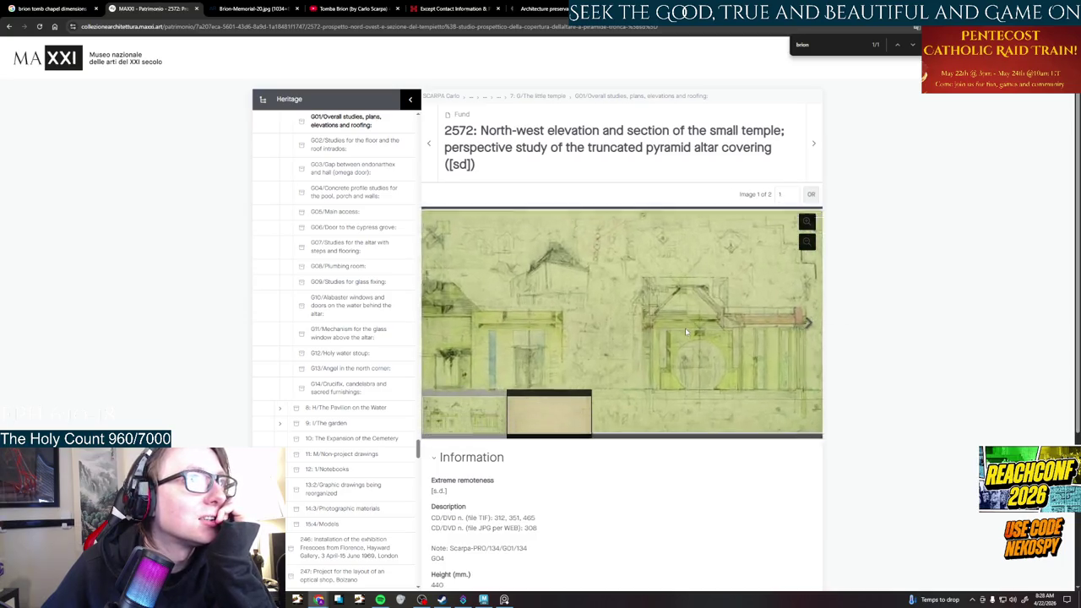
{"action": "scroll", "coordinate": [685, 328], "scroll_direction": "up", "scroll_amount": 5}
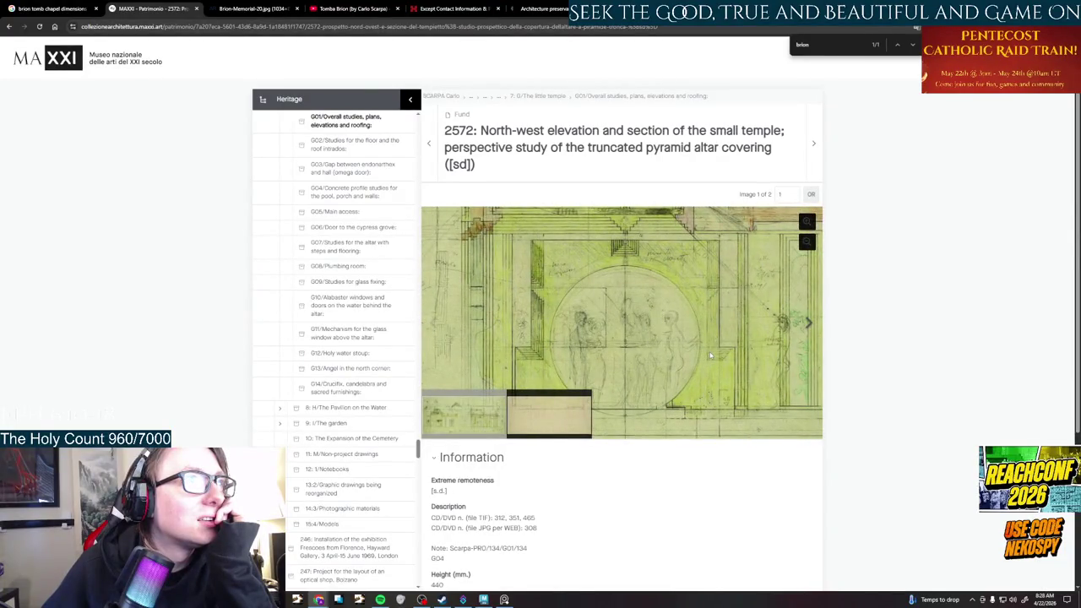
{"action": "left_click_drag", "start_coordinate": [711, 356], "coordinate": [693, 332]}
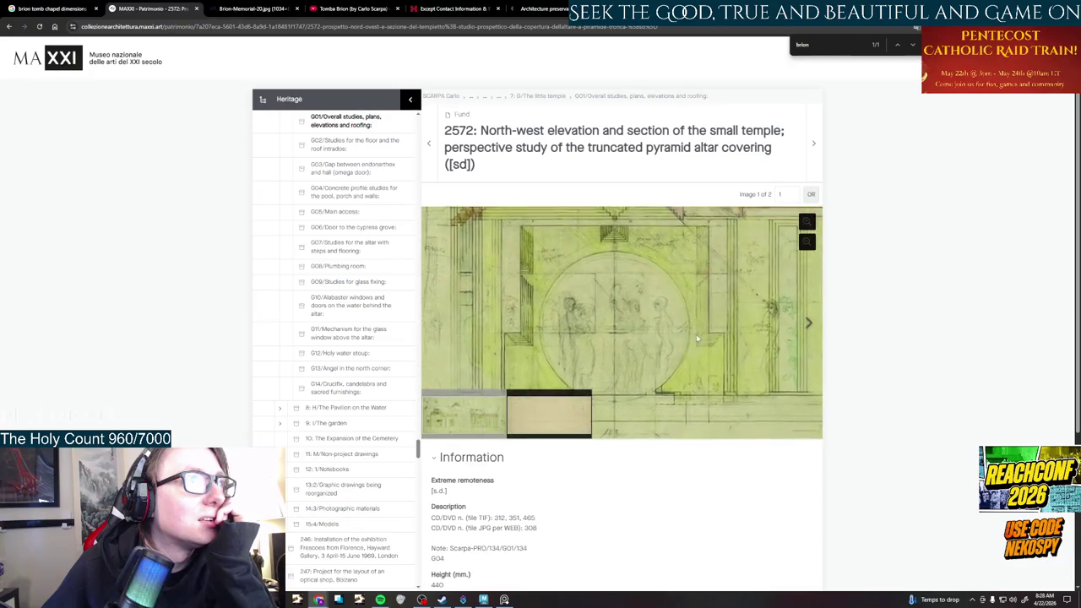
{"action": "scroll", "coordinate": [634, 348], "scroll_direction": "up", "scroll_amount": 1}
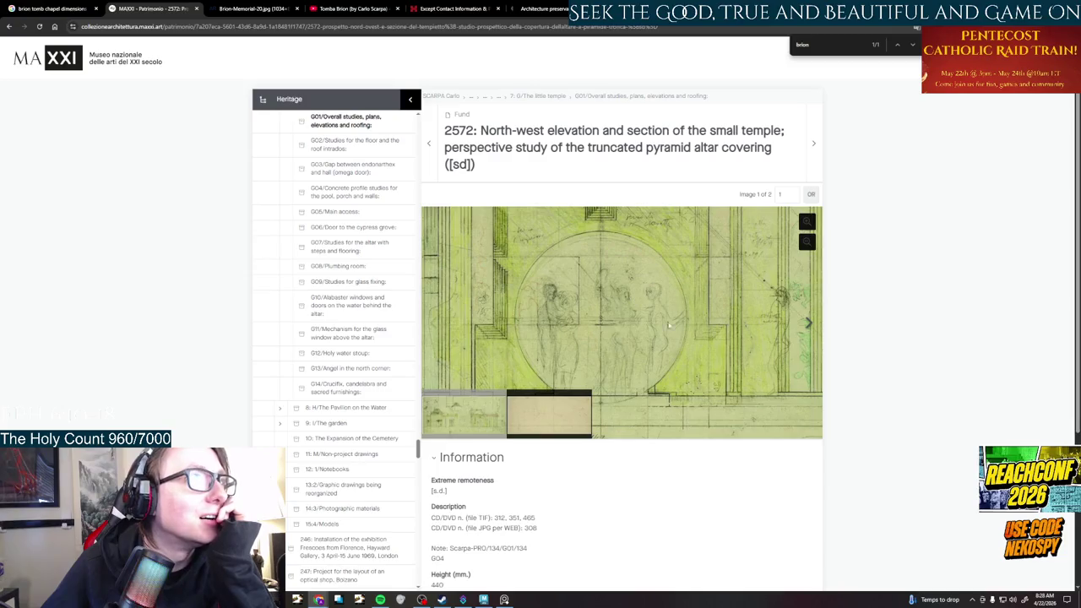
{"action": "scroll", "coordinate": [633, 318], "scroll_direction": "down", "scroll_amount": 3}
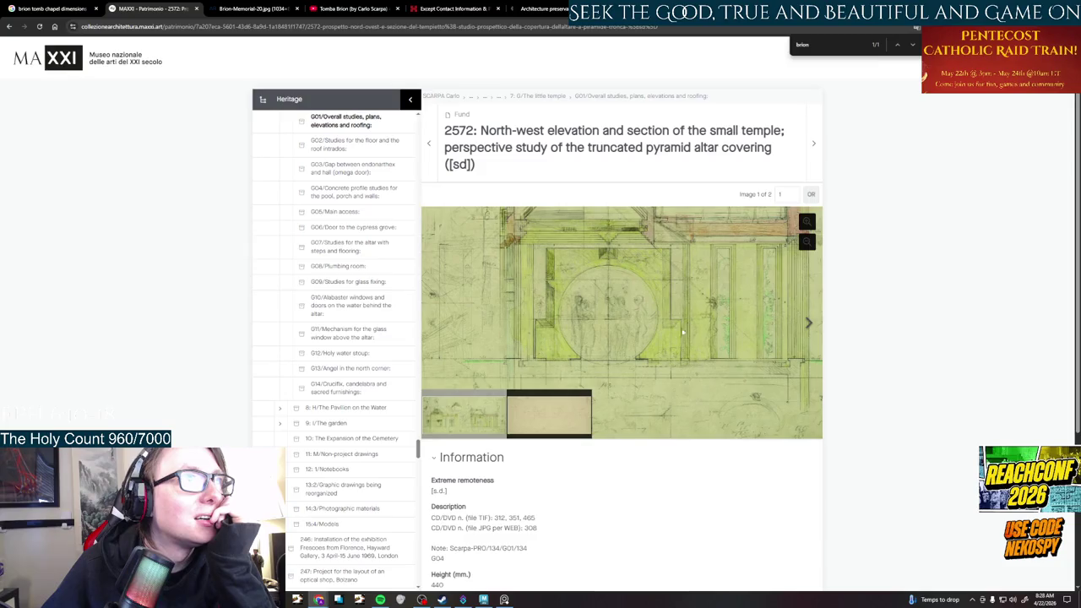
{"action": "scroll", "coordinate": [682, 333], "scroll_direction": "up", "scroll_amount": 2}
{"action": "left_click_drag", "start_coordinate": [683, 332], "coordinate": [706, 352]}
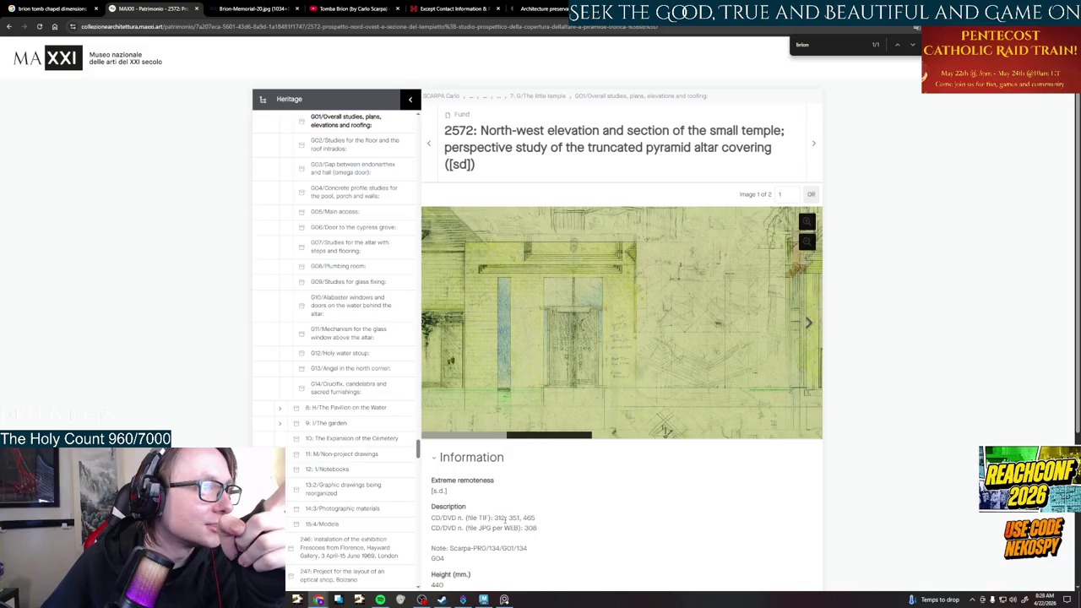
{"action": "scroll", "coordinate": [489, 528], "scroll_direction": "down", "scroll_amount": 1}
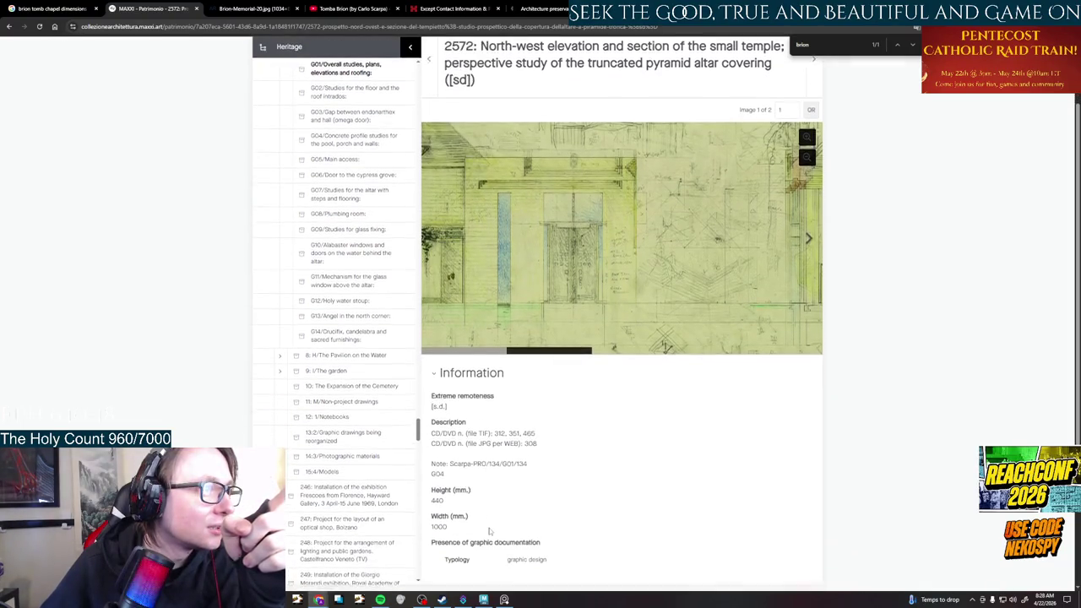
{"action": "scroll", "coordinate": [489, 528], "scroll_direction": "down", "scroll_amount": 1}
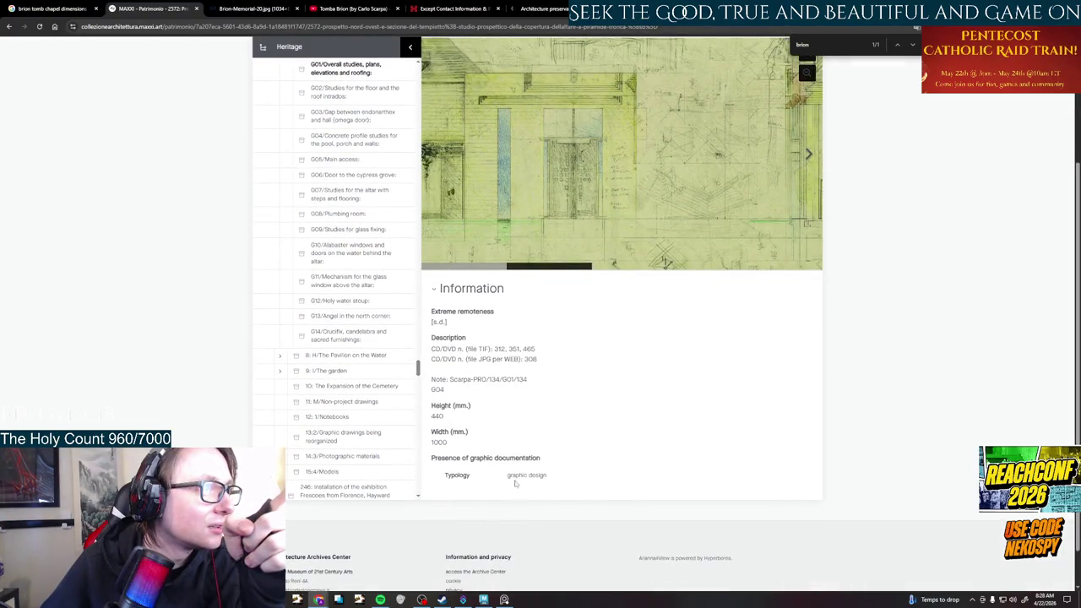
{"action": "scroll", "coordinate": [517, 482], "scroll_direction": "up", "scroll_amount": 2}
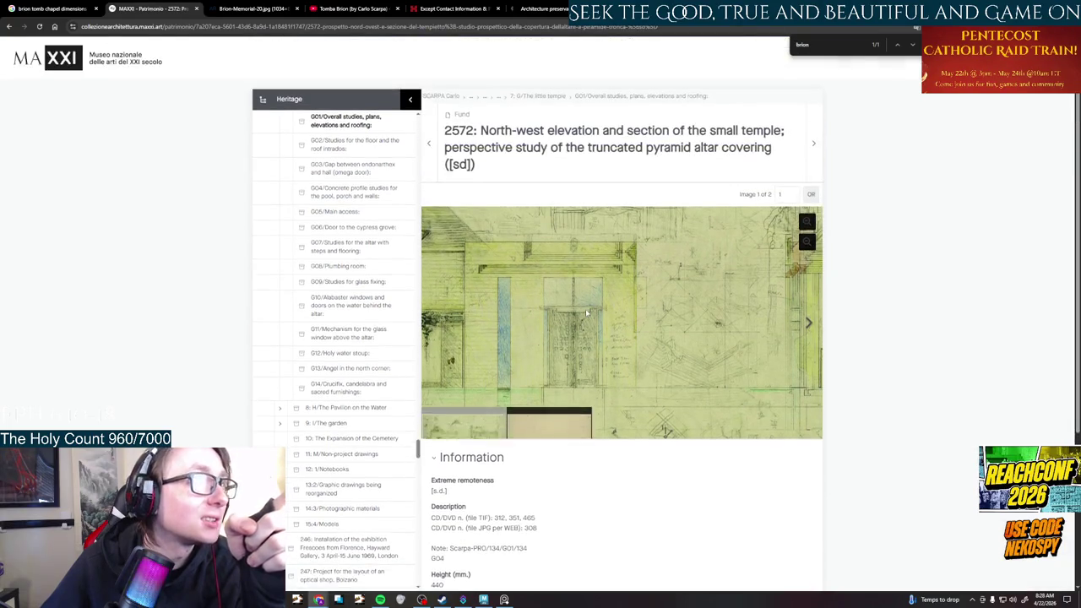
{"action": "left_click", "coordinate": [807, 222]}
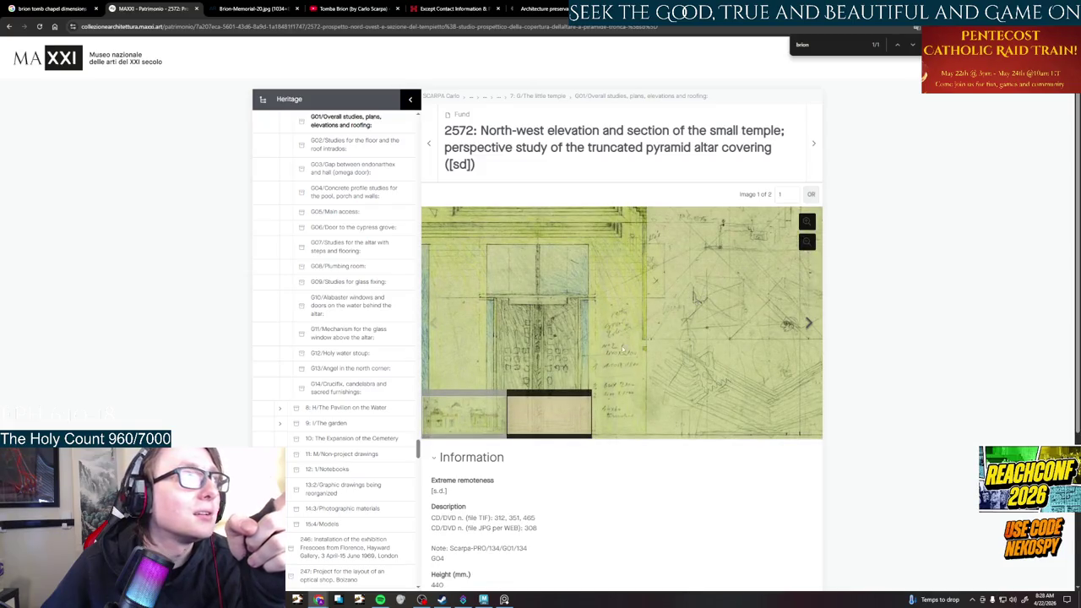
{"action": "scroll", "coordinate": [626, 394], "scroll_direction": "down", "scroll_amount": 3}
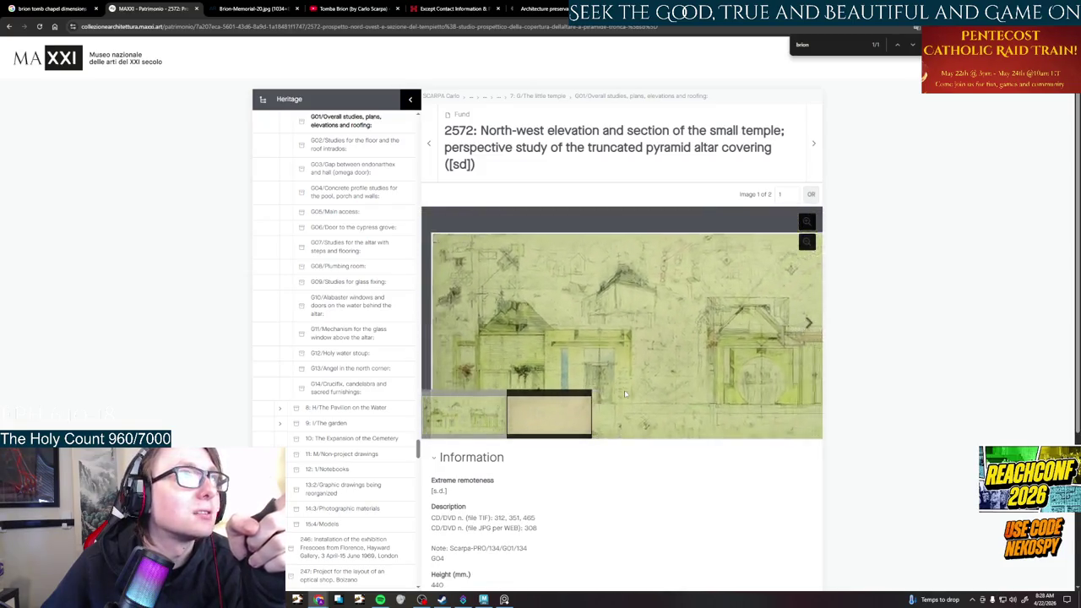
{"action": "scroll", "coordinate": [663, 337], "scroll_direction": "down", "scroll_amount": 2}
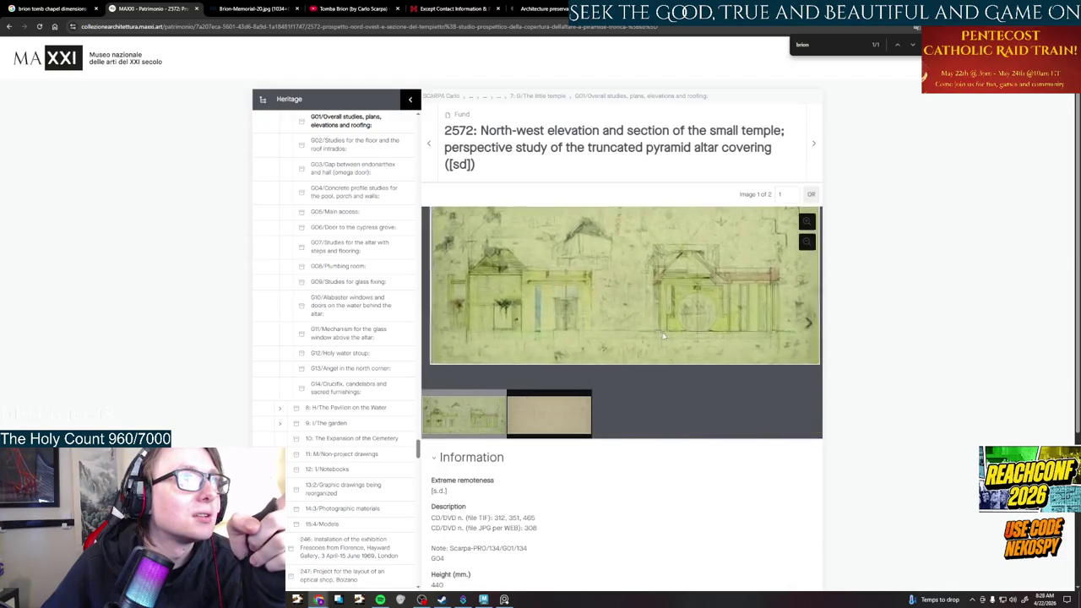
{"action": "scroll", "coordinate": [663, 336], "scroll_direction": "up", "scroll_amount": 5}
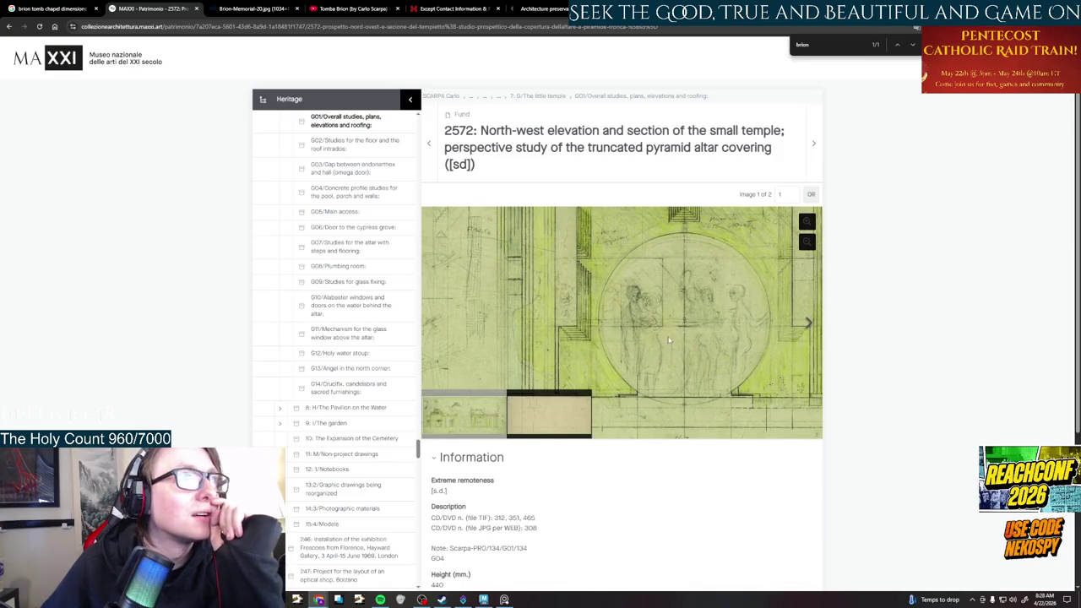
{"action": "scroll", "coordinate": [667, 340], "scroll_direction": "down", "scroll_amount": 2}
{"action": "scroll", "coordinate": [646, 337], "scroll_direction": "down", "scroll_amount": 1}
{"action": "mouse_move", "coordinate": [646, 337]}
{"action": "left_mouse_down"}
{"action": "mouse_move", "coordinate": [636, 312]}
{"action": "mouse_move", "coordinate": [640, 385]}
{"action": "left_mouse_up"}
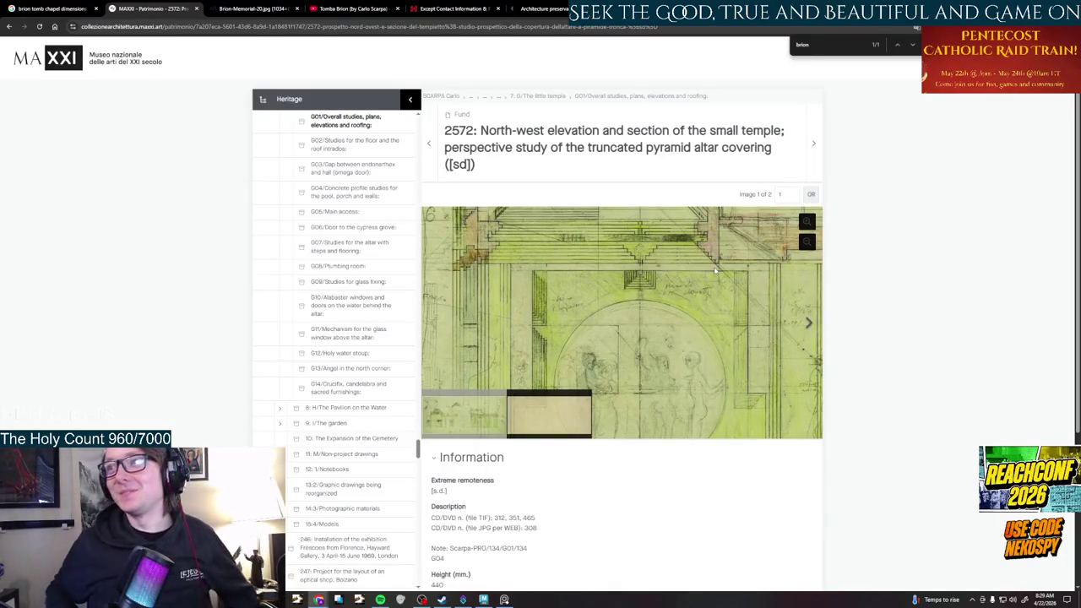
{"action": "mouse_move", "coordinate": [697, 325]}
{"action": "left_mouse_down"}
{"action": "mouse_move", "coordinate": [673, 291]}
{"action": "mouse_move", "coordinate": [645, 351]}
{"action": "left_mouse_up"}
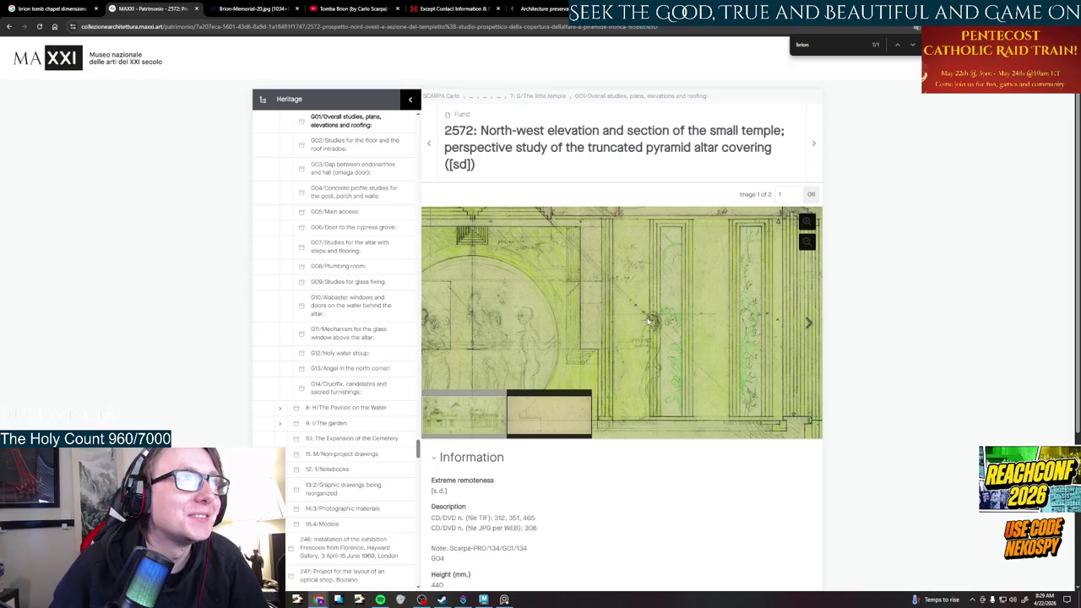
{"action": "left_click_drag", "start_coordinate": [650, 321], "coordinate": [672, 367]}
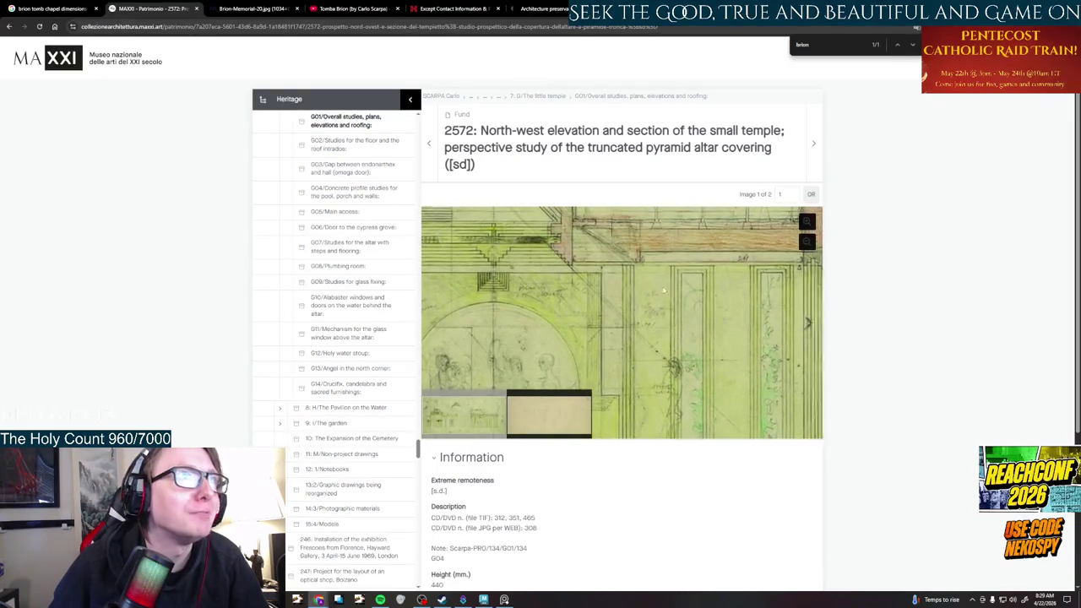
{"action": "scroll", "coordinate": [664, 291], "scroll_direction": "down", "scroll_amount": 3}
{"action": "scroll", "coordinate": [659, 293], "scroll_direction": "down", "scroll_amount": 3}
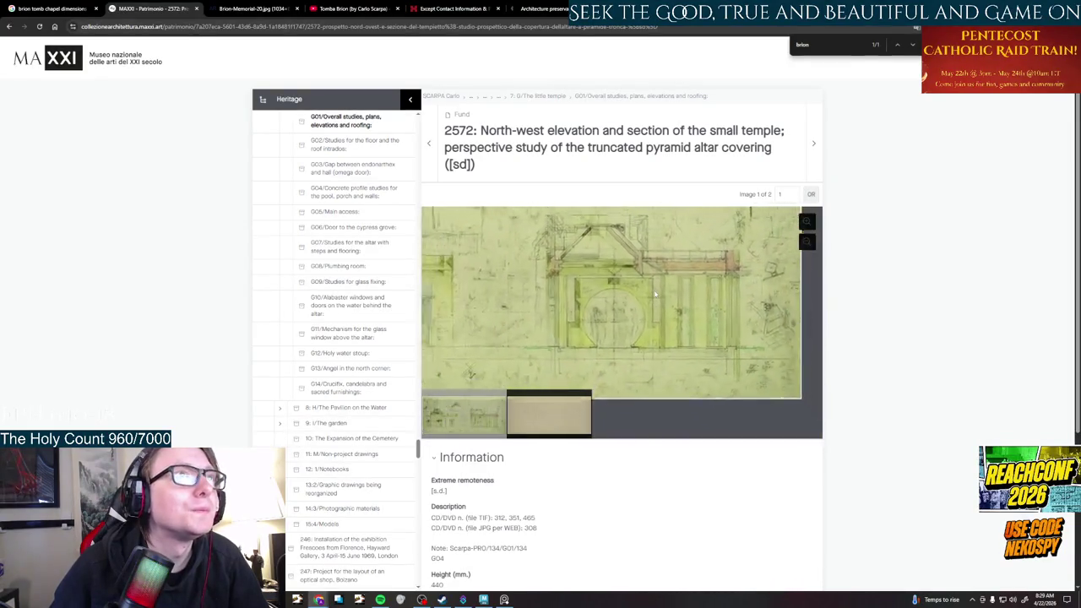
{"action": "scroll", "coordinate": [655, 293], "scroll_direction": "down", "scroll_amount": 3}
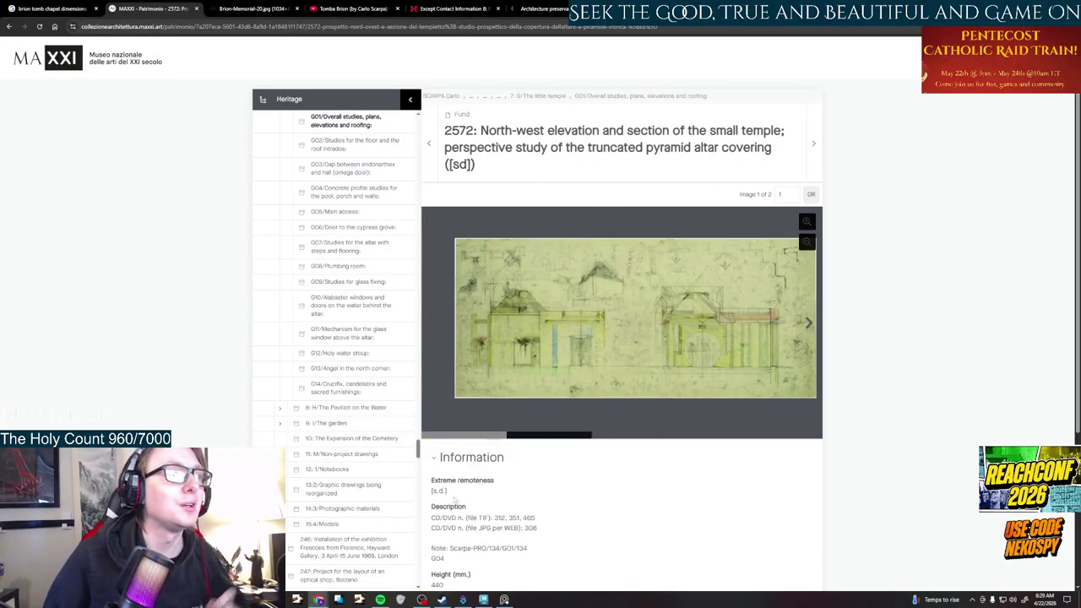
{"action": "scroll", "coordinate": [482, 443], "scroll_direction": "down", "scroll_amount": 1}
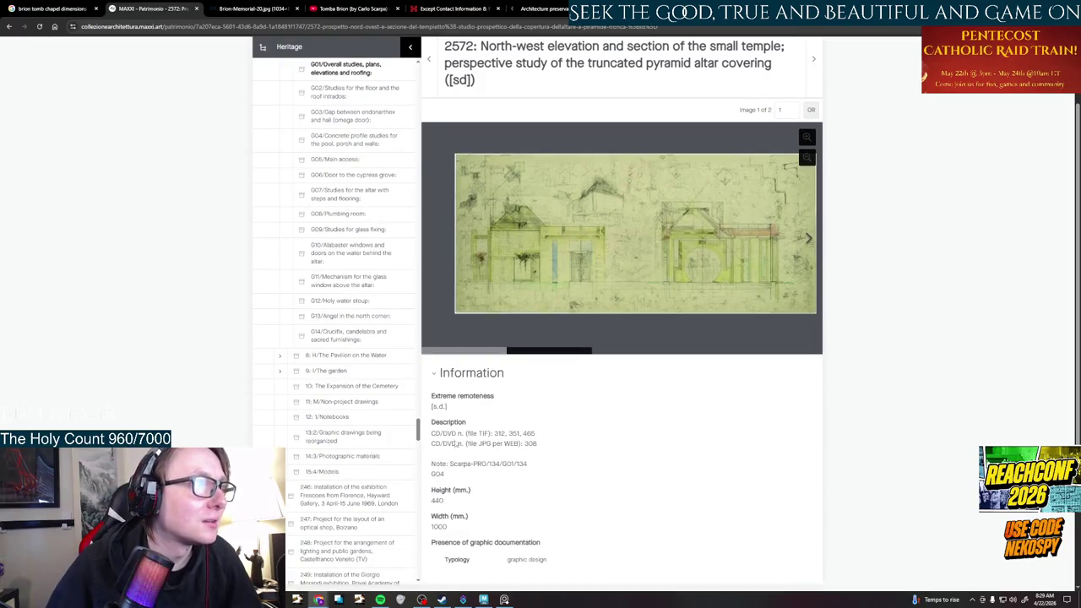
{"action": "scroll", "coordinate": [469, 490], "scroll_direction": "down", "scroll_amount": 2}
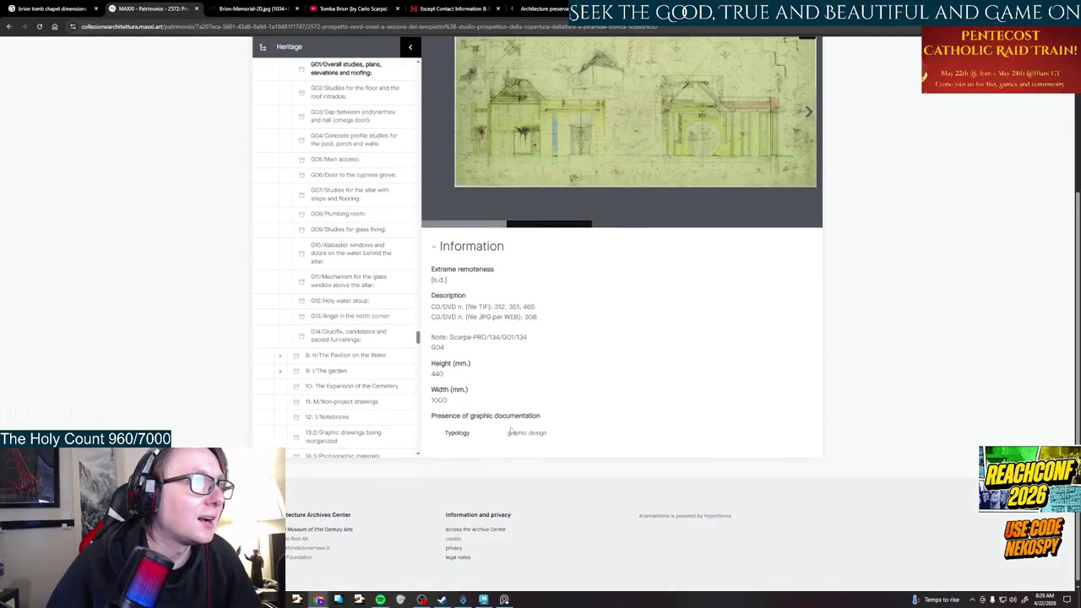
{"action": "scroll", "coordinate": [511, 430], "scroll_direction": "up", "scroll_amount": 2}
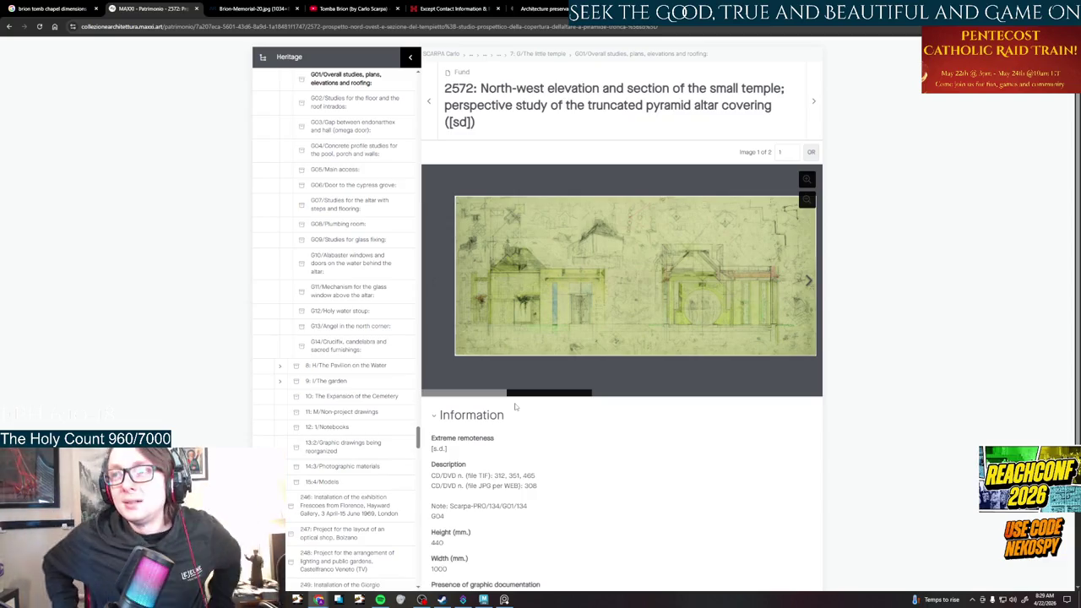
{"action": "scroll", "coordinate": [667, 311], "scroll_direction": "up", "scroll_amount": 2}
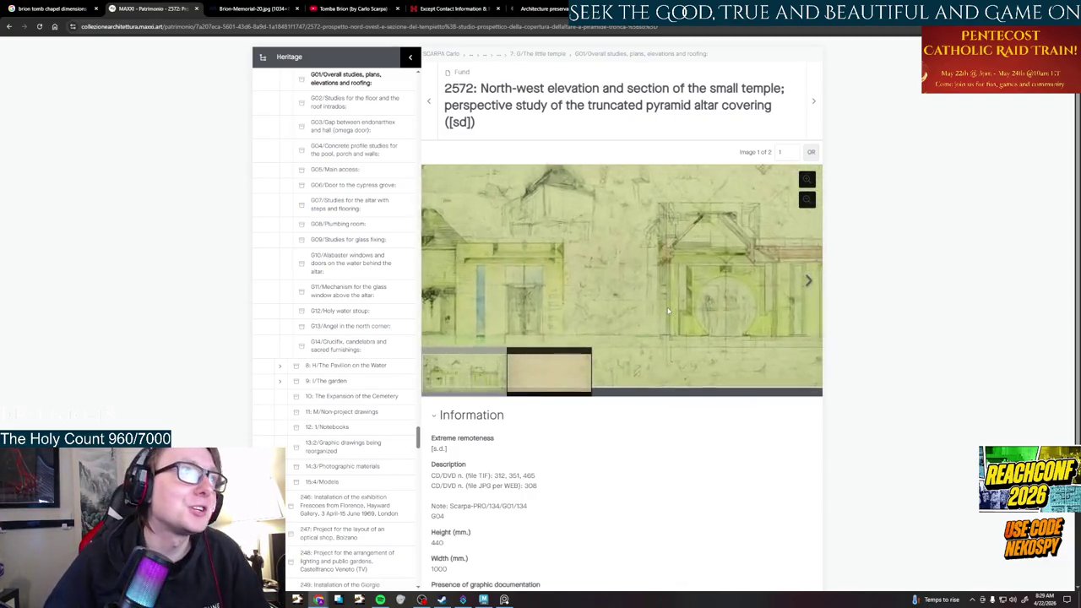
{"action": "scroll", "coordinate": [666, 291], "scroll_direction": "up", "scroll_amount": 2}
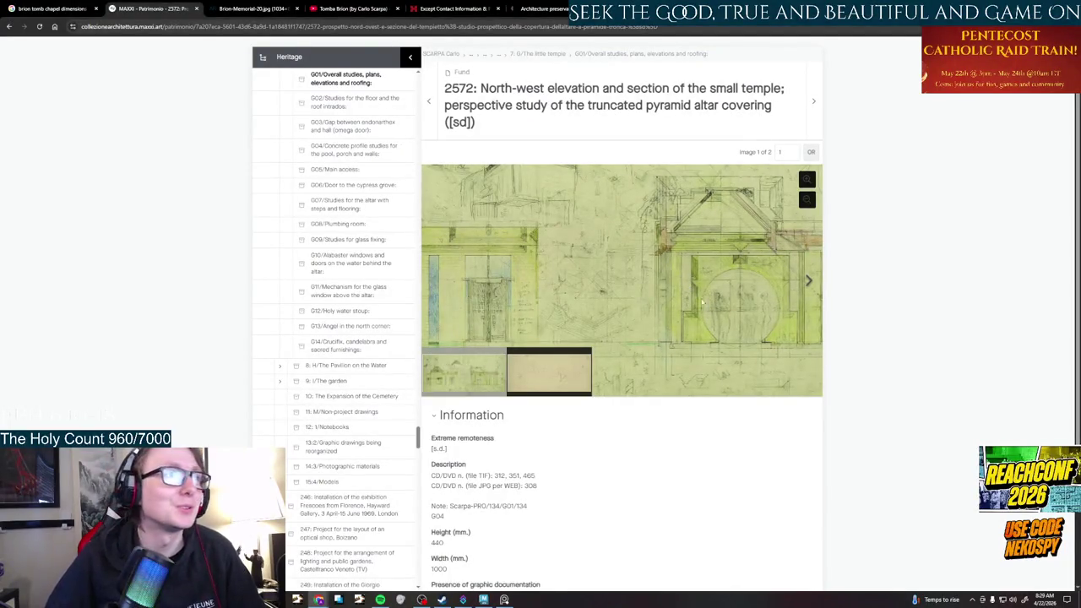
{"action": "left_click_drag", "start_coordinate": [702, 302], "coordinate": [698, 328]}
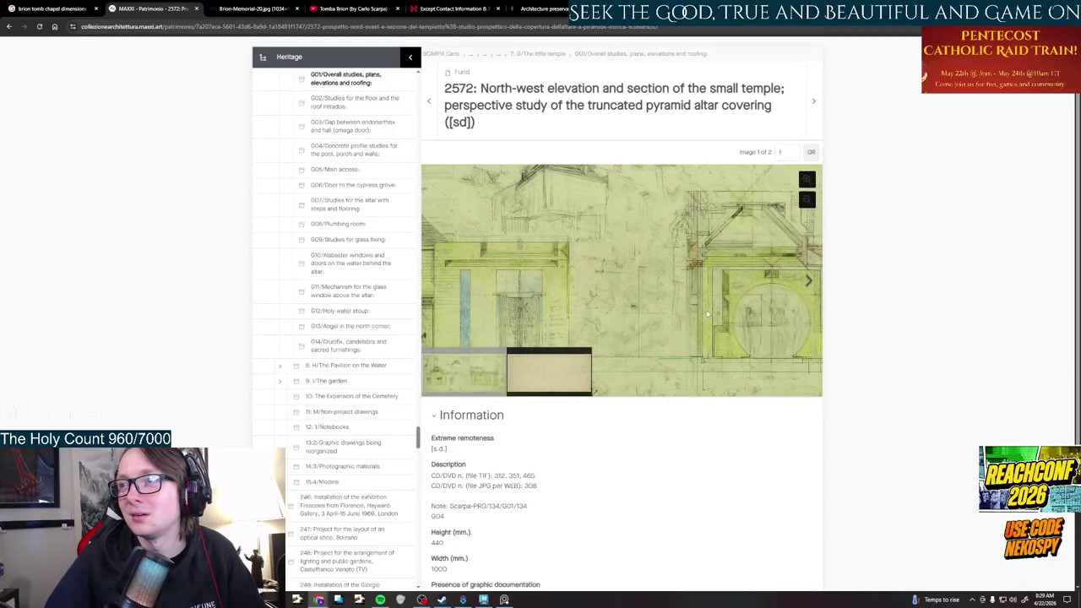
{"action": "left_click_drag", "start_coordinate": [726, 316], "coordinate": [580, 298]}
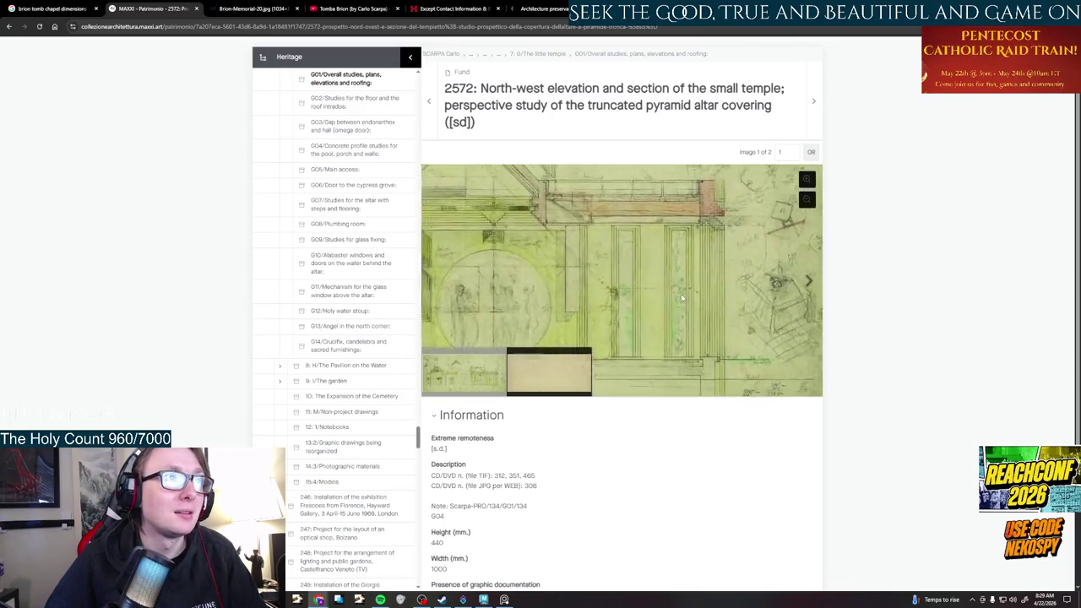
{"action": "scroll", "coordinate": [650, 308], "scroll_direction": "up", "scroll_amount": 1}
{"action": "left_click_drag", "start_coordinate": [629, 318], "coordinate": [644, 318]}
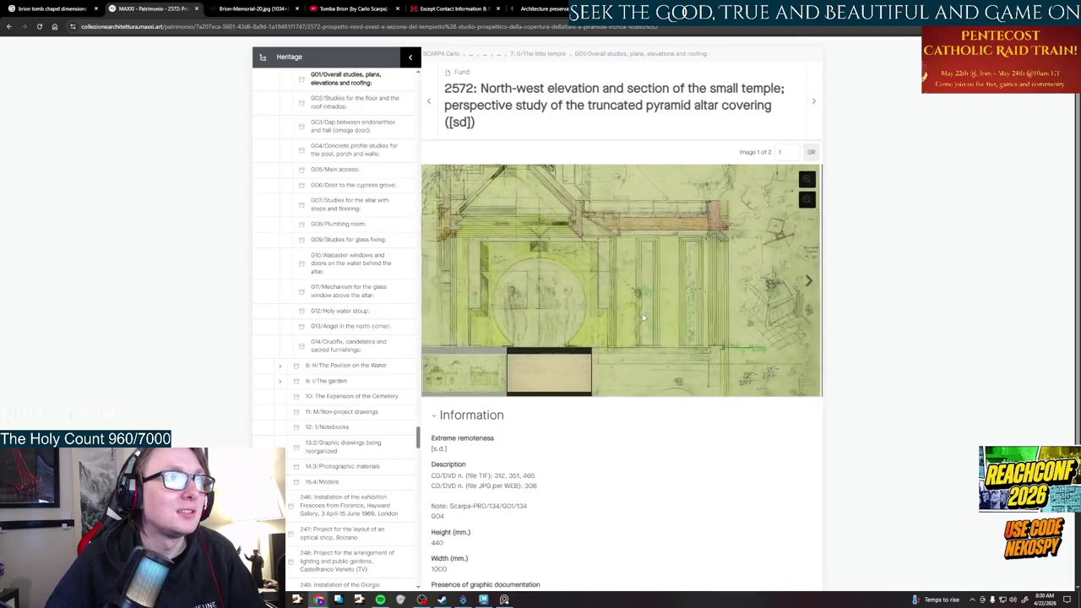
{"action": "mouse_move", "coordinate": [559, 274]}
{"action": "left_mouse_down"}
{"action": "mouse_move", "coordinate": [601, 270]}
{"action": "mouse_move", "coordinate": [663, 230]}
{"action": "left_mouse_up"}
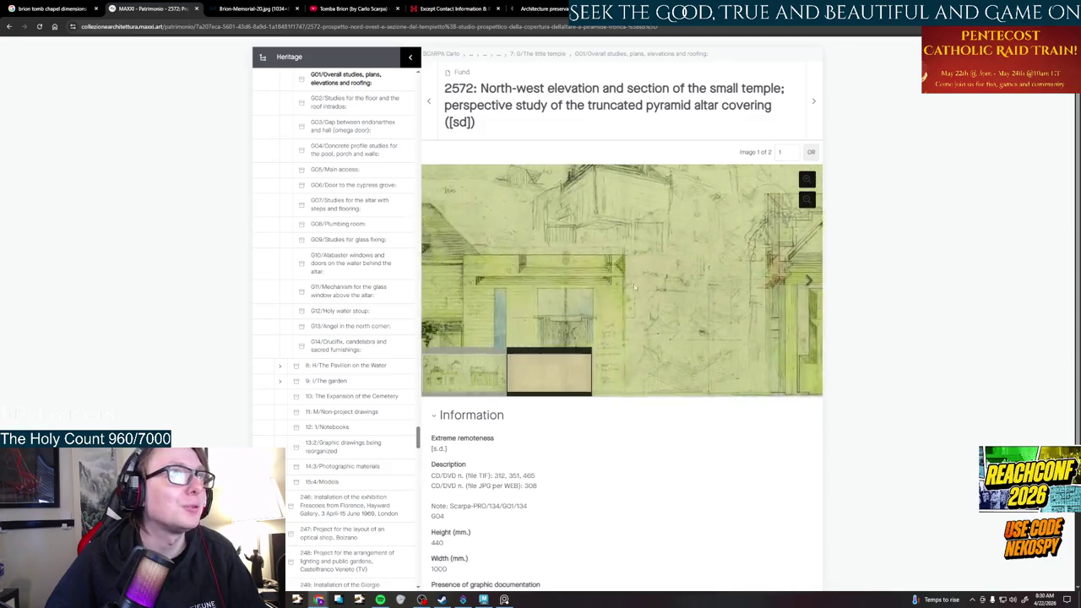
{"action": "left_click", "coordinate": [463, 389]}
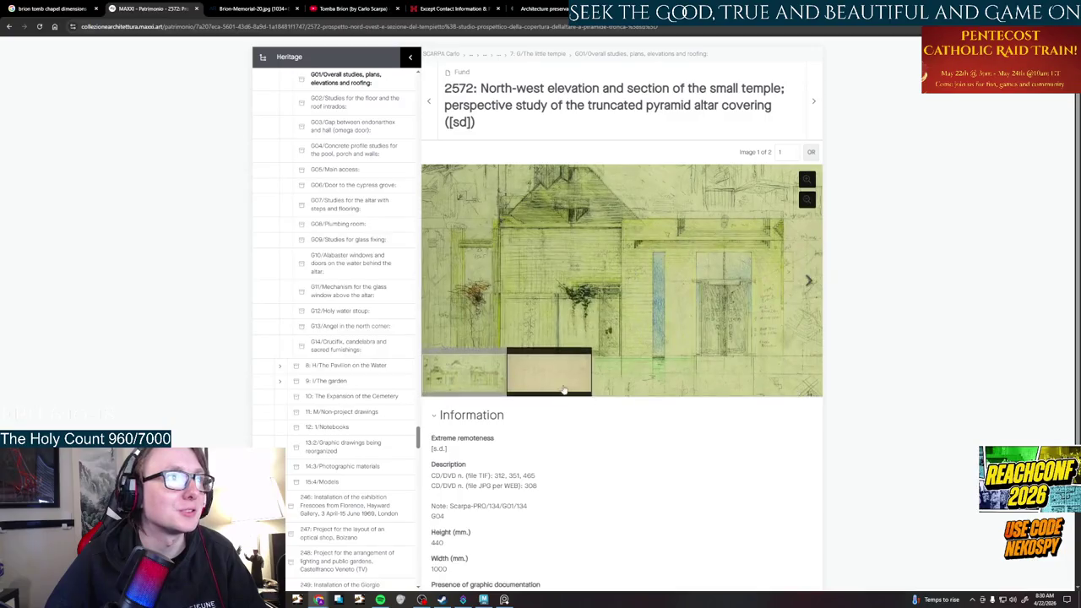
{"action": "scroll", "coordinate": [473, 378], "scroll_direction": "down", "scroll_amount": 5}
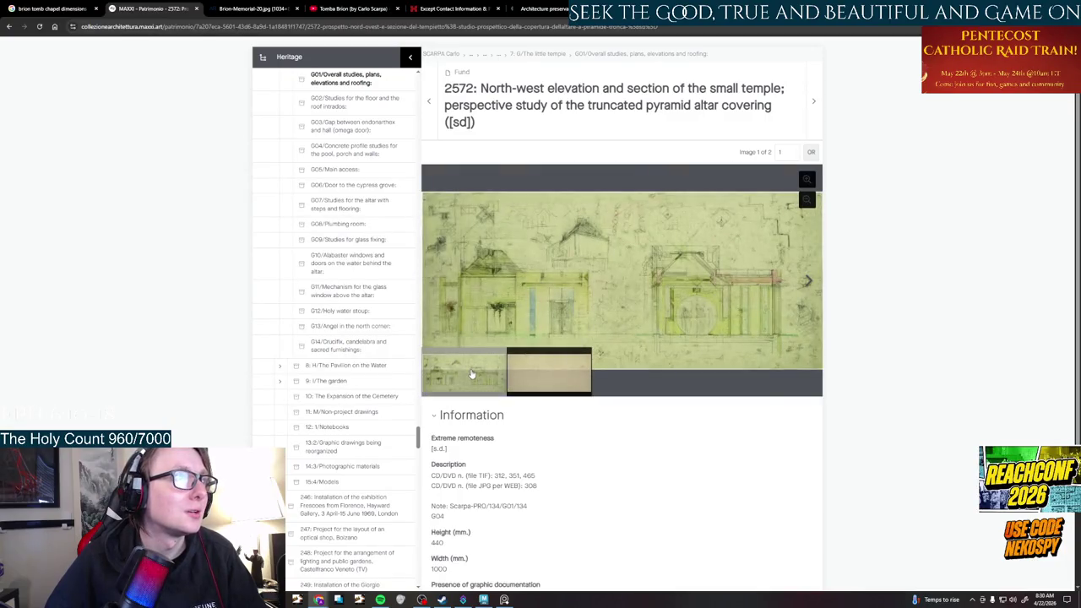
{"action": "scroll", "coordinate": [602, 311], "scroll_direction": "up", "scroll_amount": 2}
{"action": "scroll", "coordinate": [462, 376], "scroll_direction": "down", "scroll_amount": 3}
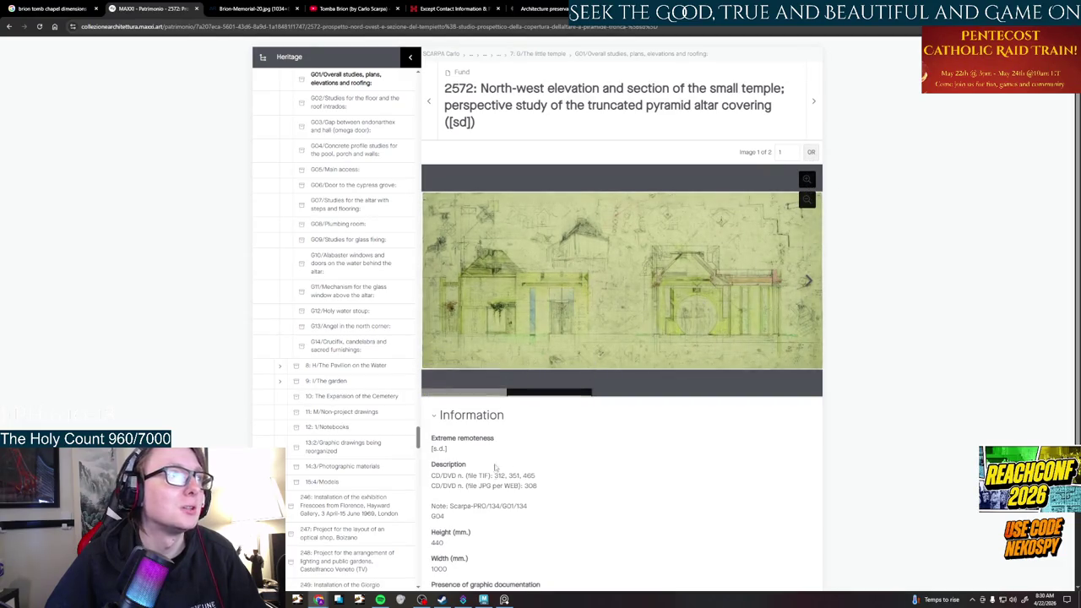
{"action": "scroll", "coordinate": [448, 358], "scroll_direction": "down", "scroll_amount": 1}
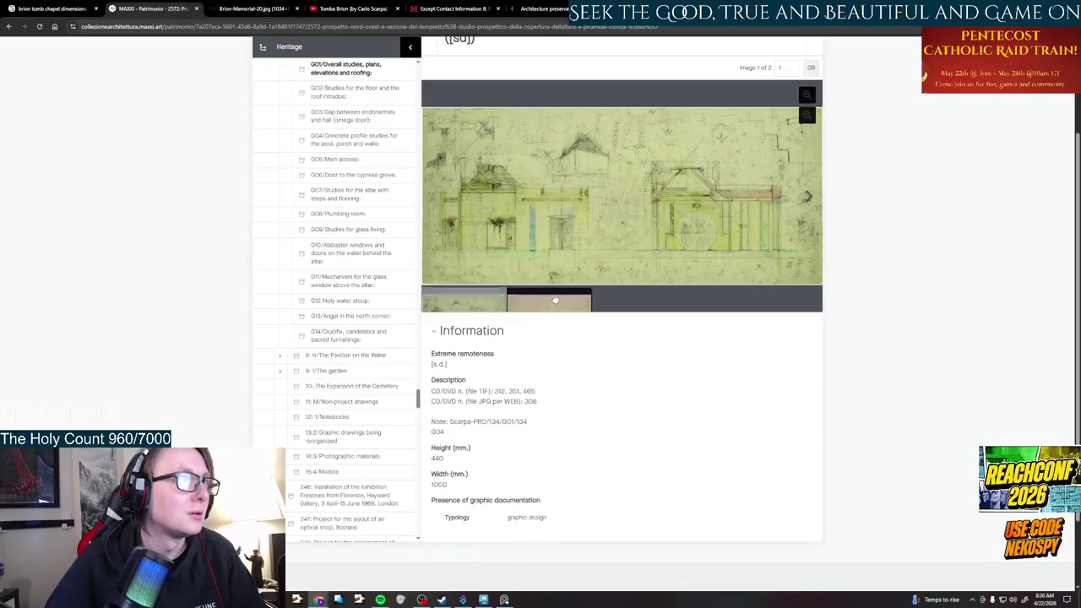
{"action": "scroll", "coordinate": [709, 380], "scroll_direction": "up", "scroll_amount": 2}
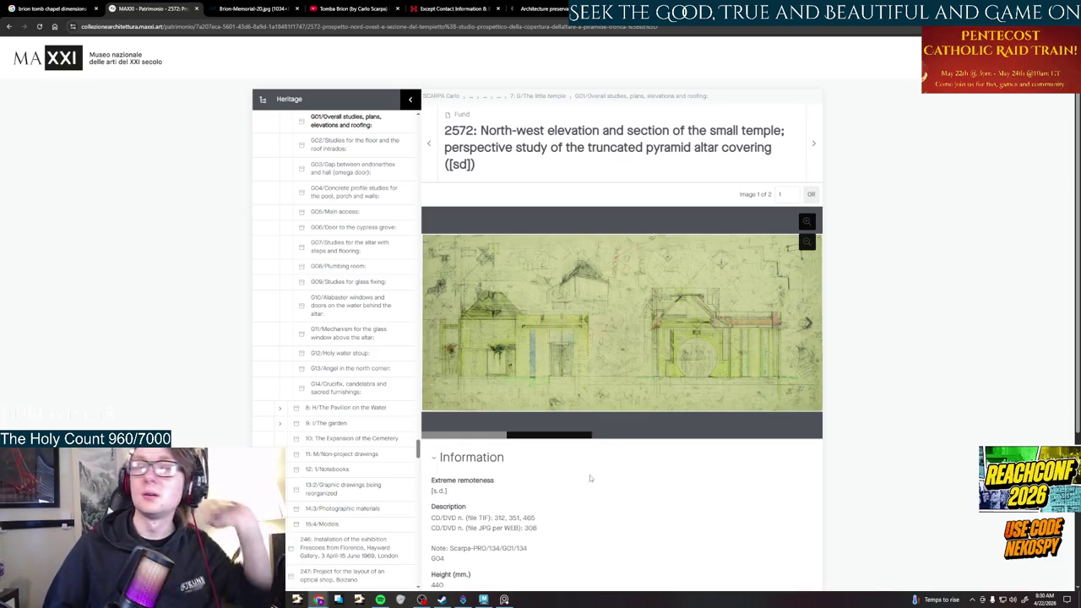
{"action": "scroll", "coordinate": [622, 489], "scroll_direction": "up", "scroll_amount": 3, "text": "ctrl"}
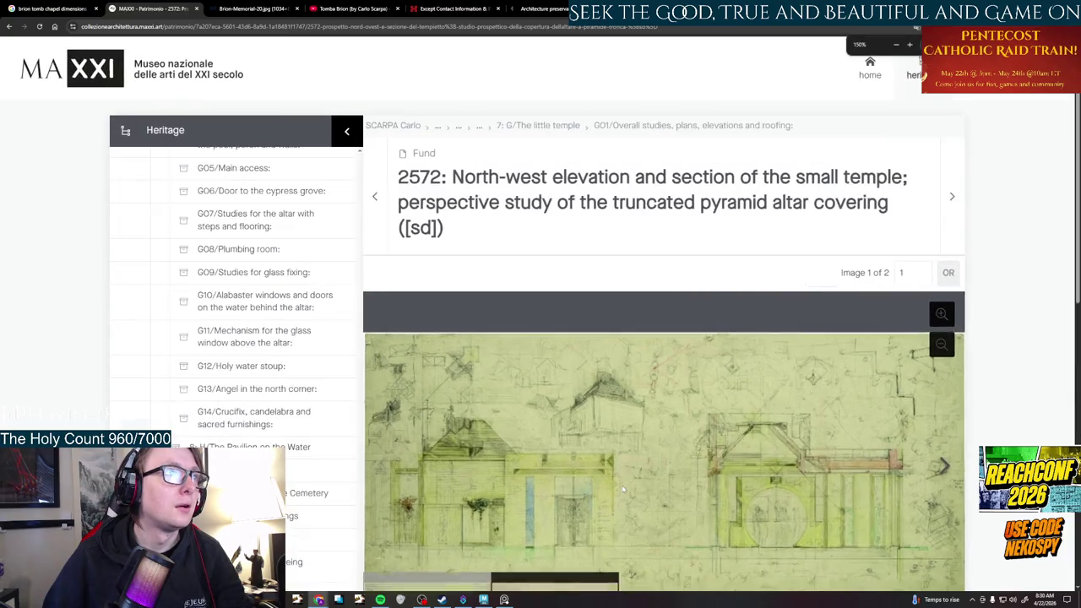
Zoom and pan drawing 2572 to frame the circular doorway wall with its roof
{"action": "scroll", "coordinate": [938, 435], "scroll_direction": "up", "scroll_amount": 3}
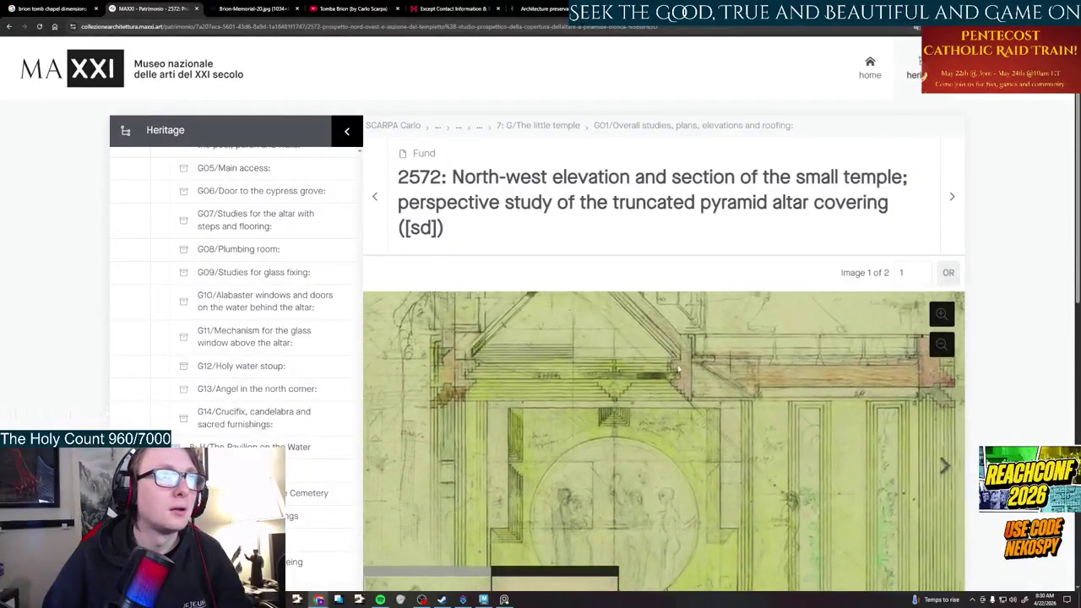
{"action": "scroll", "coordinate": [971, 402], "scroll_direction": "down", "scroll_amount": 2}
{"action": "scroll", "coordinate": [972, 401], "scroll_direction": "up", "scroll_amount": 2}
{"action": "scroll", "coordinate": [744, 378], "scroll_direction": "down", "scroll_amount": 3}
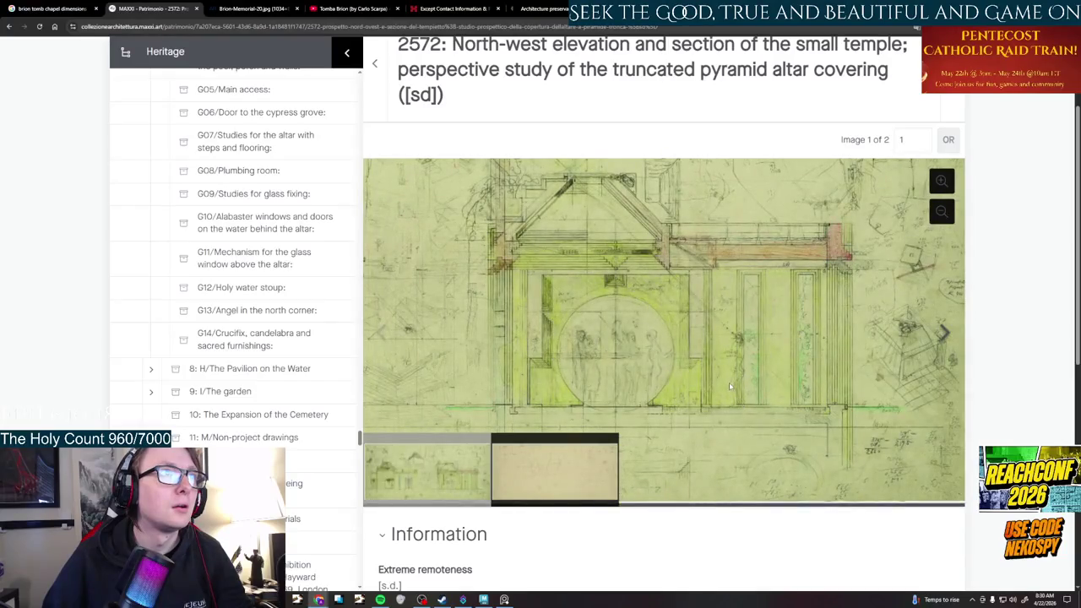
{"action": "scroll", "coordinate": [690, 407], "scroll_direction": "up", "scroll_amount": 2}
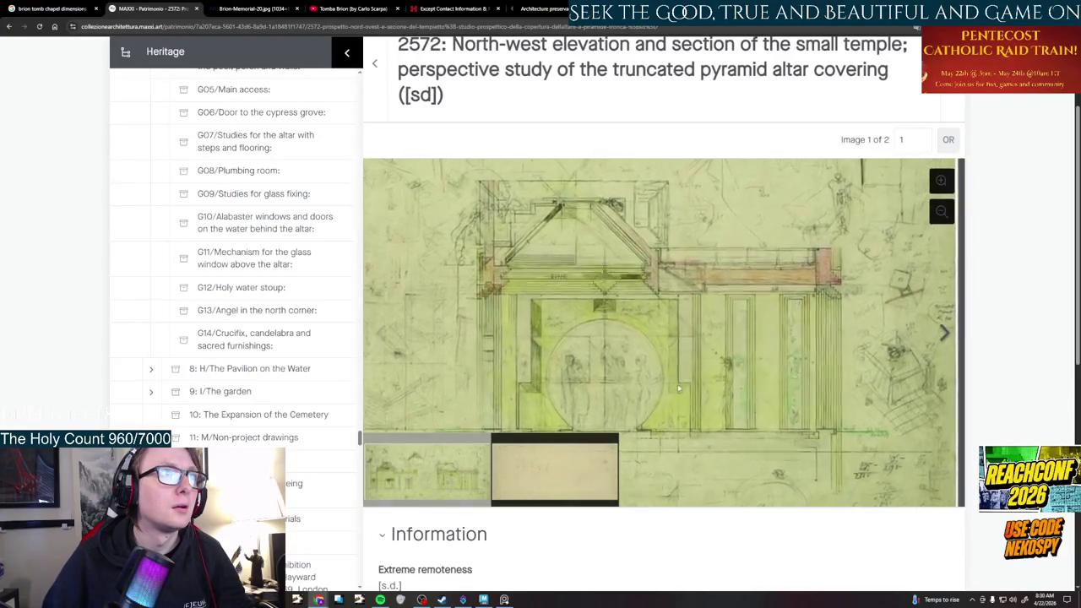
{"action": "scroll", "coordinate": [736, 361], "scroll_direction": "up", "scroll_amount": 2}
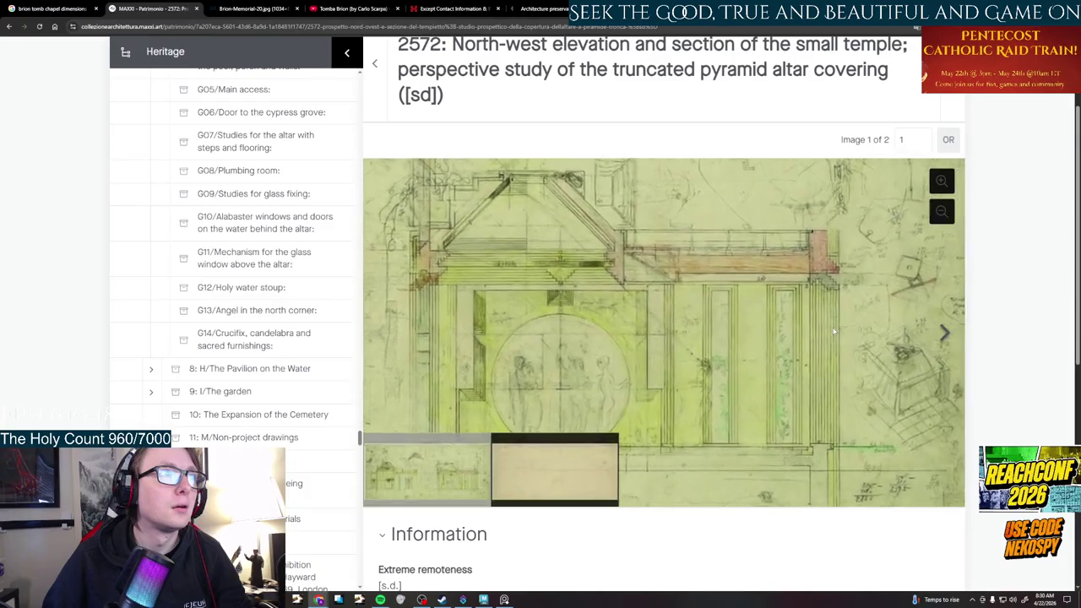
{"action": "left_click_drag", "start_coordinate": [735, 361], "coordinate": [796, 327]}
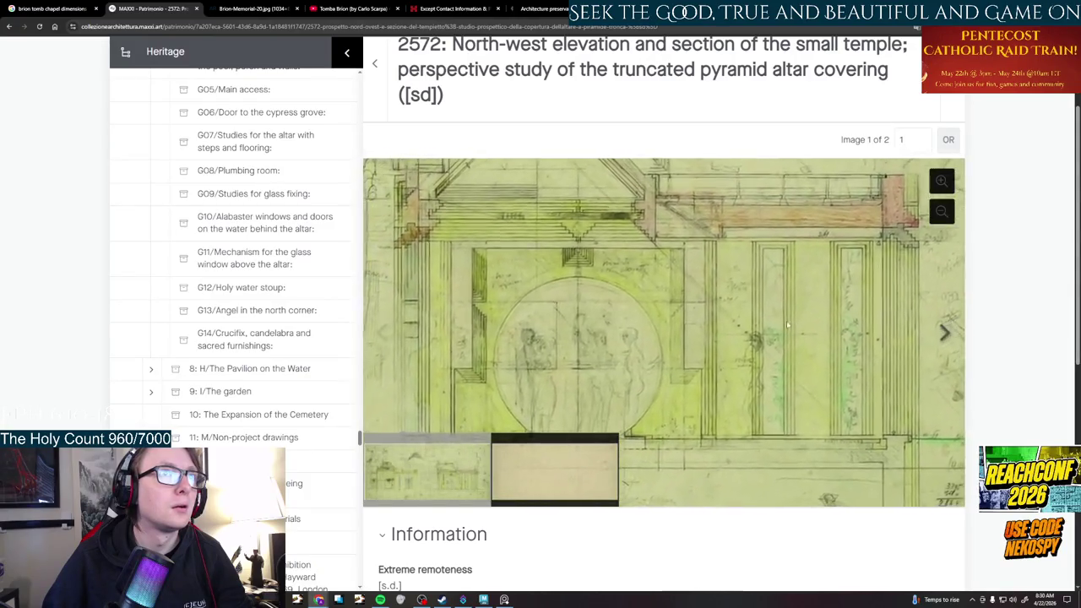
{"action": "scroll", "coordinate": [796, 327], "scroll_direction": "up", "scroll_amount": 2}
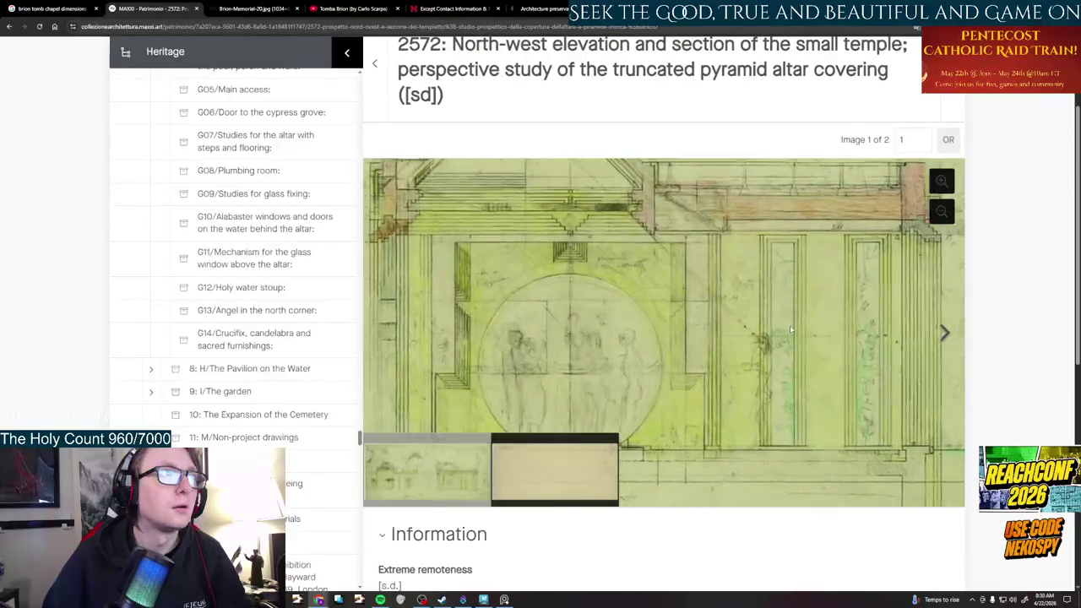
{"action": "scroll", "coordinate": [781, 341], "scroll_direction": "down", "scroll_amount": 2}
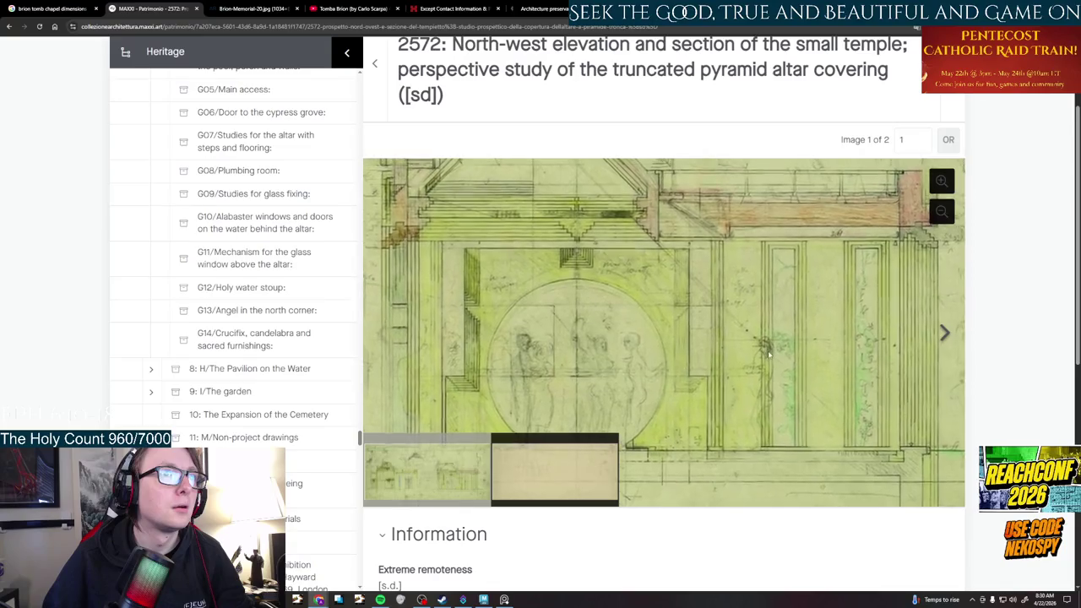
{"action": "left_click_drag", "start_coordinate": [765, 344], "coordinate": [771, 366]}
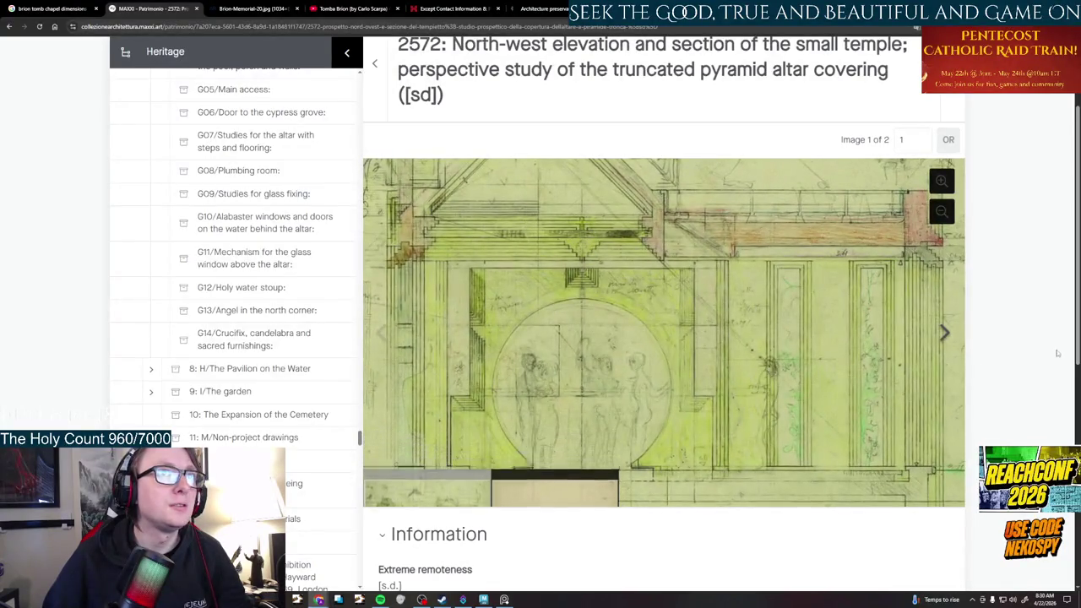
{"action": "scroll", "coordinate": [999, 405], "scroll_direction": "up", "scroll_amount": 1, "text": "ctrl"}
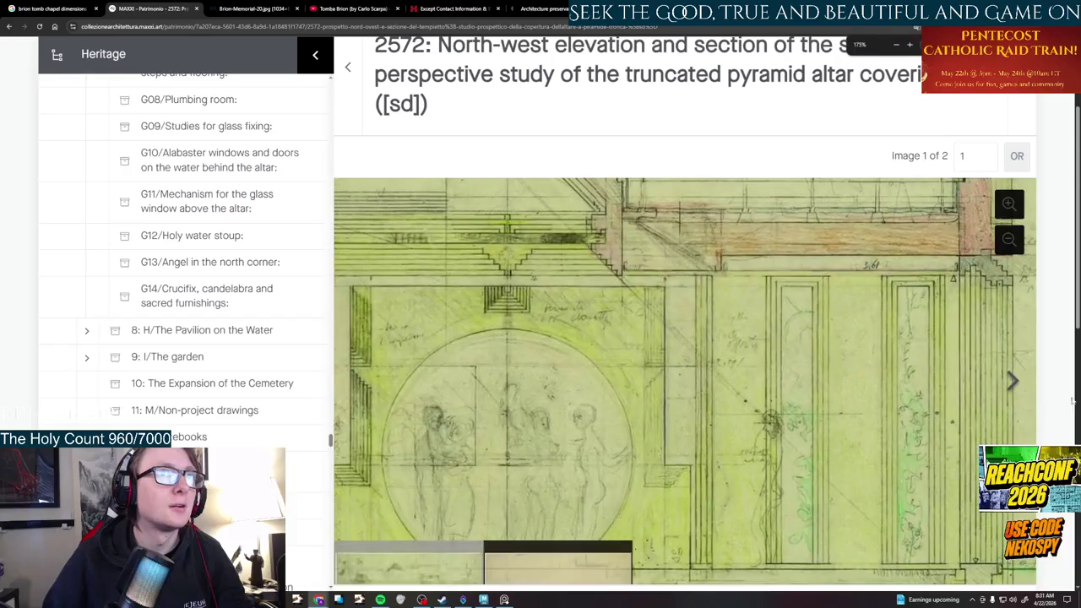
{"action": "scroll", "coordinate": [847, 300], "scroll_direction": "down", "scroll_amount": 3}
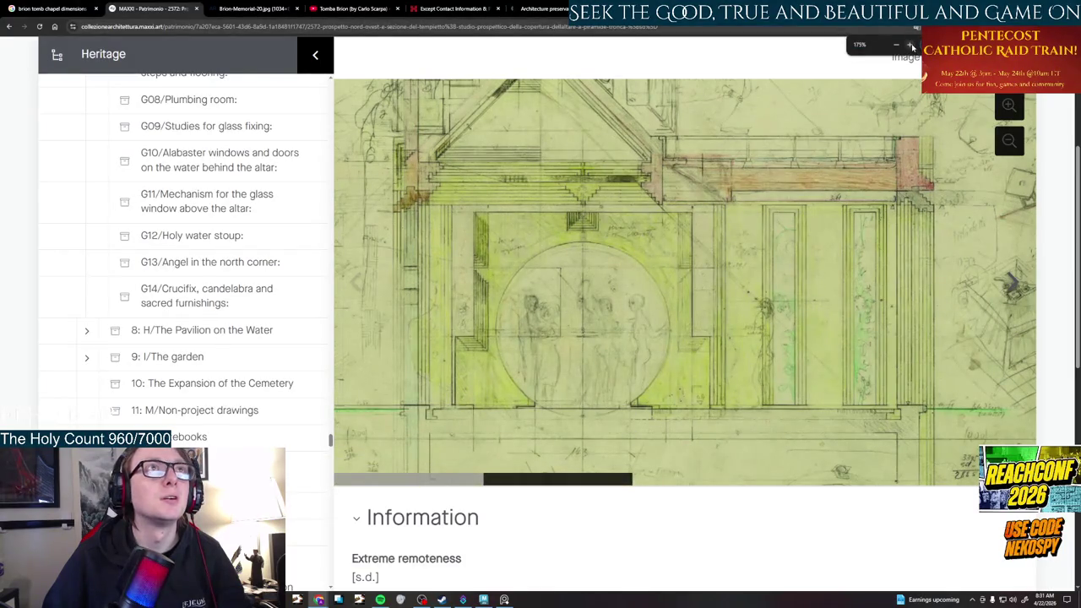
Set the page to 200% zoom and snip the circular doorway wall section
{"action": "left_click", "coordinate": [912, 46]}
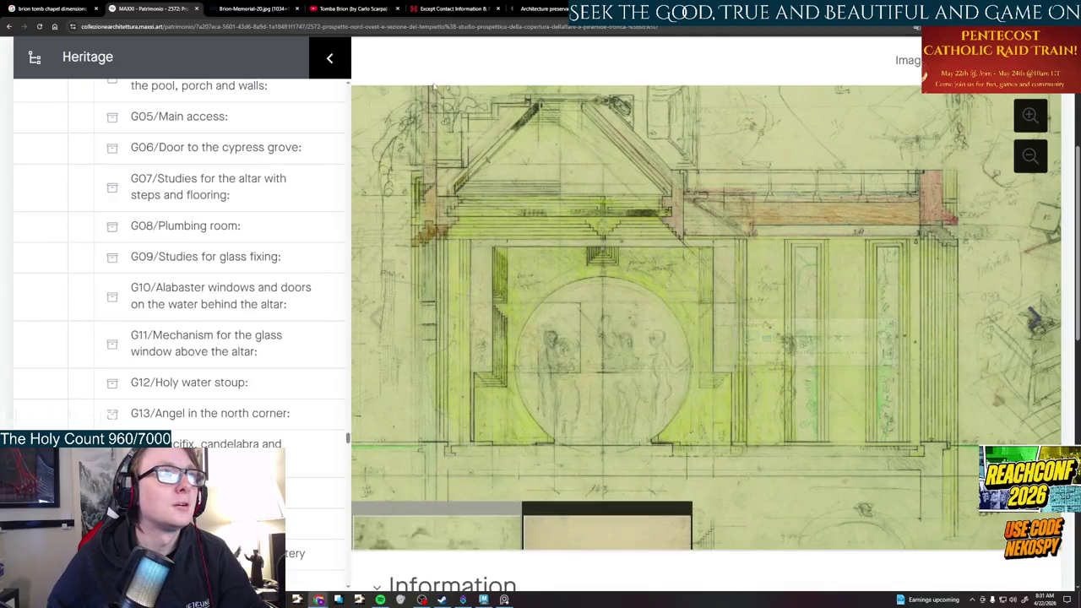
{"action": "key", "text": "Print"}
{"action": "mouse_move", "coordinate": [352, 85]}
{"action": "left_mouse_down"}
{"action": "mouse_move", "coordinate": [783, 338]}
{"action": "mouse_move", "coordinate": [1062, 550]}
{"action": "left_mouse_up"}
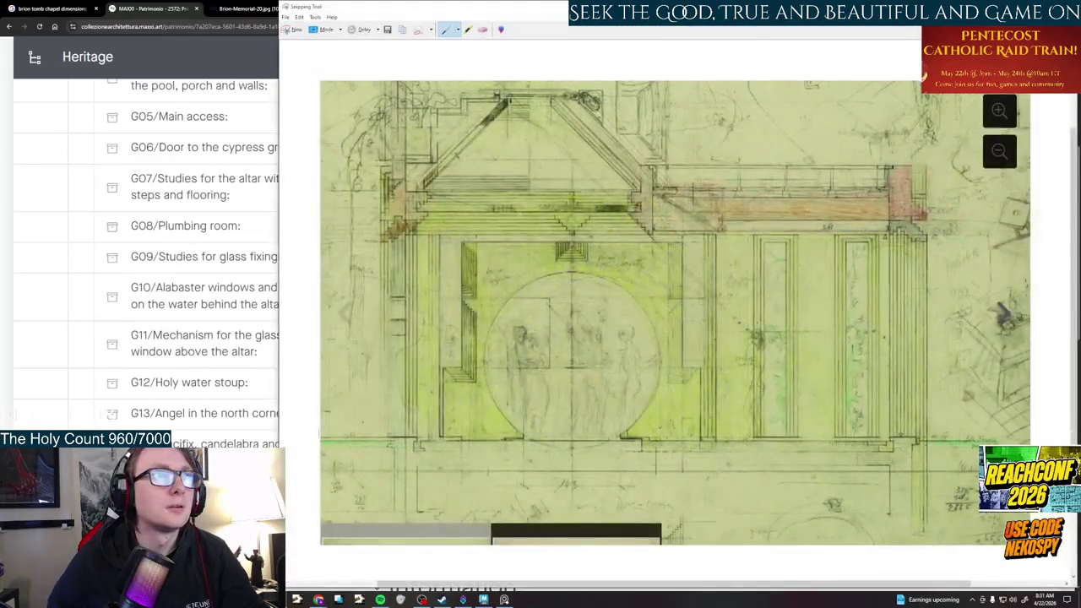
Save the snip as 'Circle Door Wall Sketch' in References/Done and advance to the next drawing
{"action": "left_click", "coordinate": [285, 16]}
{"action": "left_click", "coordinate": [297, 40]}
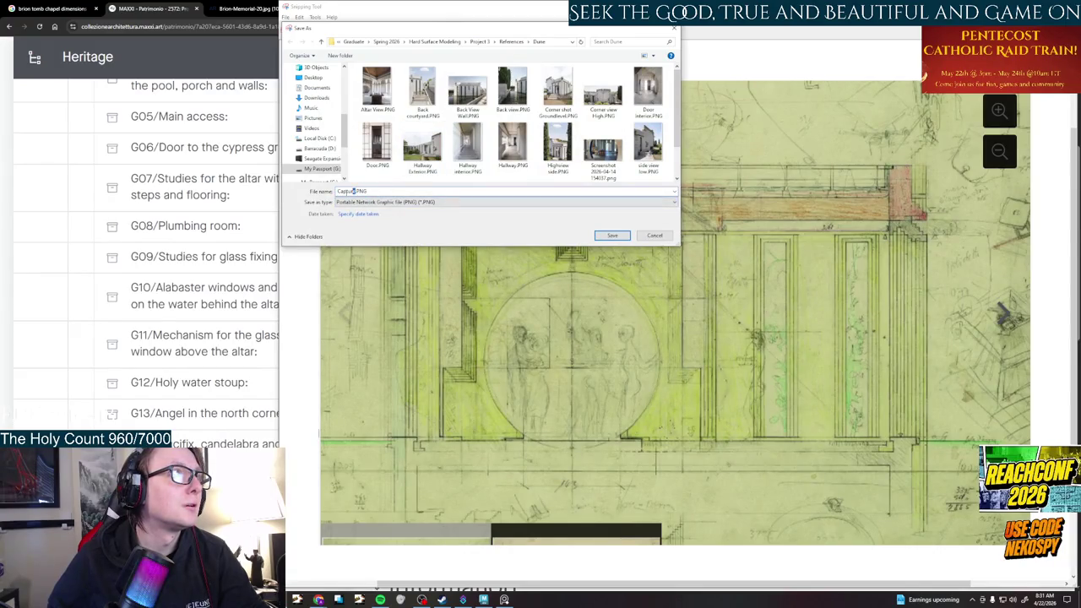
{"action": "type", "text": "Circle Door Wall Sketch"}
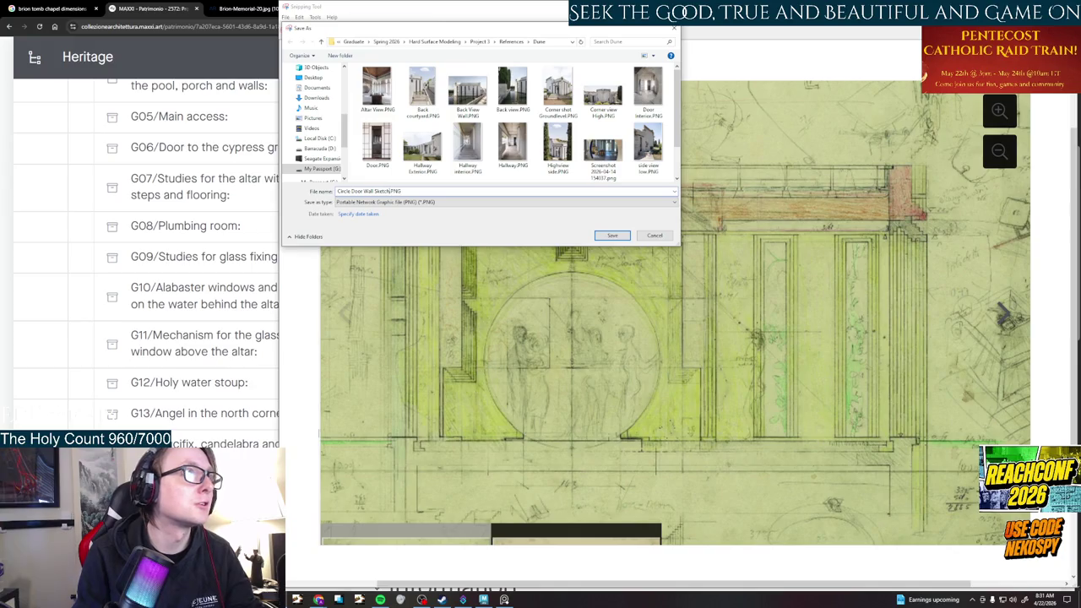
{"action": "key", "text": "Return"}
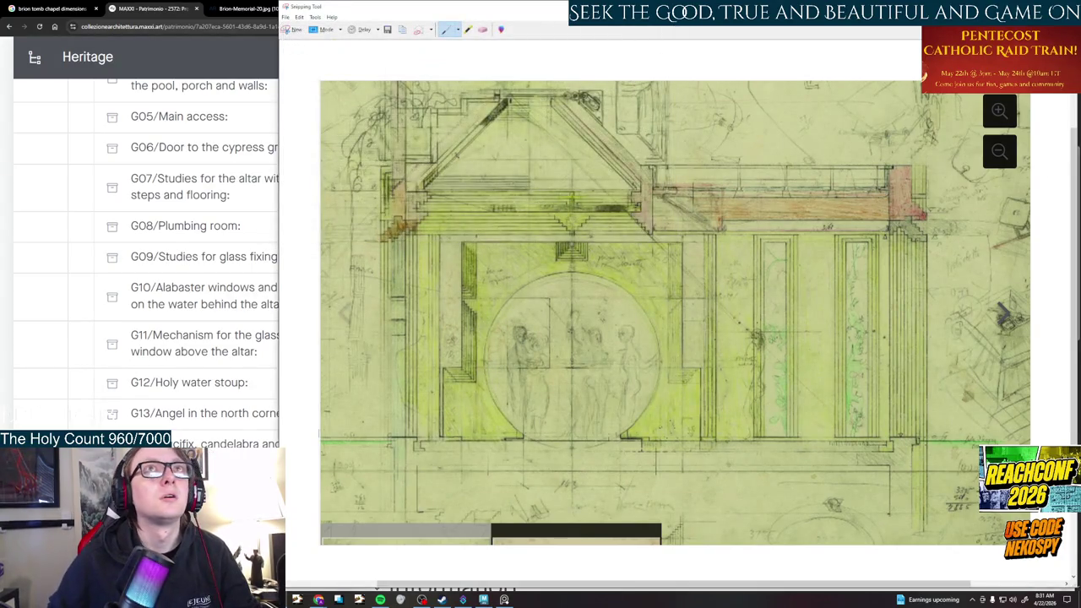
{"action": "left_click", "coordinate": [646, 342]}
{"action": "key", "text": "Right"}
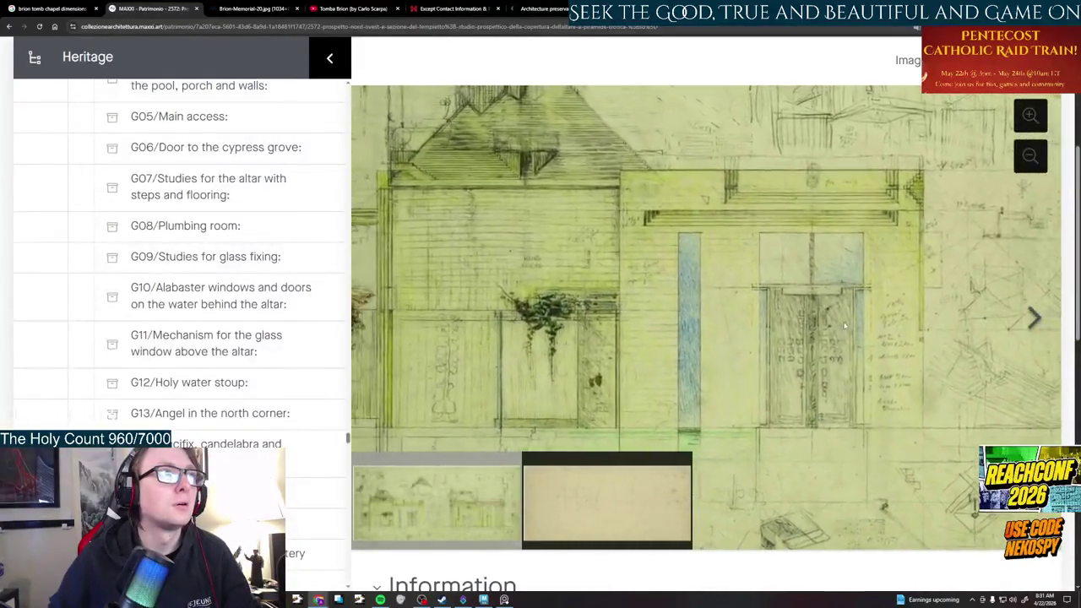
Widen the square-doorway drawing by collapsing the Heritage sidebar, then start a new snip
{"action": "left_click", "coordinate": [1029, 117]}
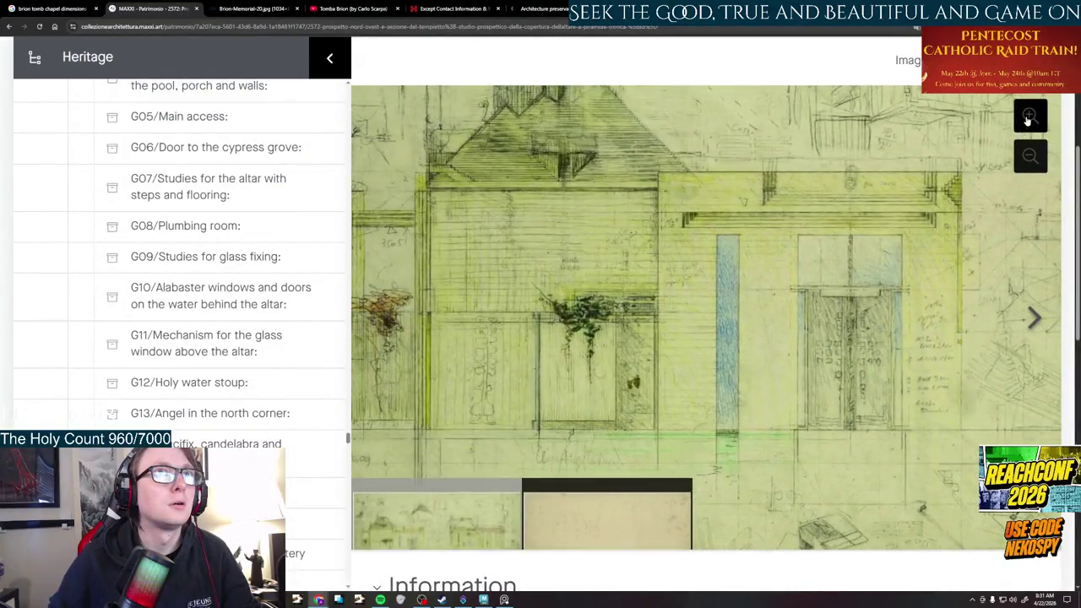
{"action": "left_click", "coordinate": [1029, 156]}
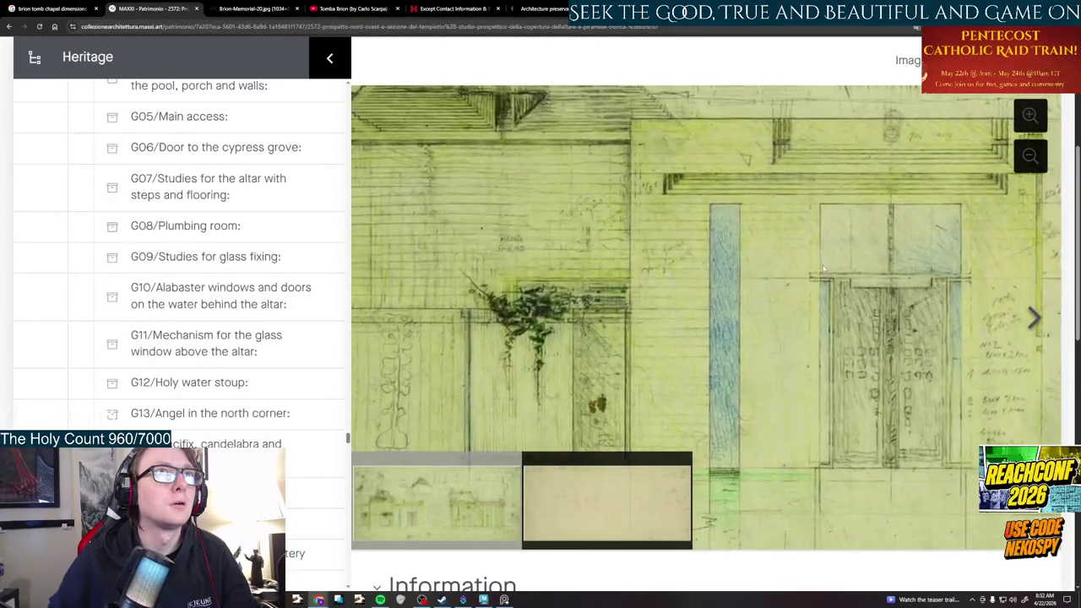
{"action": "left_click", "coordinate": [329, 57]}
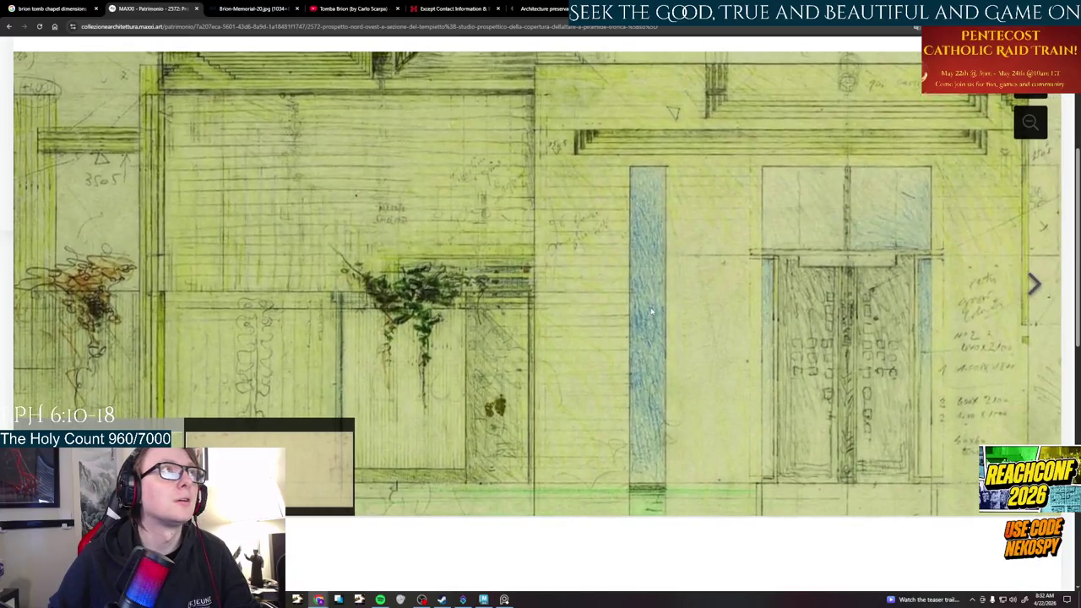
{"action": "scroll", "coordinate": [655, 292], "scroll_direction": "down", "scroll_amount": 2}
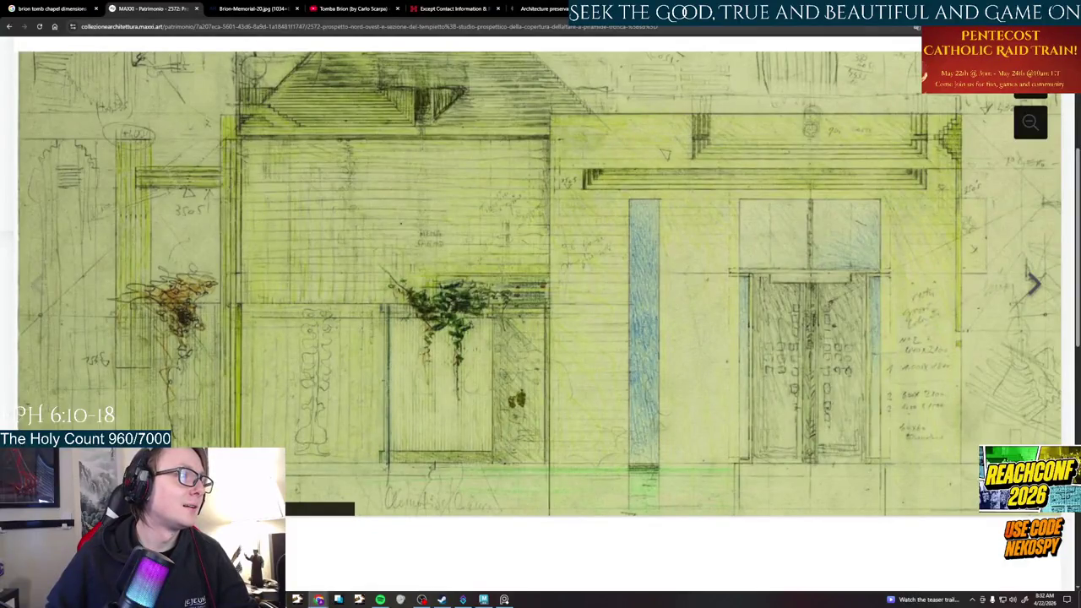
{"action": "key", "text": "alt+Tab"}
{"action": "left_click", "coordinate": [295, 30]}
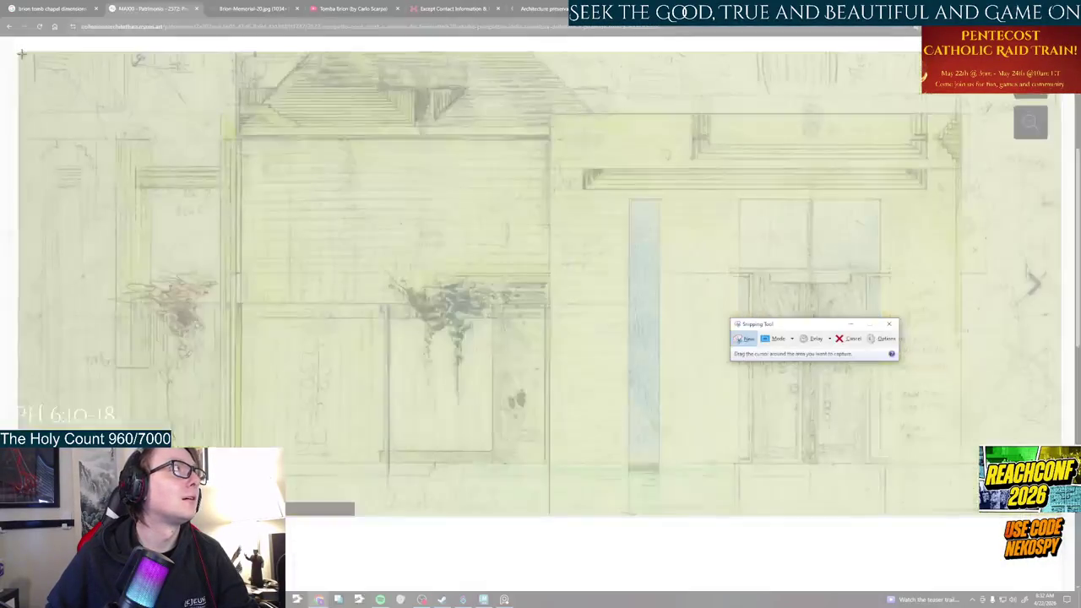
Snip the square-door drawing and save it as 'Square Door Wall Sketch'
{"action": "left_click_drag", "start_coordinate": [17, 48], "coordinate": [1063, 517]}
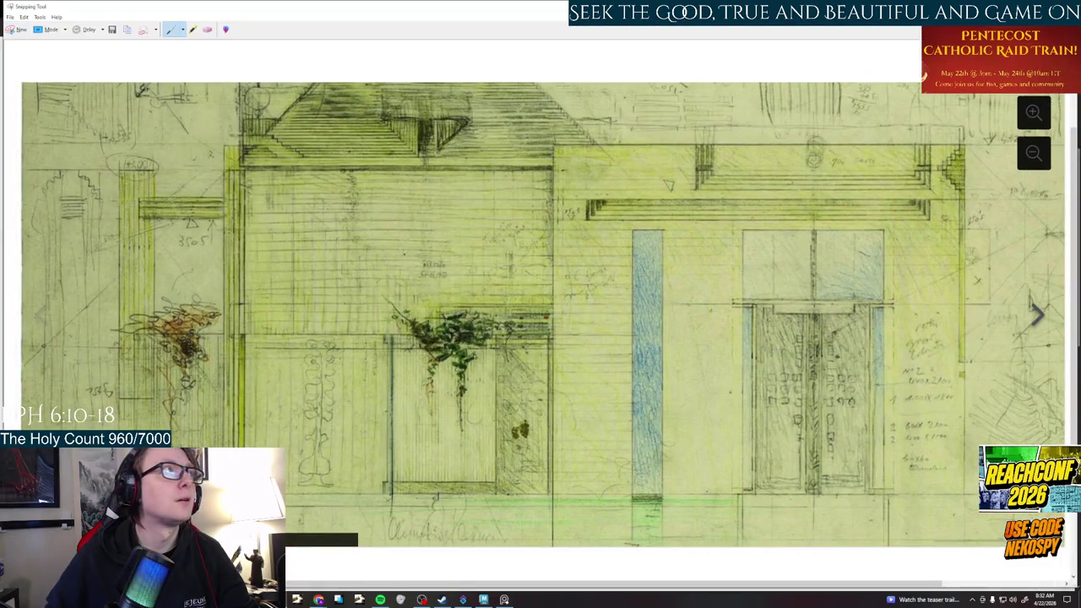
{"action": "left_click", "coordinate": [10, 16]}
{"action": "left_click", "coordinate": [26, 38]}
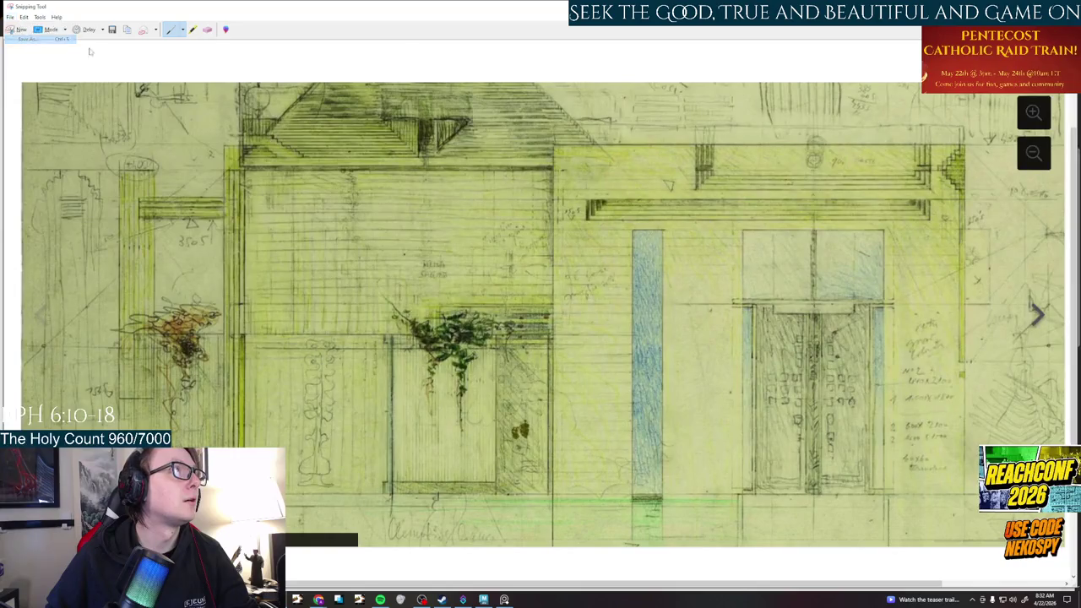
{"action": "type", "text": "Square Door Wall Sketc"}
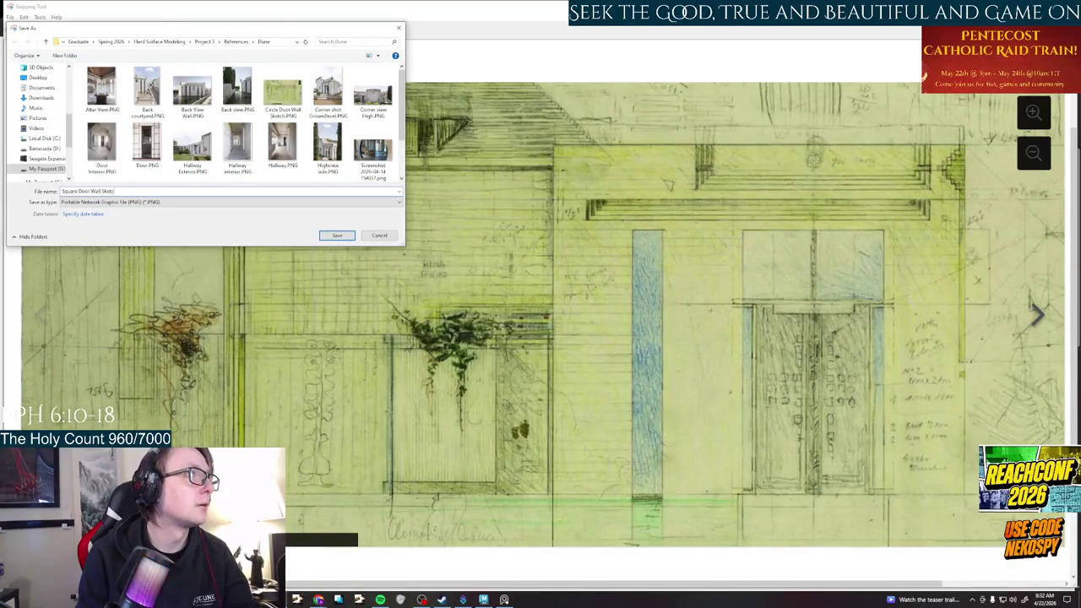
{"action": "key", "text": "Return"}
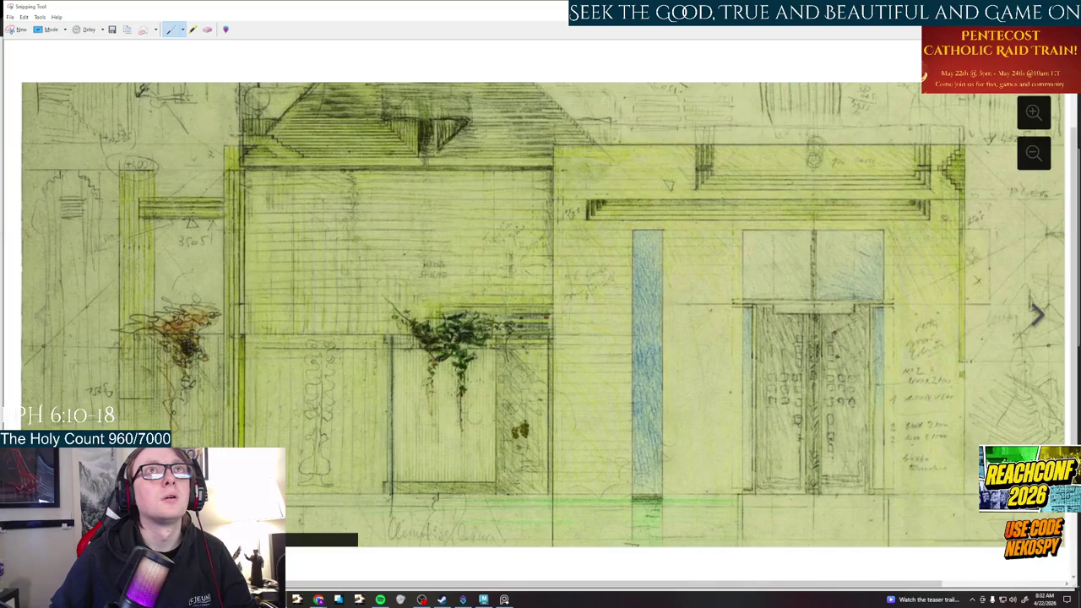
{"action": "key", "text": "alt+F4"}
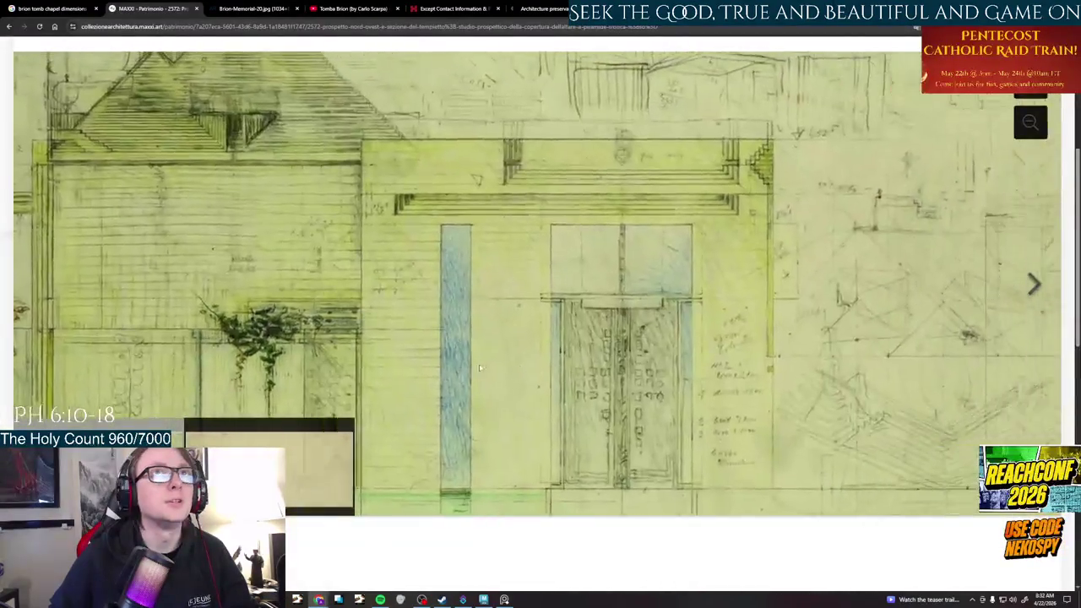
{"action": "mouse_move", "coordinate": [912, 369]}
{"action": "left_mouse_down"}
{"action": "mouse_move", "coordinate": [382, 370]}
{"action": "mouse_move", "coordinate": [240, 329]}
{"action": "left_mouse_up"}
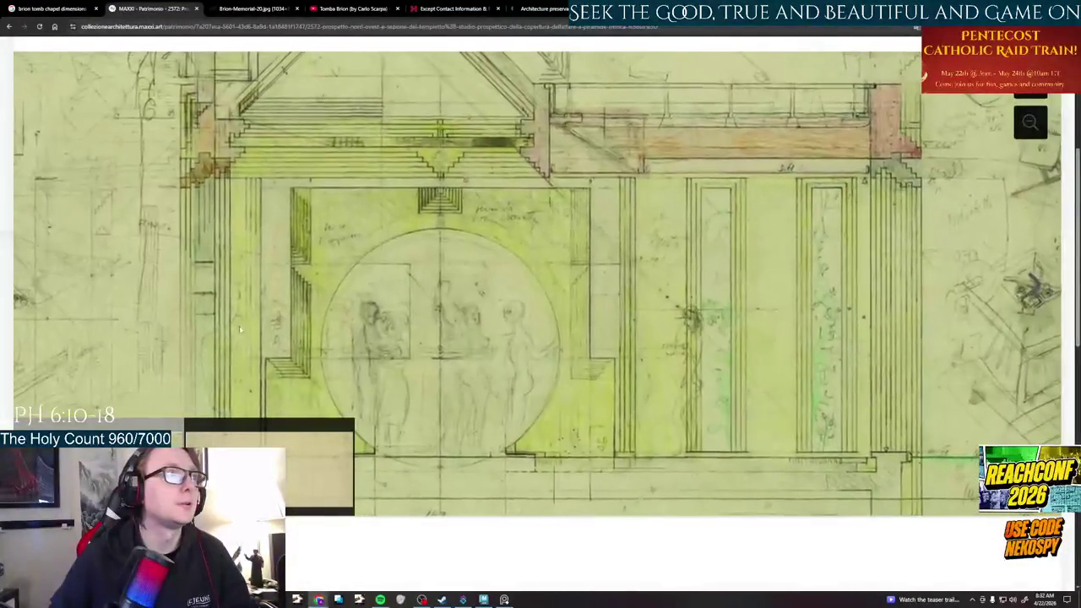
Recentre the circular-doorway elevation and take a new Snipping Tool capture of it
{"action": "scroll", "coordinate": [241, 332], "scroll_direction": "up", "scroll_amount": 1}
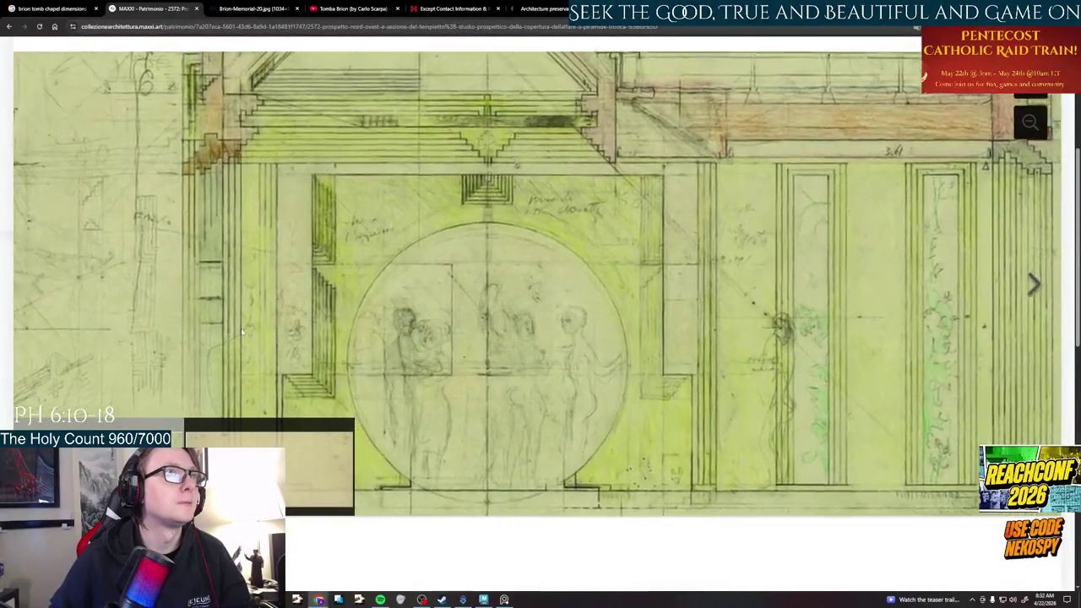
{"action": "left_click_drag", "start_coordinate": [242, 332], "coordinate": [166, 326]}
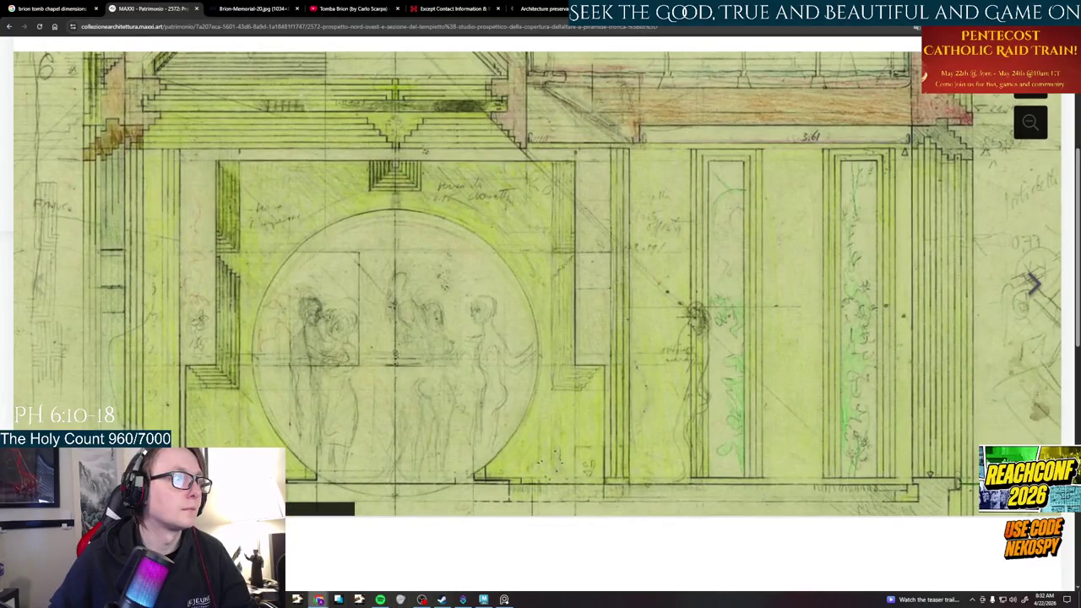
{"action": "left_click", "coordinate": [442, 600]}
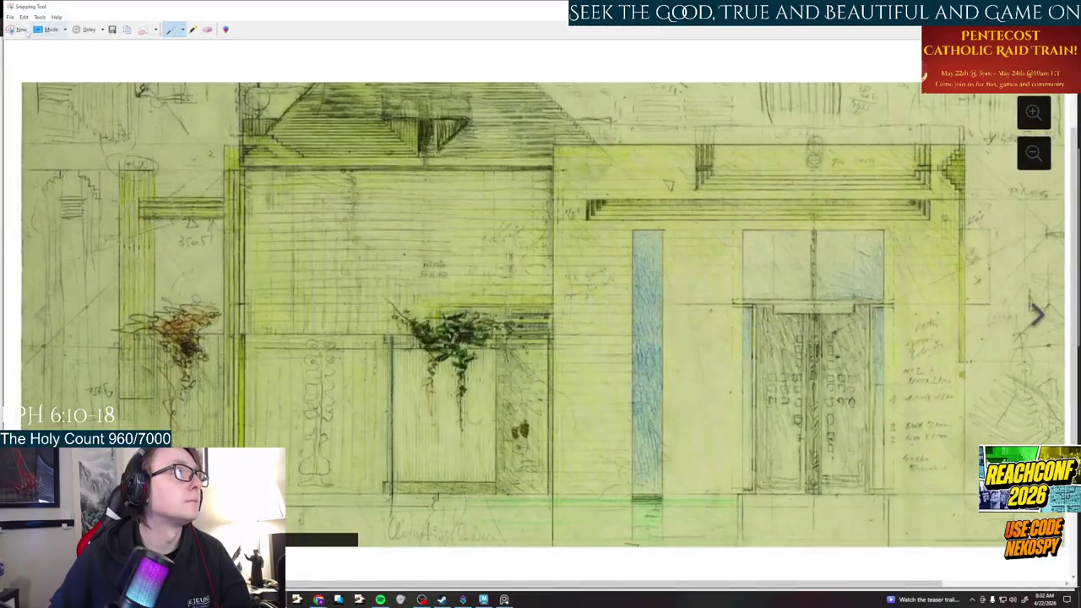
{"action": "left_click", "coordinate": [21, 30]}
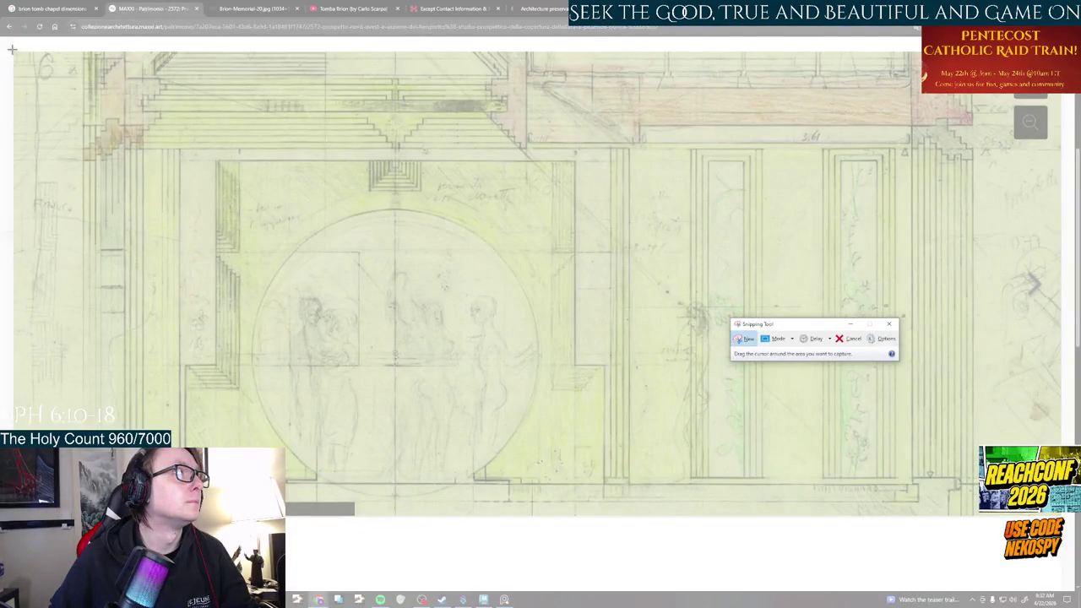
{"action": "left_click_drag", "start_coordinate": [12, 50], "coordinate": [1062, 516]}
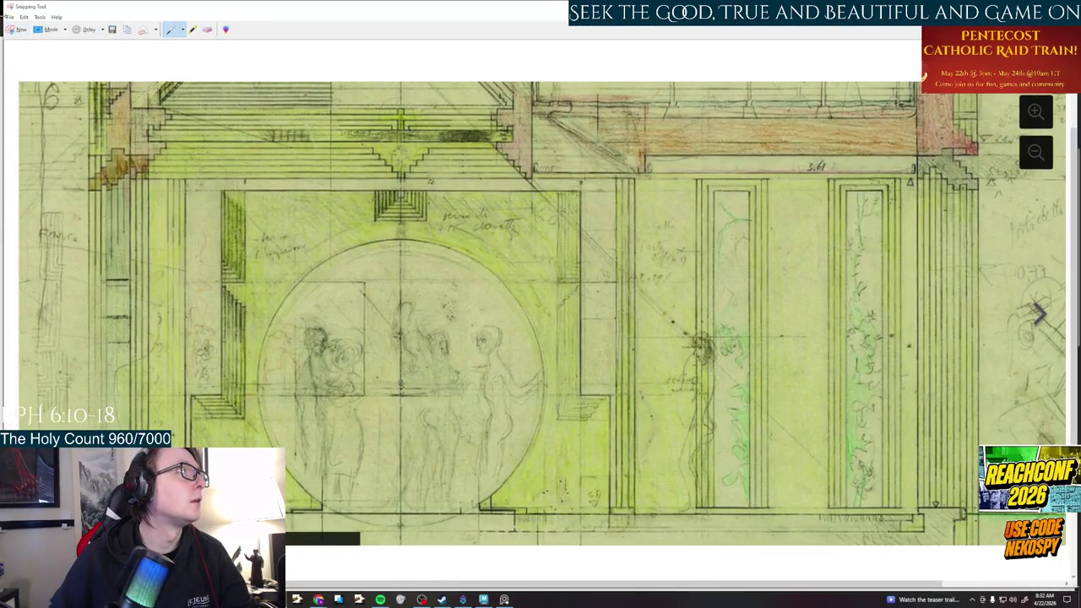
Save the capture over Circle Door Wall Sketch.PNG, close Snipping Tool and return to Maya
{"action": "left_click", "coordinate": [9, 17]}
{"action": "left_click", "coordinate": [29, 41]}
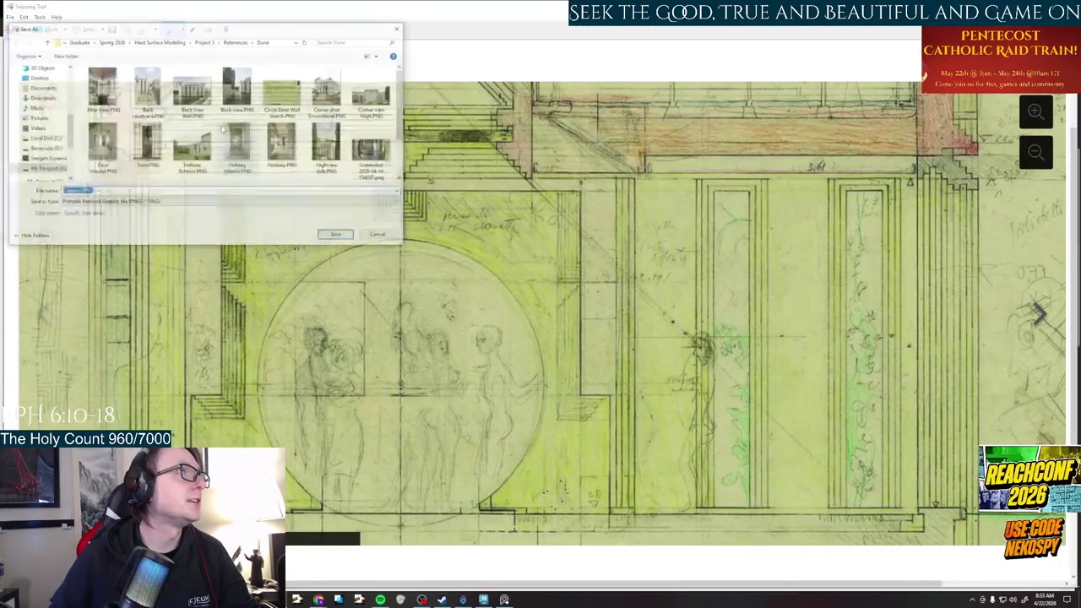
{"action": "left_click", "coordinate": [289, 102]}
{"action": "left_click", "coordinate": [341, 236]}
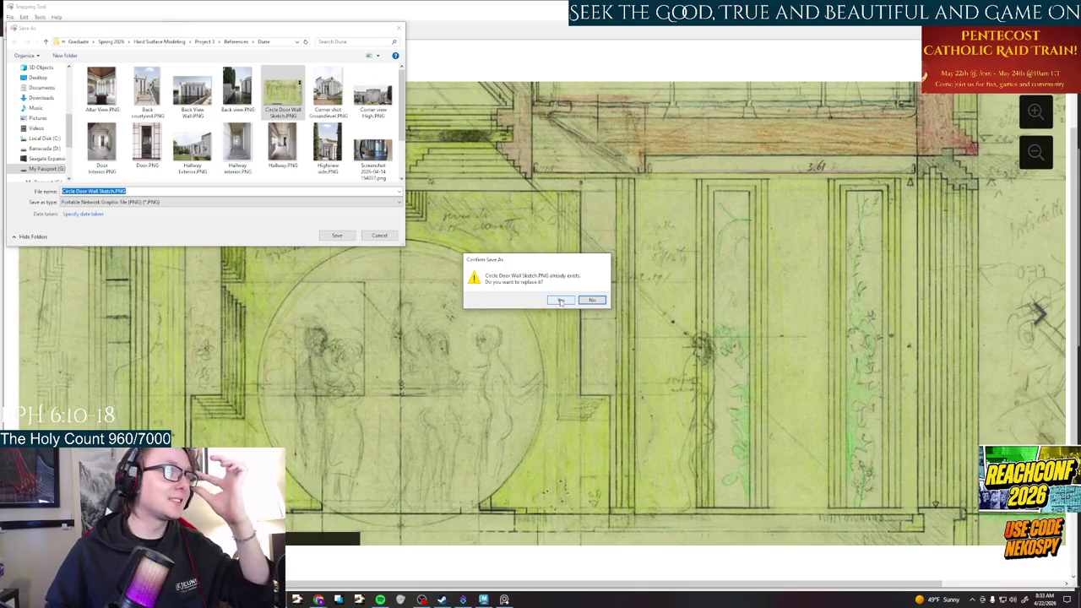
{"action": "left_click", "coordinate": [560, 301]}
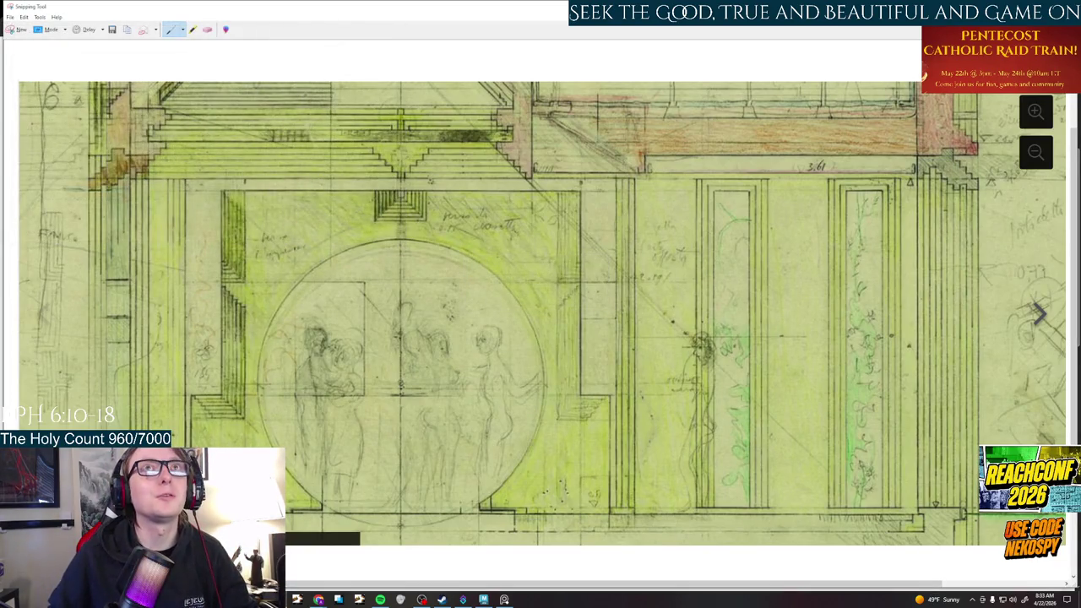
{"action": "key", "text": "alt+F4"}
{"action": "key", "text": "alt+Tab"}
{"action": "left_click_drag", "start_coordinate": [647, 393], "coordinate": [452, 406], "text": "alt"}
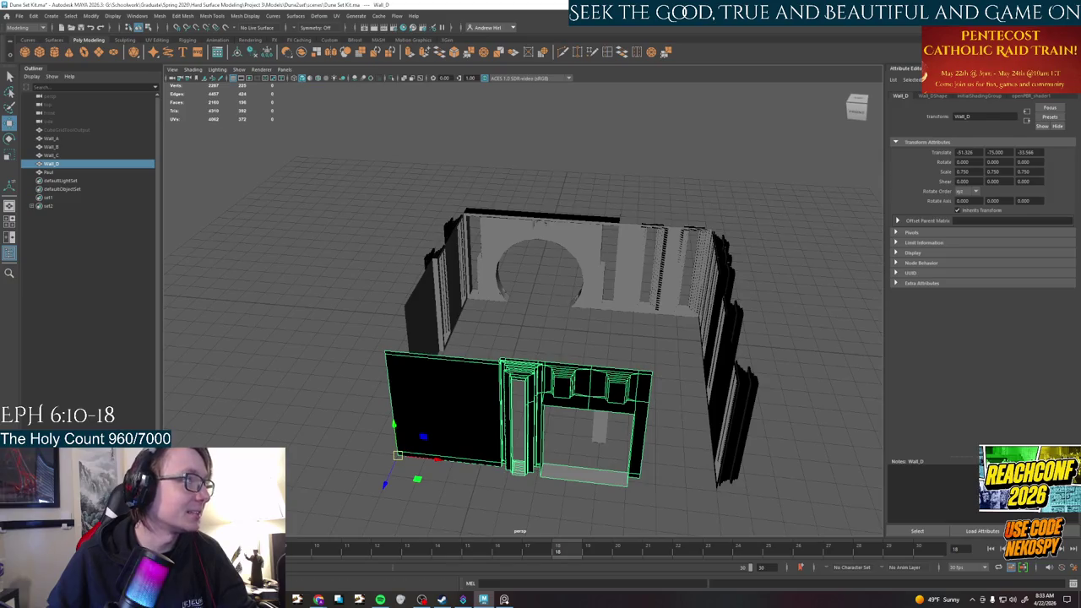
Cancel a started image import and switch to the four-view layout framed on the walls
{"action": "left_click", "coordinate": [174, 69]}
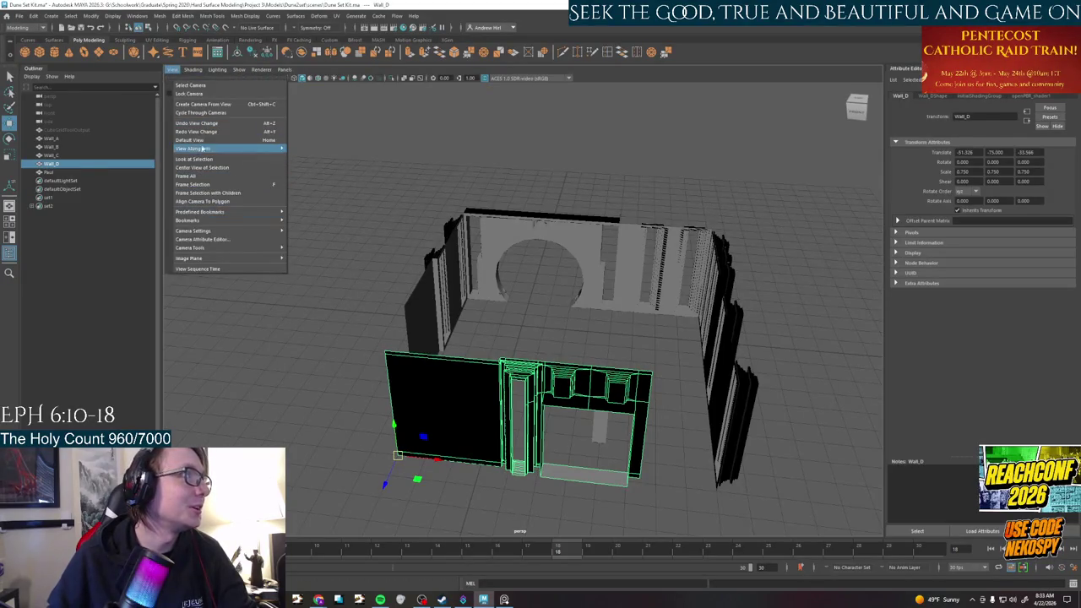
{"action": "mouse_move", "coordinate": [195, 258]}
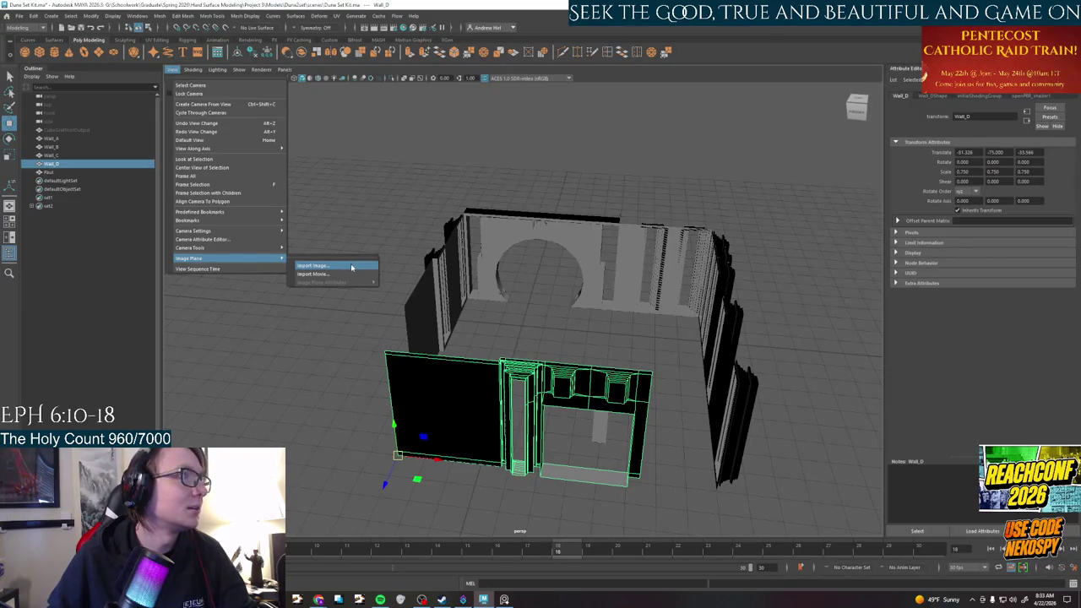
{"action": "left_click", "coordinate": [351, 267]}
{"action": "left_click", "coordinate": [483, 328]}
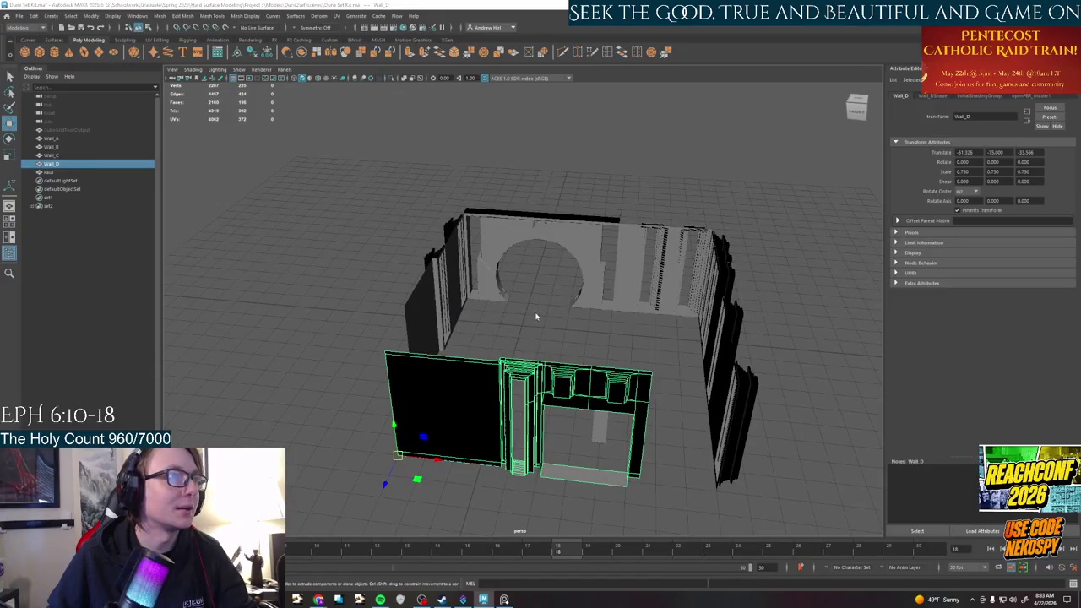
{"action": "key", "text": "space"}
{"action": "key", "text": "f"}
{"action": "key", "text": "f"}
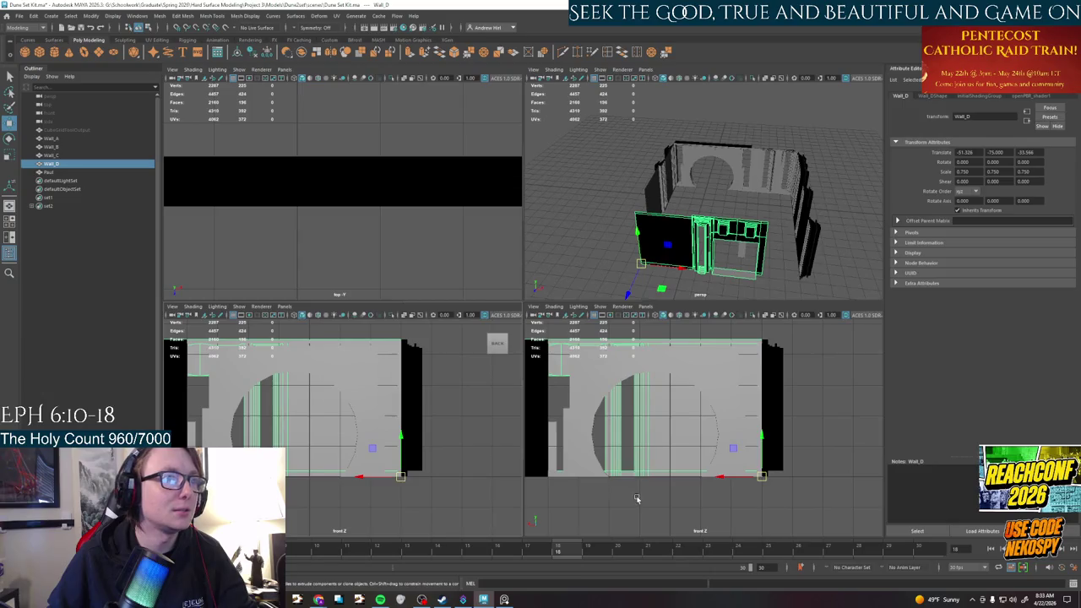
{"action": "middle_click_drag", "start_coordinate": [637, 498], "coordinate": [691, 530], "text": "alt"}
{"action": "left_click", "coordinate": [553, 321]}
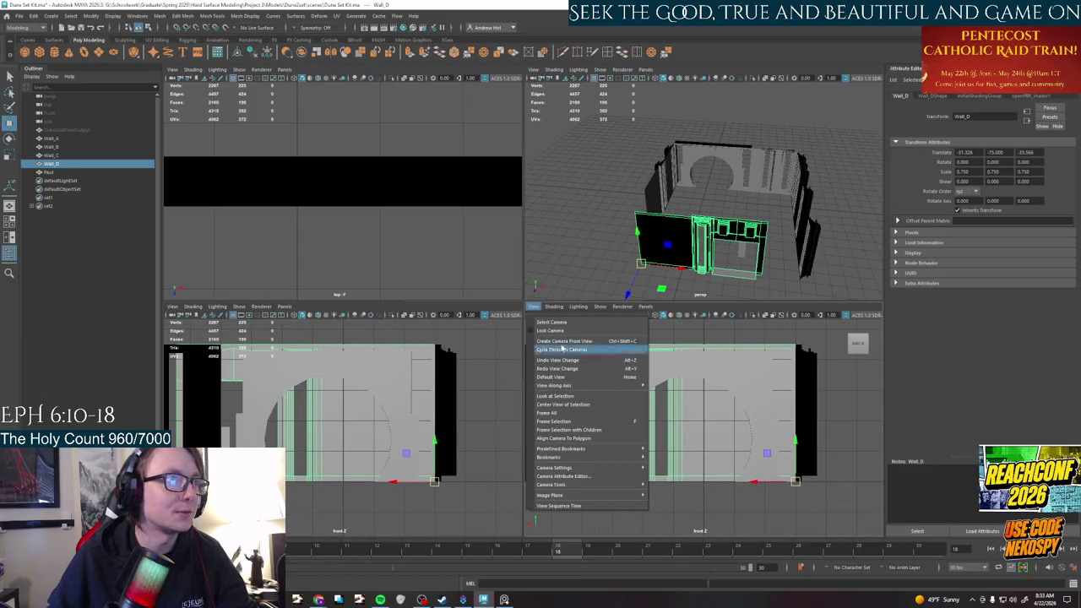
{"action": "left_click", "coordinate": [846, 390]}
Turn the lower-right viewport into the left side view and recentre the wall in the views
{"action": "right_click_drag", "start_coordinate": [847, 389], "coordinate": [842, 436], "text": "shift"}
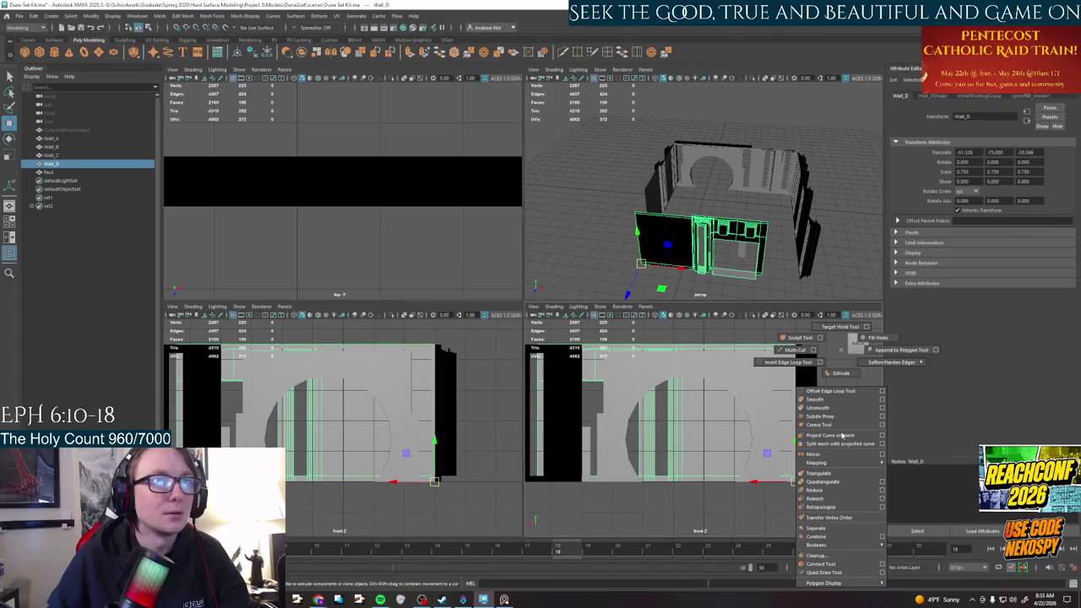
{"action": "key", "text": "space"}
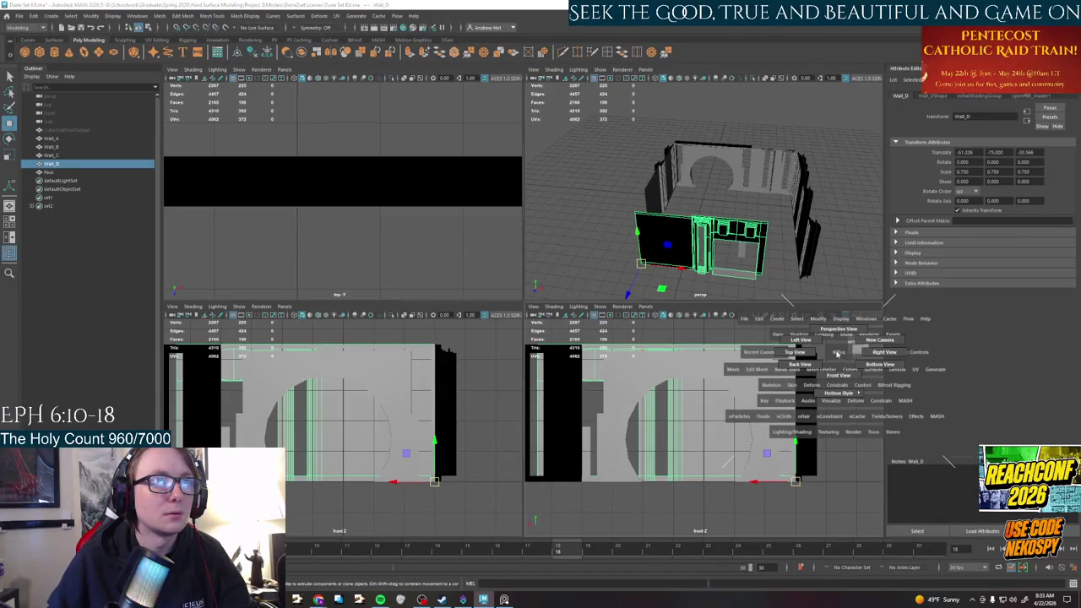
{"action": "left_click", "coordinate": [818, 346]}
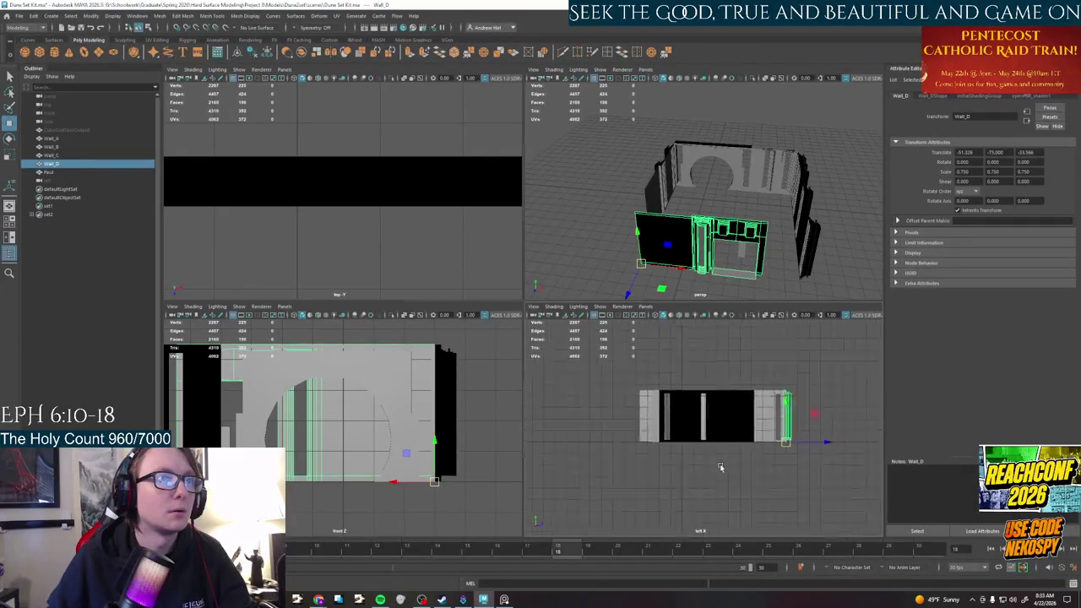
{"action": "middle_click_drag", "start_coordinate": [721, 467], "coordinate": [696, 477], "text": "alt"}
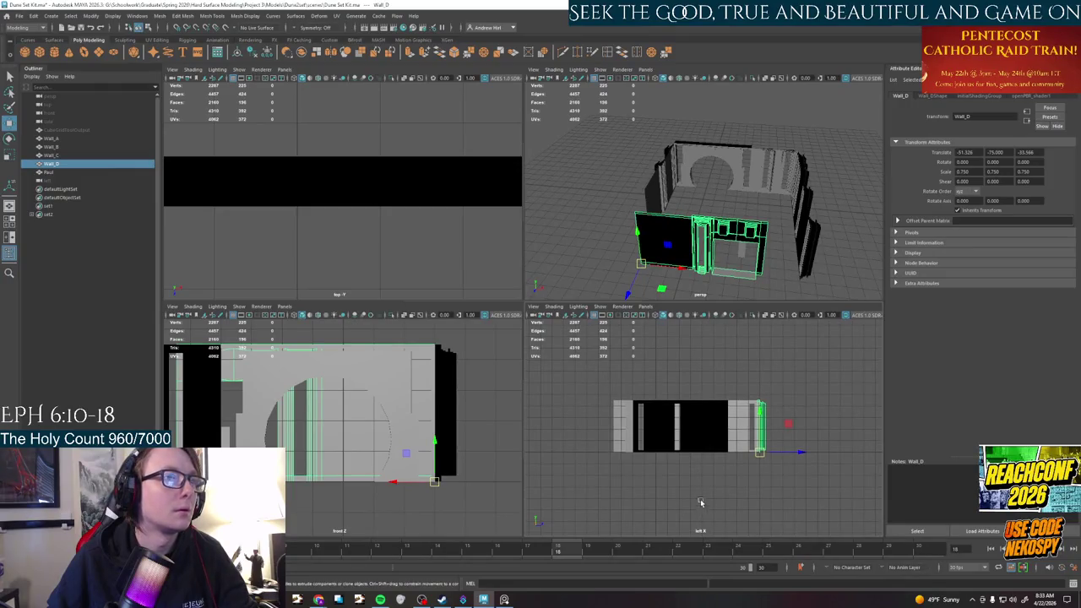
{"action": "scroll", "coordinate": [701, 502], "scroll_direction": "up", "scroll_amount": 2}
{"action": "scroll", "coordinate": [703, 501], "scroll_direction": "up", "scroll_amount": 2}
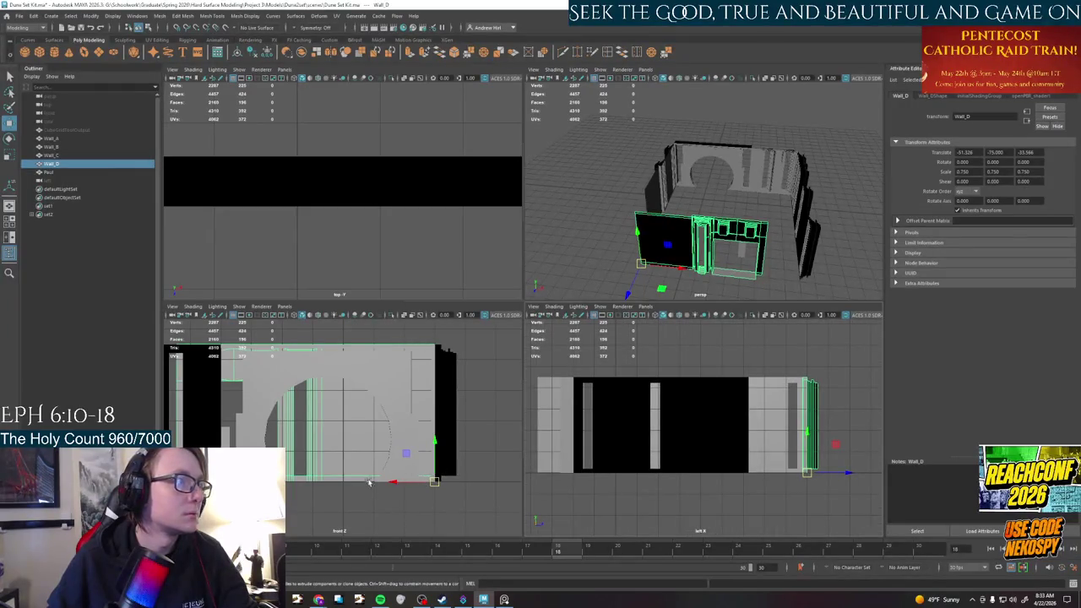
{"action": "middle_click_drag", "start_coordinate": [369, 482], "coordinate": [400, 505], "text": "alt"}
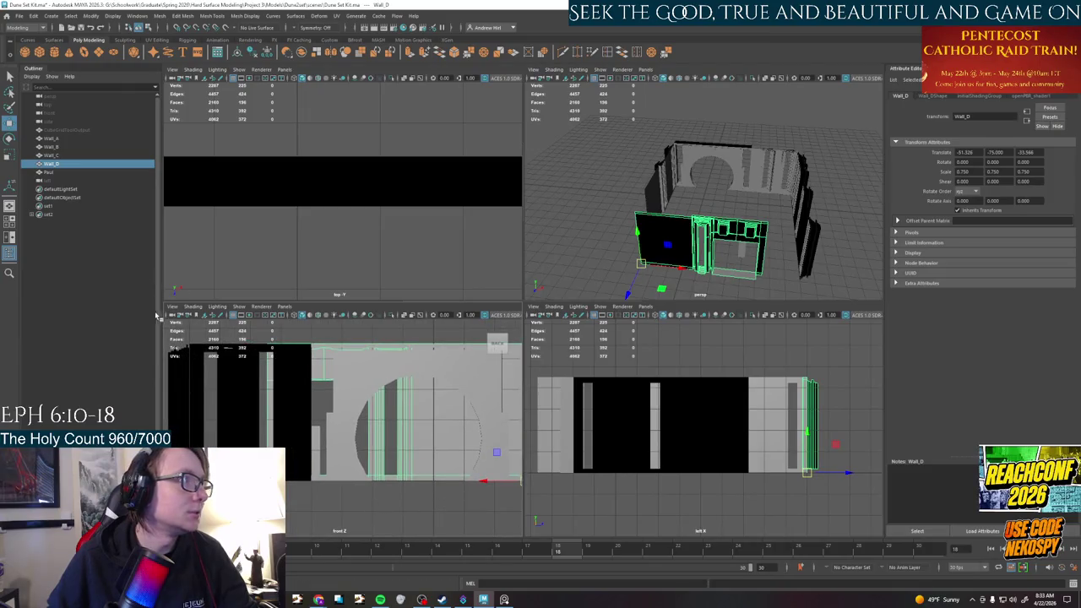
Look along the axis in the front view, isolate Wall_B with Ctrl+1, and frame it
{"action": "left_click", "coordinate": [172, 306]}
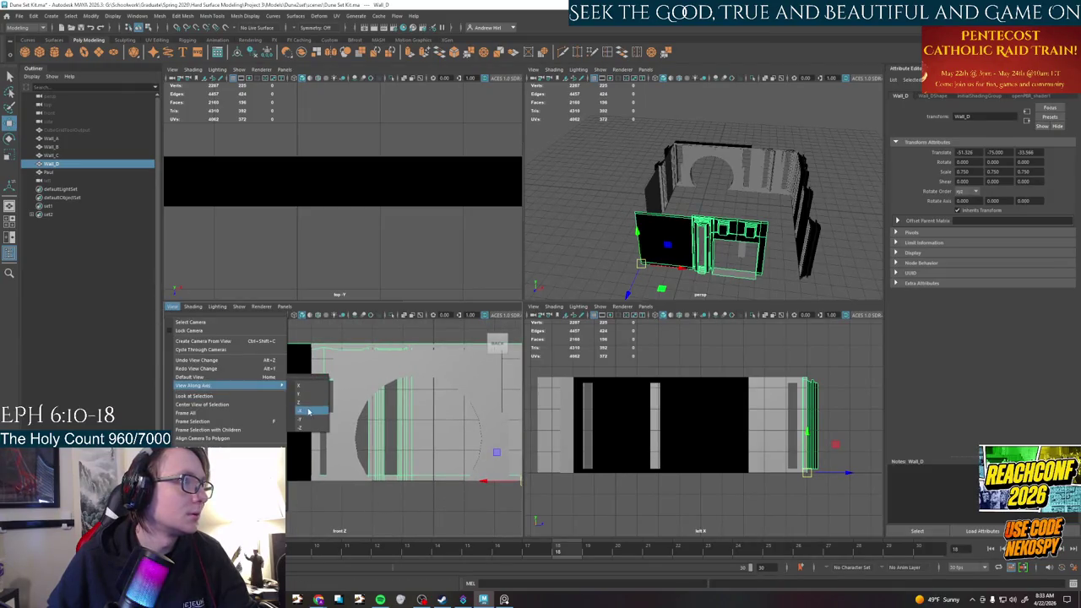
{"action": "left_click", "coordinate": [301, 423]}
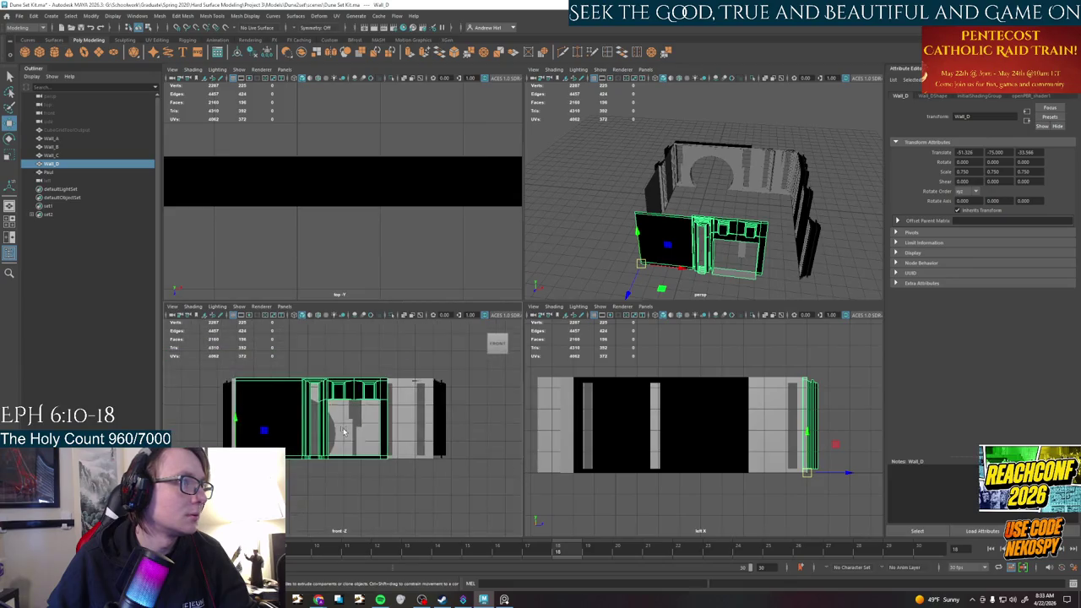
{"action": "left_click", "coordinate": [343, 429]}
{"action": "key", "text": "ctrl+1"}
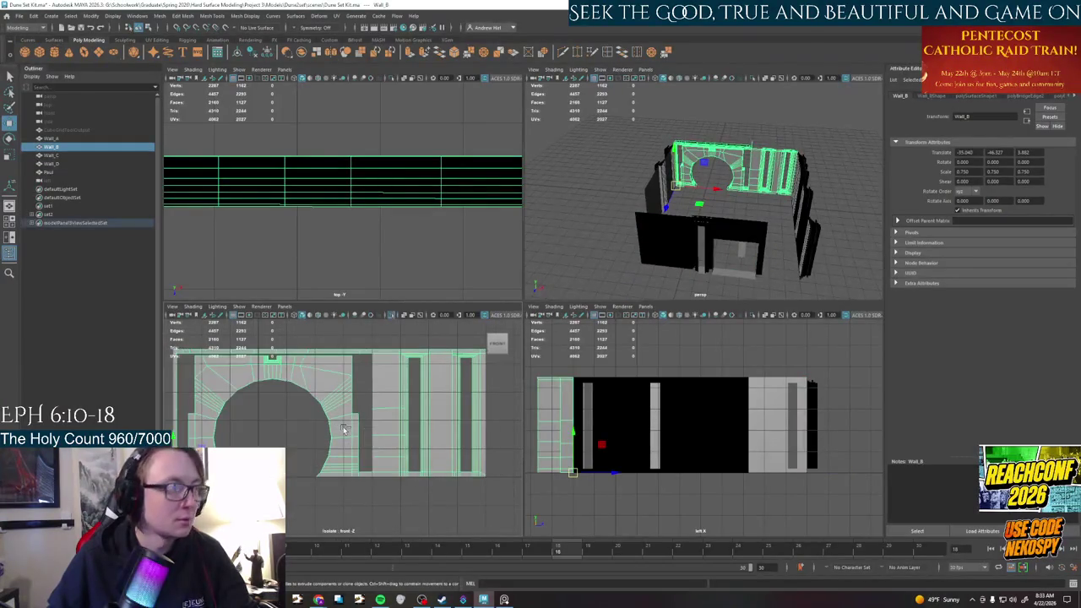
{"action": "middle_click_drag", "start_coordinate": [341, 436], "coordinate": [403, 427], "text": "alt"}
{"action": "left_click", "coordinate": [173, 307]}
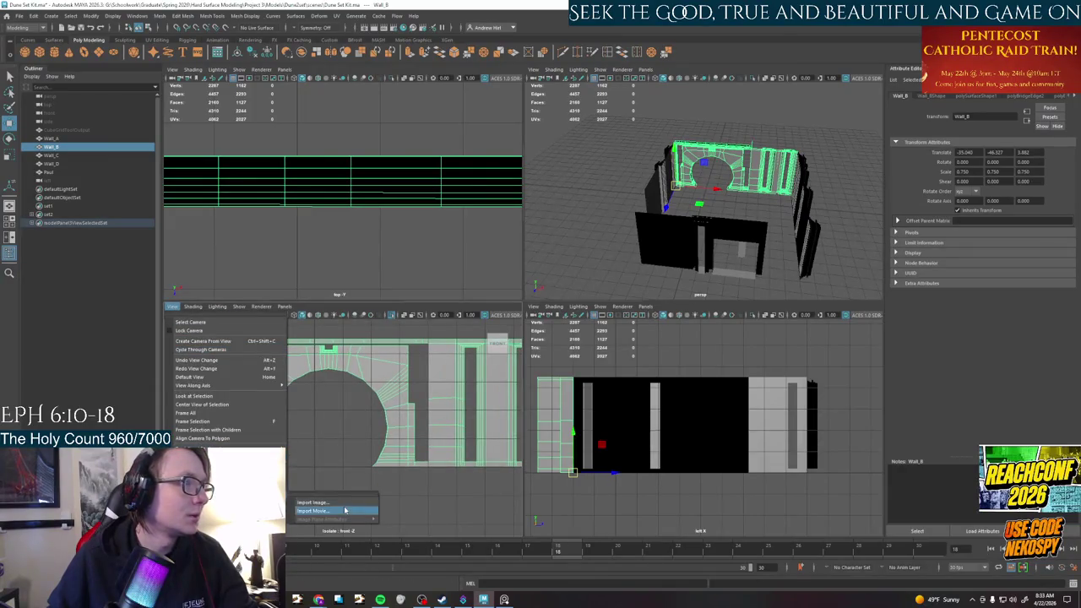
Start an image-plane import browsed to the My Passport (G:) drive, with the Dune references folder path shown
{"action": "left_click", "coordinate": [343, 503]}
{"action": "left_click", "coordinate": [131, 130]}
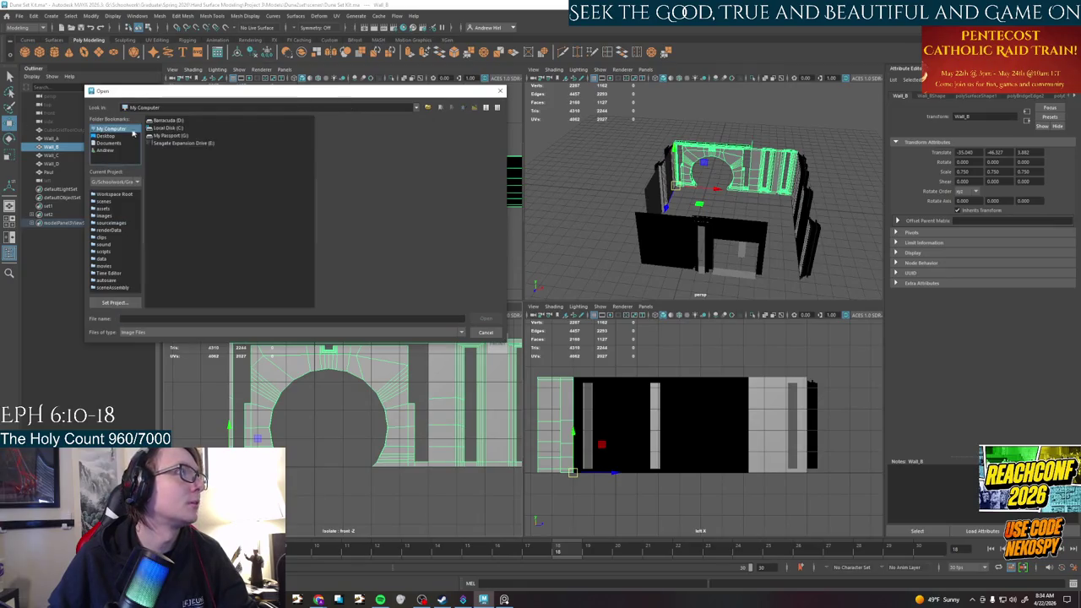
{"action": "double_click", "coordinate": [163, 137]}
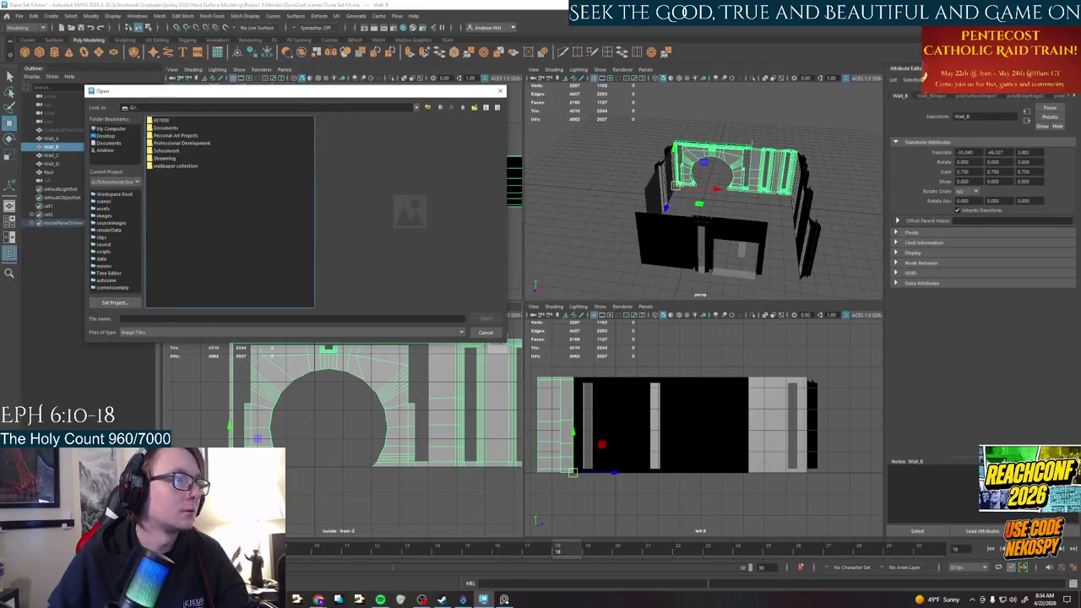
{"action": "key", "text": "alt+Tab"}
{"action": "left_click", "coordinate": [691, 190]}
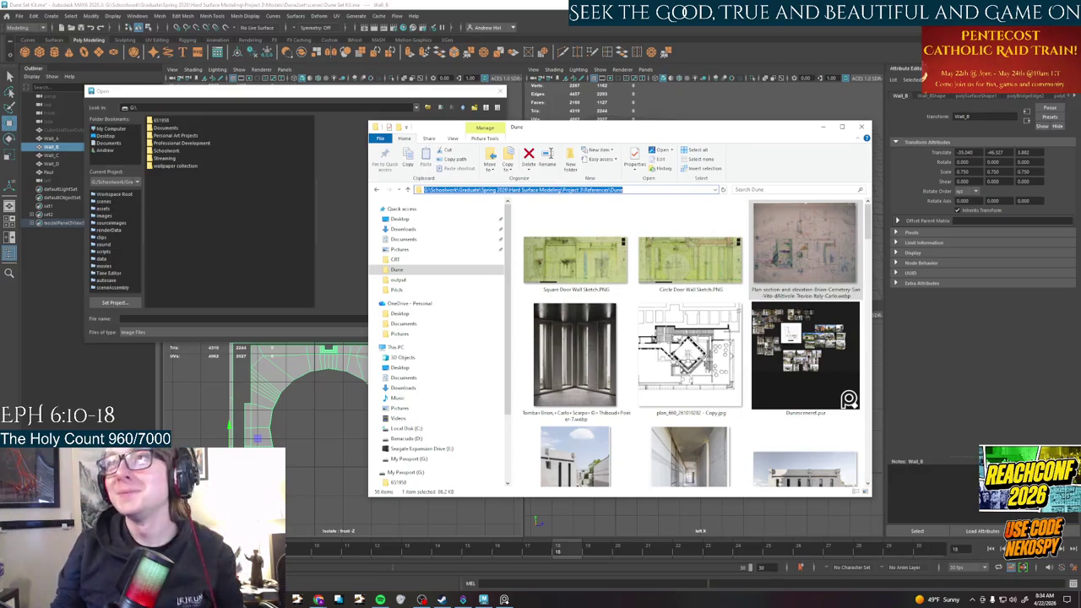
Leave the references folder's path field and minimize the File Explorer window
{"action": "key", "text": "alt+Tab"}
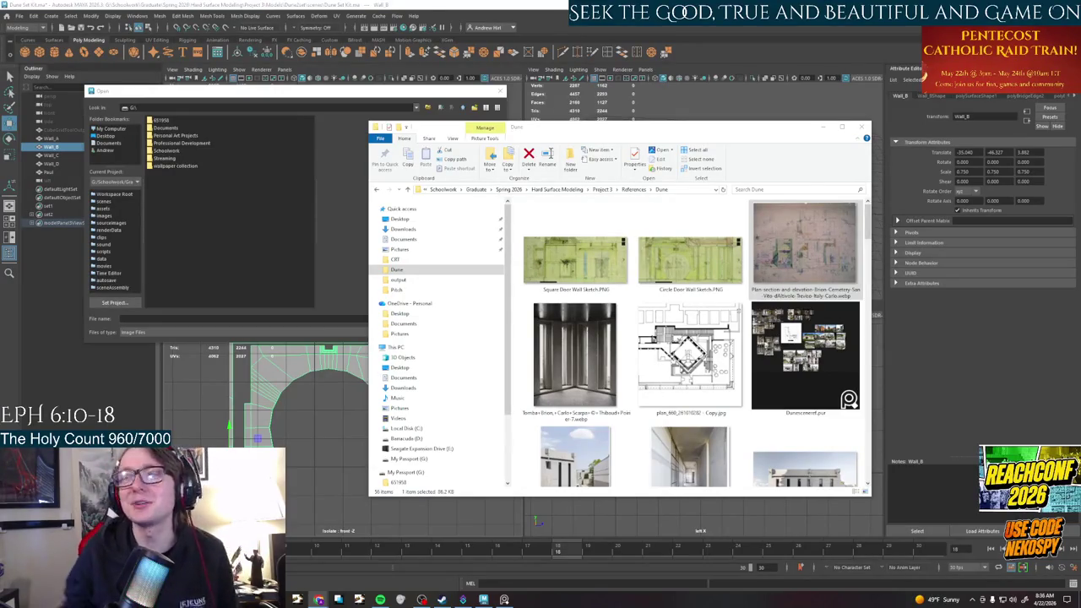
{"action": "left_click", "coordinate": [824, 129]}
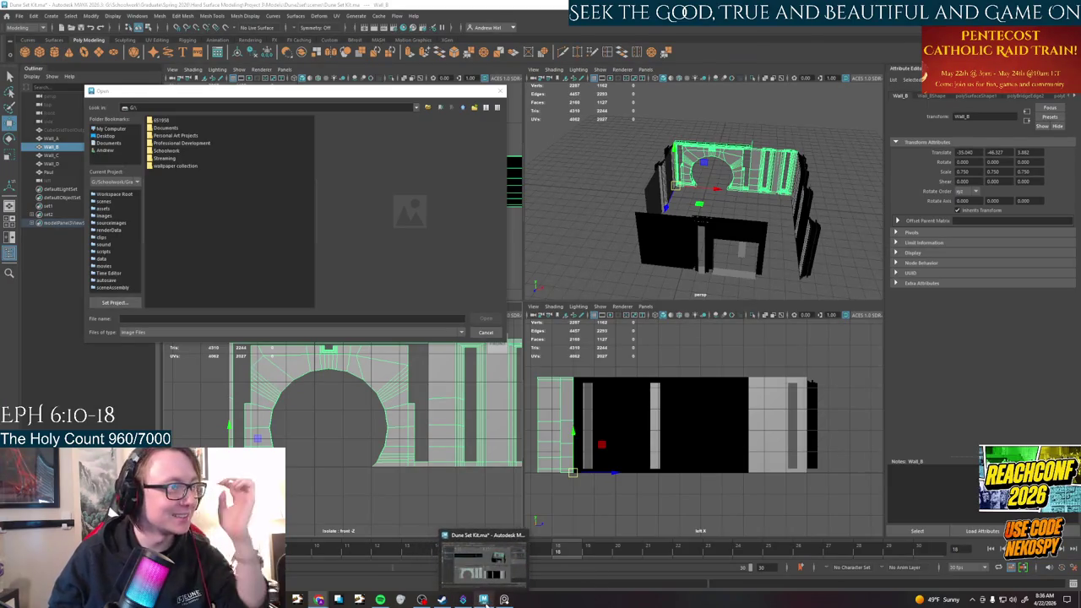
{"action": "mouse_move", "coordinate": [421, 600]}
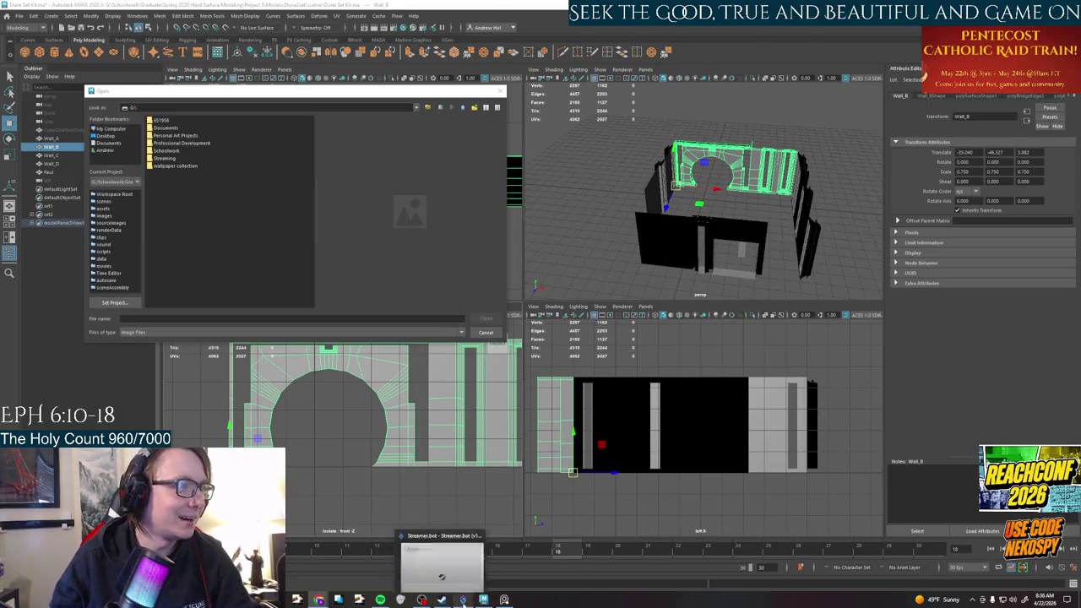
Bring the PureRef board of Brion tomb photos and floor plan to the front
{"action": "left_click", "coordinate": [504, 600]}
{"action": "scroll", "coordinate": [784, 312], "scroll_direction": "down", "scroll_amount": 4}
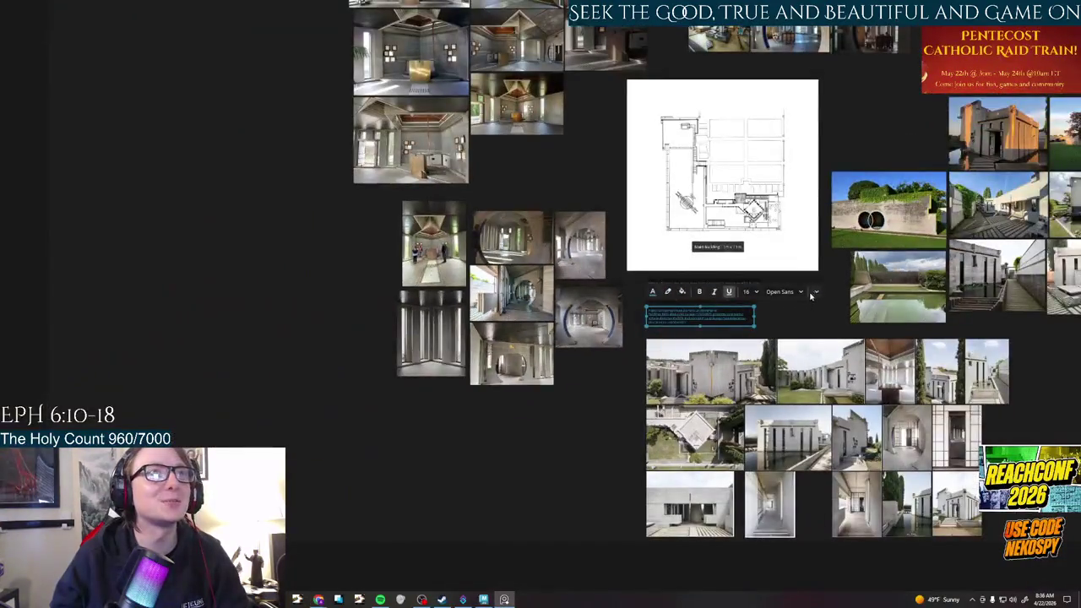
Maximize PureRef and browse the interior stills, including the hallway and seated-woman images
{"action": "key", "text": "alt+Tab"}
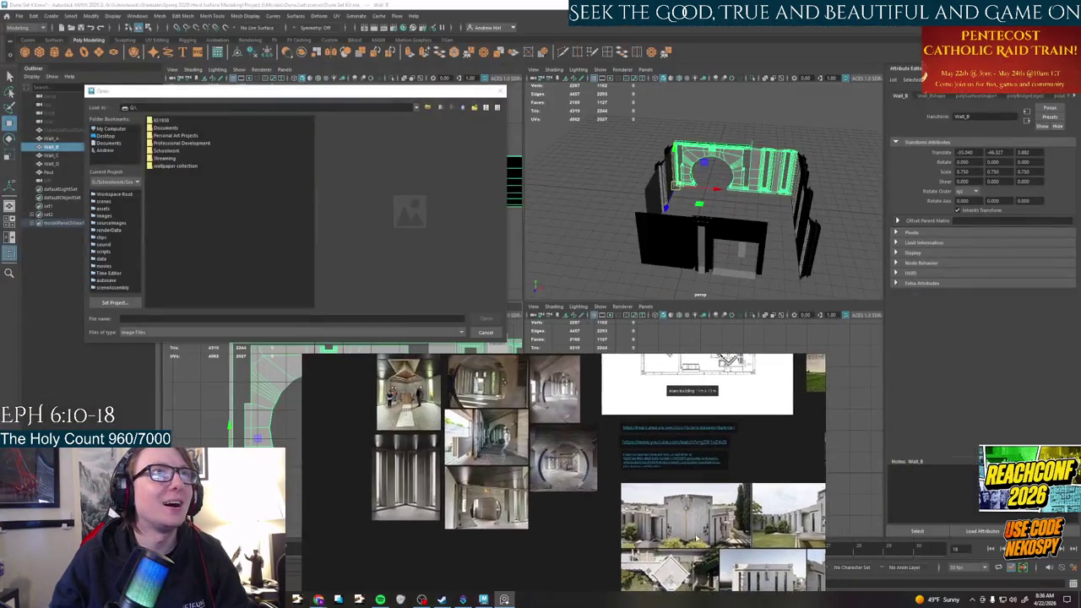
{"action": "left_click", "coordinate": [813, 385]}
{"action": "key", "text": "ctrl+f"}
{"action": "scroll", "coordinate": [760, 191], "scroll_direction": "up", "scroll_amount": 5}
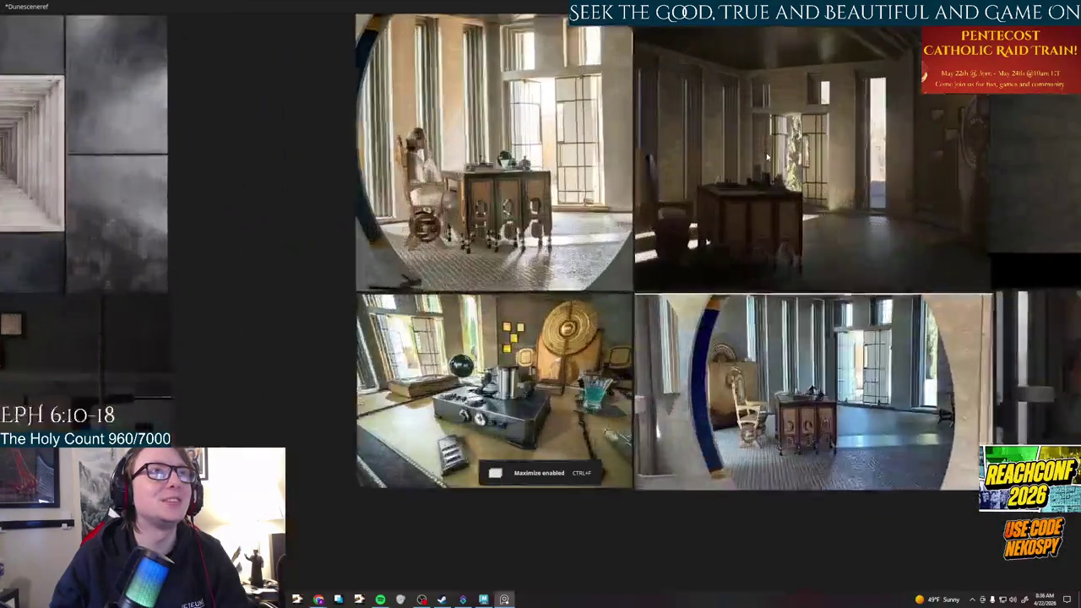
{"action": "scroll", "coordinate": [761, 191], "scroll_direction": "up", "scroll_amount": 2}
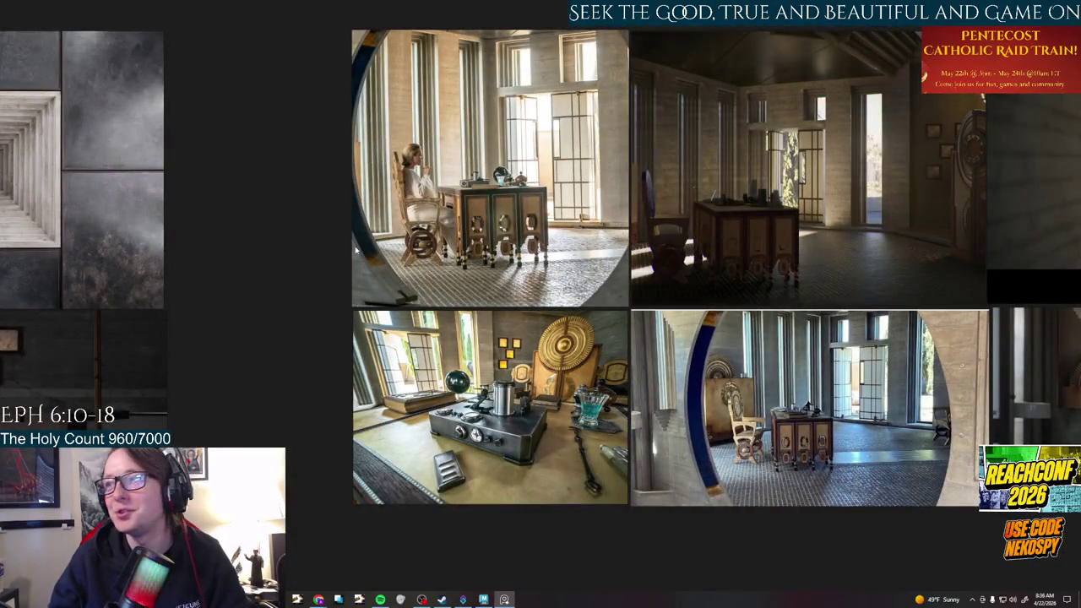
{"action": "scroll", "coordinate": [456, 236], "scroll_direction": "up", "scroll_amount": 1}
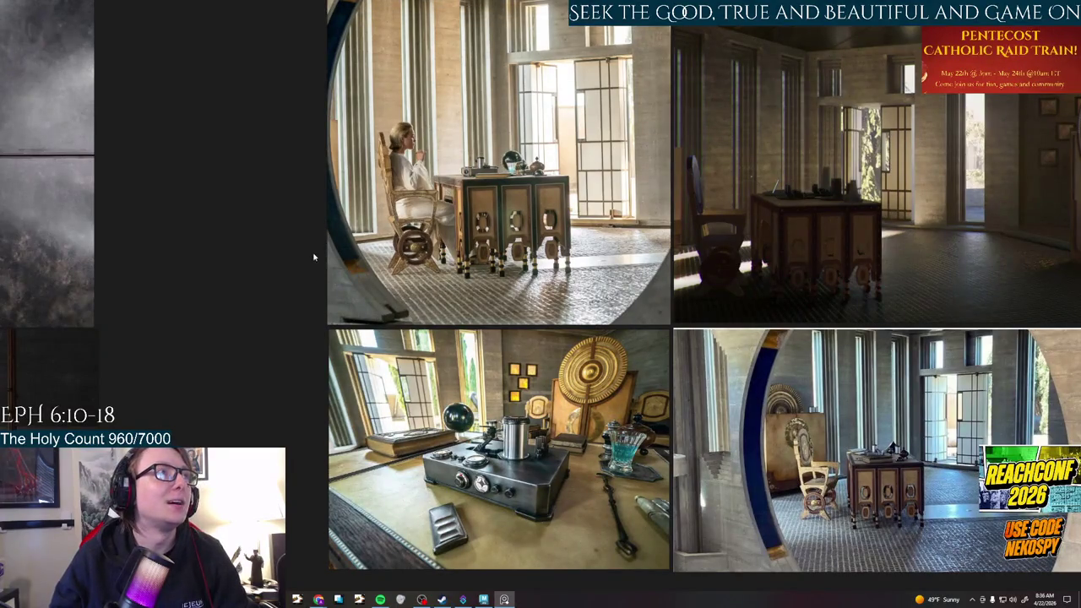
{"action": "middle_click_drag", "start_coordinate": [314, 257], "coordinate": [4, 279]}
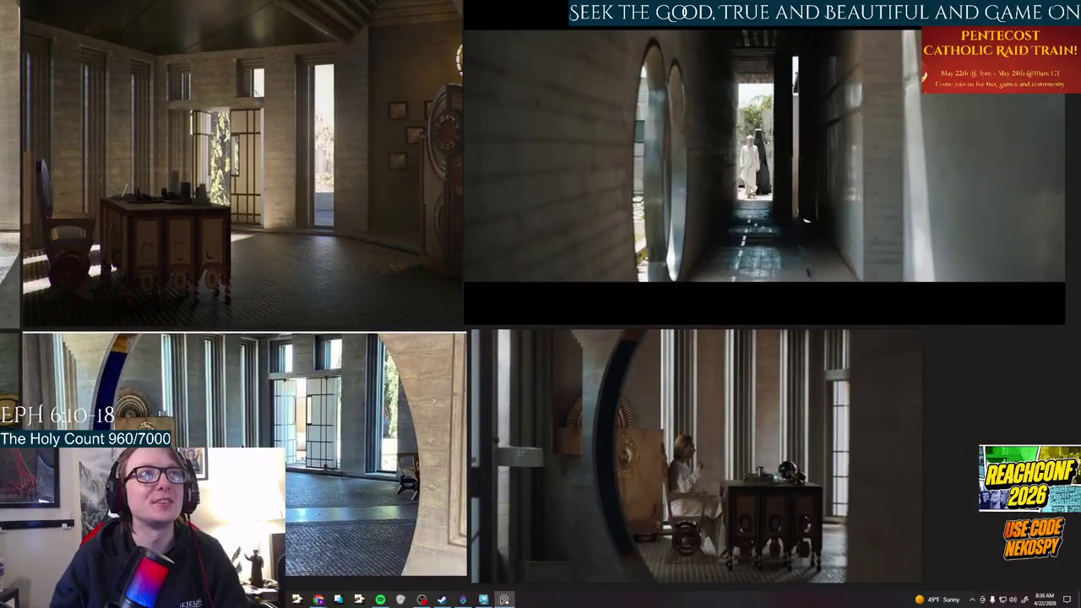
{"action": "middle_click_drag", "start_coordinate": [605, 464], "coordinate": [941, 365]}
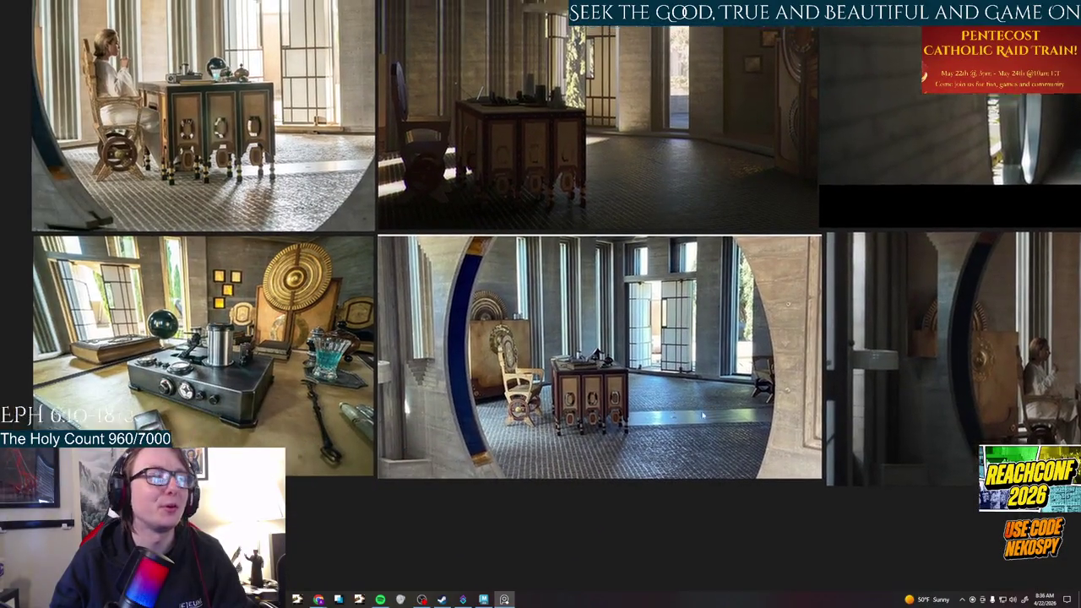
{"action": "middle_click_drag", "start_coordinate": [329, 62], "coordinate": [738, 104]}
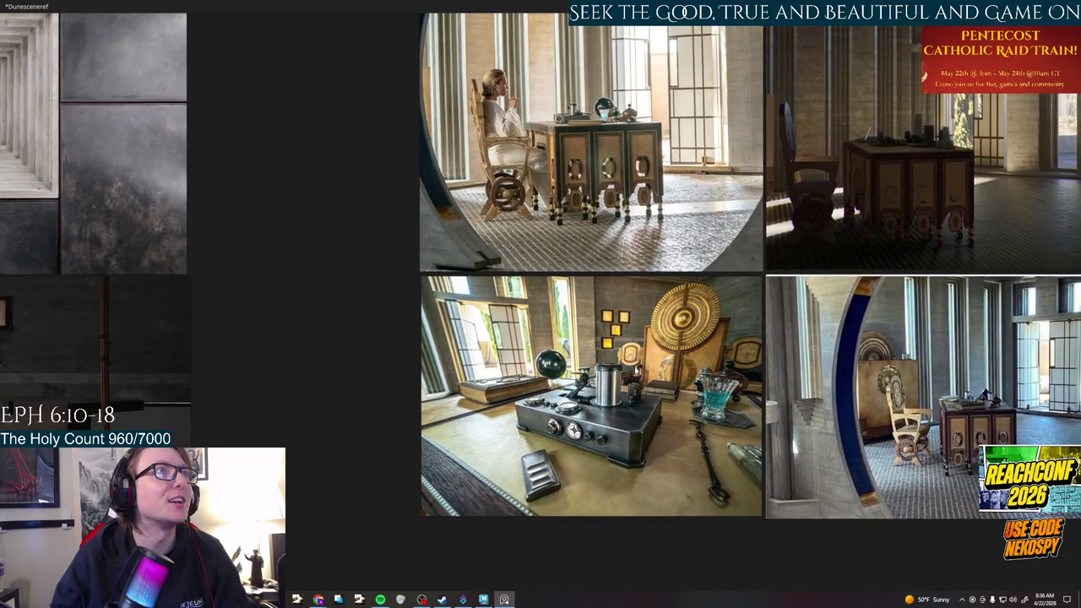
{"action": "middle_click_drag", "start_coordinate": [592, 279], "coordinate": [485, 279]}
Review the floor plan, its links and the exterior photo grid, then return to the MAXXI drawing
{"action": "scroll", "coordinate": [498, 351], "scroll_direction": "down", "scroll_amount": 5}
{"action": "middle_click_drag", "start_coordinate": [498, 350], "coordinate": [819, 308]}
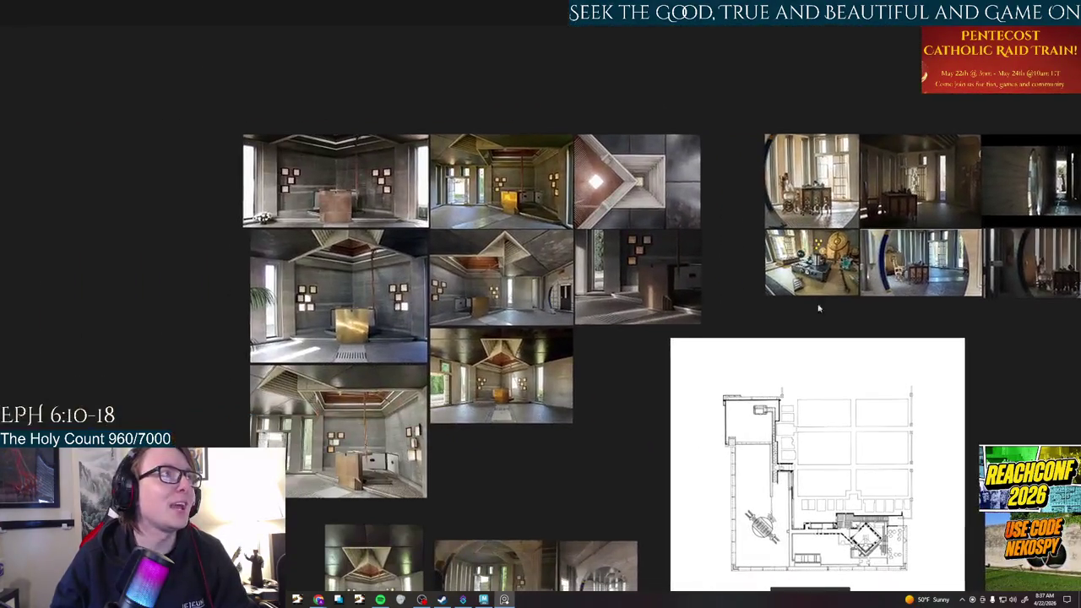
{"action": "middle_click_drag", "start_coordinate": [664, 473], "coordinate": [677, 317]}
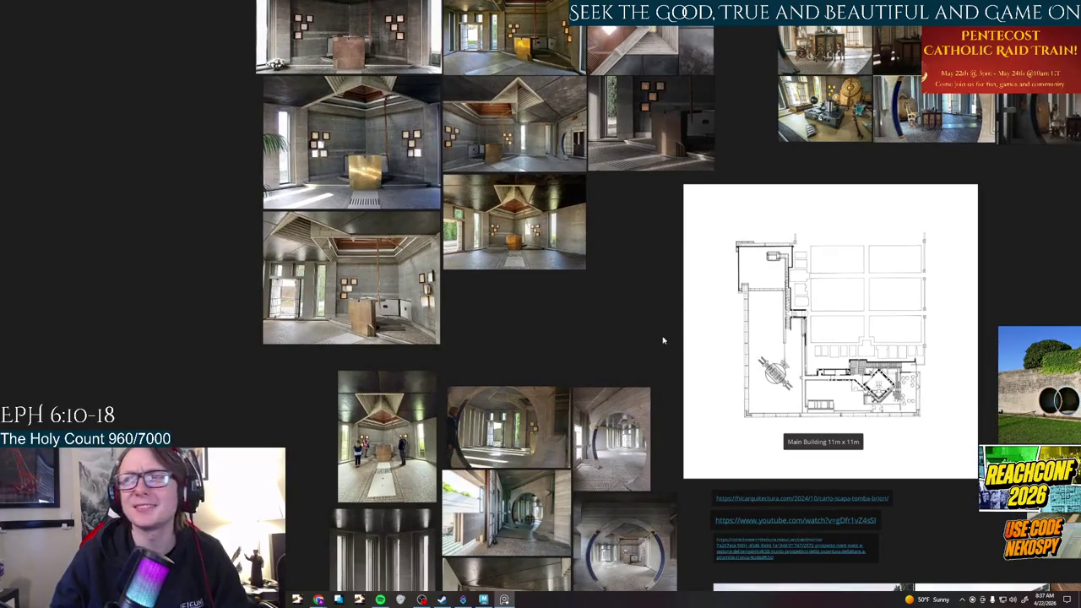
{"action": "middle_click_drag", "start_coordinate": [663, 340], "coordinate": [448, 157]}
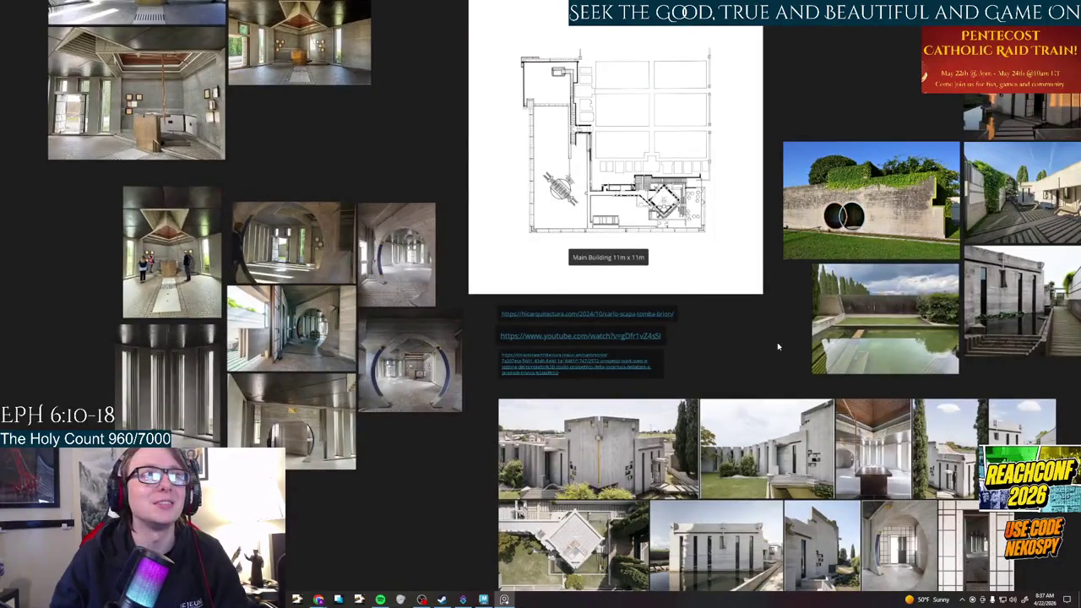
{"action": "middle_click_drag", "start_coordinate": [775, 347], "coordinate": [671, 102]}
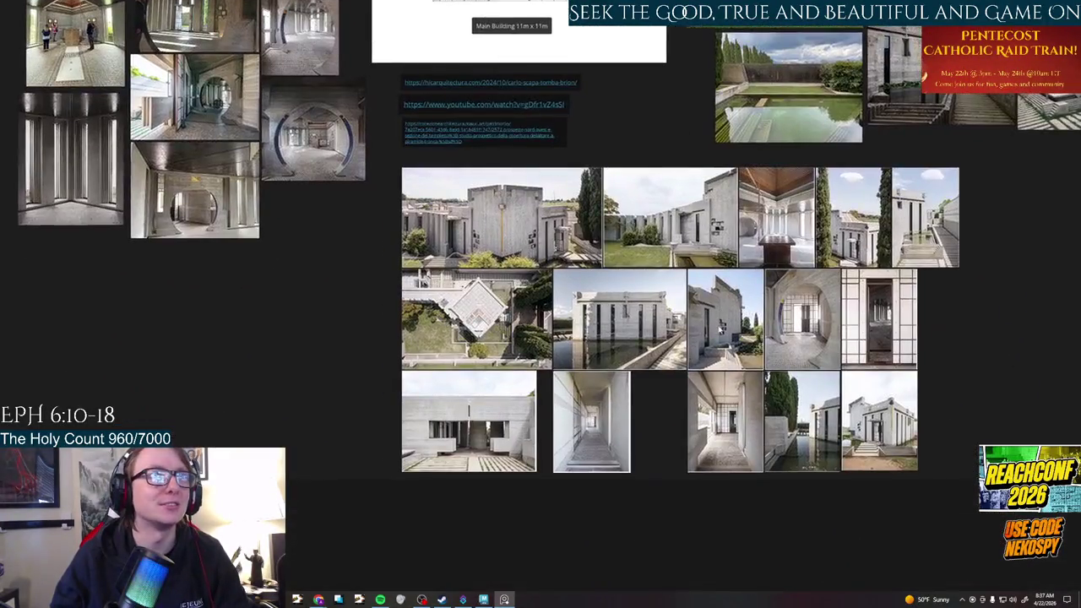
{"action": "scroll", "coordinate": [672, 101], "scroll_direction": "up", "scroll_amount": 1}
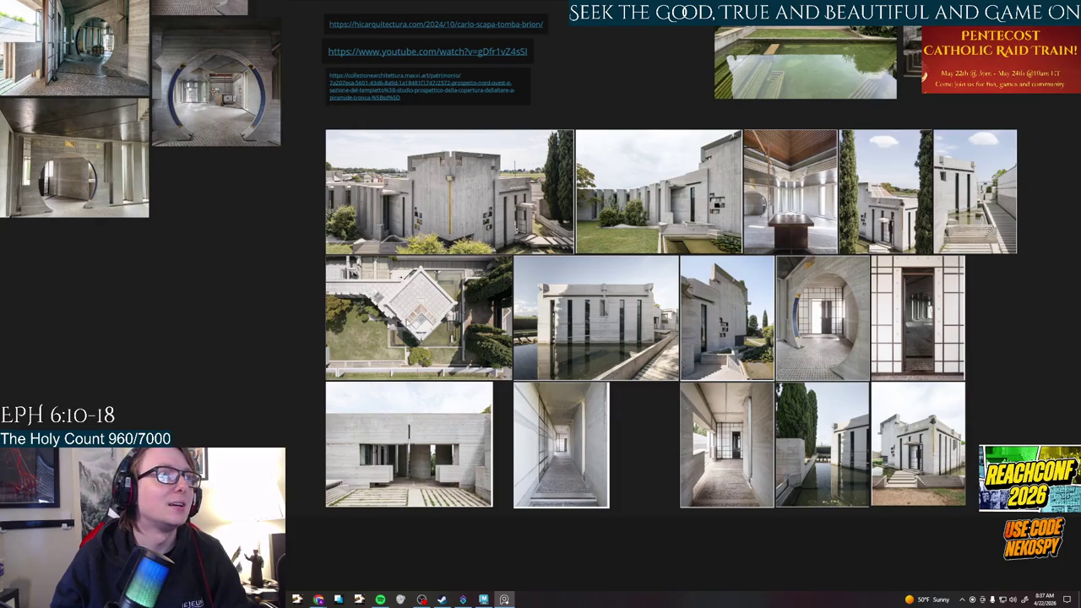
{"action": "middle_click_drag", "start_coordinate": [648, 239], "coordinate": [561, 378]}
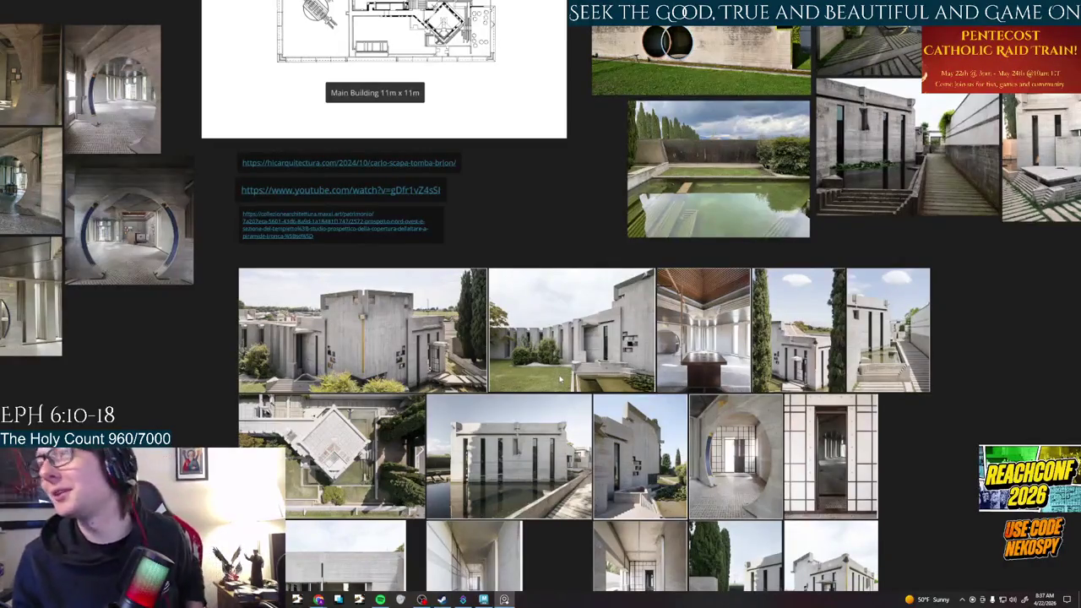
{"action": "mouse_move", "coordinate": [995, 269]}
{"action": "middle_mouse_down"}
{"action": "mouse_move", "coordinate": [910, 409]}
{"action": "mouse_move", "coordinate": [867, 523]}
{"action": "mouse_move", "coordinate": [721, 481]}
{"action": "middle_mouse_up"}
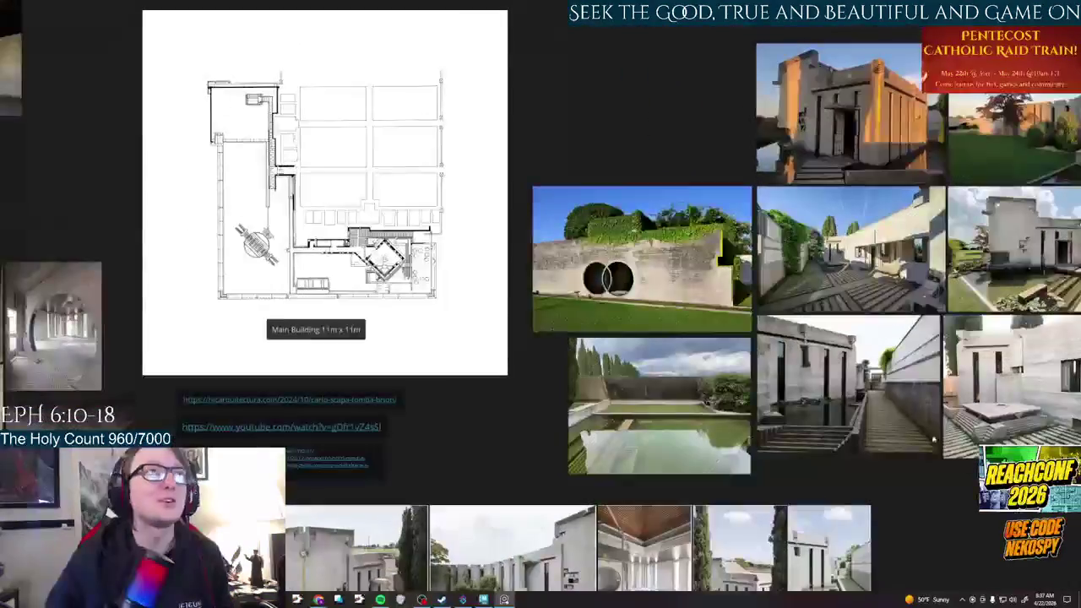
{"action": "scroll", "coordinate": [788, 468], "scroll_direction": "left", "scroll_amount": 10}
{"action": "scroll", "coordinate": [510, 402], "scroll_direction": "down", "scroll_amount": 3}
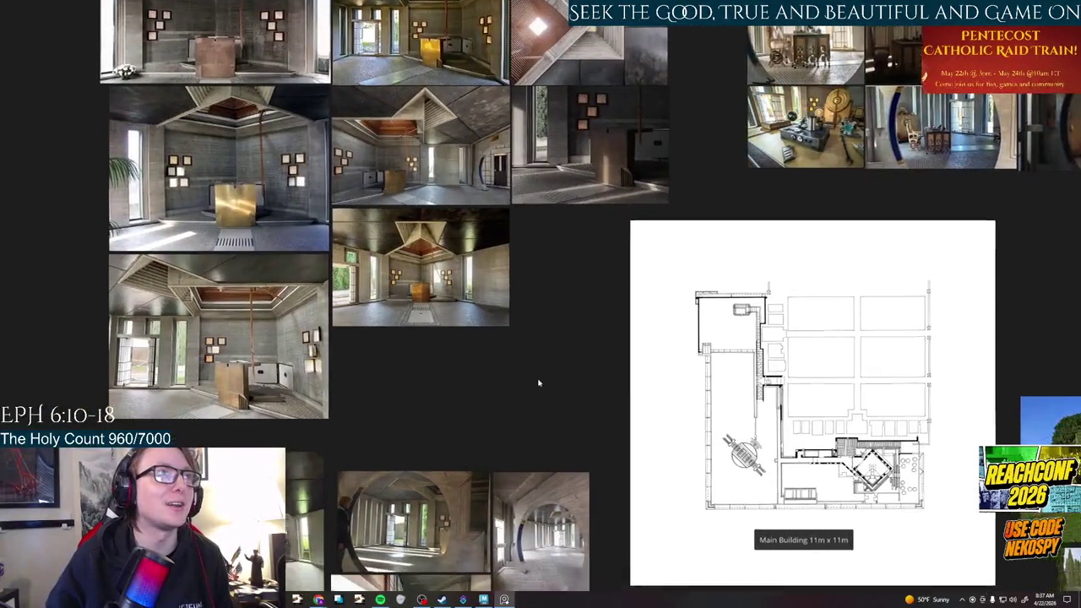
{"action": "mouse_move", "coordinate": [422, 600]}
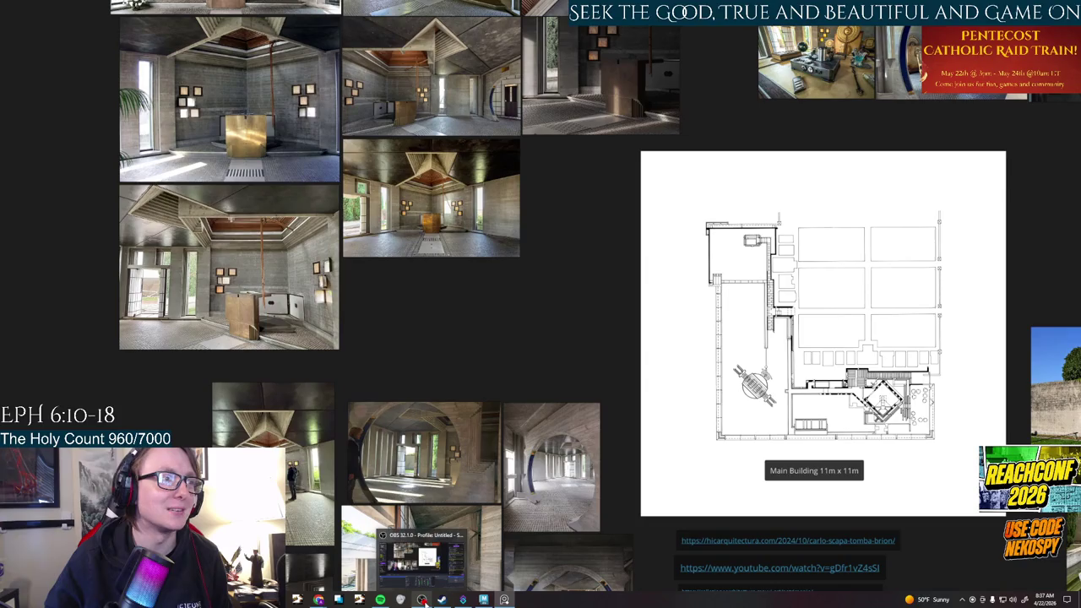
{"action": "left_click", "coordinate": [361, 573]}
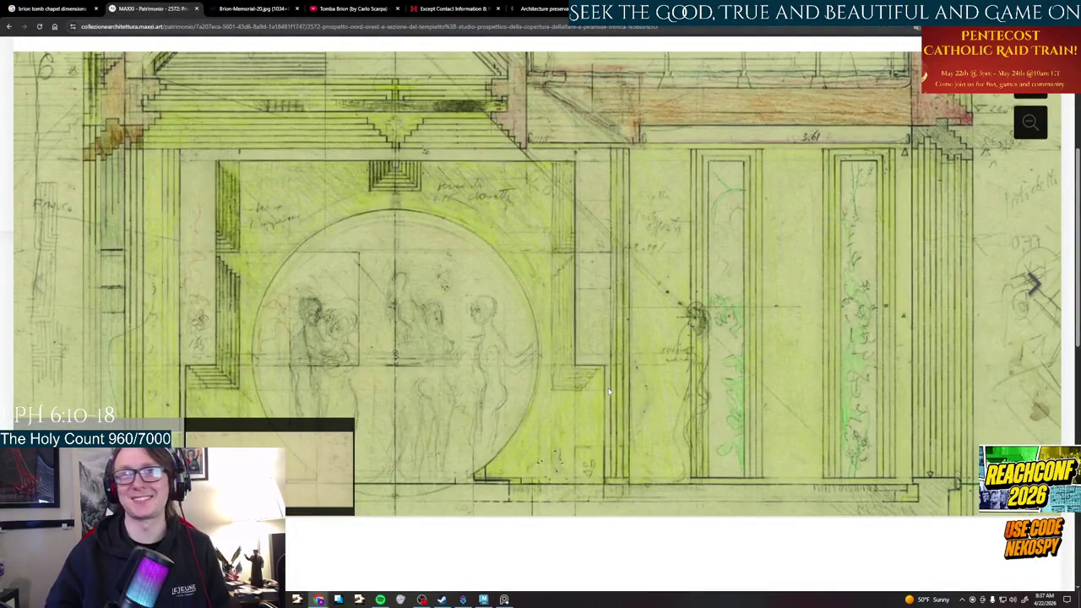
Show the next Scarpa elevation drawing in the MAXXI viewer, then return to PureRef
{"action": "left_click", "coordinate": [1032, 285]}
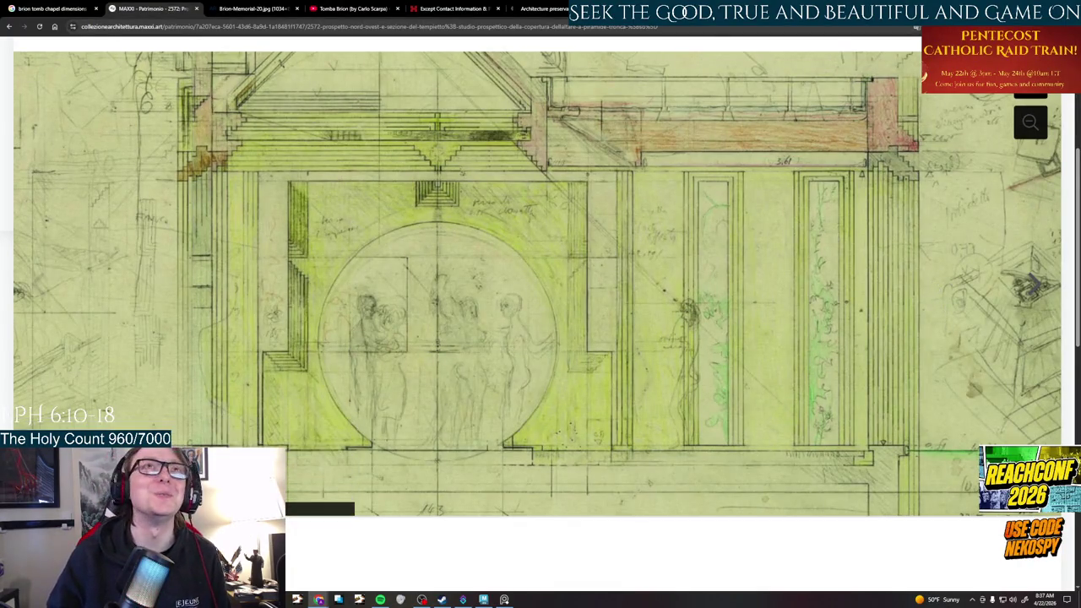
{"action": "key", "text": "alt+Tab"}
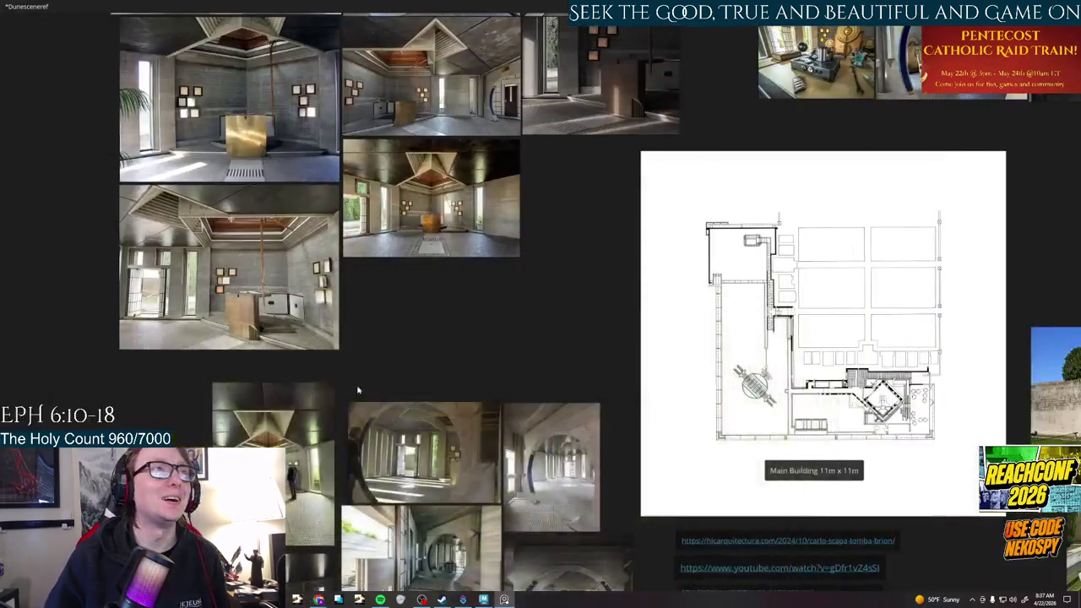
Copy the Dune references folder path from Explorer and paste it into the Open dialog's location field
{"action": "key", "text": "alt+Tab"}
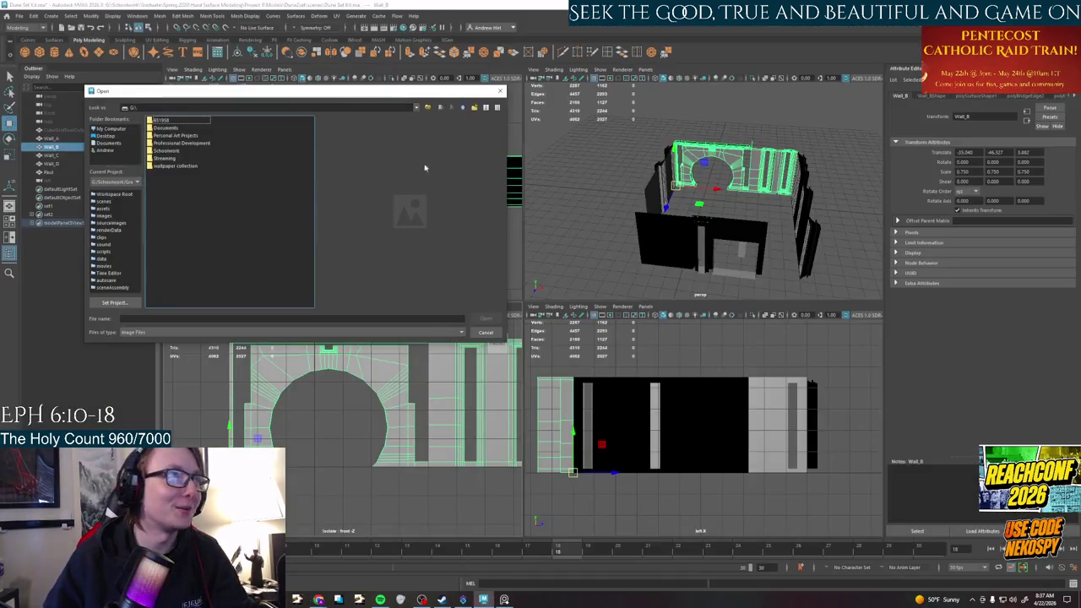
{"action": "left_click", "coordinate": [191, 108]}
{"action": "key", "text": "alt+Tab"}
{"action": "left_click", "coordinate": [676, 189]}
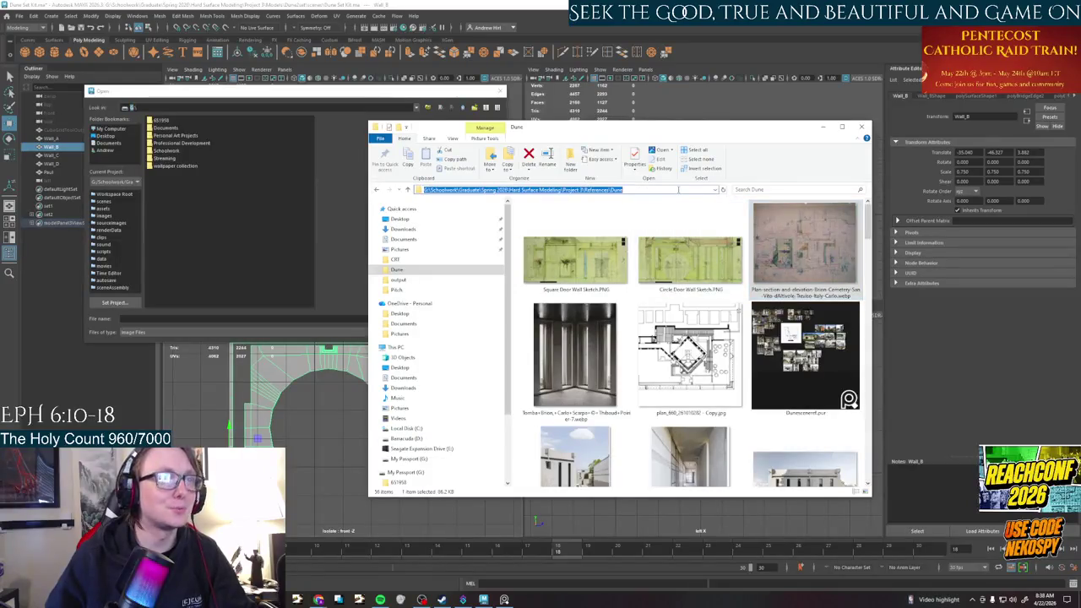
{"action": "key", "text": "ctrl+c"}
{"action": "key", "text": "alt+Tab"}
{"action": "left_click", "coordinate": [132, 108]}
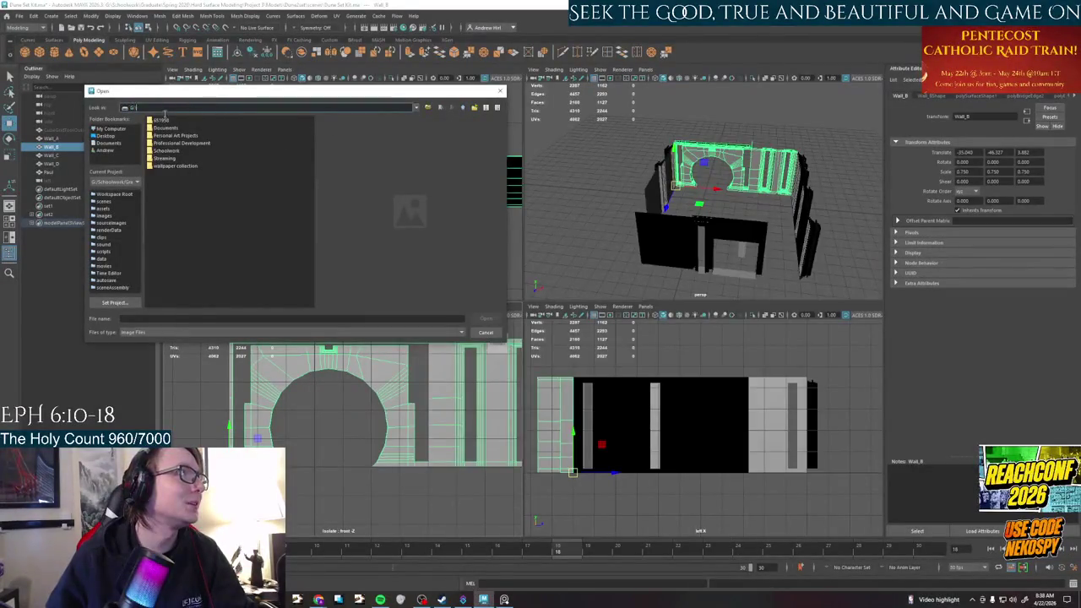
{"action": "key", "text": "ctrl+v"}
{"action": "key", "text": "Return"}
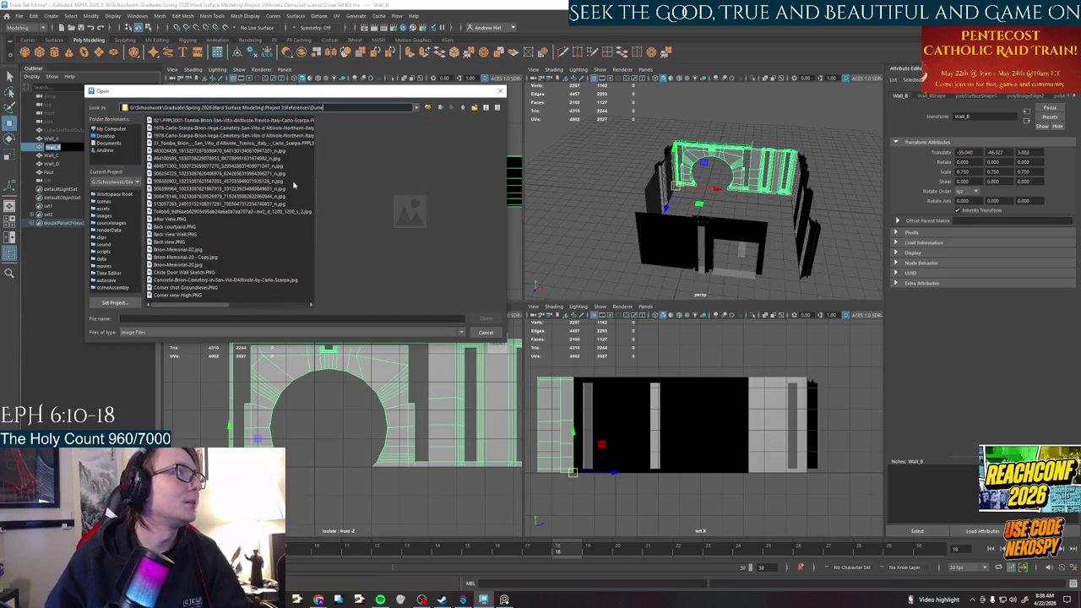
Open Circle Door Wall Sketch.PNG as the image plane
{"action": "scroll", "coordinate": [191, 239], "scroll_direction": "down", "scroll_amount": 5}
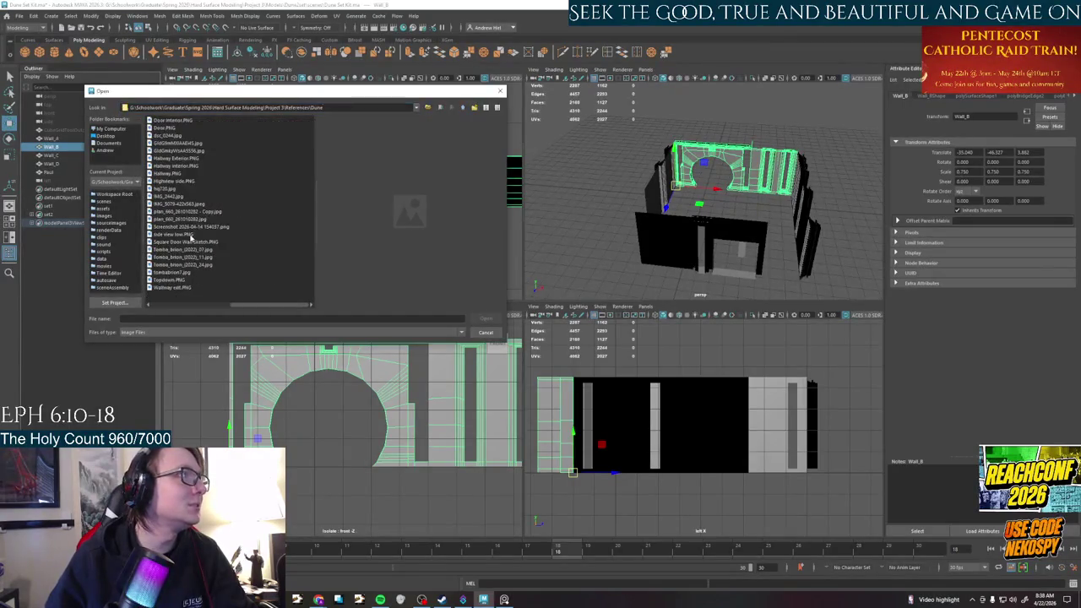
{"action": "scroll", "coordinate": [154, 256], "scroll_direction": "up", "scroll_amount": 5}
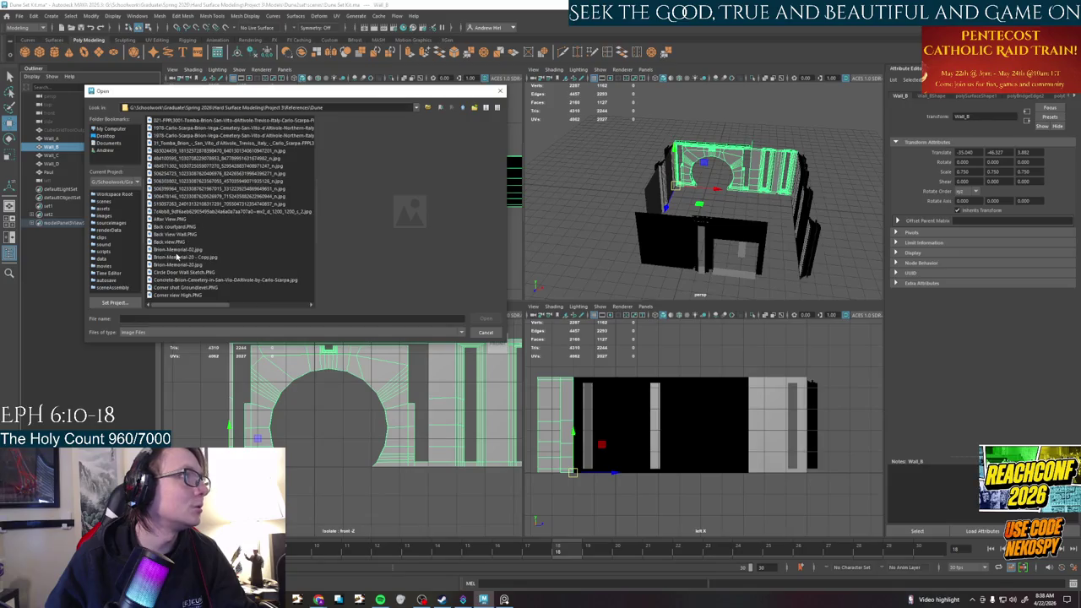
{"action": "left_click", "coordinate": [183, 272]}
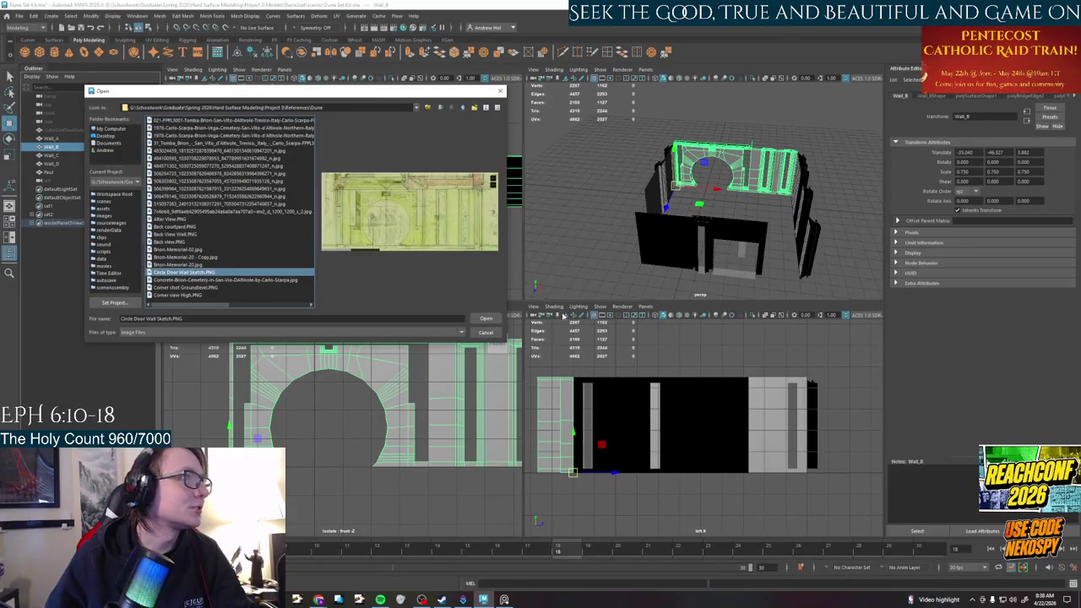
{"action": "left_click", "coordinate": [486, 319]}
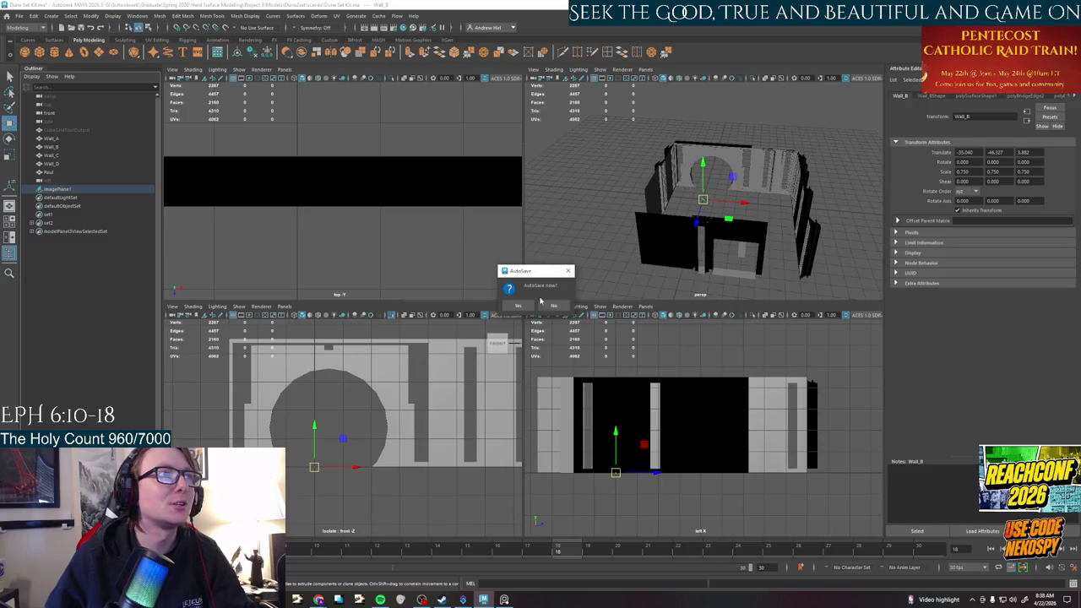
Decline the AutoSave prompt and drag imagePlane1 slightly lower in the front view
{"action": "left_click", "coordinate": [551, 305]}
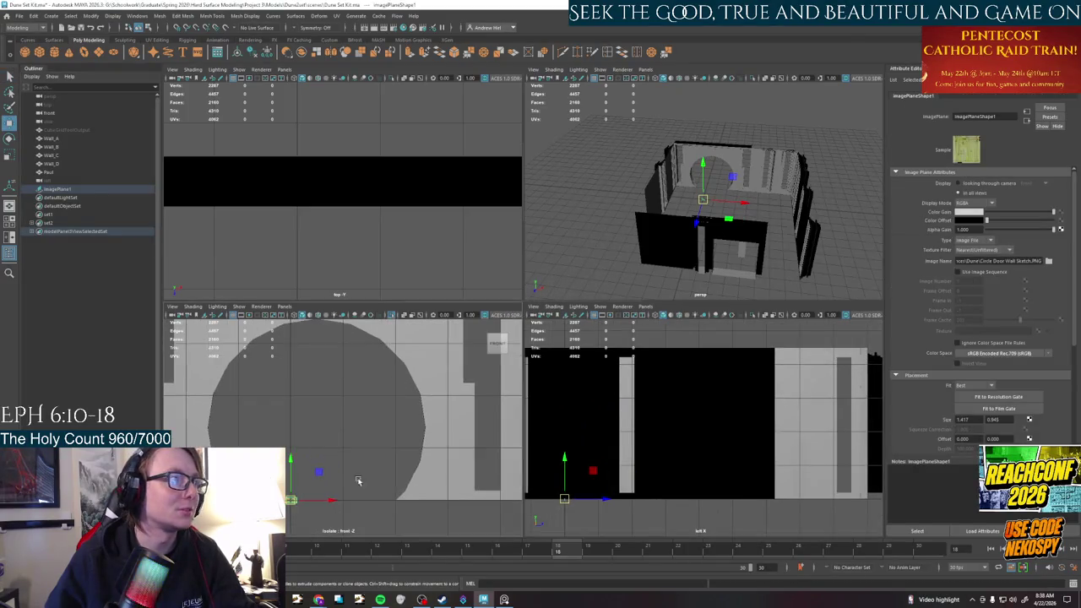
{"action": "scroll", "coordinate": [359, 481], "scroll_direction": "down", "scroll_amount": 5}
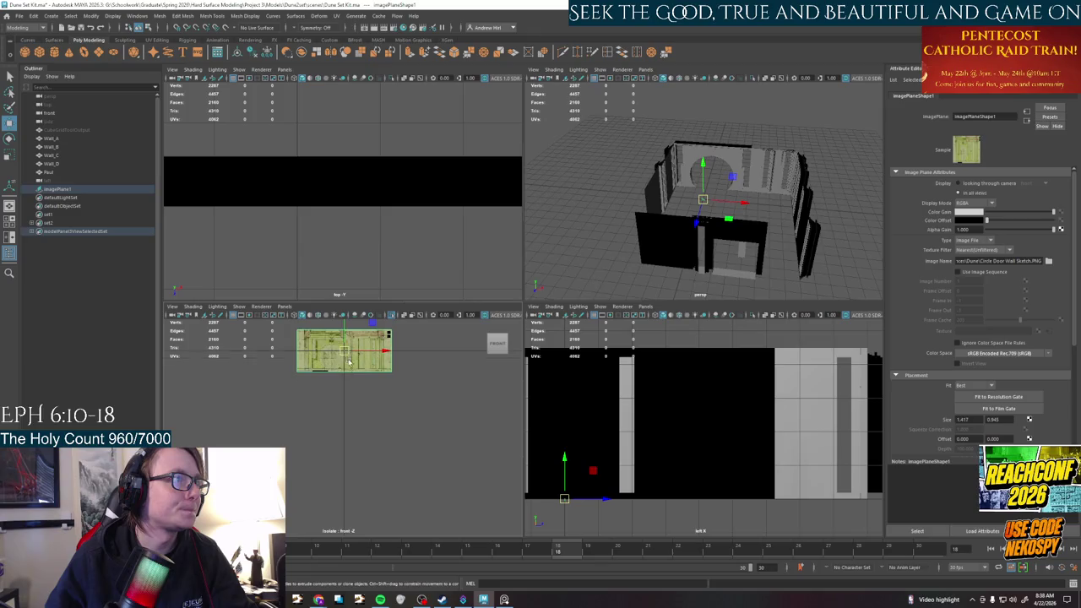
{"action": "left_click_drag", "start_coordinate": [349, 362], "coordinate": [346, 380]}
{"action": "left_click_drag", "start_coordinate": [348, 358], "coordinate": [347, 363]}
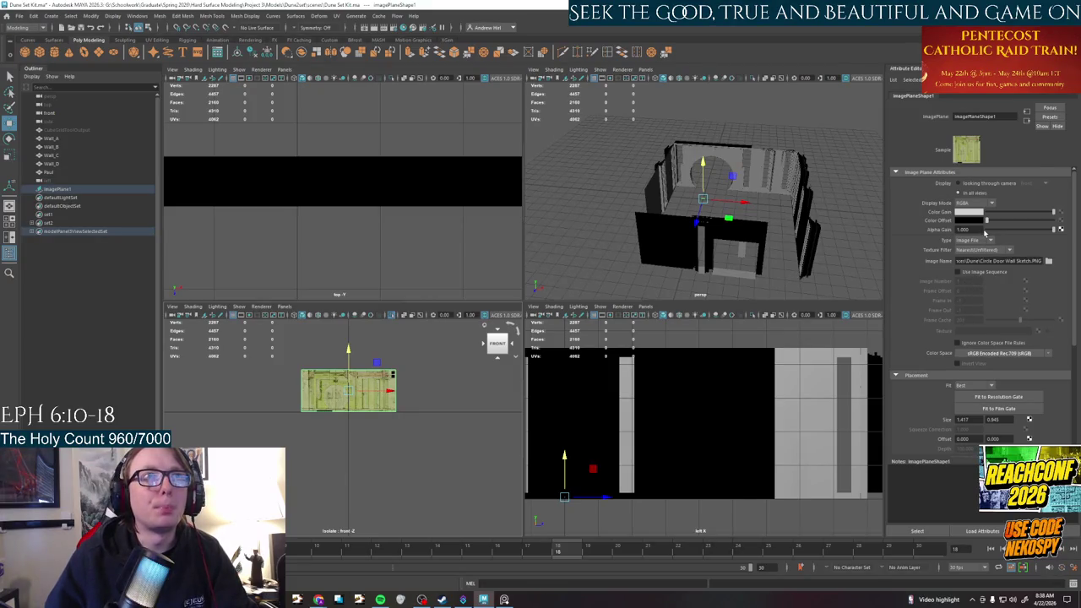
{"action": "scroll", "coordinate": [1022, 346], "scroll_direction": "down", "scroll_amount": 2}
{"action": "scroll", "coordinate": [1019, 343], "scroll_direction": "down", "scroll_amount": 3}
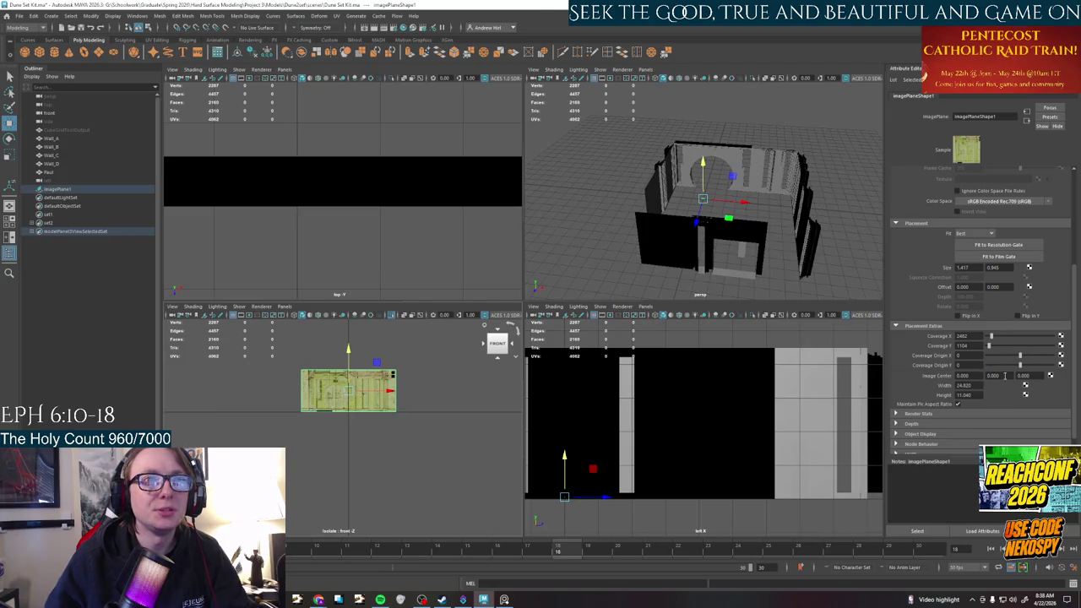
{"action": "scroll", "coordinate": [957, 396], "scroll_direction": "up", "scroll_amount": 1}
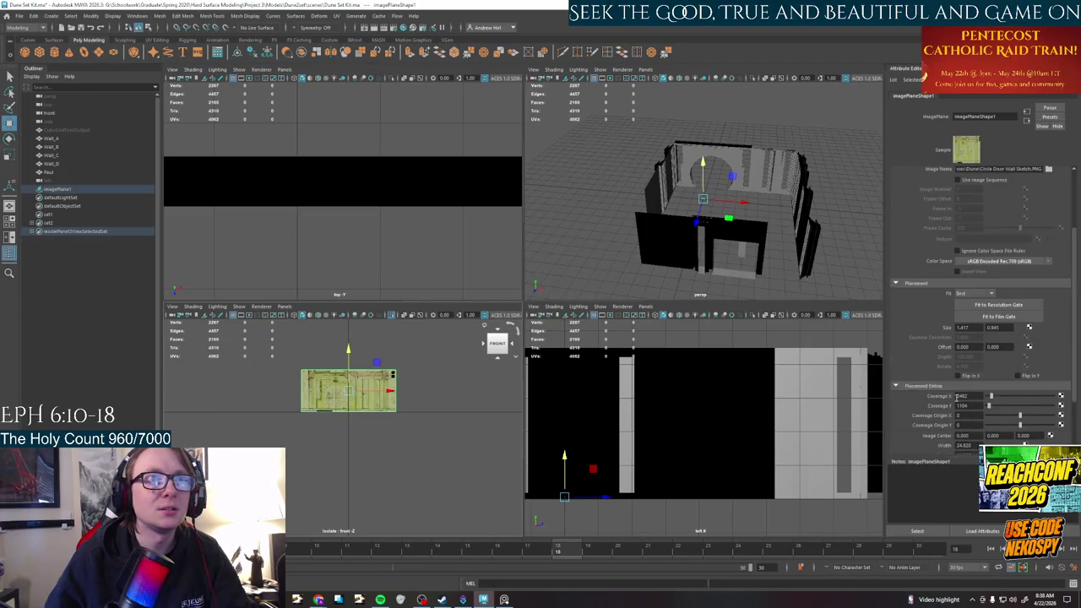
{"action": "scroll", "coordinate": [361, 423], "scroll_direction": "up", "scroll_amount": 3}
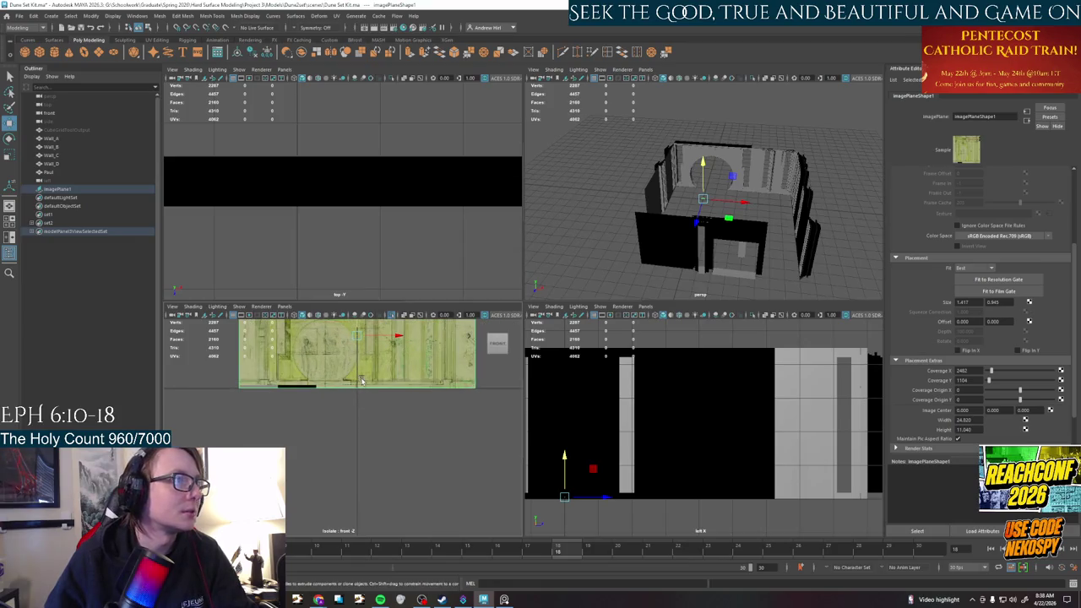
Move the image plane down over the walls in the front view
{"action": "key", "text": "q"}
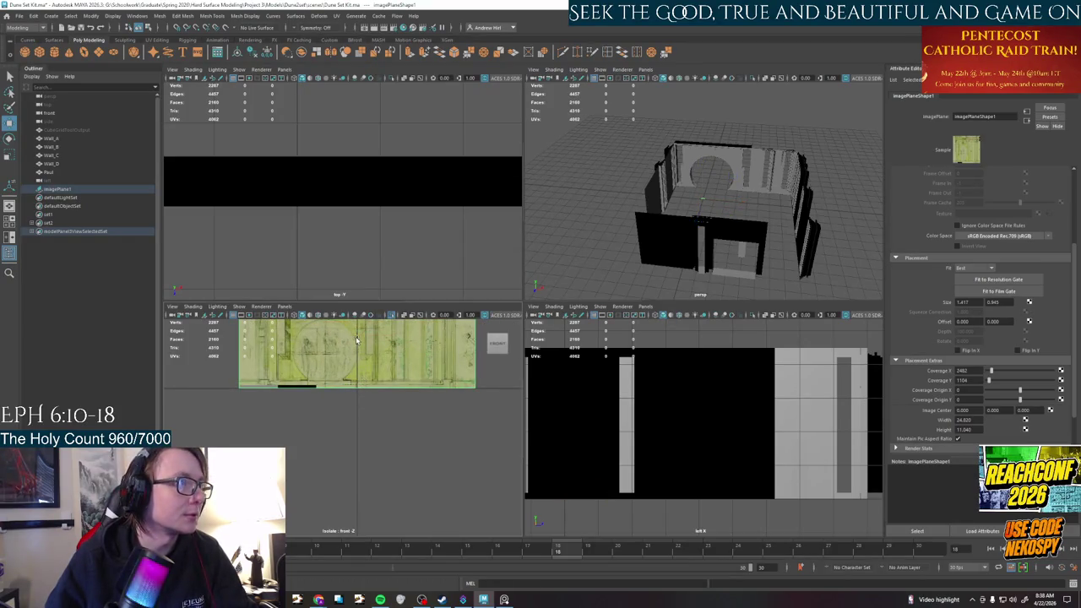
{"action": "middle_click_drag", "start_coordinate": [367, 370], "coordinate": [355, 412], "text": "alt"}
{"action": "key", "text": "w"}
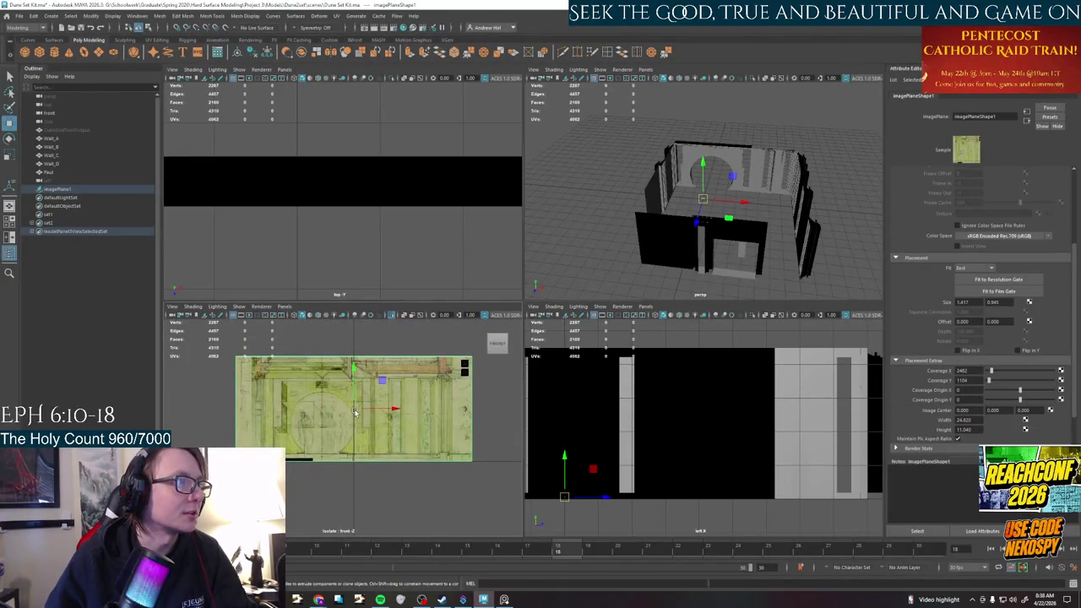
{"action": "key", "text": "ctrl+h"}
{"action": "middle_click_drag", "start_coordinate": [355, 411], "coordinate": [343, 427], "text": "alt"}
{"action": "key", "text": "r"}
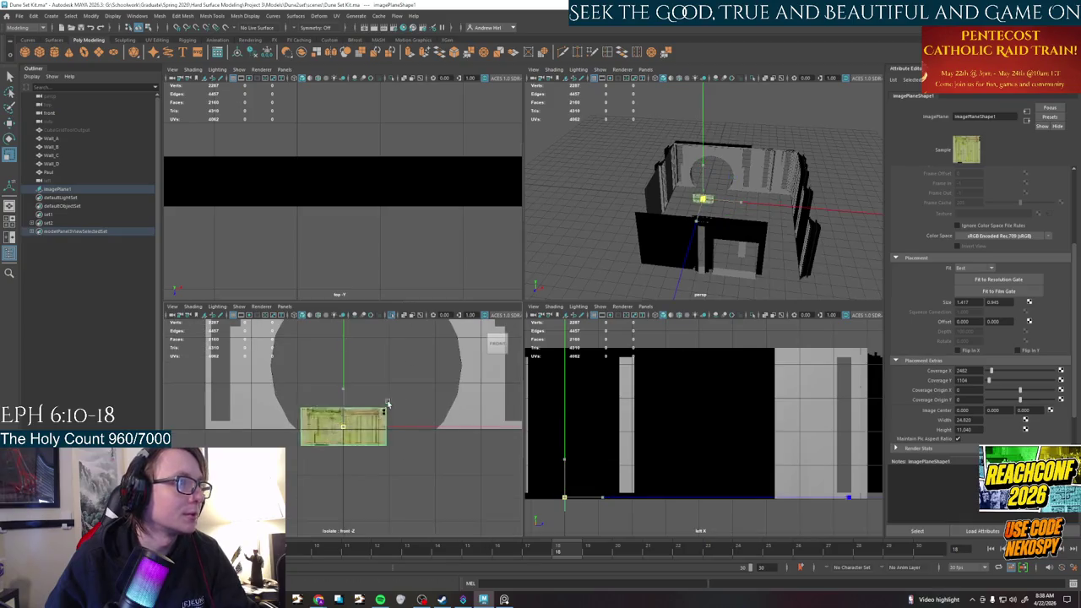
{"action": "key", "text": "shift+h"}
{"action": "scroll", "coordinate": [347, 406], "scroll_direction": "down", "scroll_amount": 3}
{"action": "key", "text": "w"}
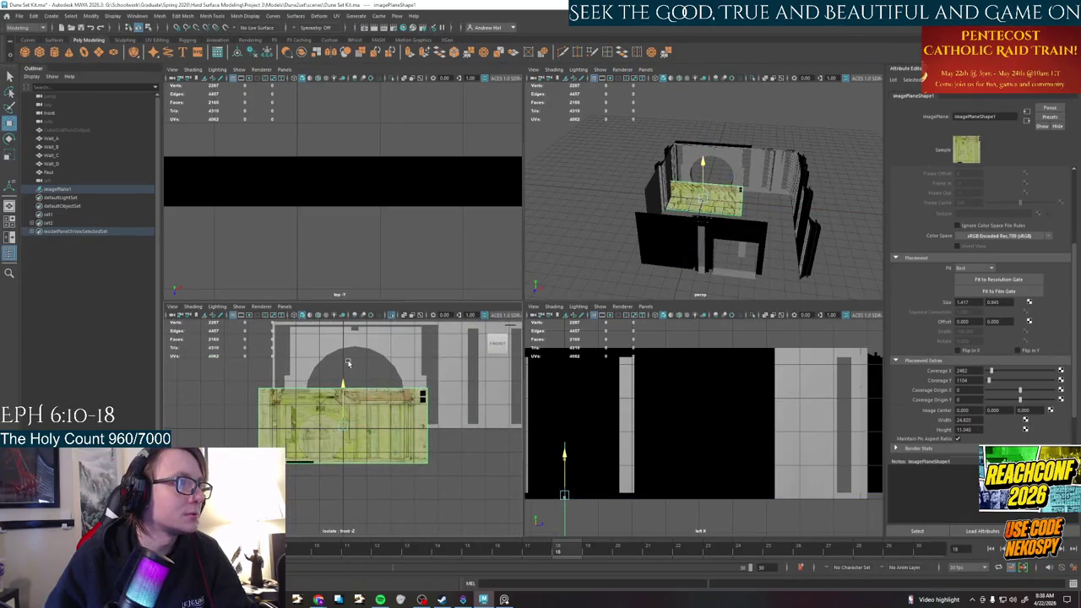
{"action": "left_click_drag", "start_coordinate": [342, 404], "coordinate": [337, 302]}
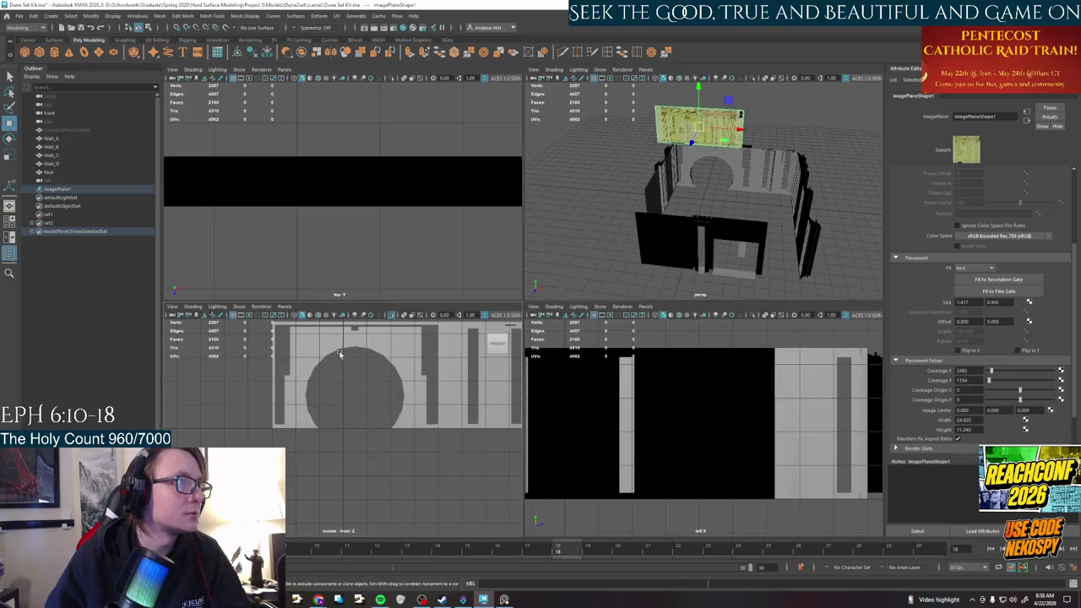
{"action": "middle_click_drag", "start_coordinate": [343, 338], "coordinate": [355, 422], "text": "alt"}
{"action": "mouse_move", "coordinate": [345, 360]}
{"action": "left_mouse_down"}
{"action": "mouse_move", "coordinate": [365, 475]}
{"action": "mouse_move", "coordinate": [404, 471]}
{"action": "mouse_move", "coordinate": [393, 445]}
{"action": "mouse_move", "coordinate": [394, 462]}
{"action": "left_mouse_up"}
Push the image plane back in depth against the rear wall and recentre the view
{"action": "key", "text": "r"}
{"action": "key", "text": "w"}
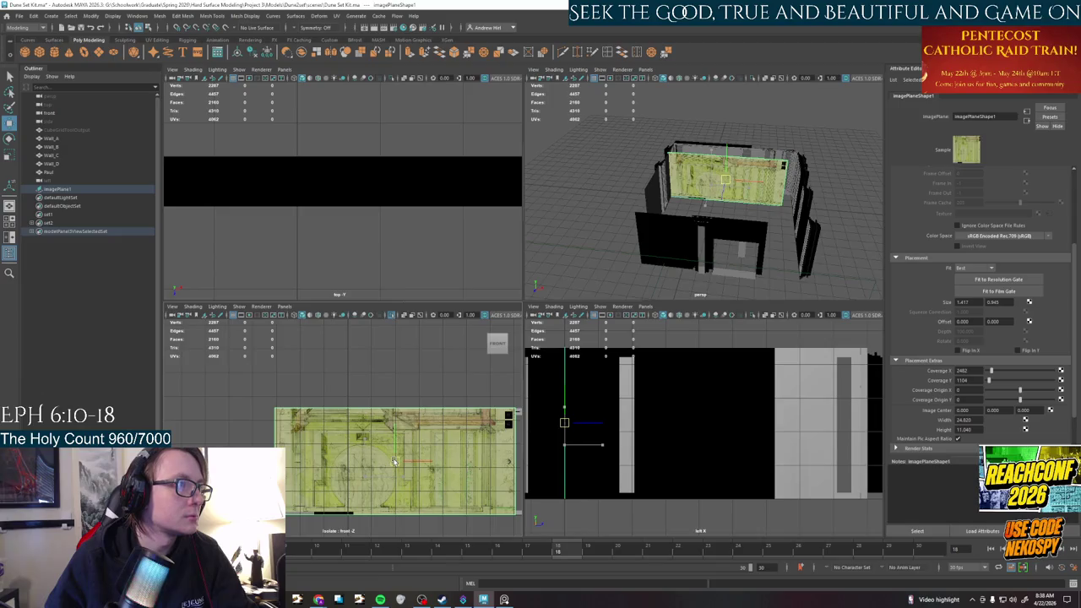
{"action": "left_click_drag", "start_coordinate": [713, 202], "coordinate": [763, 103]}
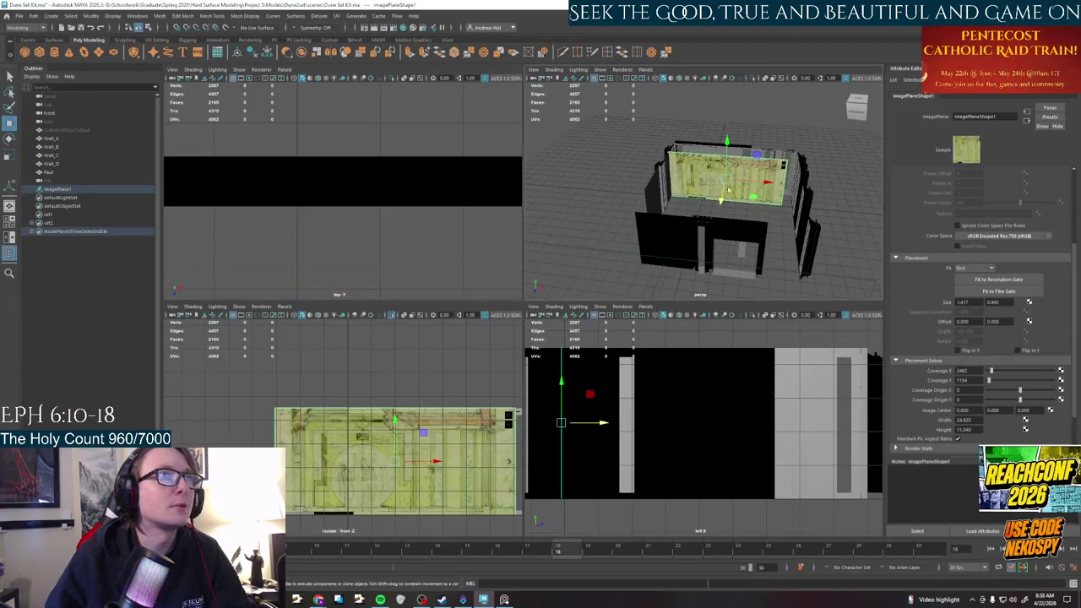
{"action": "left_click_drag", "start_coordinate": [763, 102], "coordinate": [745, 119]}
{"action": "mouse_move", "coordinate": [746, 119]}
{"action": "middle_mouse_down"}
{"action": "mouse_move", "coordinate": [735, 151]}
{"action": "mouse_move", "coordinate": [736, 135]}
{"action": "middle_mouse_up"}
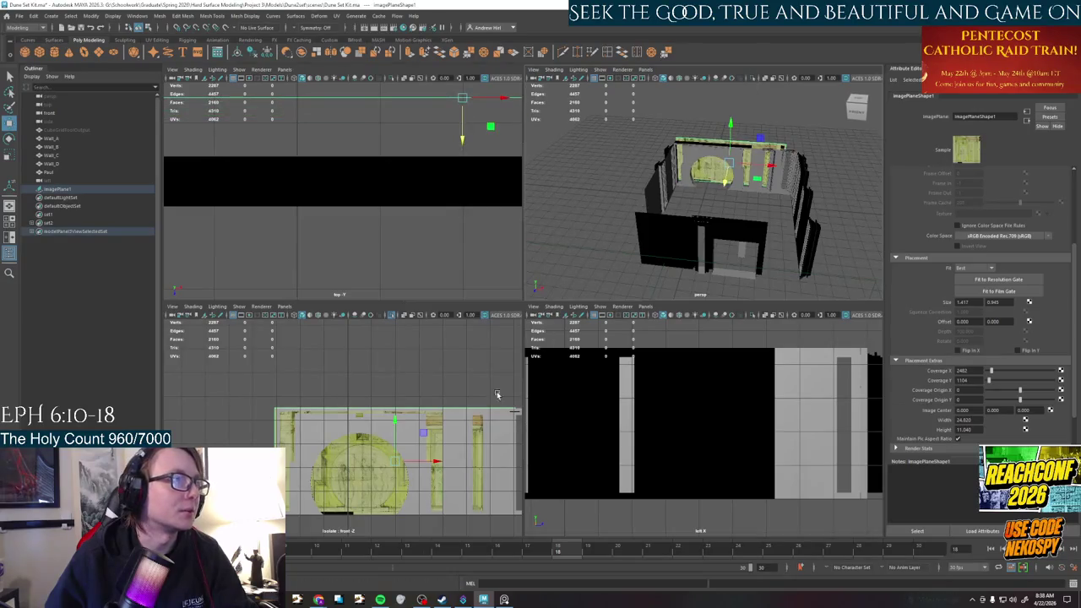
{"action": "scroll", "coordinate": [401, 488], "scroll_direction": "up", "scroll_amount": 3}
{"action": "middle_click_drag", "start_coordinate": [400, 488], "coordinate": [365, 421], "text": "alt"}
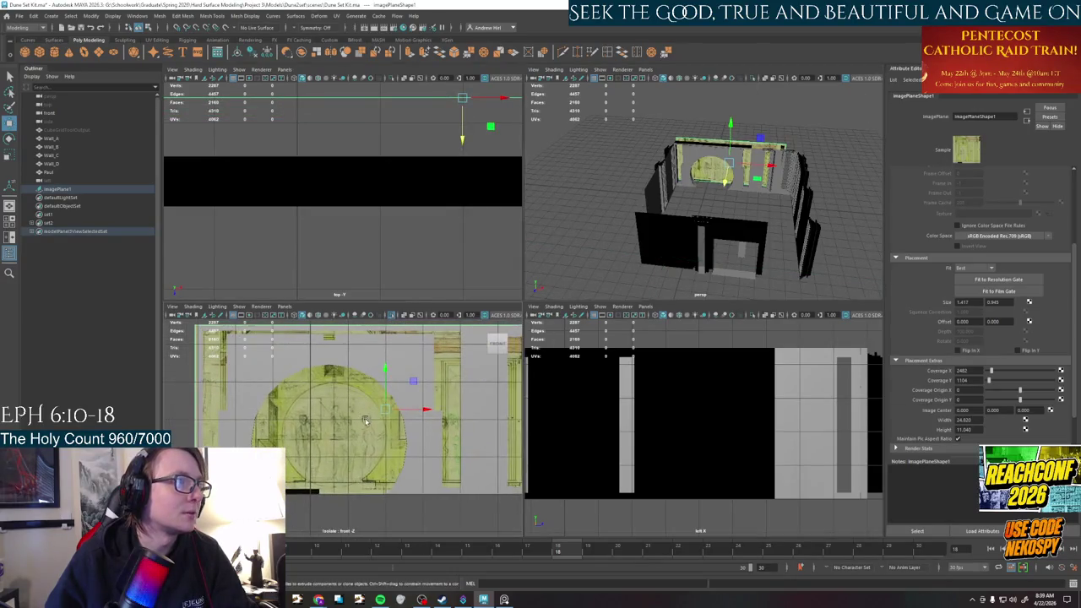
Enlarge the image plane and adjust its height against the wall
{"action": "key", "text": "r"}
{"action": "middle_click_drag", "start_coordinate": [385, 414], "coordinate": [413, 409]}
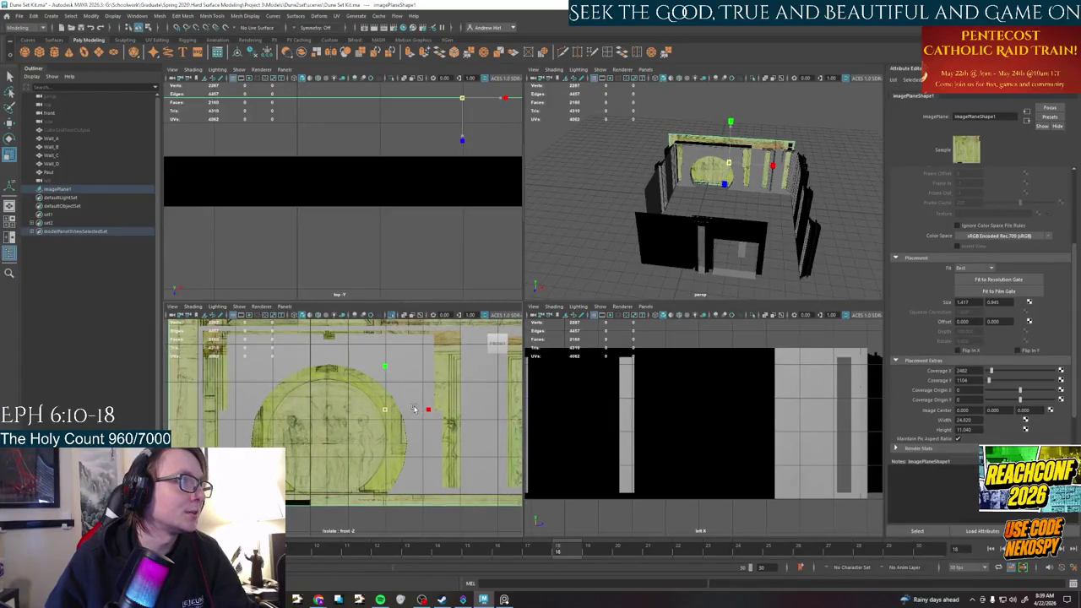
{"action": "key", "text": "w"}
{"action": "mouse_move", "coordinate": [385, 380]}
{"action": "left_mouse_down"}
{"action": "mouse_move", "coordinate": [385, 475]}
{"action": "mouse_move", "coordinate": [391, 416]}
{"action": "left_mouse_up"}
{"action": "middle_click_drag", "start_coordinate": [351, 437], "coordinate": [347, 467], "text": "alt"}
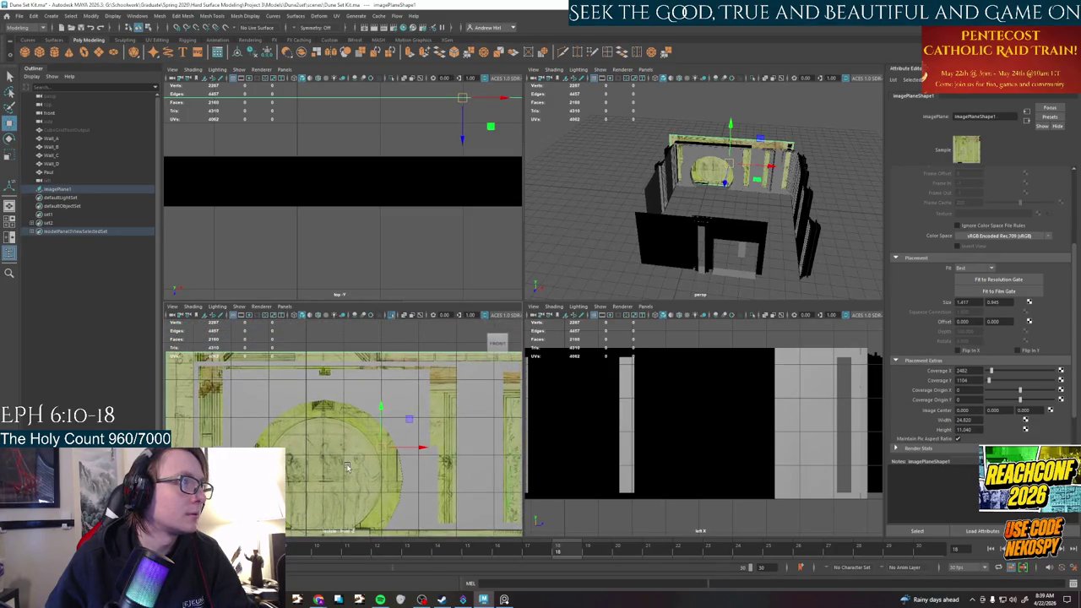
{"action": "scroll", "coordinate": [347, 467], "scroll_direction": "up", "scroll_amount": 3}
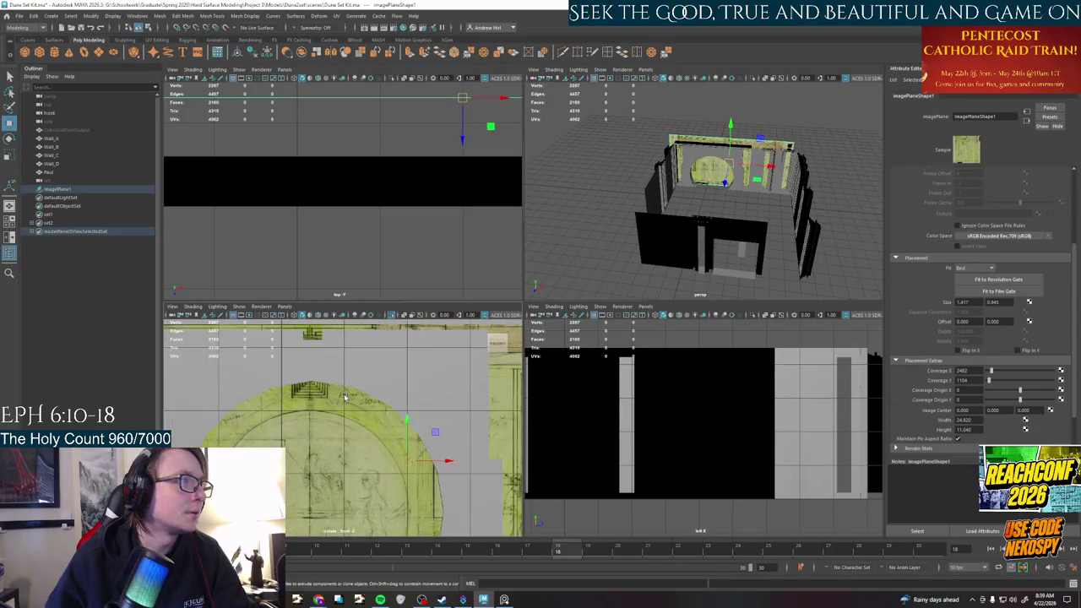
{"action": "scroll", "coordinate": [343, 397], "scroll_direction": "down", "scroll_amount": 3}
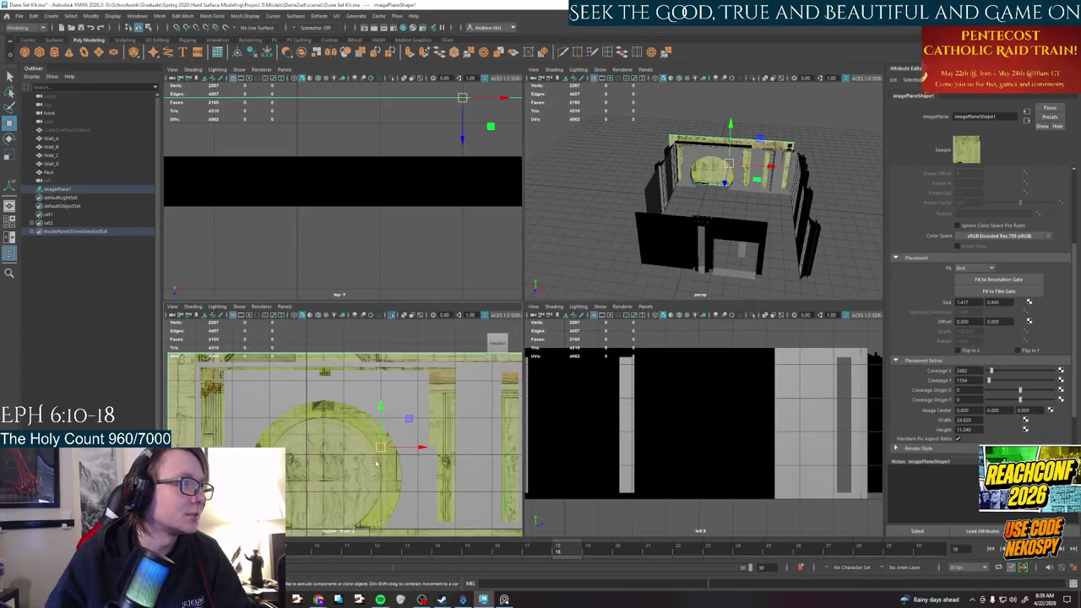
{"action": "middle_click_drag", "start_coordinate": [387, 454], "coordinate": [357, 443], "text": "alt"}
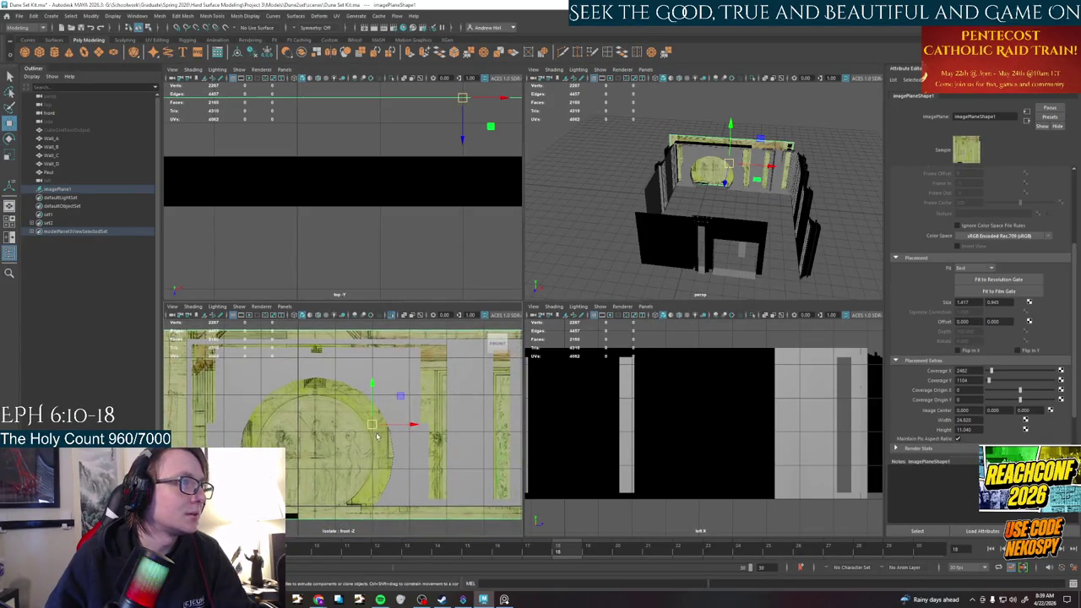
Rescale the drawing to match the wall pillars, then undo that resize and nudge it up
{"action": "key", "text": "r"}
{"action": "mouse_move", "coordinate": [374, 428]}
{"action": "left_mouse_down"}
{"action": "mouse_move", "coordinate": [479, 388]}
{"action": "mouse_move", "coordinate": [405, 422]}
{"action": "mouse_move", "coordinate": [369, 414]}
{"action": "left_mouse_up"}
{"action": "key", "text": "w"}
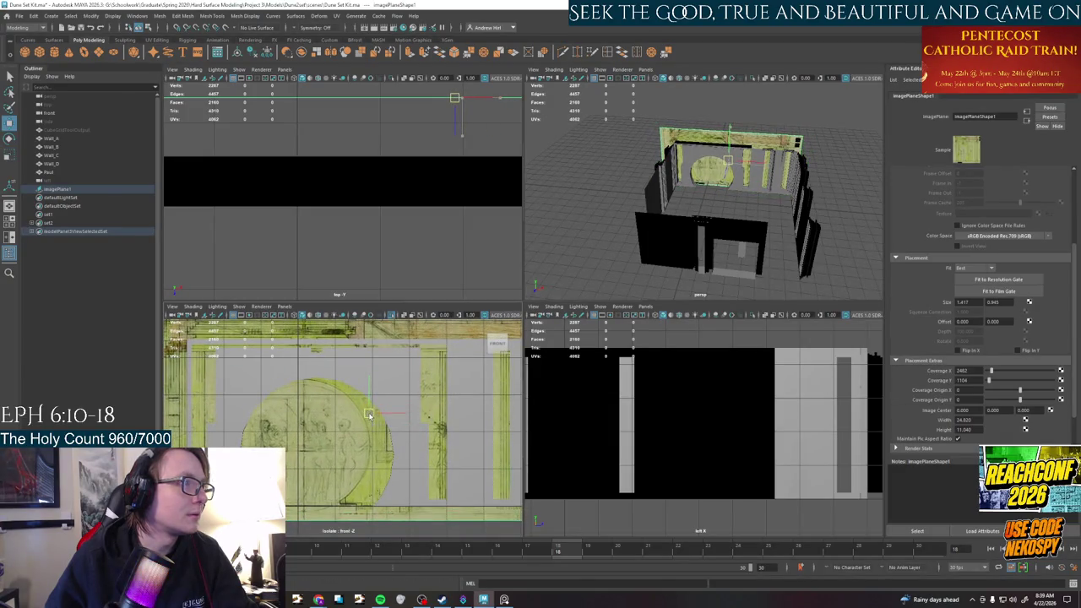
{"action": "middle_click_drag", "start_coordinate": [249, 431], "coordinate": [179, 440], "text": "alt"}
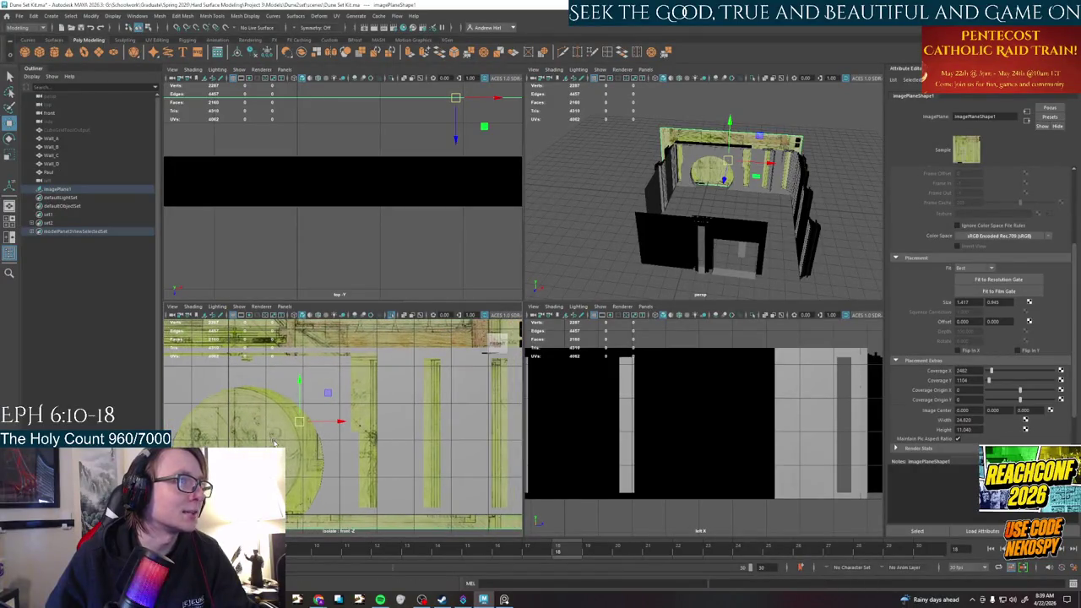
{"action": "middle_click_drag", "start_coordinate": [342, 484], "coordinate": [369, 417], "text": "alt"}
{"action": "key", "text": "r"}
{"action": "left_click_drag", "start_coordinate": [371, 411], "coordinate": [397, 404]}
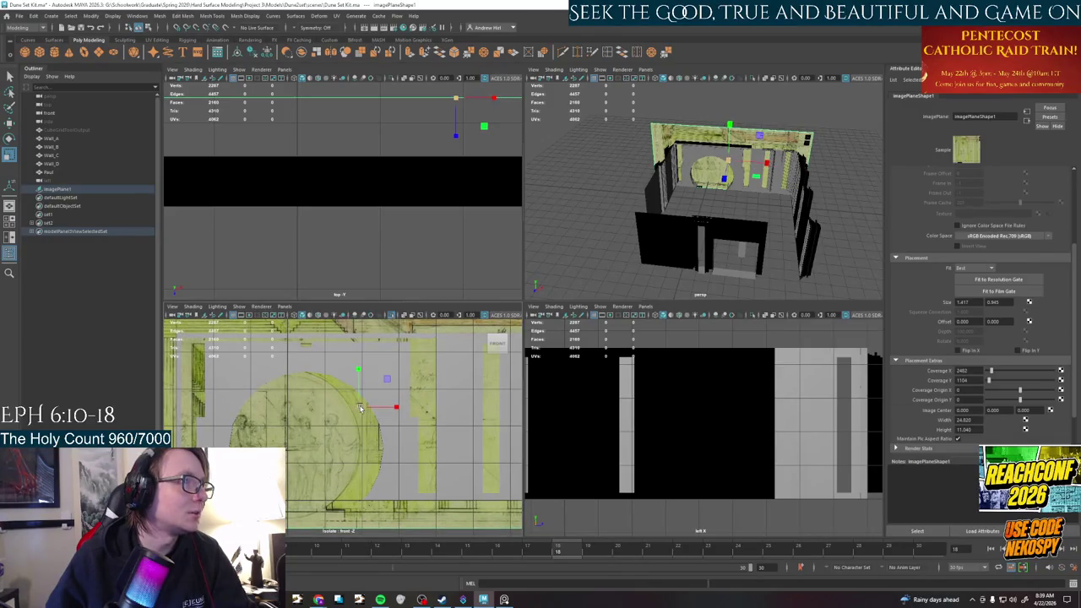
{"action": "key", "text": "ctrl+z"}
{"action": "key", "text": "w"}
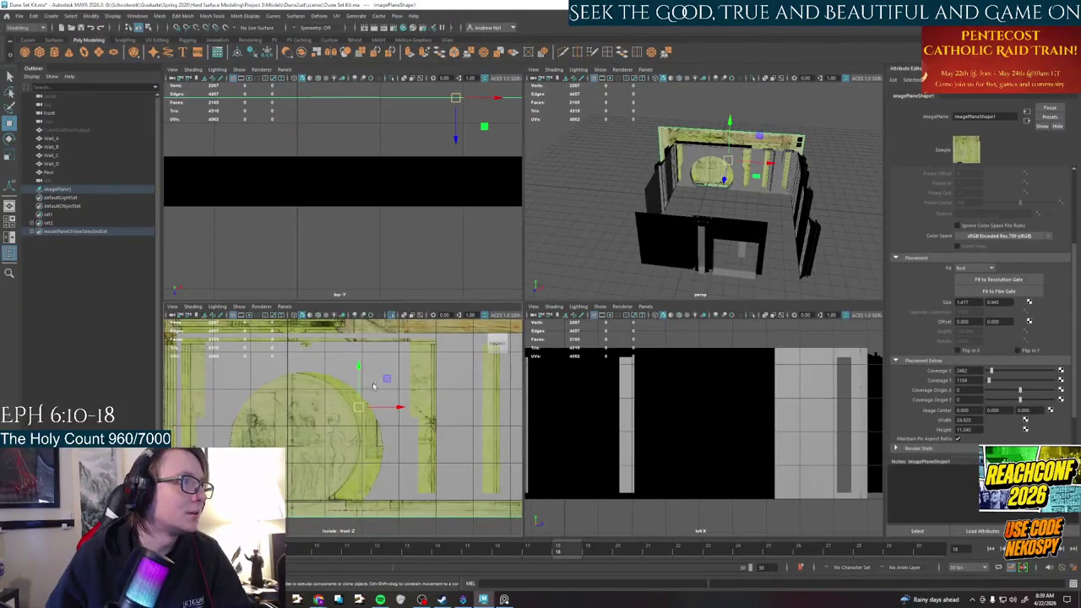
{"action": "left_click_drag", "start_coordinate": [360, 412], "coordinate": [361, 410]}
Nudge the drawing slightly right so its circular doorway lines up with Wall_B's arch
{"action": "key", "text": "r"}
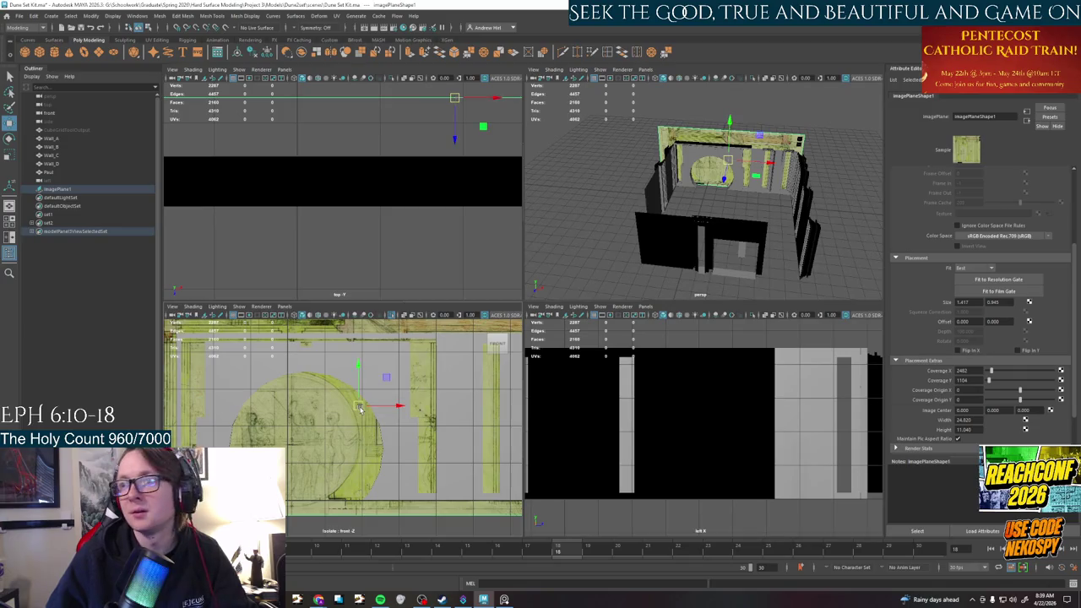
{"action": "key", "text": "w"}
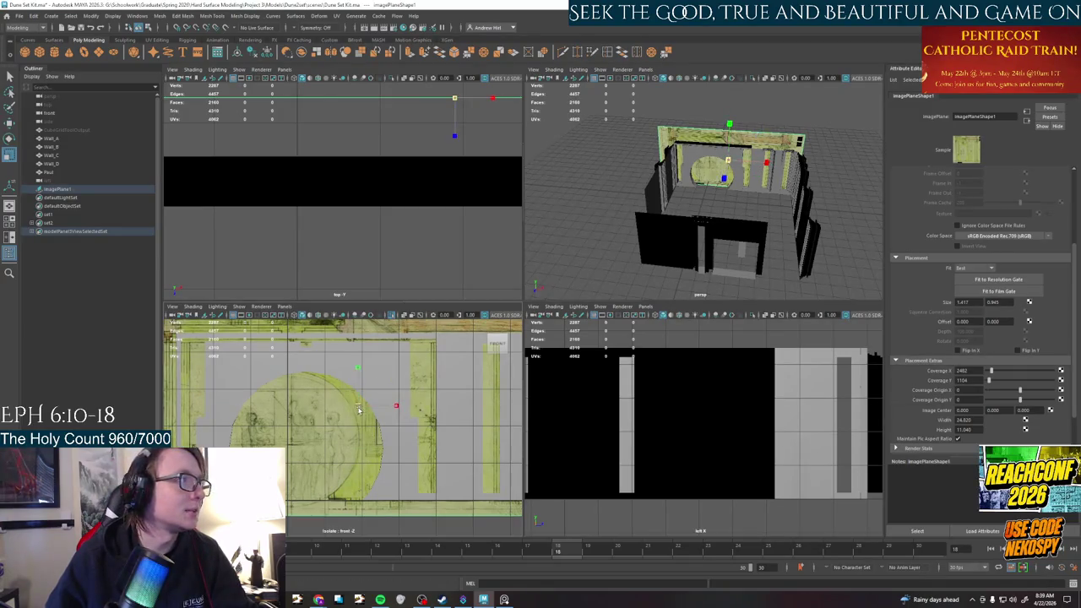
{"action": "left_click_drag", "start_coordinate": [361, 408], "coordinate": [374, 404]}
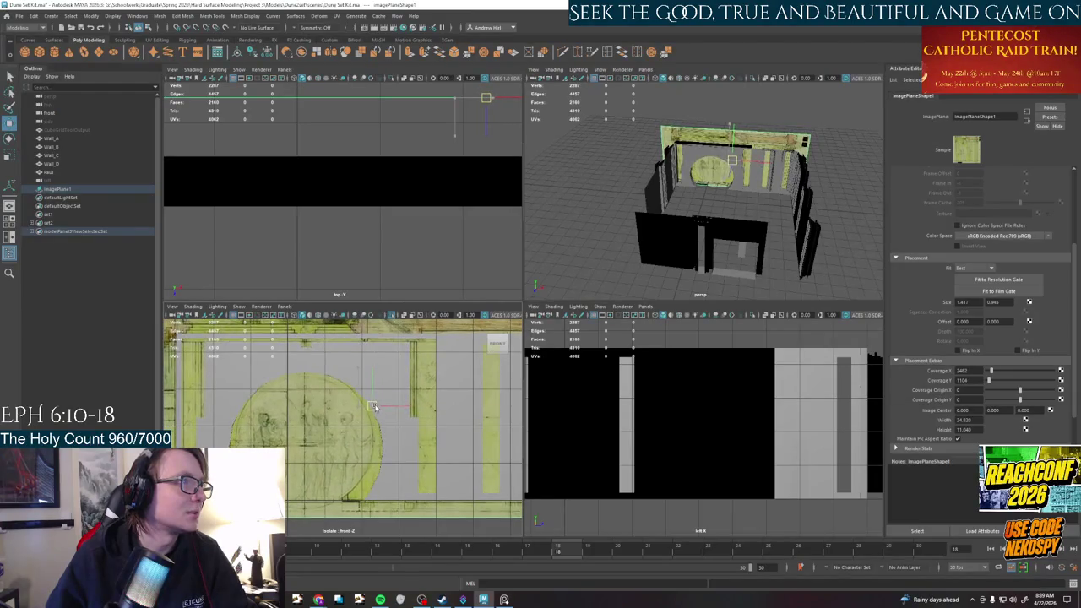
{"action": "mouse_move", "coordinate": [374, 405]}
{"action": "left_mouse_down"}
{"action": "mouse_move", "coordinate": [392, 396]}
{"action": "mouse_move", "coordinate": [375, 403]}
{"action": "left_mouse_up"}
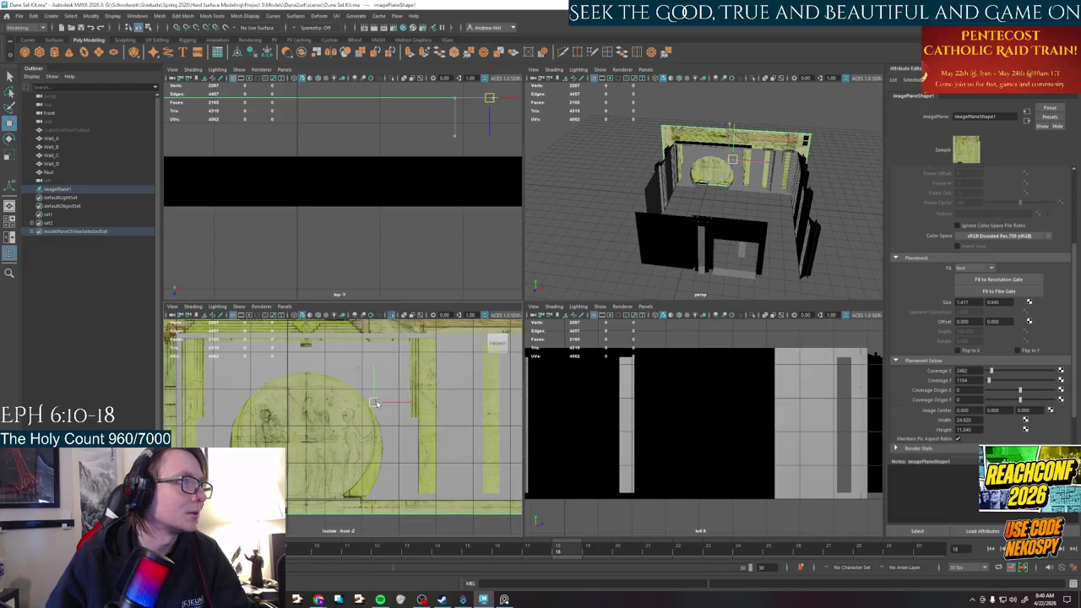
{"action": "left_click_drag", "start_coordinate": [375, 402], "coordinate": [378, 403]}
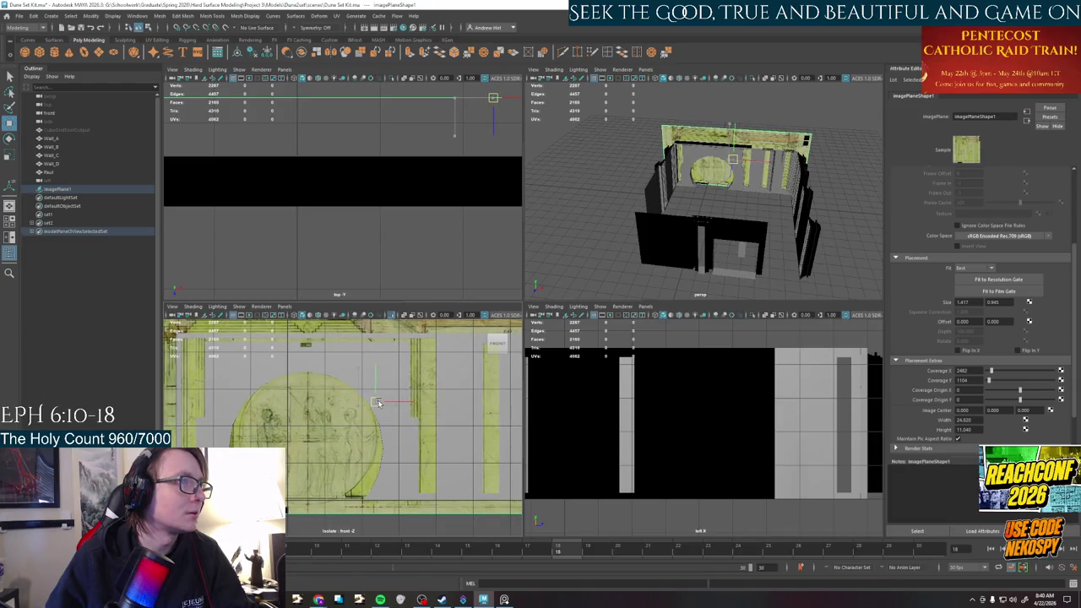
Turn on wireframe-on-shaded over the drawing and maximize the front view
{"action": "left_click", "coordinate": [326, 316]}
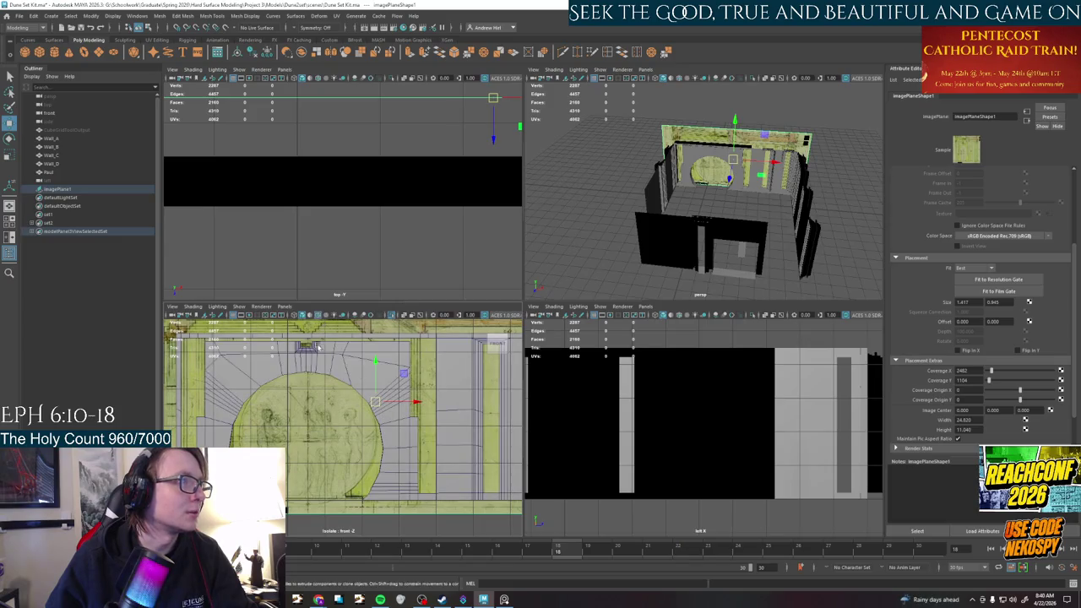
{"action": "left_click", "coordinate": [319, 315]}
{"action": "left_click", "coordinate": [296, 315]}
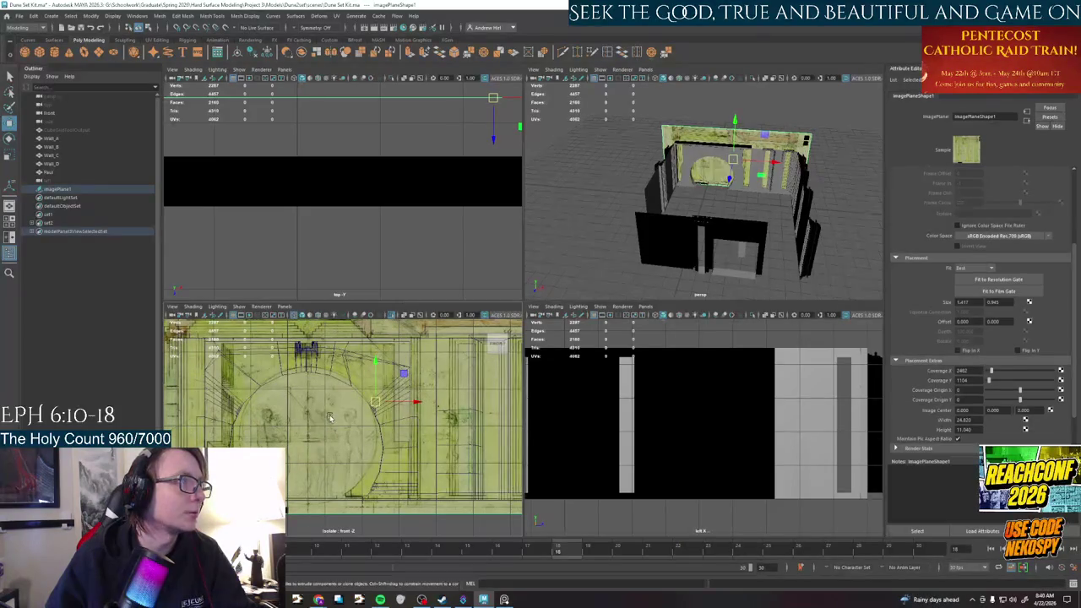
{"action": "scroll", "coordinate": [315, 420], "scroll_direction": "up", "scroll_amount": 2}
{"action": "key", "text": "space"}
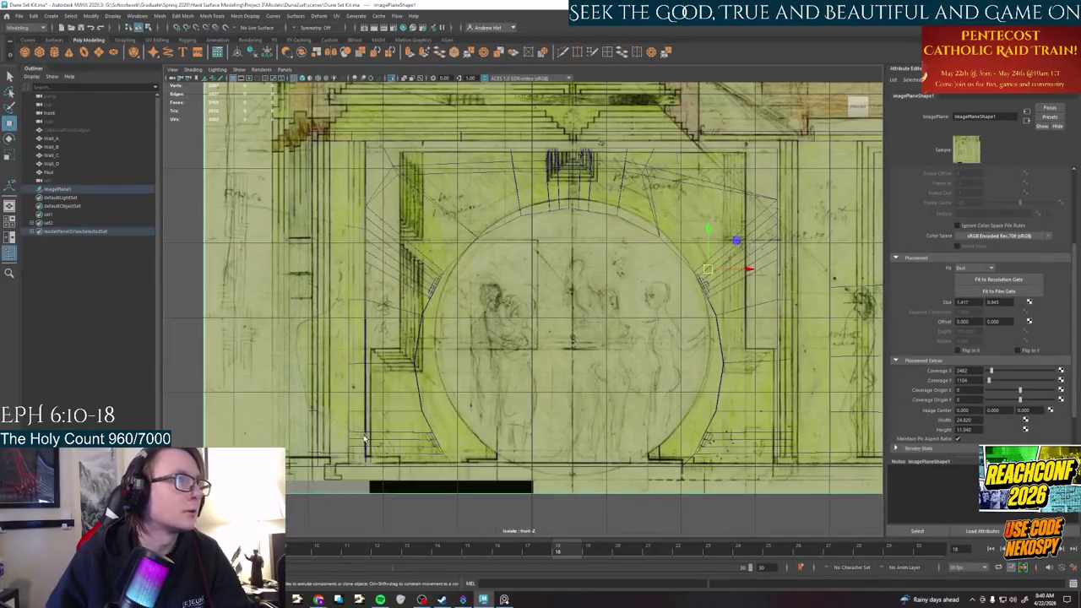
Drag the Circle Door Wall Sketch image plane up and left so its arch sits under the walls
{"action": "middle_click_drag", "start_coordinate": [609, 371], "coordinate": [564, 425], "text": "alt"}
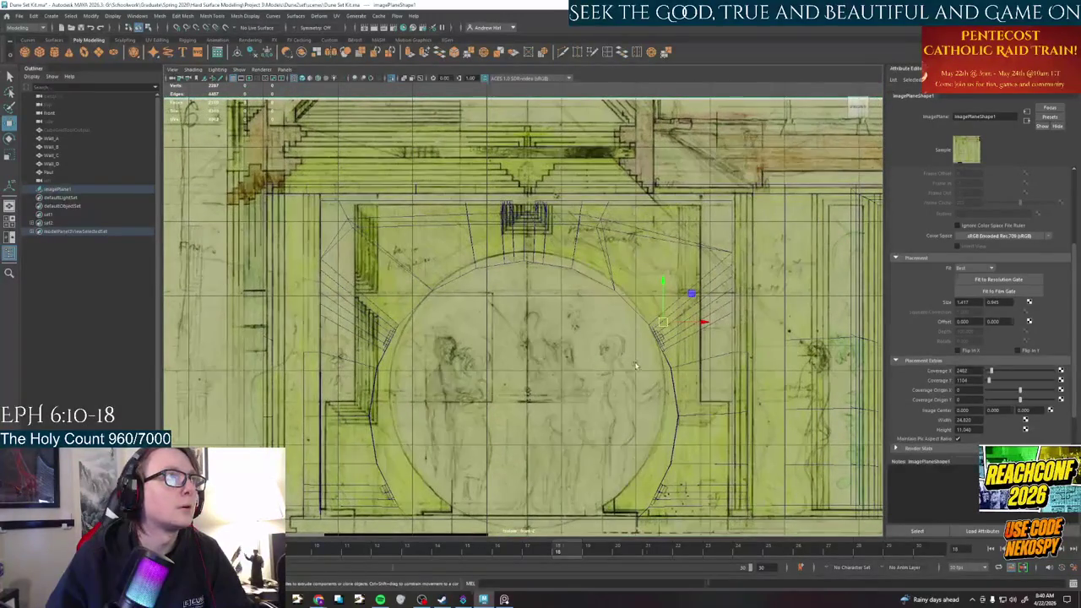
{"action": "left_click", "coordinate": [662, 324]}
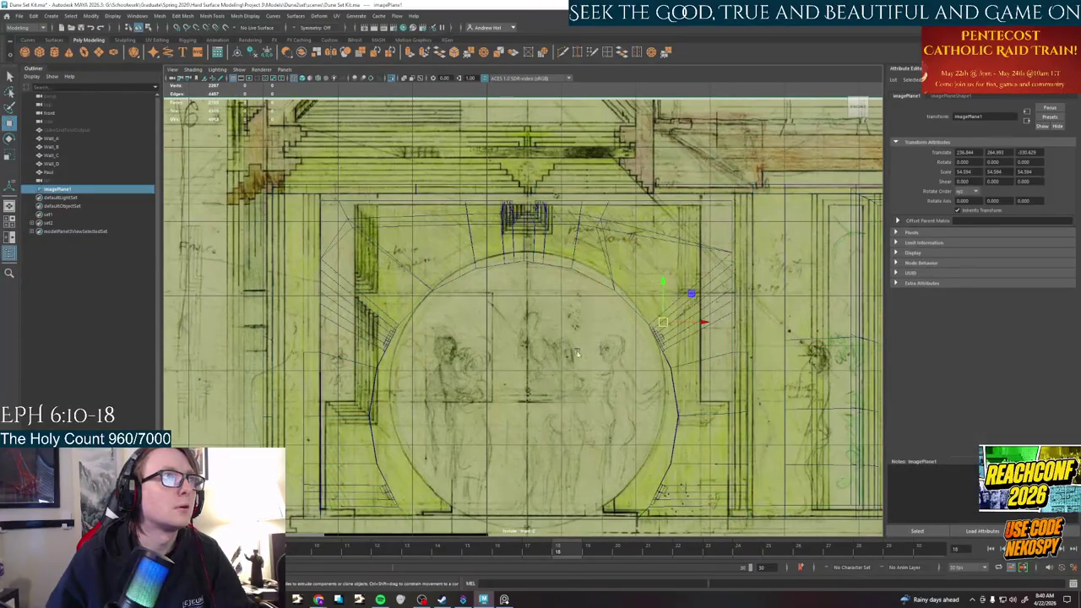
{"action": "mouse_move", "coordinate": [663, 326]}
{"action": "left_mouse_down"}
{"action": "mouse_move", "coordinate": [661, 314]}
{"action": "mouse_move", "coordinate": [654, 327]}
{"action": "left_mouse_up"}
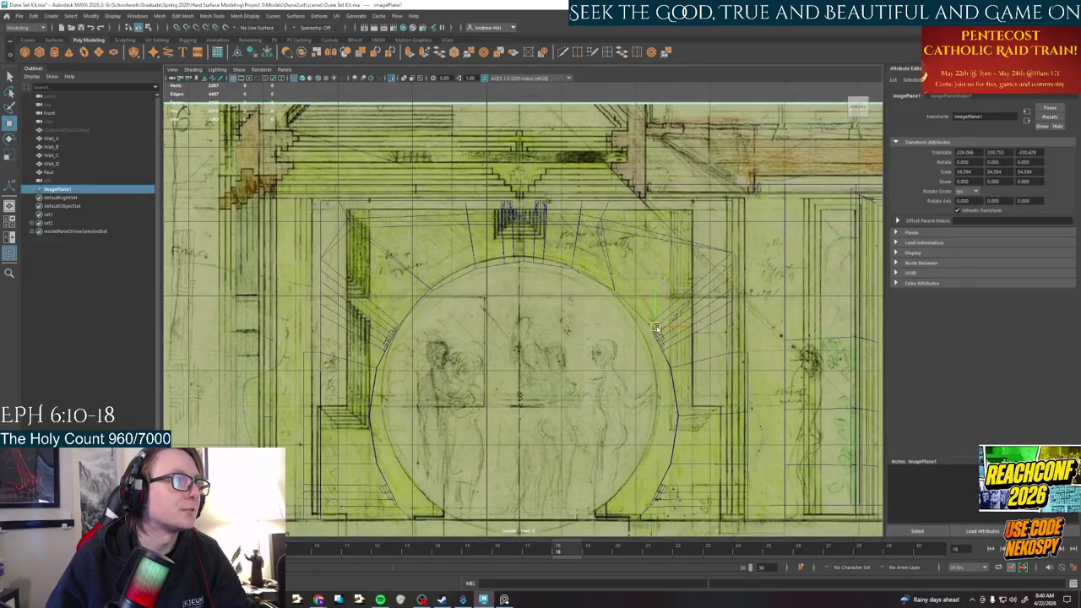
{"action": "left_click_drag", "start_coordinate": [654, 324], "coordinate": [659, 325]}
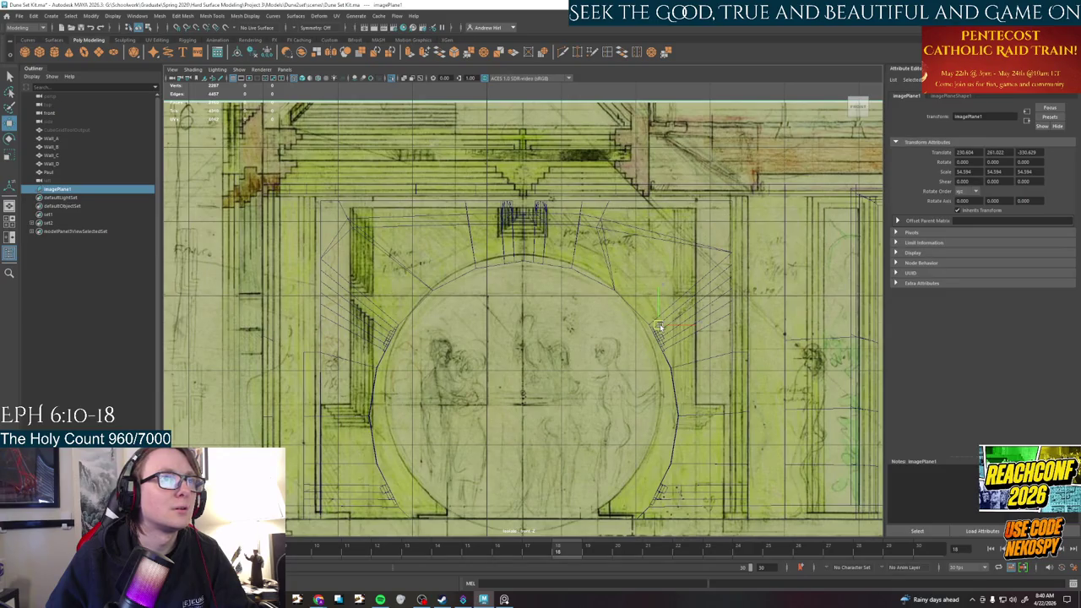
{"action": "scroll", "coordinate": [659, 323], "scroll_direction": "down", "scroll_amount": 1}
{"action": "scroll", "coordinate": [577, 412], "scroll_direction": "down", "scroll_amount": 1}
{"action": "middle_click_drag", "start_coordinate": [577, 412], "coordinate": [583, 407], "text": "alt"}
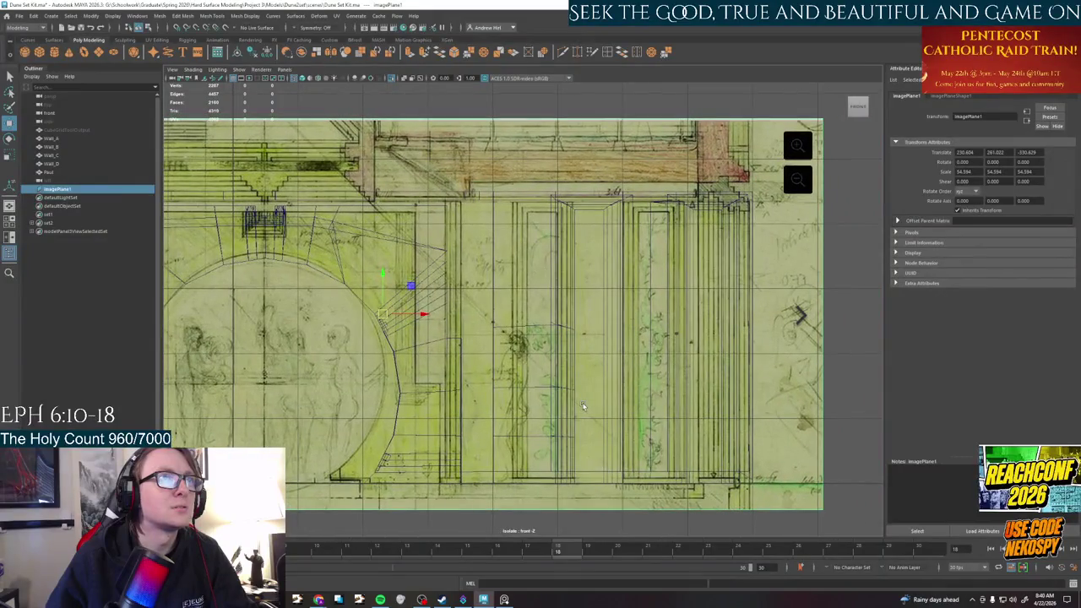
Check the alignment using the four-view layout, shaded walls, and wireframe-on-shaded display around the circular relief
{"action": "key", "text": "space"}
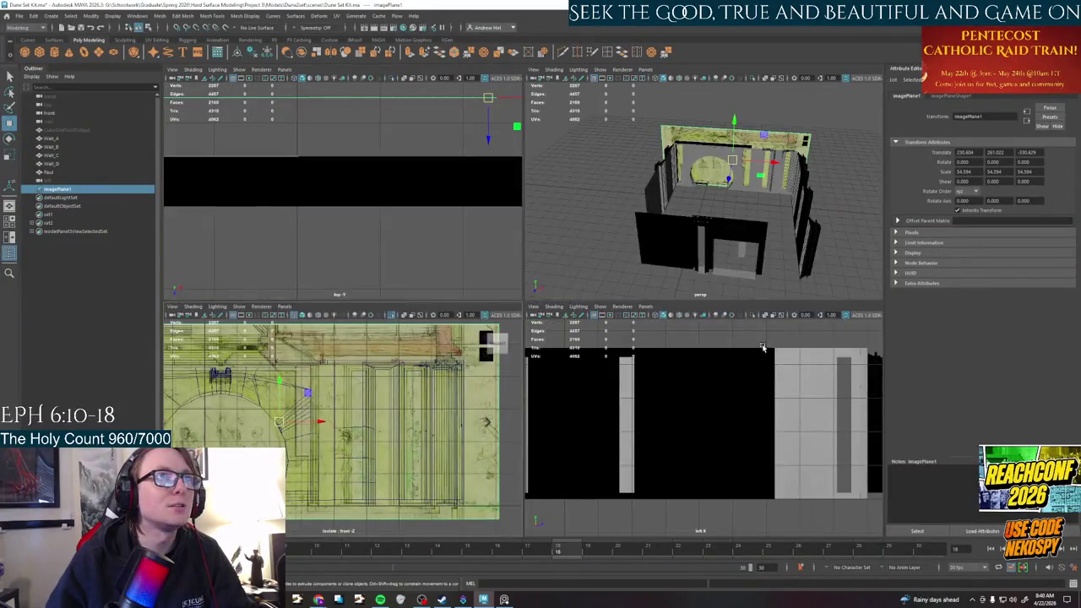
{"action": "key", "text": "space"}
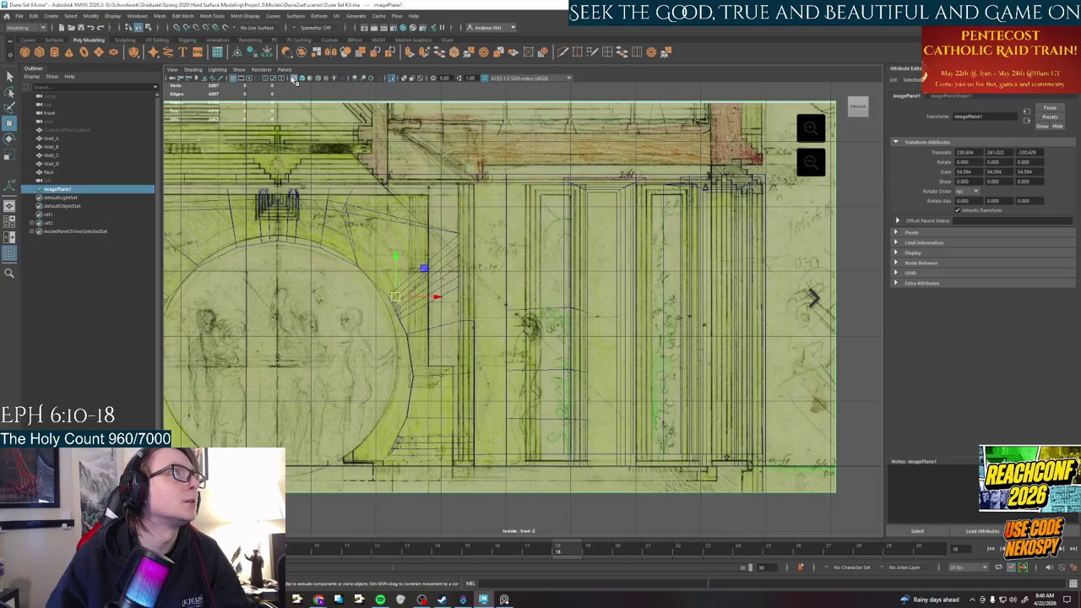
{"action": "left_click", "coordinate": [294, 79]}
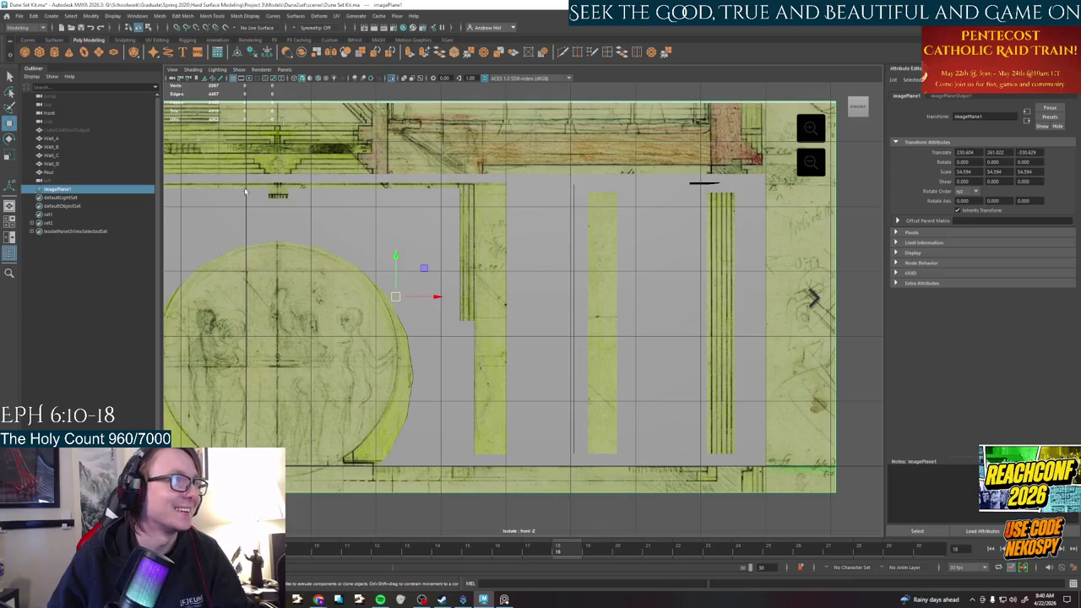
{"action": "scroll", "coordinate": [245, 190], "scroll_direction": "up", "scroll_amount": 2}
{"action": "middle_click_drag", "start_coordinate": [245, 190], "coordinate": [549, 426], "text": "alt"}
{"action": "scroll", "coordinate": [500, 418], "scroll_direction": "up", "scroll_amount": 1}
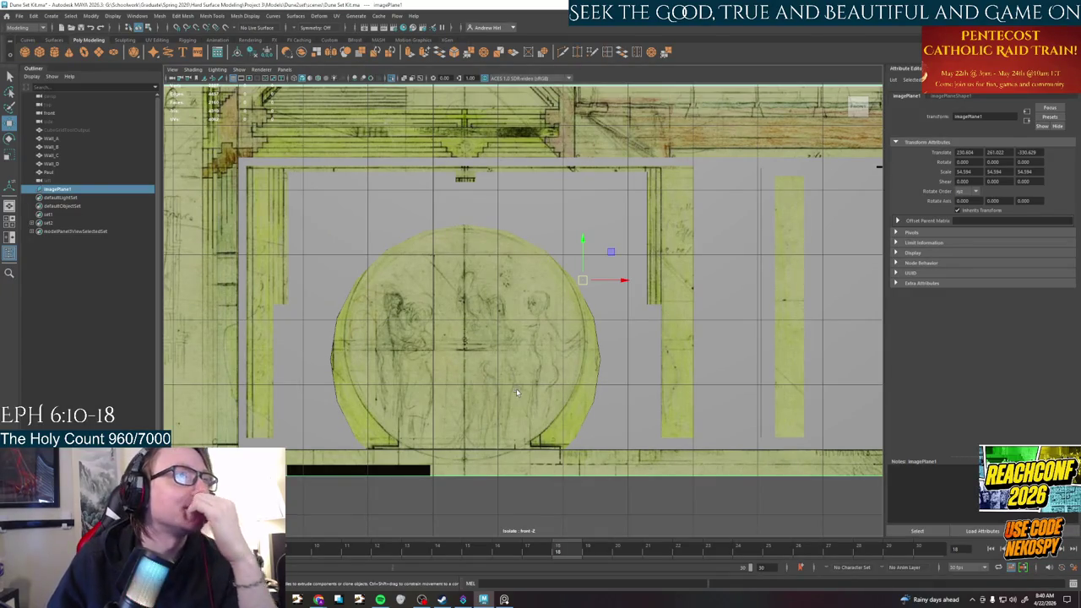
{"action": "scroll", "coordinate": [514, 327], "scroll_direction": "down", "scroll_amount": 2}
{"action": "scroll", "coordinate": [514, 327], "scroll_direction": "down", "scroll_amount": 2}
{"action": "scroll", "coordinate": [514, 327], "scroll_direction": "up", "scroll_amount": 2}
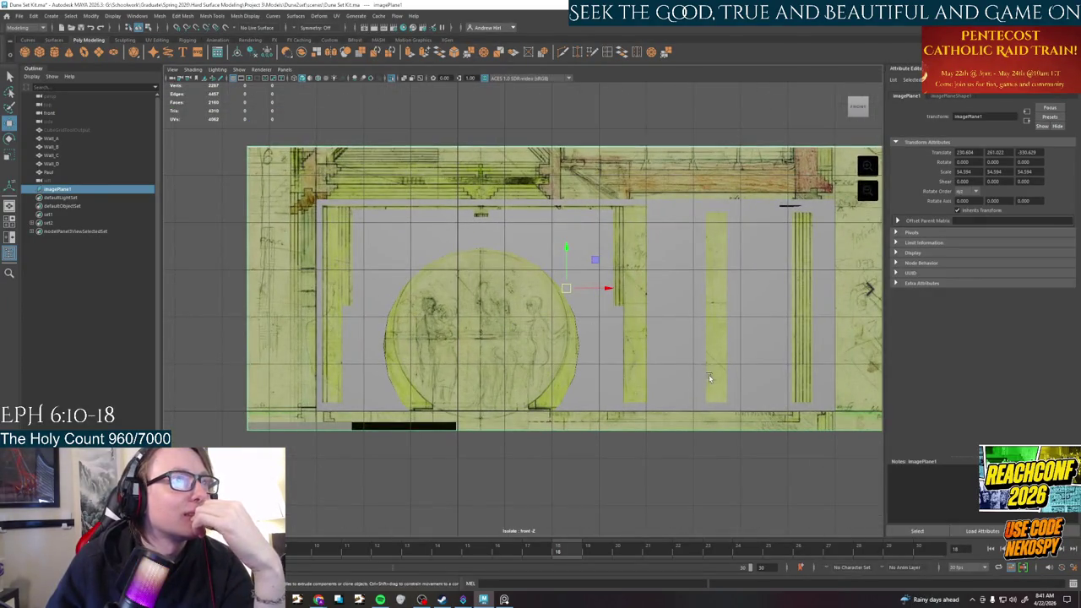
{"action": "scroll", "coordinate": [709, 381], "scroll_direction": "up", "scroll_amount": 1}
{"action": "scroll", "coordinate": [709, 381], "scroll_direction": "up", "scroll_amount": 1}
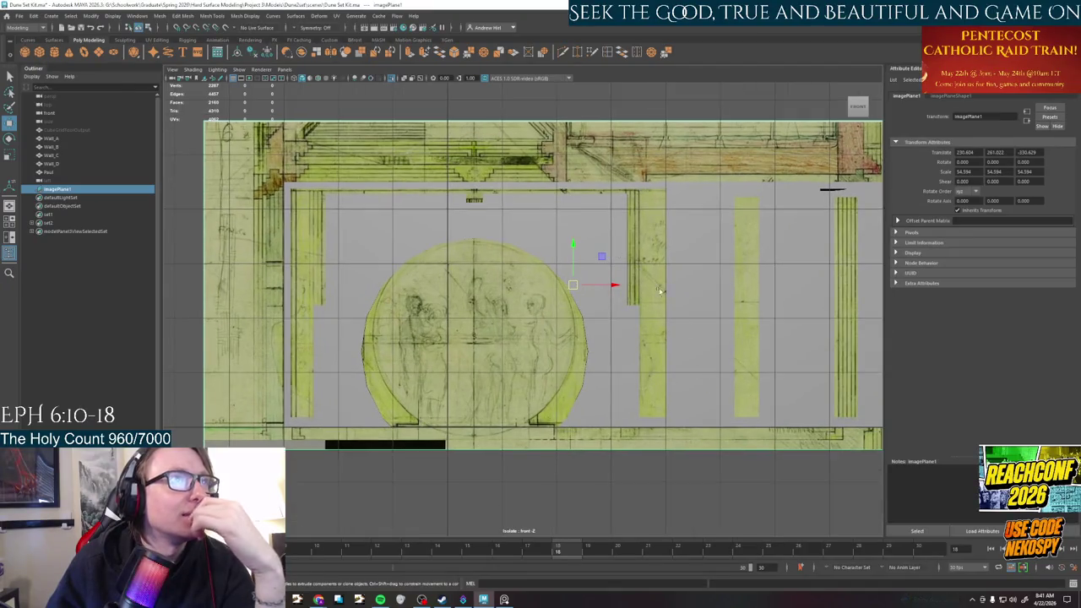
{"action": "left_click", "coordinate": [319, 78]}
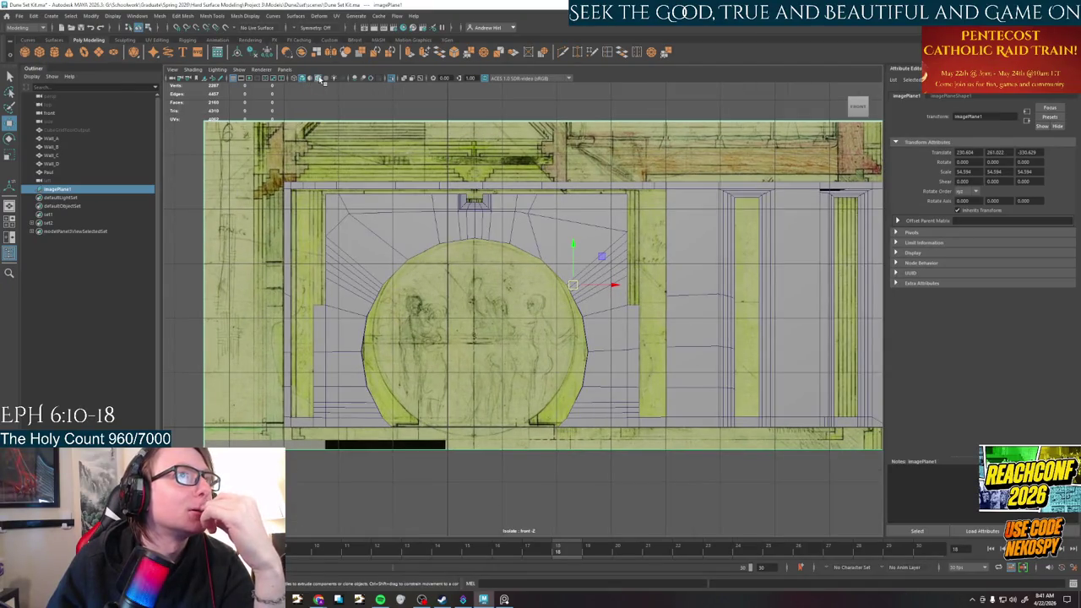
Show the walls as wireframe over the drawing, briefly comparing against the shaded walls
{"action": "left_click", "coordinate": [319, 78]}
{"action": "left_click", "coordinate": [296, 78]}
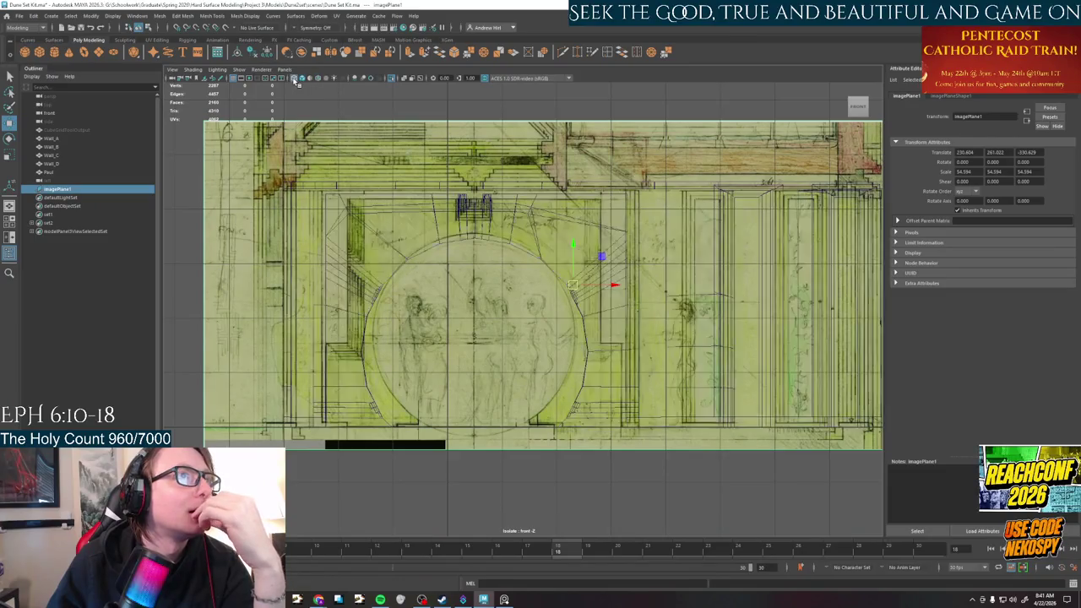
{"action": "left_click", "coordinate": [295, 79]}
{"action": "left_click", "coordinate": [295, 79]}
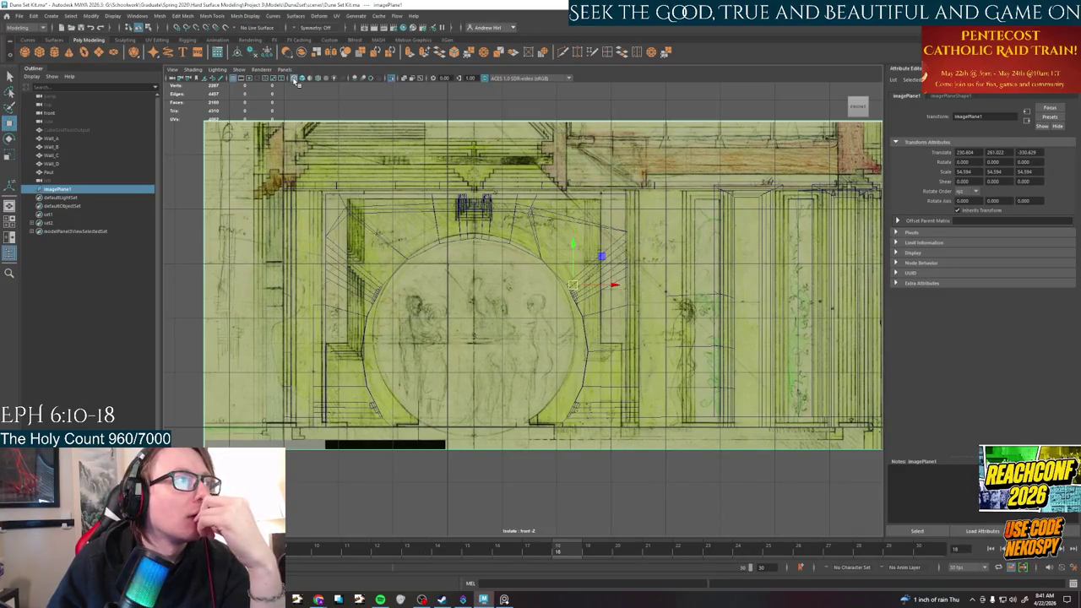
Shift the drawing left and up to match the walls, pan across it, and reselect the plane
{"action": "mouse_move", "coordinate": [515, 355]}
{"action": "middle_mouse_down"}
{"action": "mouse_move", "coordinate": [471, 346]}
{"action": "mouse_move", "coordinate": [681, 524]}
{"action": "mouse_move", "coordinate": [695, 491]}
{"action": "middle_mouse_up"}
{"action": "left_click", "coordinate": [618, 491]}
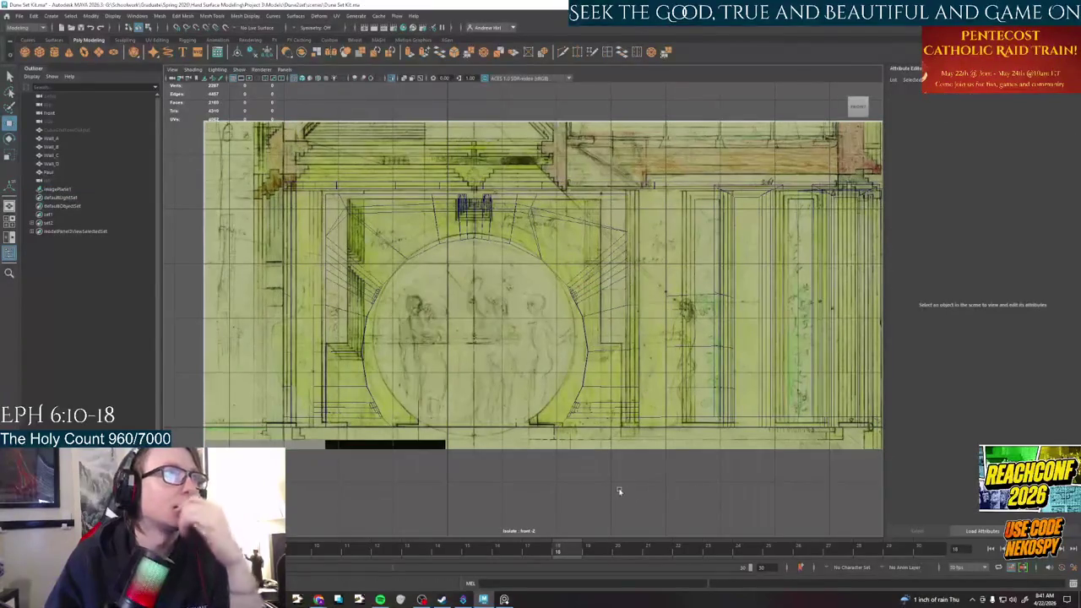
{"action": "scroll", "coordinate": [625, 491], "scroll_direction": "up", "scroll_amount": 1}
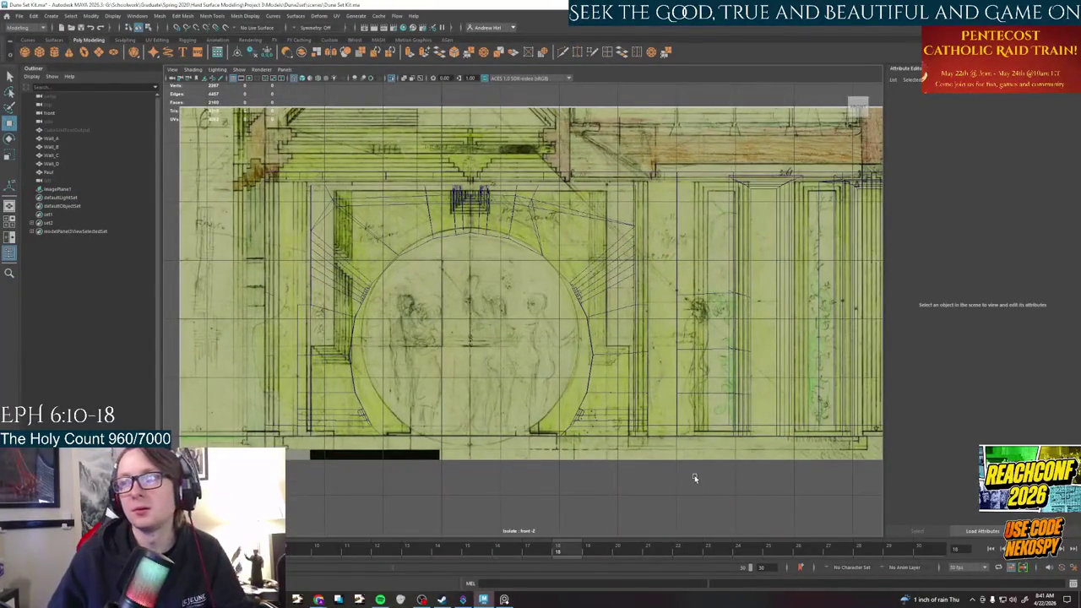
{"action": "middle_click_drag", "start_coordinate": [695, 479], "coordinate": [535, 477], "text": "alt"}
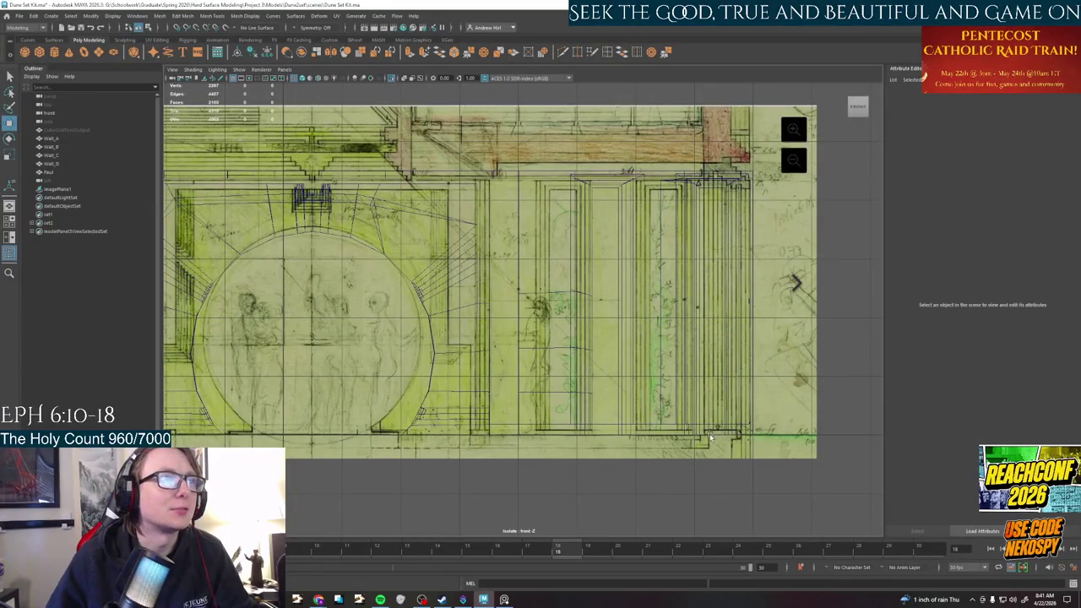
{"action": "middle_click_drag", "start_coordinate": [511, 501], "coordinate": [644, 511], "text": "alt"}
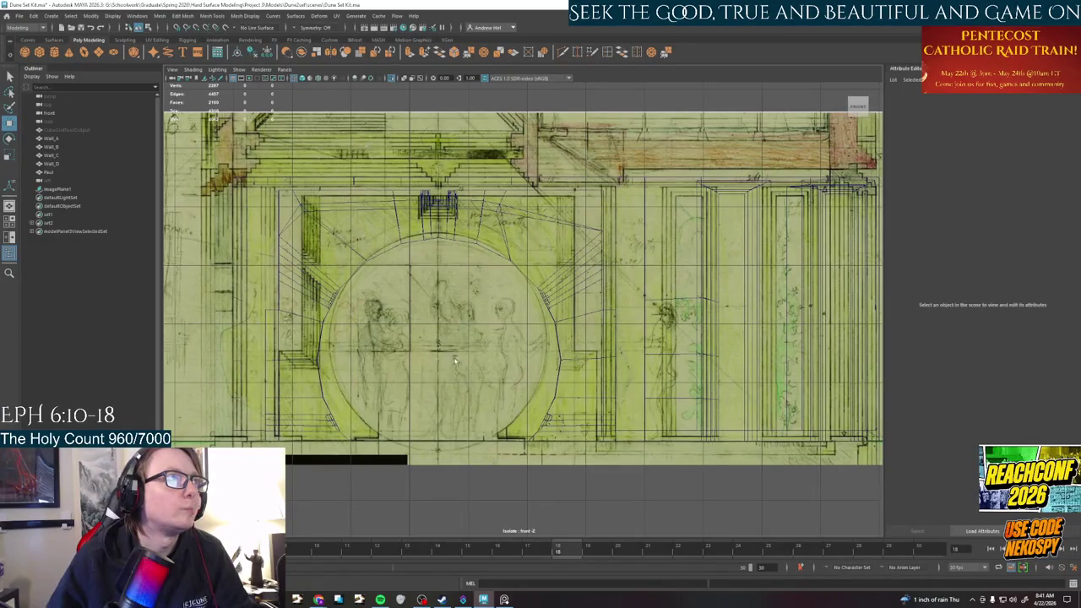
{"action": "left_click", "coordinate": [437, 328]}
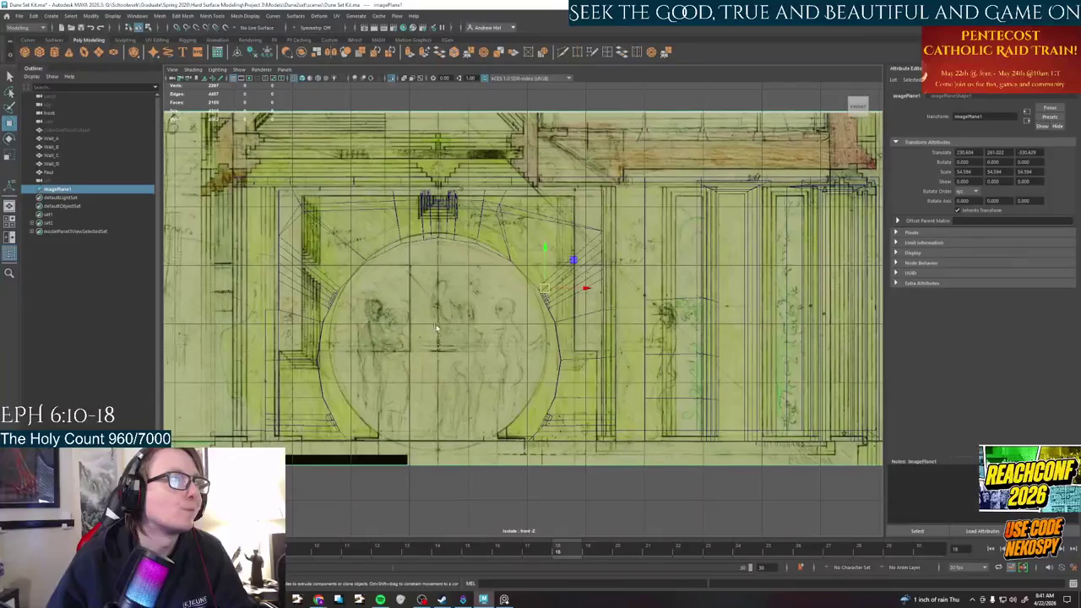
Try enlarging the drawing, undo it, then shift and shrink it to line up with the wall
{"action": "key", "text": "r"}
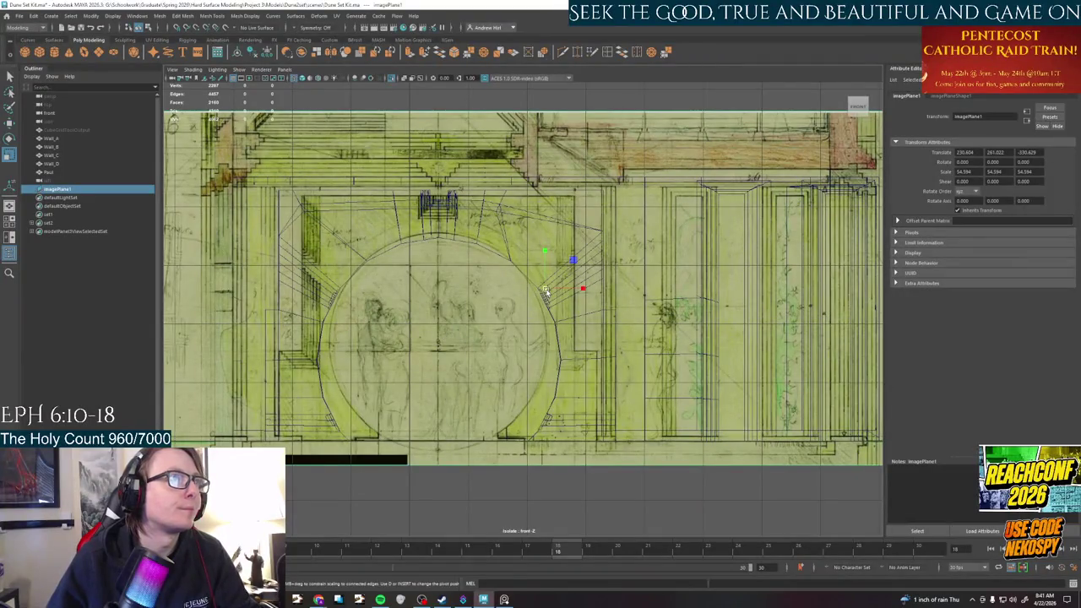
{"action": "left_click_drag", "start_coordinate": [547, 293], "coordinate": [568, 296]}
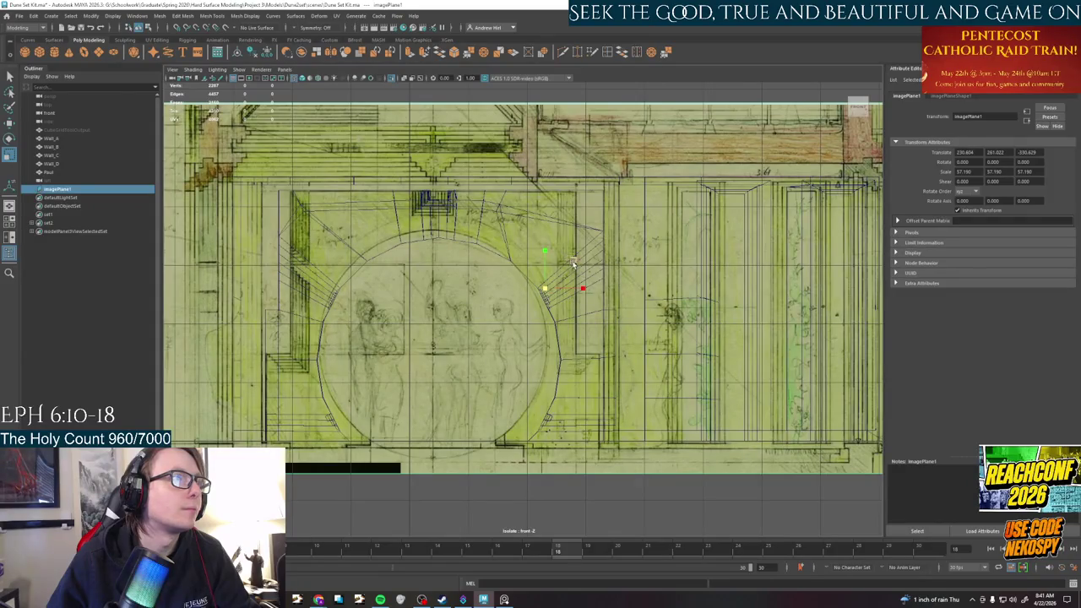
{"action": "key", "text": "ctrl+z"}
{"action": "key", "text": "ctrl+z"}
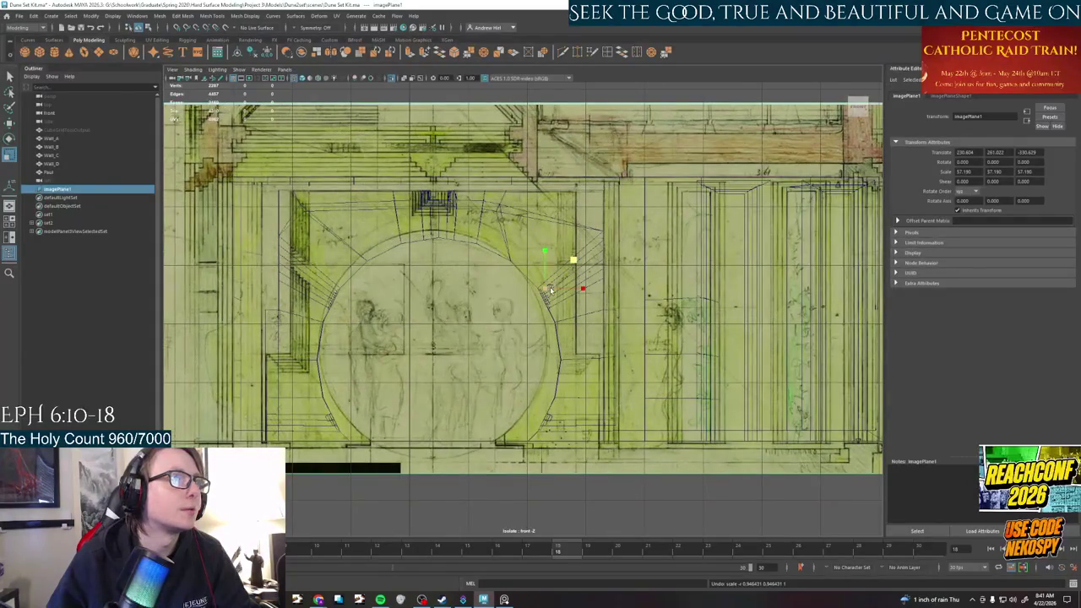
{"action": "left_click_drag", "start_coordinate": [573, 267], "coordinate": [550, 283]}
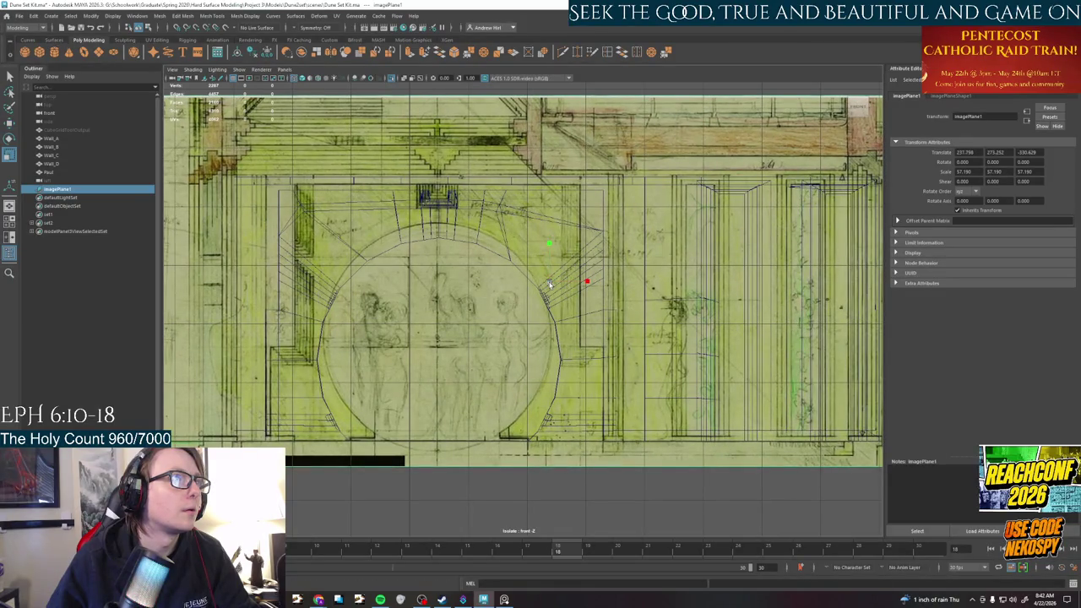
{"action": "middle_click_drag", "start_coordinate": [550, 283], "coordinate": [546, 284]}
{"action": "left_click_drag", "start_coordinate": [546, 283], "coordinate": [545, 286]}
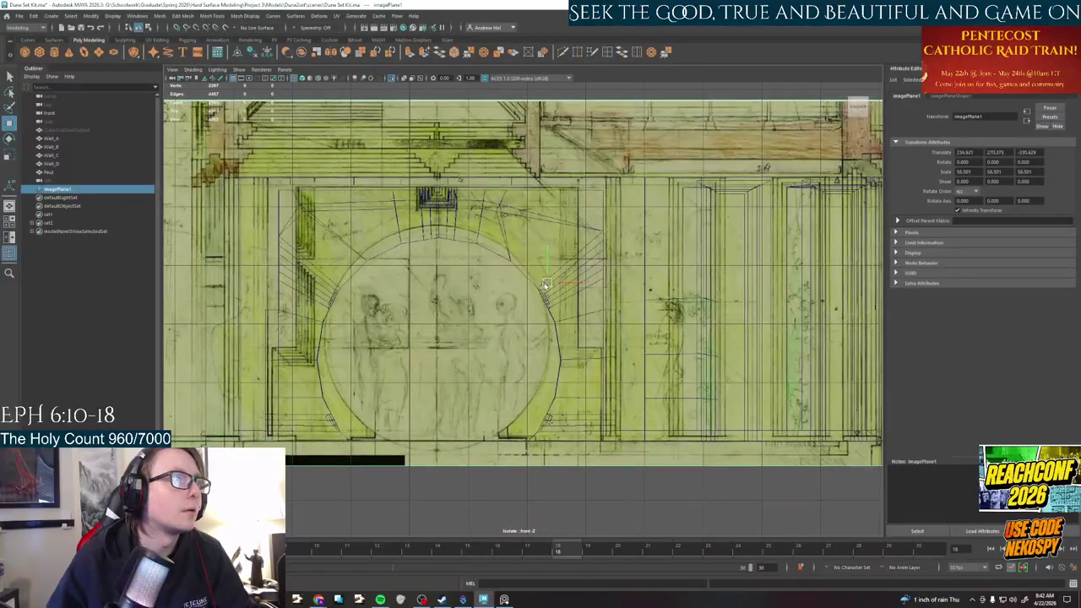
Shrink and nudge the drawing to scale 55.336 at position 234.921, 283.900, -330.629
{"action": "key", "text": "r"}
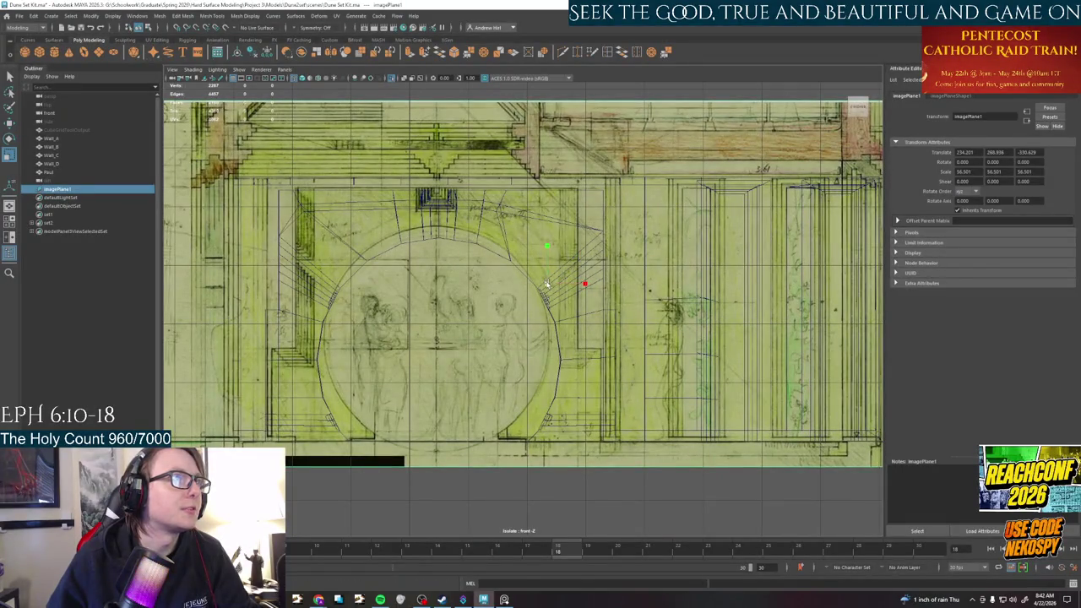
{"action": "middle_click_drag", "start_coordinate": [545, 285], "coordinate": [545, 286]}
{"action": "key", "text": "w"}
{"action": "left_click_drag", "start_coordinate": [545, 285], "coordinate": [543, 290]}
{"action": "key", "text": "r"}
{"action": "key", "text": "w"}
{"action": "key", "text": "r"}
{"action": "key", "text": "w"}
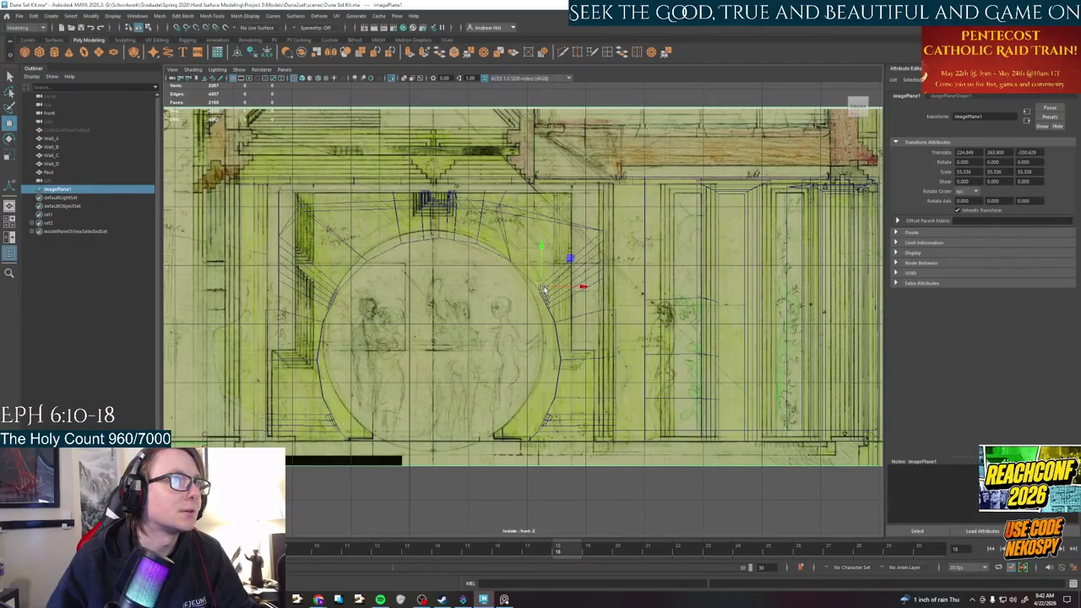
{"action": "left_click_drag", "start_coordinate": [554, 288], "coordinate": [559, 288]}
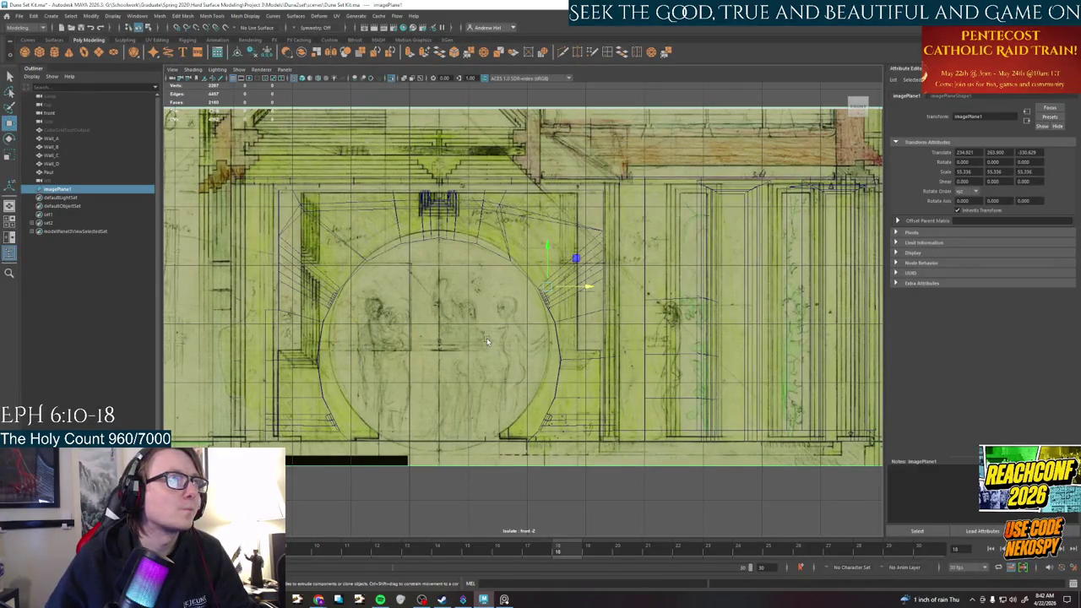
Deselect the image plane and switch to the four-view layout
{"action": "scroll", "coordinate": [486, 341], "scroll_direction": "down", "scroll_amount": 2}
{"action": "scroll", "coordinate": [536, 467], "scroll_direction": "down", "scroll_amount": 2}
{"action": "left_click", "coordinate": [536, 467]}
{"action": "key", "text": "space"}
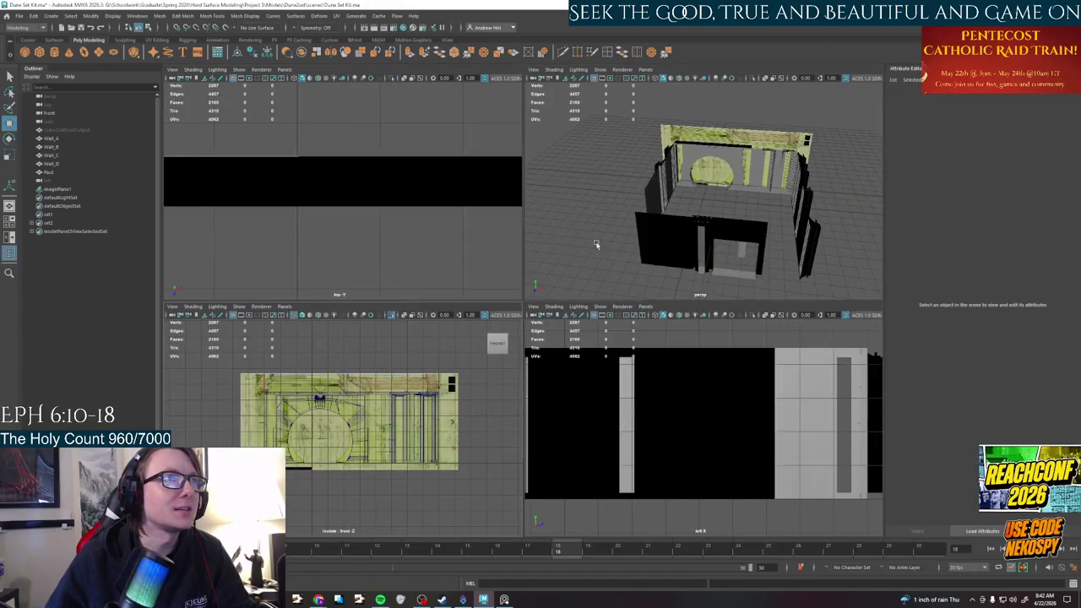
Maximize the perspective view and orbit around the walls to inspect them
{"action": "key", "text": "space"}
{"action": "mouse_move", "coordinate": [553, 268]}
{"action": "left_mouse_down", "text": "alt"}
{"action": "mouse_move", "coordinate": [202, 320]}
{"action": "mouse_move", "coordinate": [506, 241]}
{"action": "mouse_move", "coordinate": [224, 266]}
{"action": "mouse_move", "coordinate": [384, 266]}
{"action": "left_mouse_up", "text": "alt"}
{"action": "left_click", "coordinate": [217, 346]}
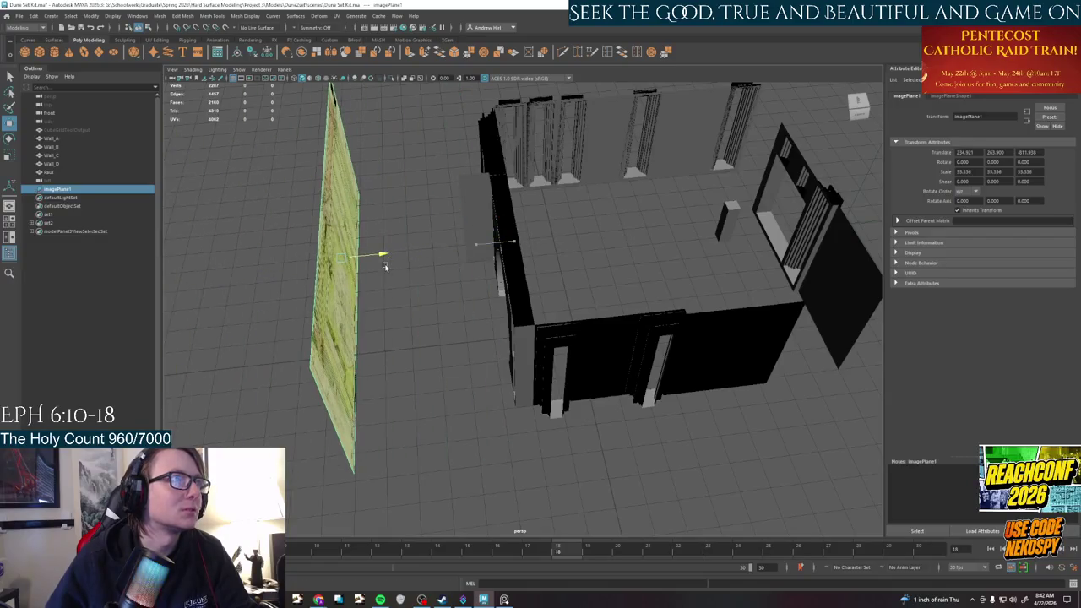
{"action": "left_click", "coordinate": [693, 188]}
{"action": "left_click_drag", "start_coordinate": [692, 188], "coordinate": [645, 292], "text": "alt"}
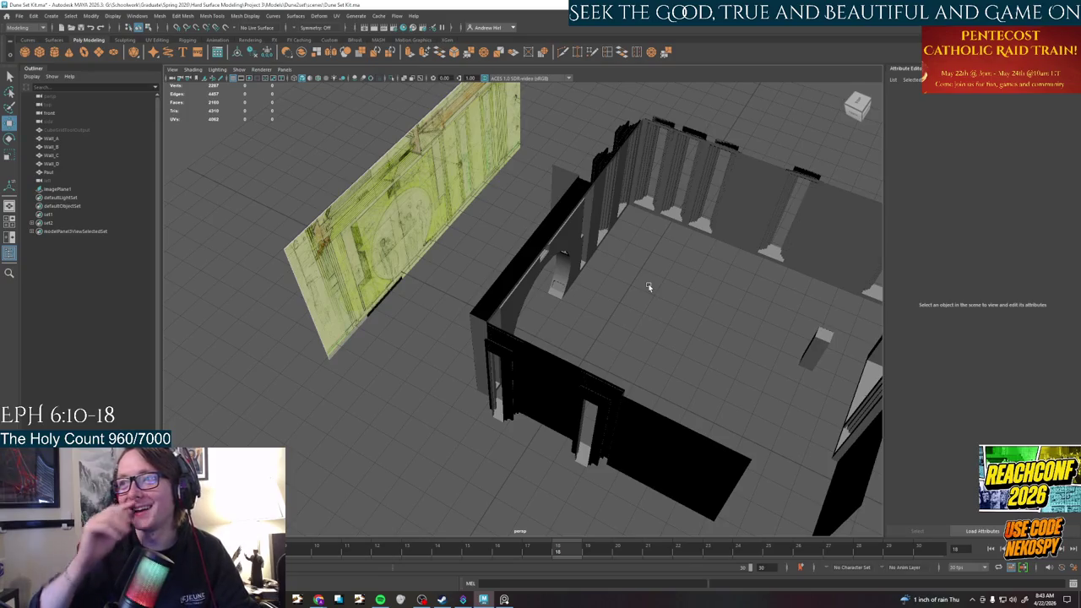
{"action": "mouse_move", "coordinate": [660, 325]}
{"action": "left_mouse_down", "text": "alt"}
{"action": "mouse_move", "coordinate": [626, 313]}
{"action": "mouse_move", "coordinate": [622, 379]}
{"action": "mouse_move", "coordinate": [447, 298]}
{"action": "mouse_move", "coordinate": [524, 246]}
{"action": "mouse_move", "coordinate": [564, 310]}
{"action": "left_mouse_up", "text": "alt"}
{"action": "scroll", "coordinate": [433, 315], "scroll_direction": "down", "scroll_amount": 3}
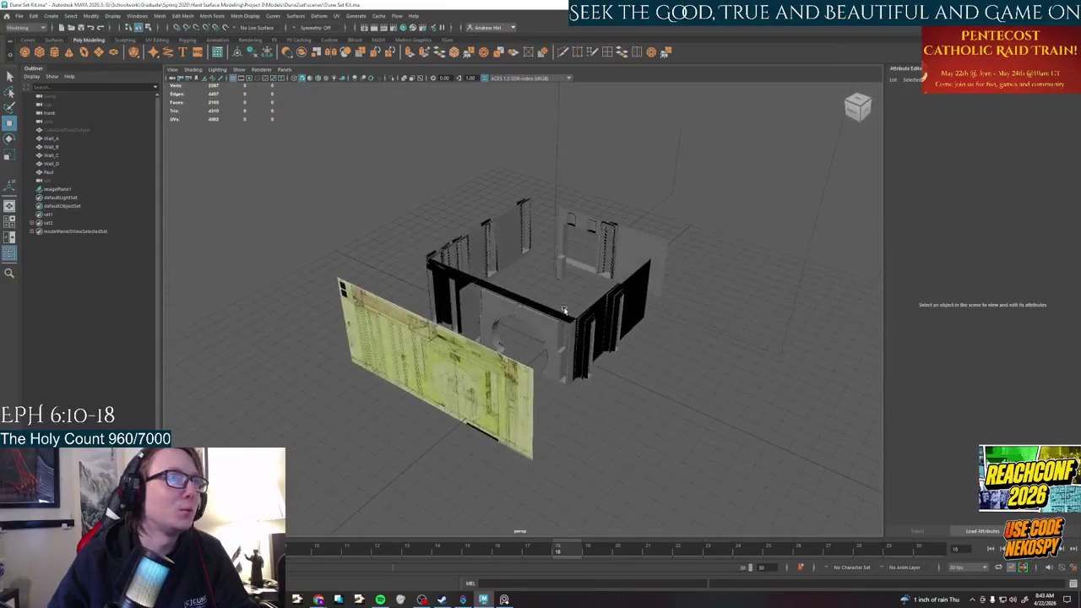
{"action": "left_click_drag", "start_coordinate": [520, 243], "coordinate": [541, 253], "text": "alt"}
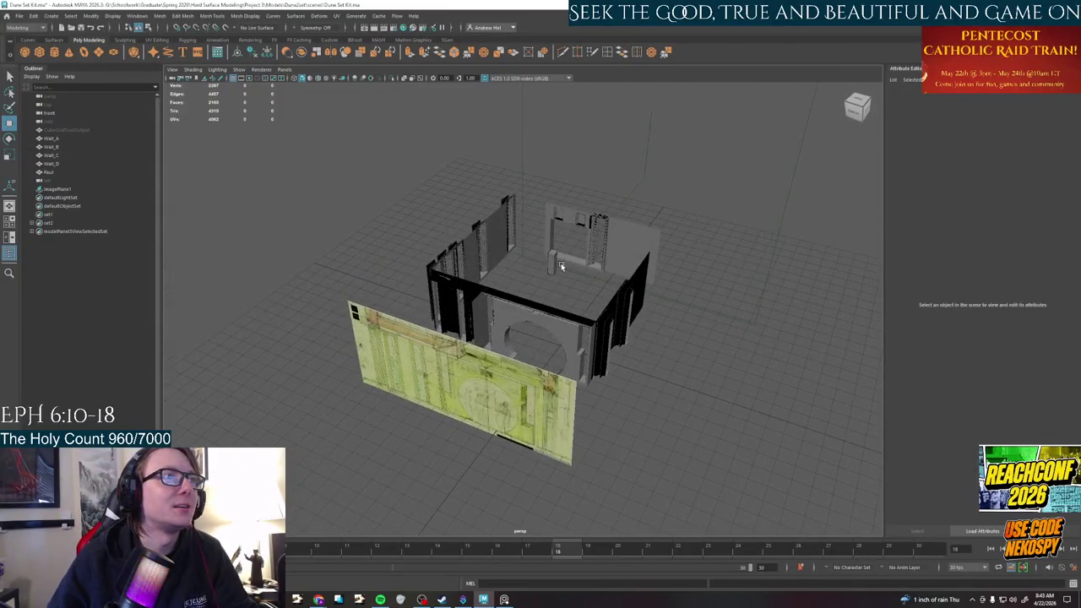
{"action": "key", "text": "space"}
Hide imagePlane1 with Ctrl+H, dismiss the AutoSave prompt without saving, and deselect
{"action": "left_click", "coordinate": [642, 223]}
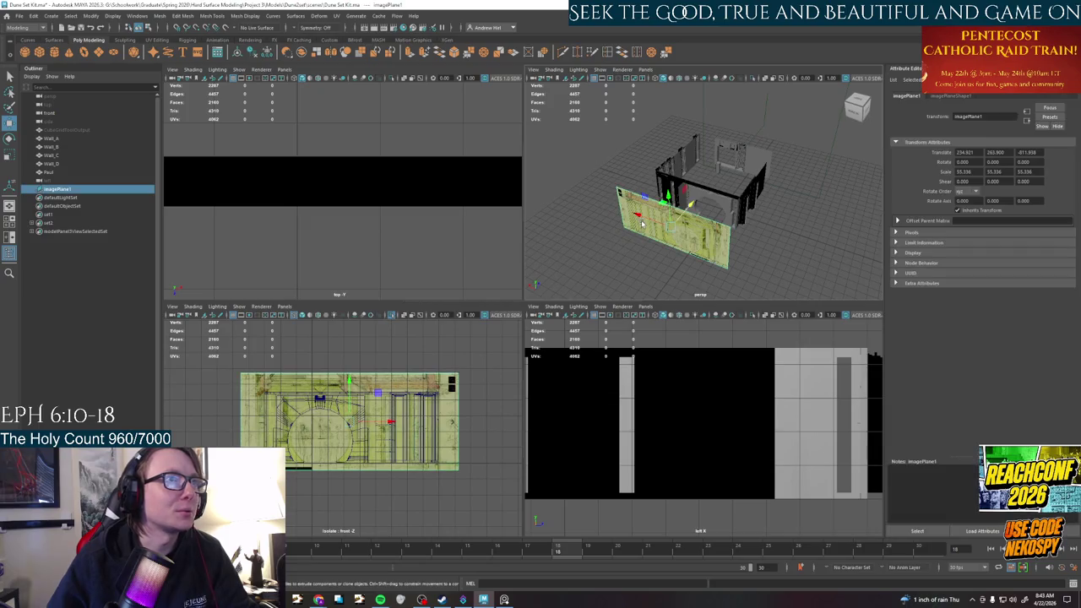
{"action": "key", "text": "ctrl+h"}
{"action": "left_click_drag", "start_coordinate": [633, 242], "coordinate": [634, 265], "text": "alt"}
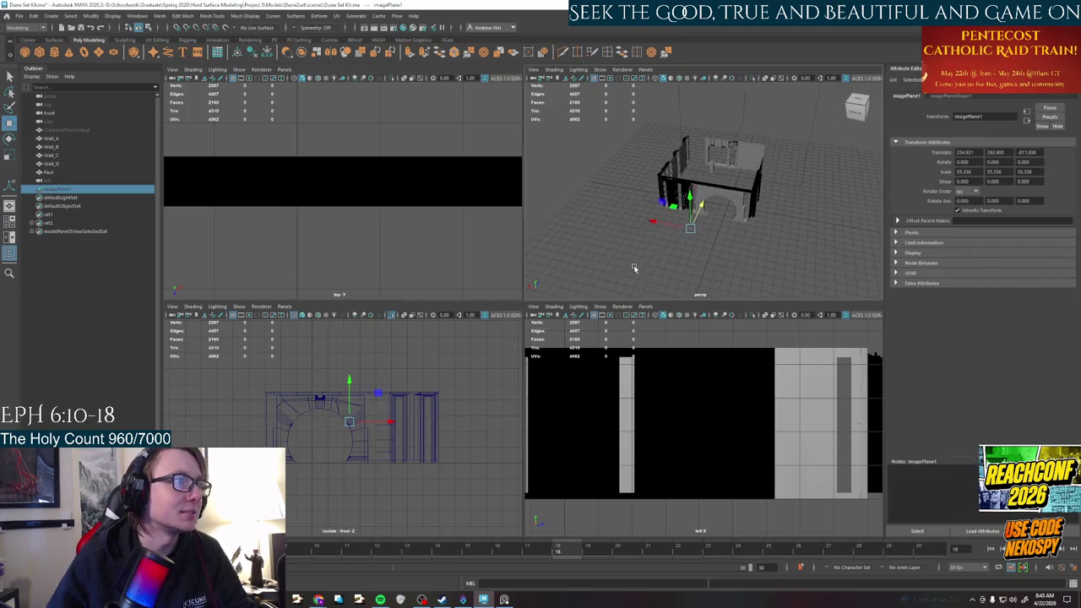
{"action": "scroll", "coordinate": [689, 448], "scroll_direction": "down", "scroll_amount": 2}
{"action": "scroll", "coordinate": [689, 447], "scroll_direction": "up", "scroll_amount": 3}
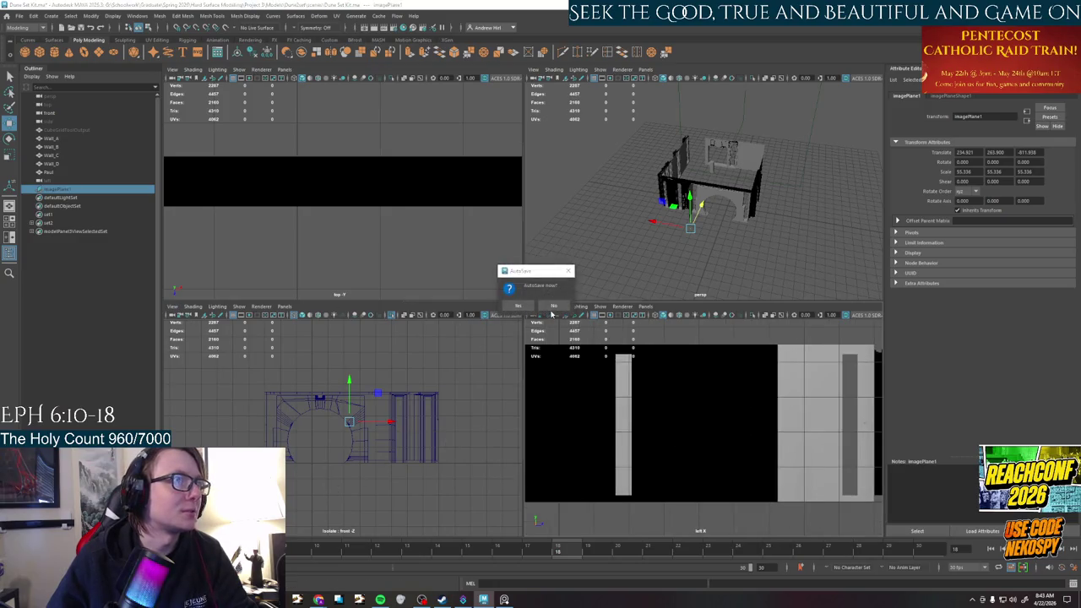
{"action": "key", "text": "Escape"}
{"action": "left_click", "coordinate": [405, 338]}
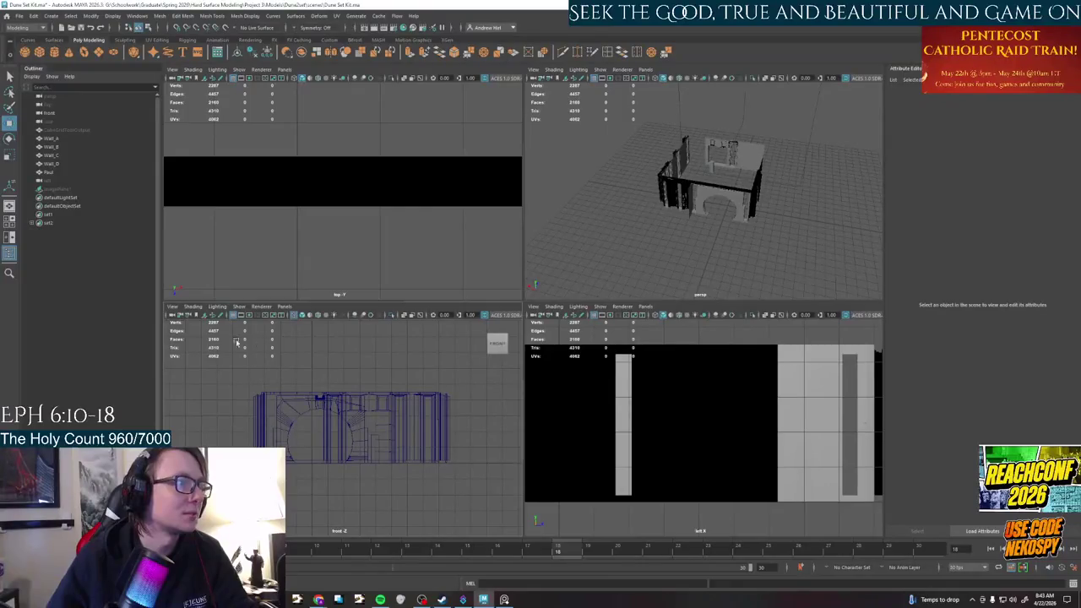
{"action": "left_click", "coordinate": [172, 307]}
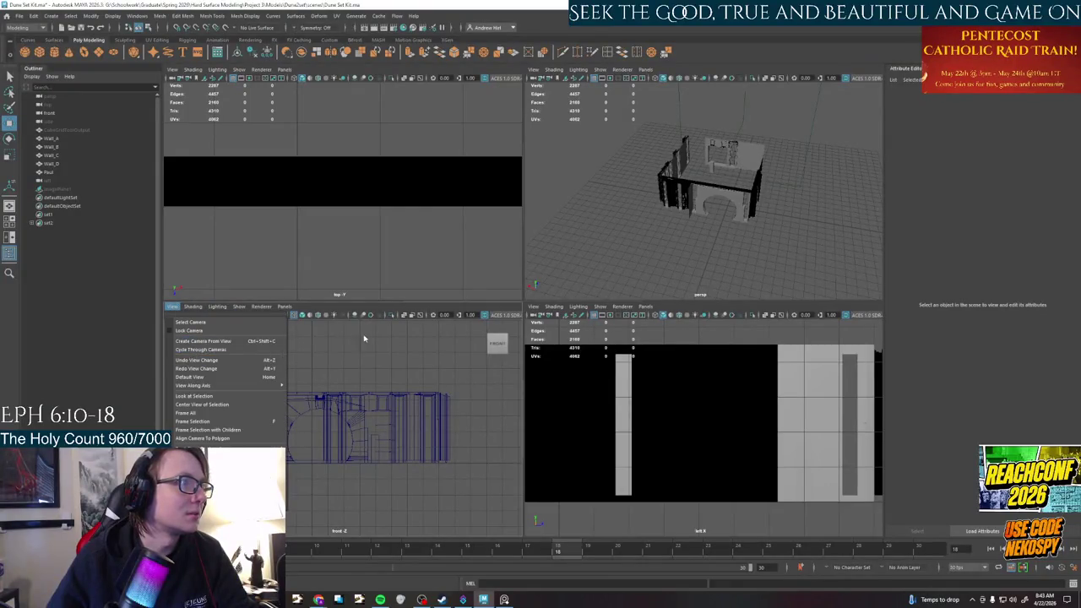
Select Wall_B, switch the front panel to shaded display, and view along the -Z axis
{"action": "left_click", "coordinate": [323, 445]}
{"action": "scroll", "coordinate": [324, 445], "scroll_direction": "up", "scroll_amount": 3}
{"action": "left_click", "coordinate": [358, 412]}
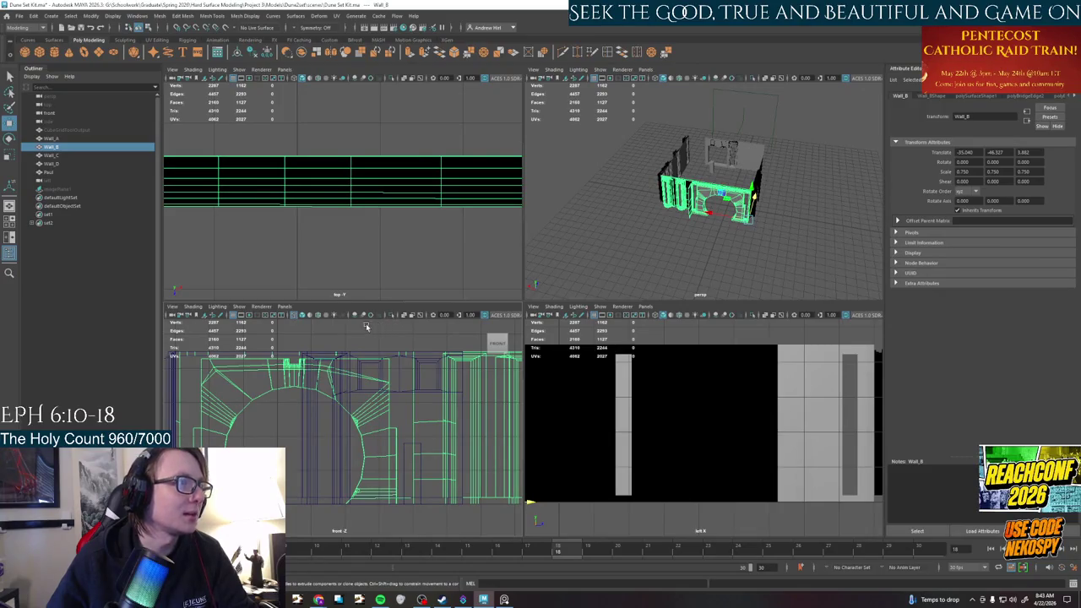
{"action": "left_click", "coordinate": [296, 316]}
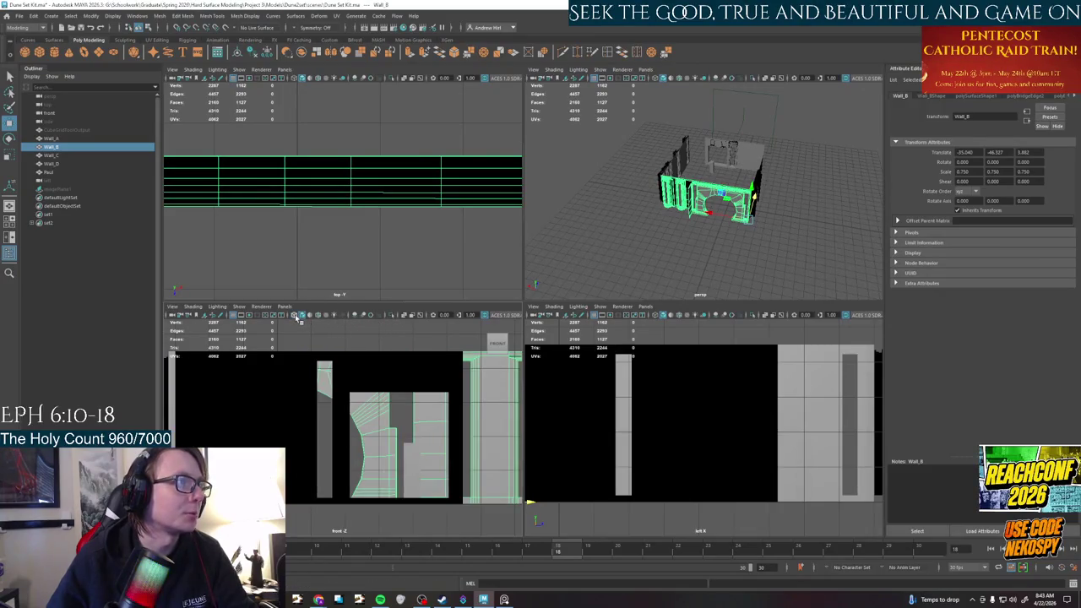
{"action": "left_click", "coordinate": [294, 318]}
{"action": "left_click", "coordinate": [294, 318]}
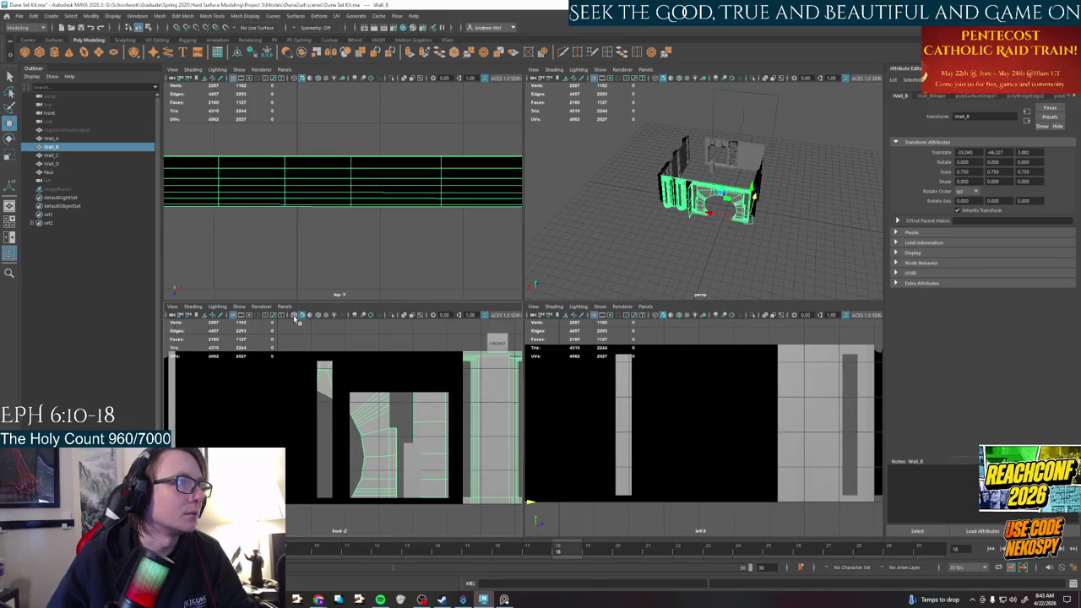
{"action": "left_click", "coordinate": [171, 307]}
{"action": "mouse_move", "coordinate": [194, 385]}
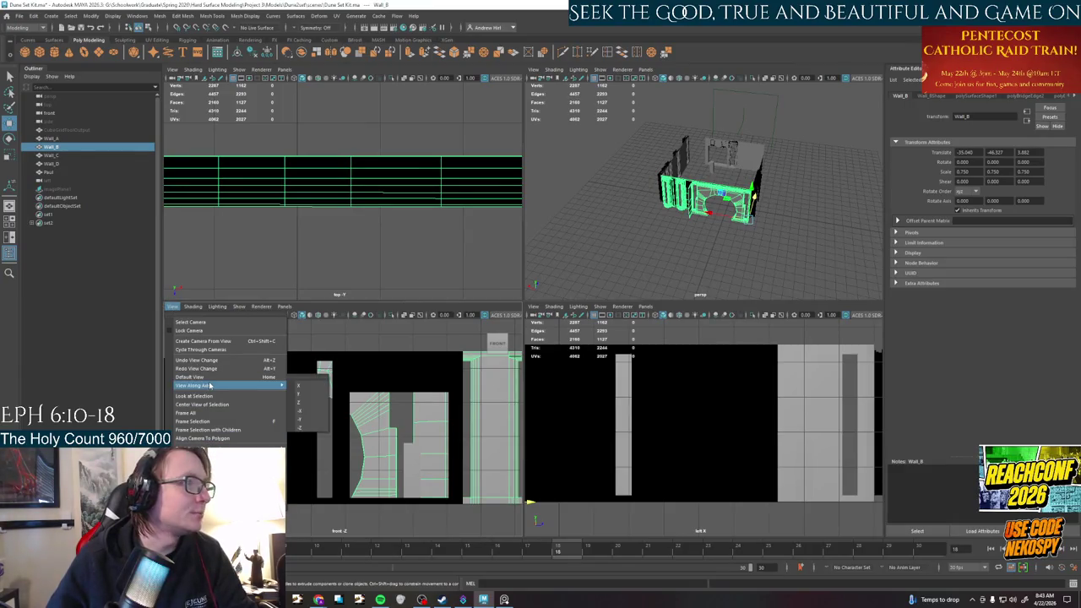
{"action": "left_click", "coordinate": [302, 404]}
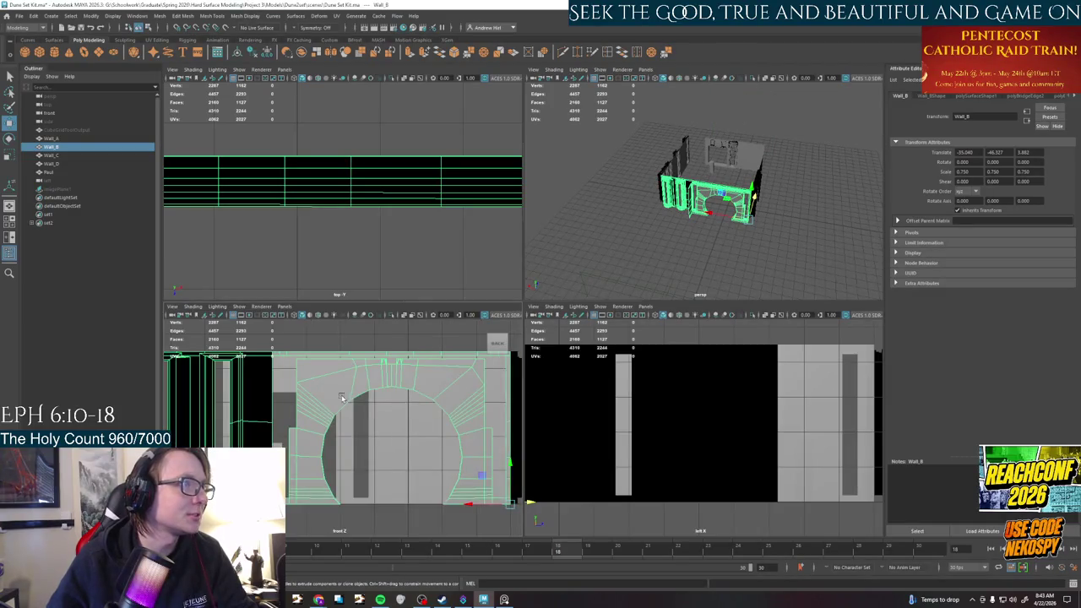
Hide Wall_B, Wall_C and Wall_A, leaving Wall_D selected in a maximized back view
{"action": "key", "text": "ctrl+h"}
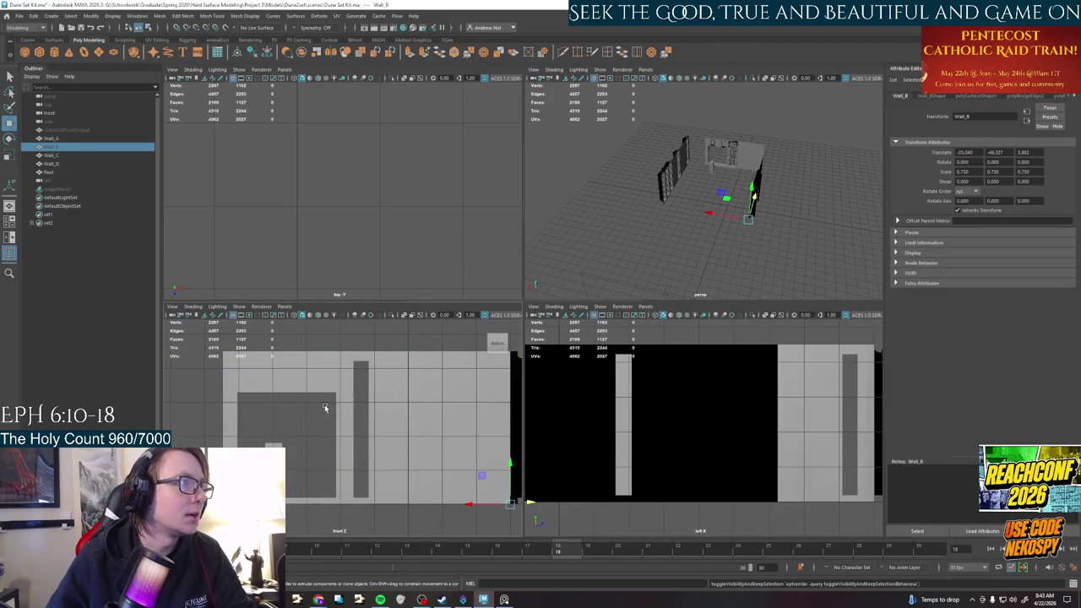
{"action": "left_click", "coordinate": [325, 397]}
{"action": "middle_click_drag", "start_coordinate": [313, 439], "coordinate": [271, 445], "text": "alt"}
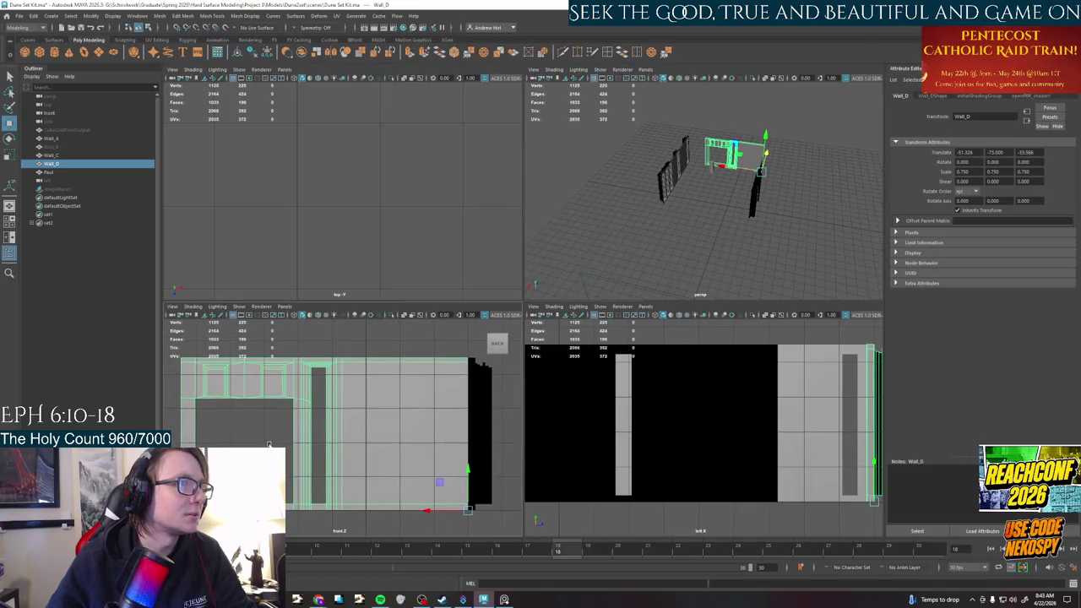
{"action": "left_click", "coordinate": [482, 431]}
{"action": "key", "text": "ctrl+h"}
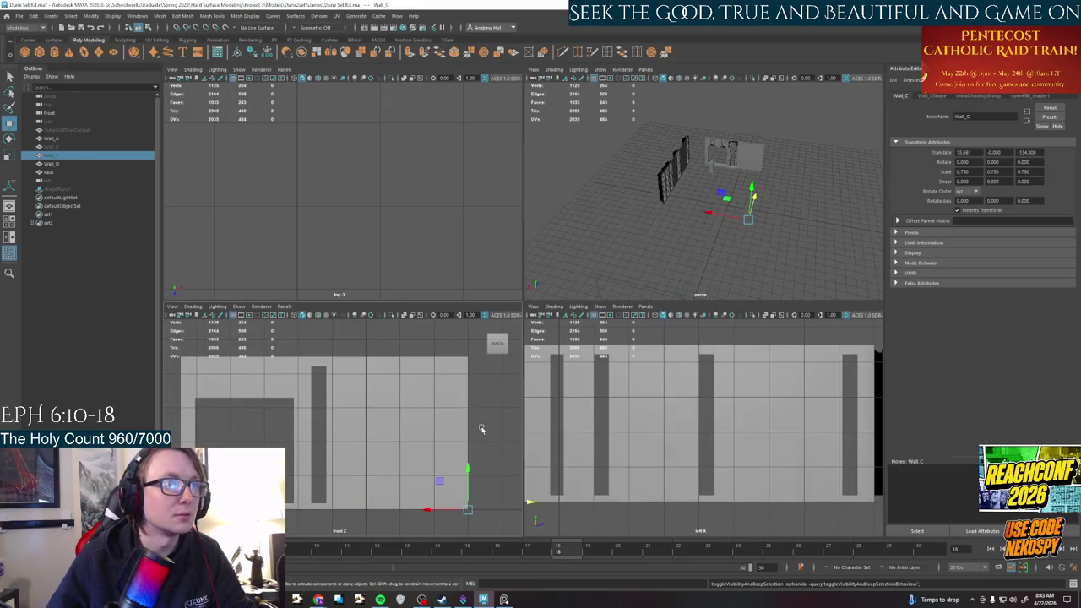
{"action": "right_click_drag", "start_coordinate": [482, 430], "coordinate": [388, 447], "text": "alt"}
{"action": "left_click", "coordinate": [194, 432]}
{"action": "key", "text": "ctrl+h"}
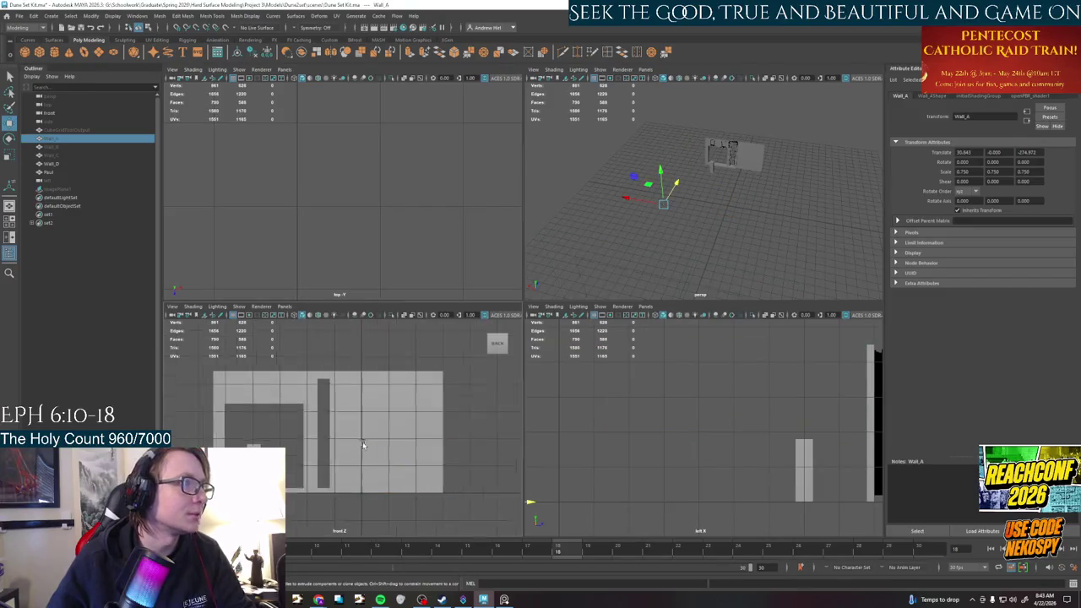
{"action": "scroll", "coordinate": [253, 440], "scroll_direction": "up", "scroll_amount": 3}
{"action": "left_click", "coordinate": [321, 443]}
{"action": "scroll", "coordinate": [355, 446], "scroll_direction": "up", "scroll_amount": 2}
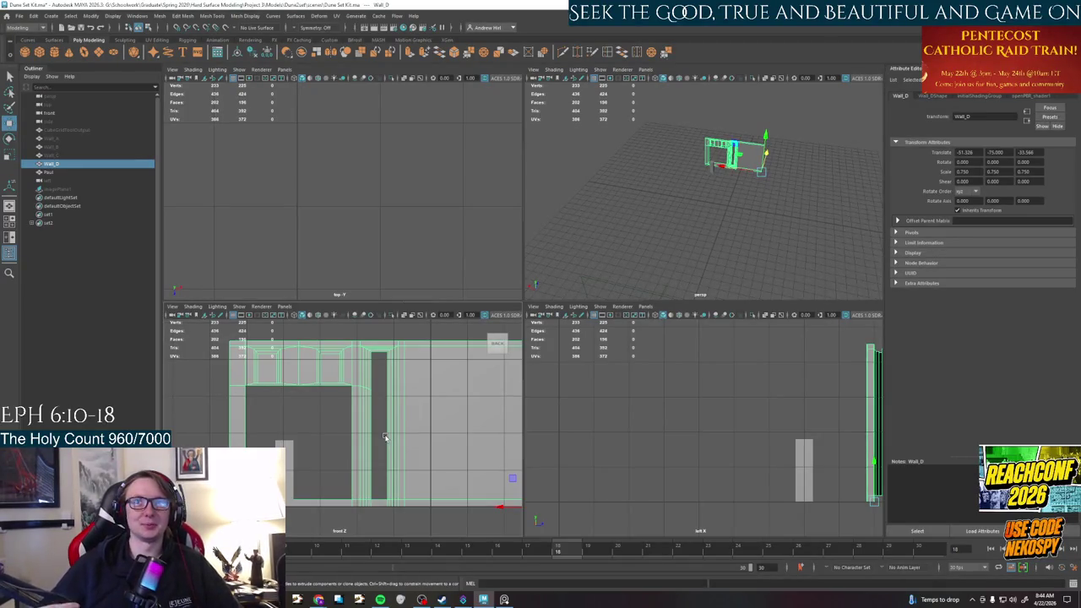
{"action": "key", "text": "space"}
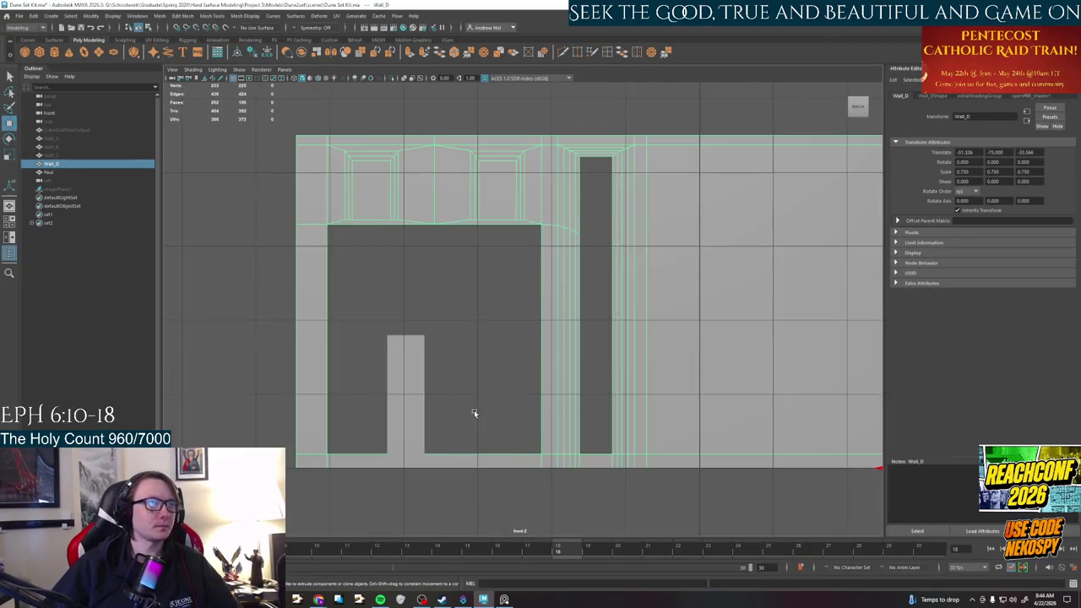
Import 'Square Door Wall Sketch.PNG' from the Dune references folder as a front-view image plane
{"action": "scroll", "coordinate": [474, 410], "scroll_direction": "down", "scroll_amount": 3}
{"action": "scroll", "coordinate": [474, 410], "scroll_direction": "down", "scroll_amount": 2}
{"action": "left_click", "coordinate": [171, 69]}
{"action": "mouse_move", "coordinate": [227, 258]}
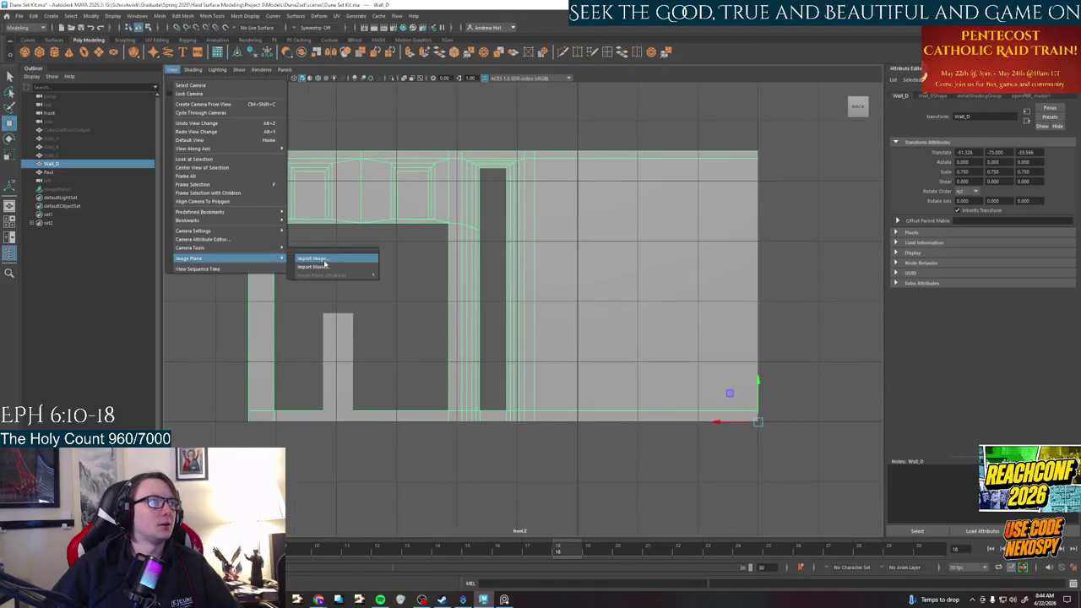
{"action": "left_click", "coordinate": [322, 257]}
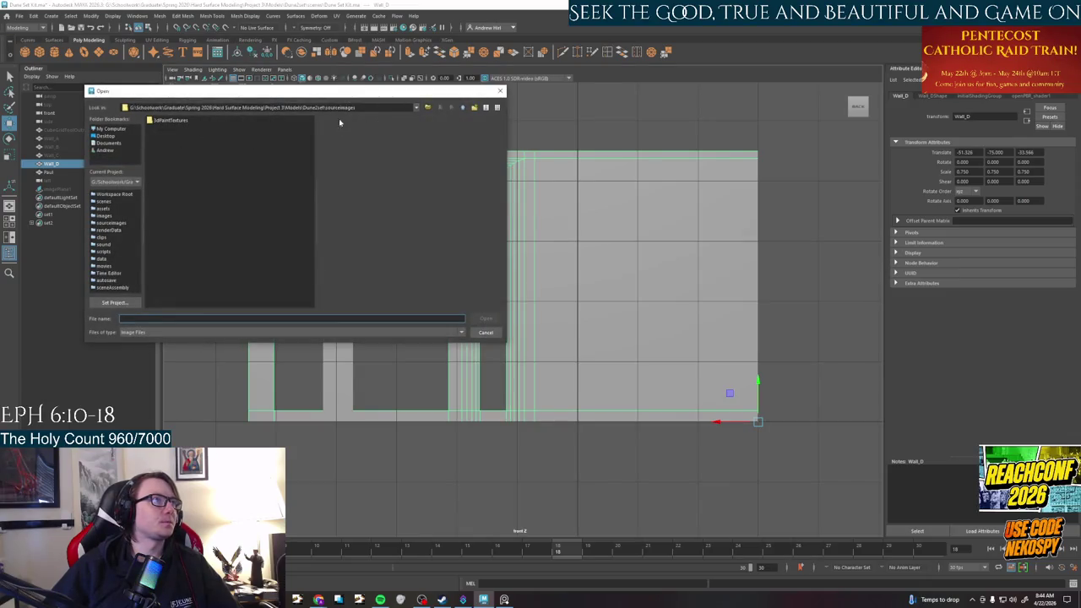
{"action": "left_click", "coordinate": [266, 107]}
{"action": "type", "text": "G:\\Schoolwork\\Graduate\\Spring 2026\\Hard Surface Modeling\\Project 3\\References\\Dune"}
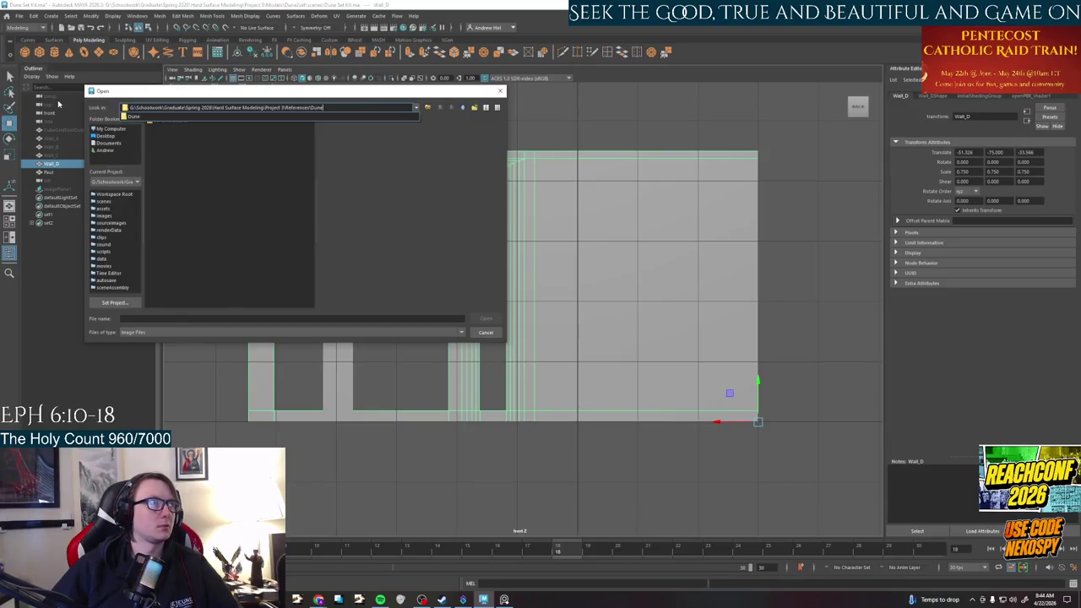
{"action": "key", "text": "Return"}
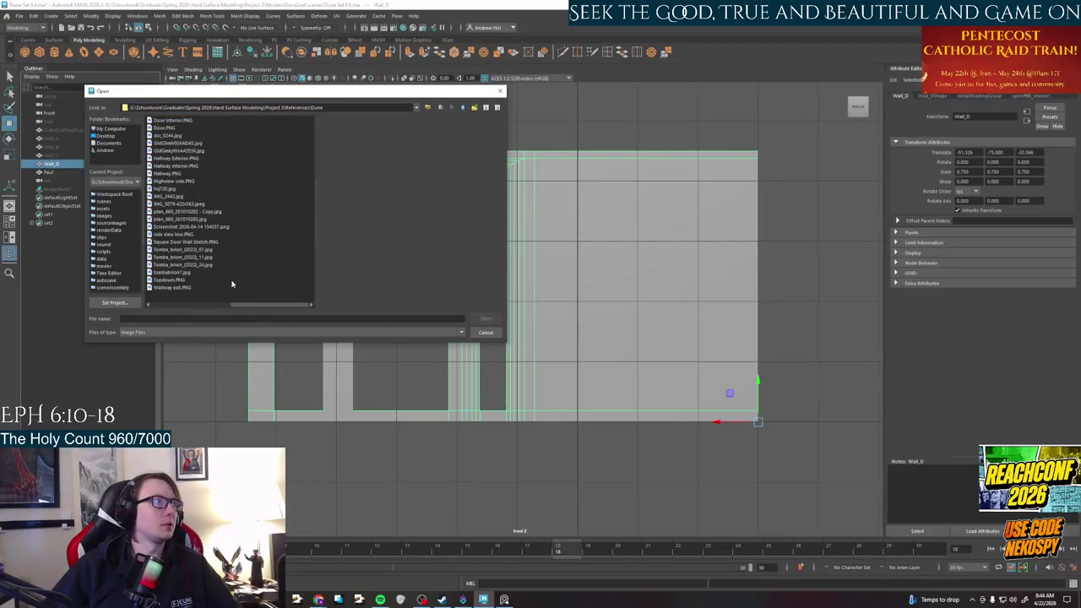
{"action": "left_click", "coordinate": [208, 243]}
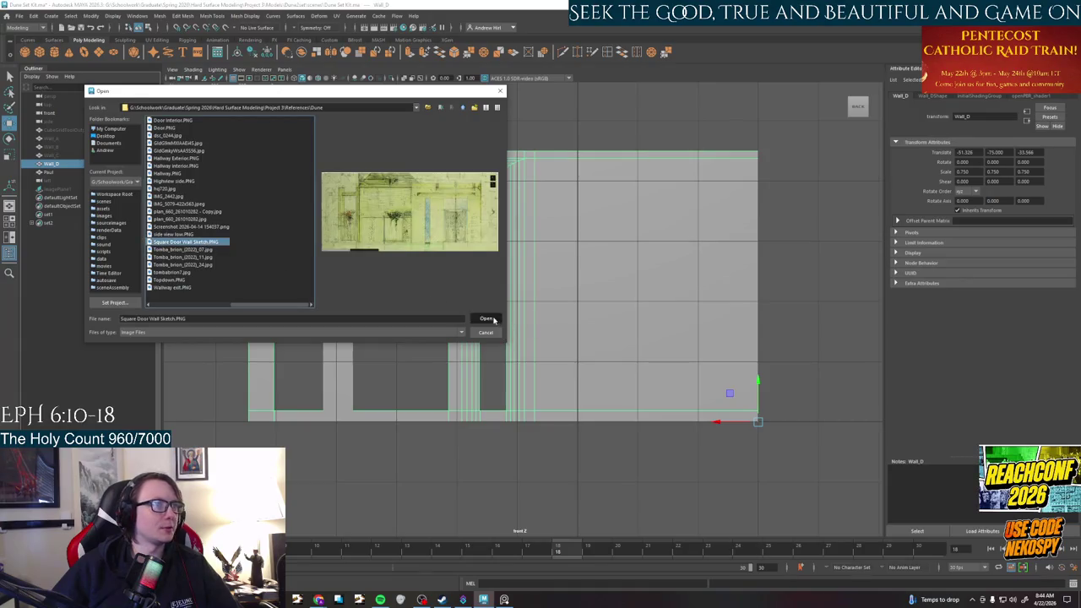
{"action": "left_click", "coordinate": [483, 319]}
Enlarge the sketch plane and shift it up and to the left
{"action": "key", "text": "r"}
{"action": "left_click_drag", "start_coordinate": [562, 390], "coordinate": [805, 301]}
{"action": "key", "text": "w"}
{"action": "left_click_drag", "start_coordinate": [562, 390], "coordinate": [474, 292]}
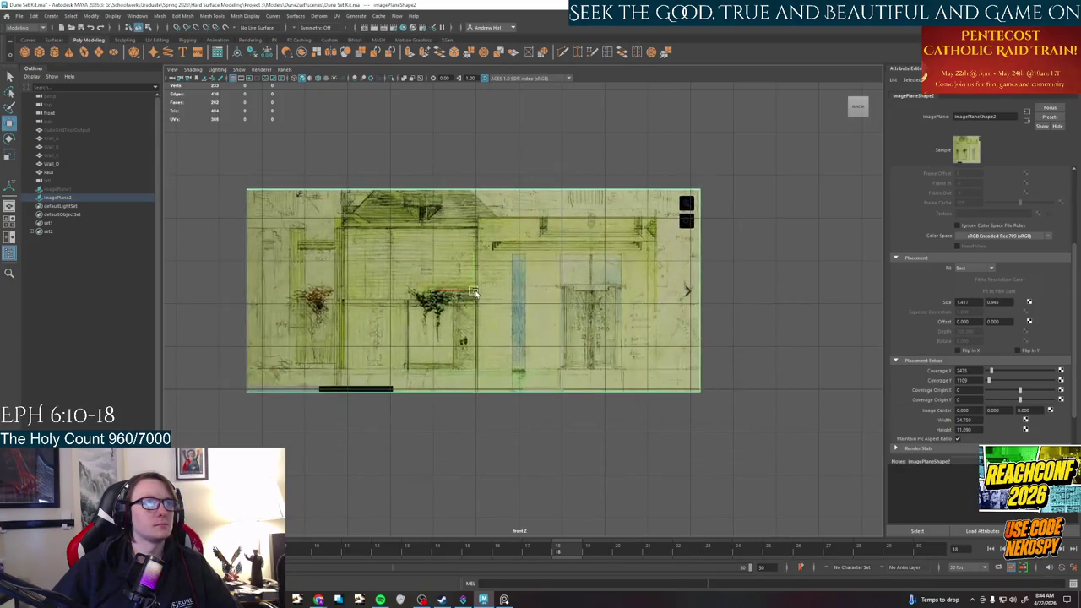
In the four-view layout, push the sketch image plane back behind the wall
{"action": "key", "text": "space"}
{"action": "left_click_drag", "start_coordinate": [773, 220], "coordinate": [814, 195], "text": "alt"}
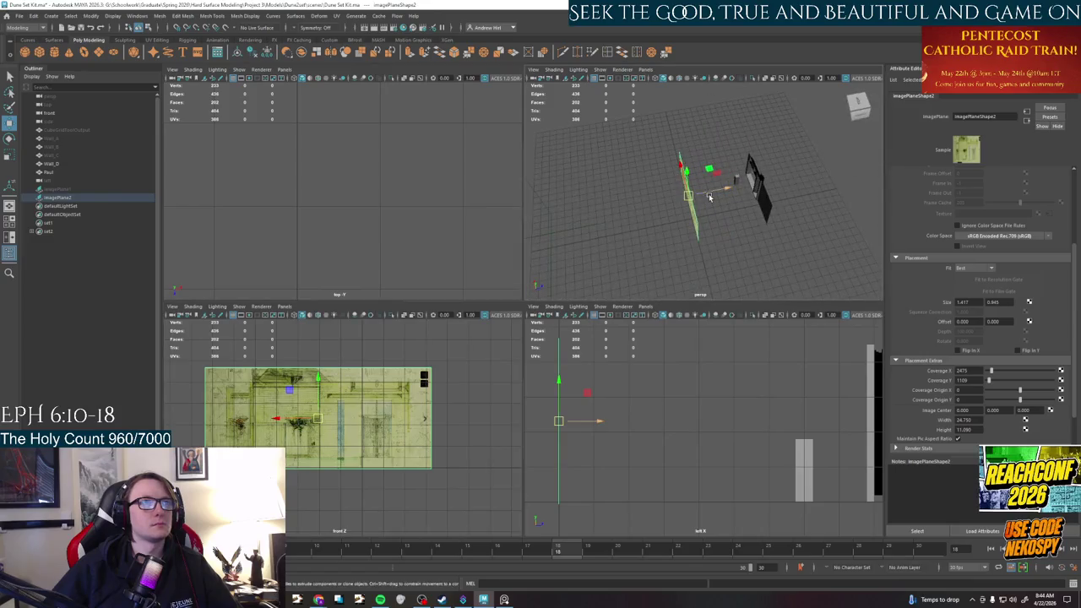
{"action": "left_click", "coordinate": [746, 205]}
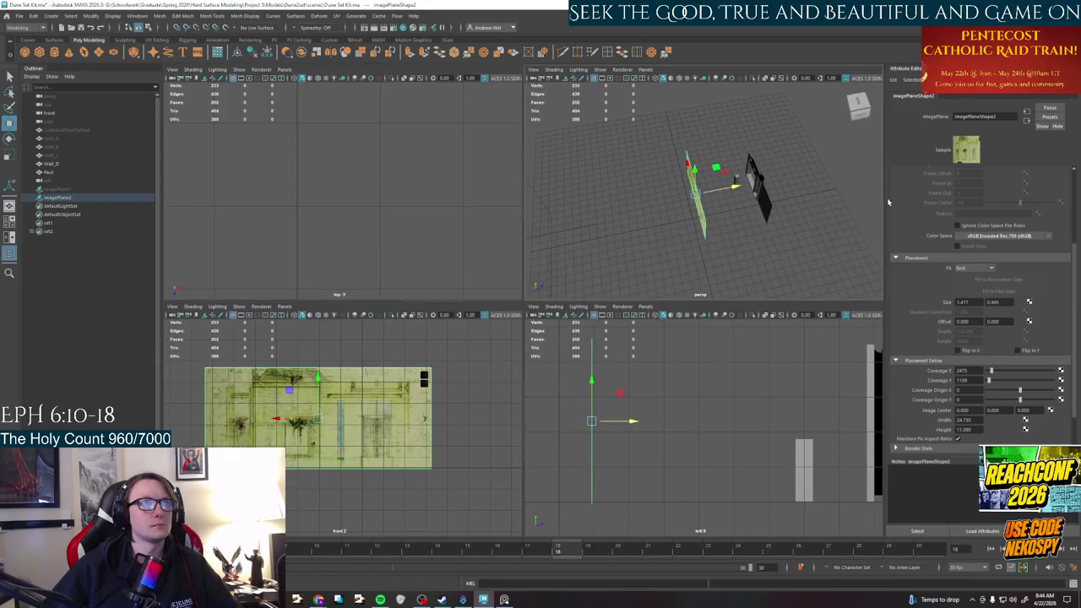
{"action": "left_click", "coordinate": [698, 206]}
{"action": "mouse_move", "coordinate": [710, 193]}
{"action": "left_mouse_down"}
{"action": "mouse_move", "coordinate": [847, 181]}
{"action": "mouse_move", "coordinate": [689, 184]}
{"action": "left_mouse_up"}
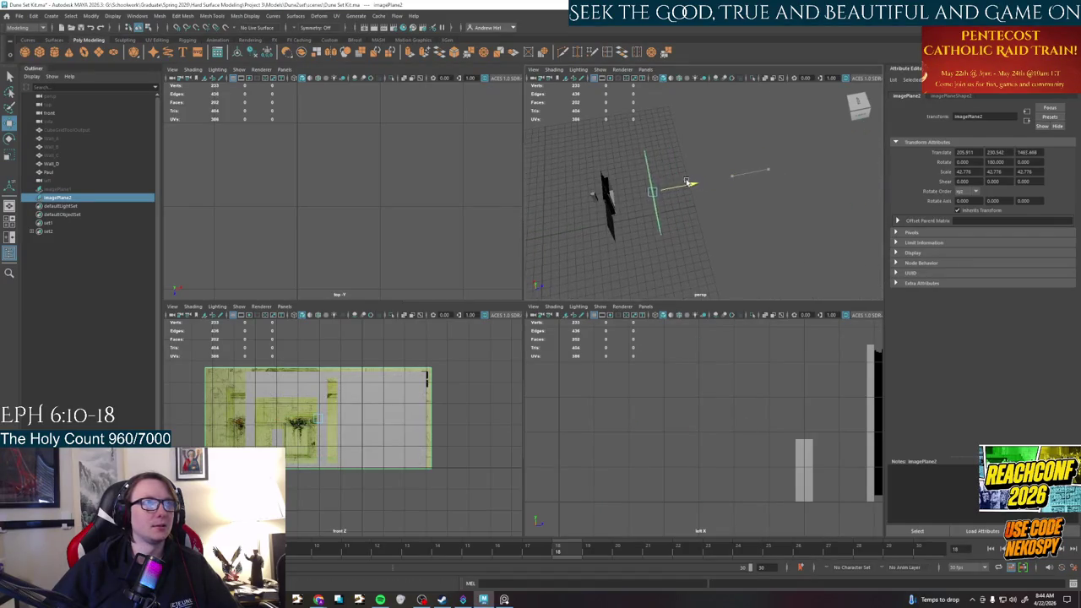
Maximize the front view in wireframe mode with imagePlane2 selected
{"action": "left_click_drag", "start_coordinate": [392, 405], "coordinate": [371, 422], "text": "alt"}
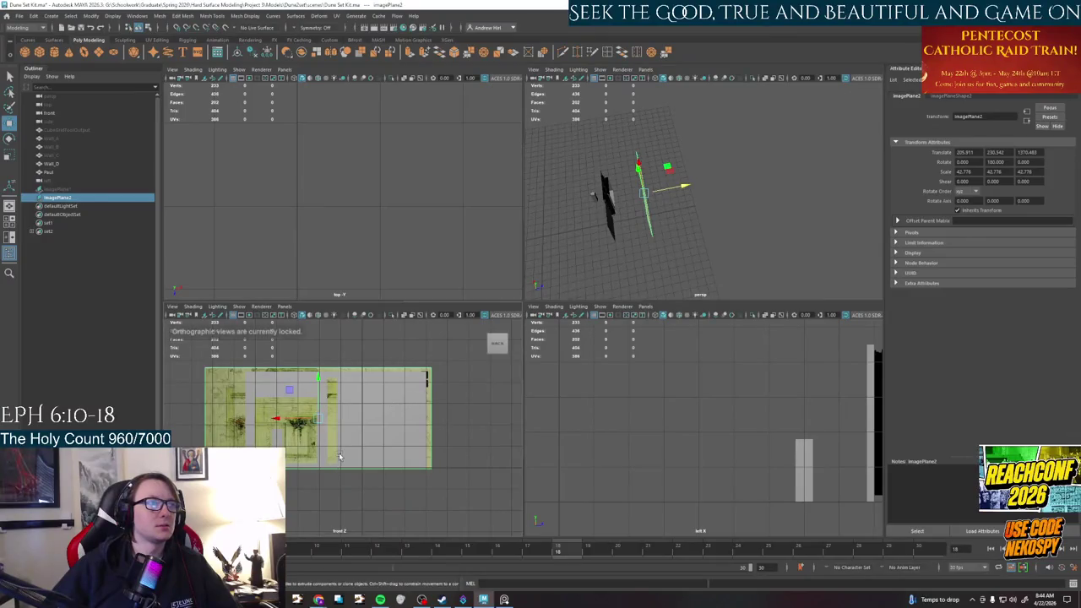
{"action": "scroll", "coordinate": [355, 439], "scroll_direction": "up", "scroll_amount": 3}
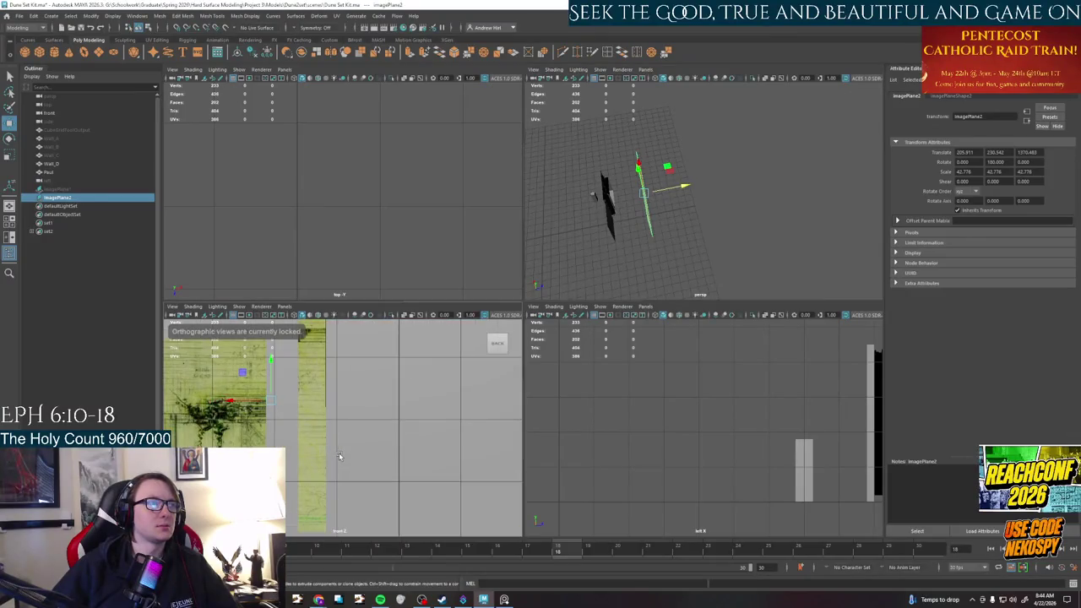
{"action": "left_click", "coordinate": [321, 412]}
{"action": "key", "text": "space"}
{"action": "scroll", "coordinate": [383, 392], "scroll_direction": "down", "scroll_amount": 3}
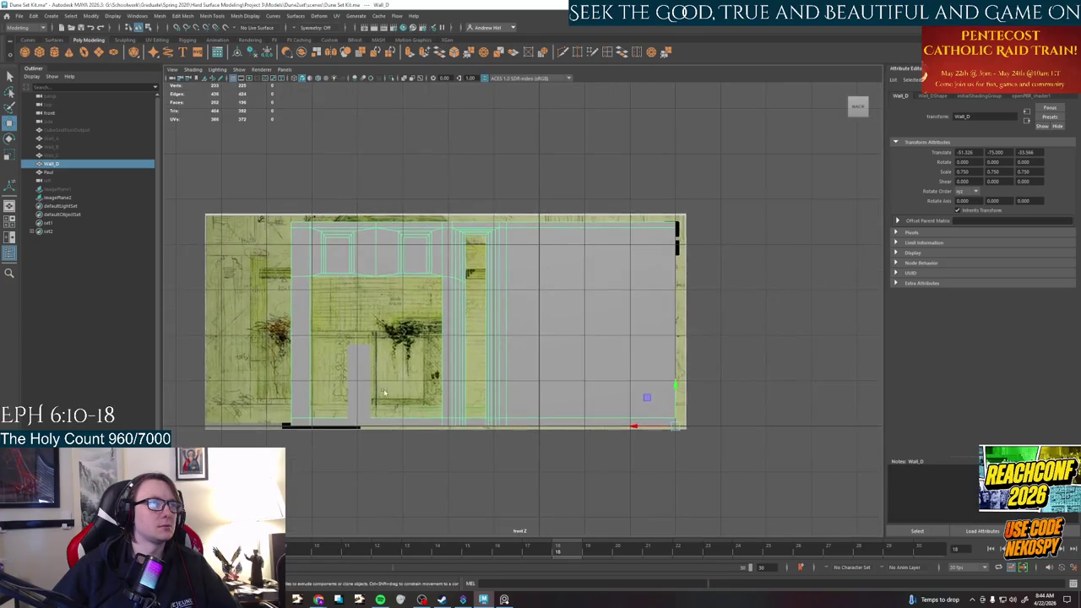
{"action": "left_click", "coordinate": [390, 337]}
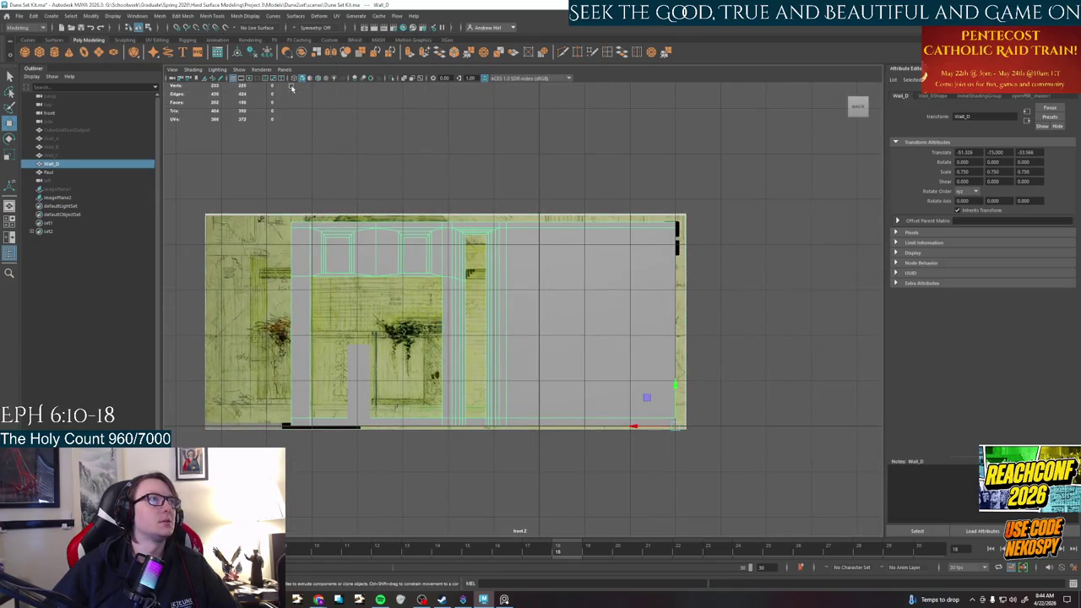
{"action": "key", "text": "4"}
{"action": "left_click", "coordinate": [471, 195]}
{"action": "left_click", "coordinate": [401, 315]}
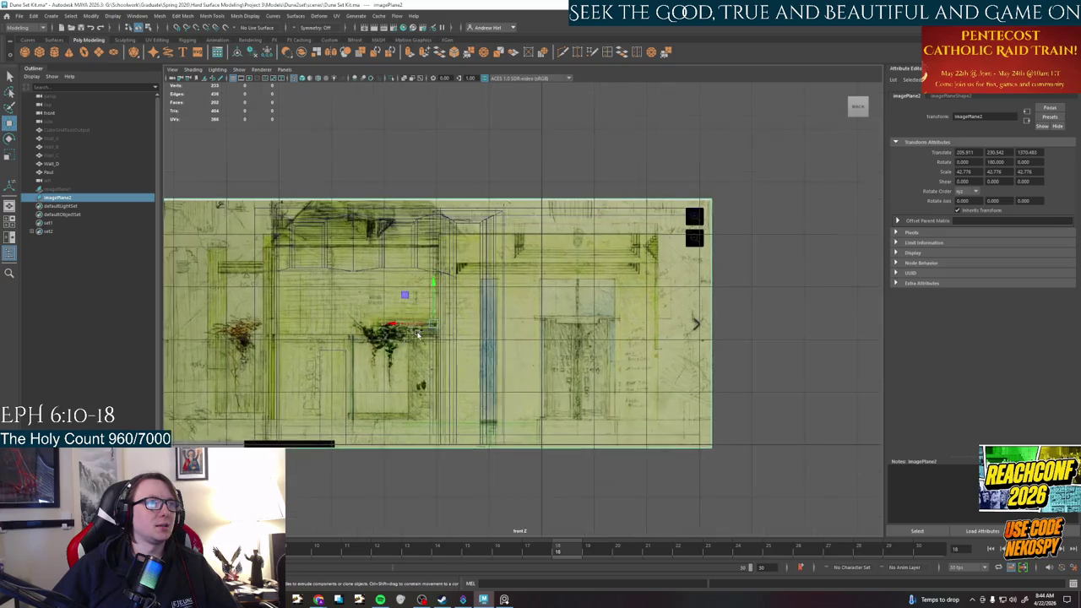
{"action": "scroll", "coordinate": [380, 315], "scroll_direction": "up", "scroll_amount": 1}
Nudge the sketch and scale it to 52.853 against Wall_D, then bring up PureRef
{"action": "middle_click_drag", "start_coordinate": [369, 340], "coordinate": [473, 322], "text": "alt"}
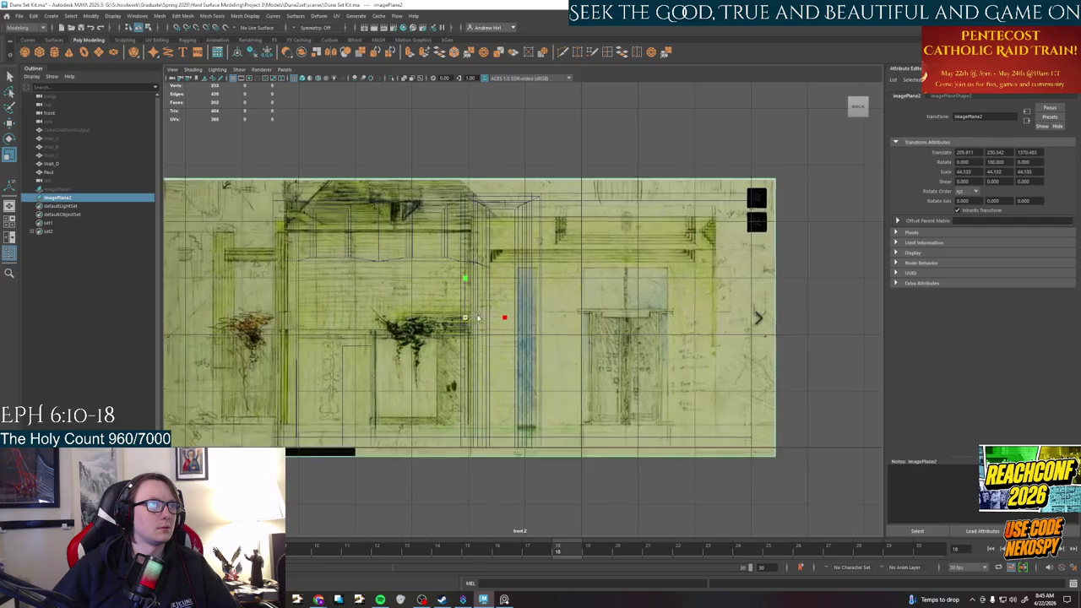
{"action": "left_click_drag", "start_coordinate": [467, 318], "coordinate": [463, 312]}
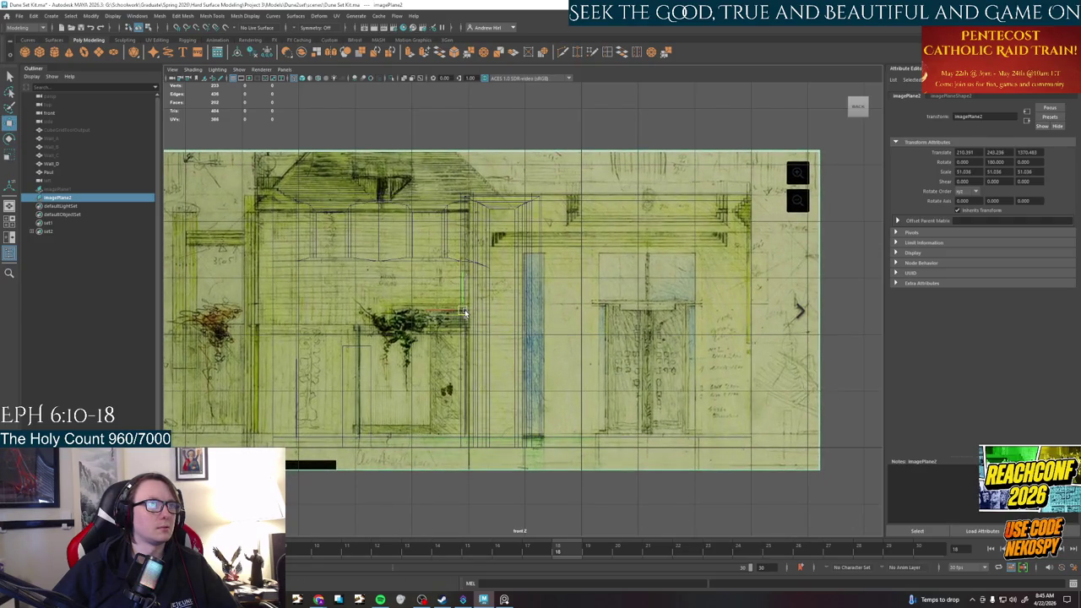
{"action": "mouse_move", "coordinate": [464, 312]}
{"action": "left_mouse_down"}
{"action": "mouse_move", "coordinate": [463, 324]}
{"action": "mouse_move", "coordinate": [477, 320]}
{"action": "mouse_move", "coordinate": [452, 314]}
{"action": "left_mouse_up"}
{"action": "key", "text": "r"}
{"action": "key", "text": "w"}
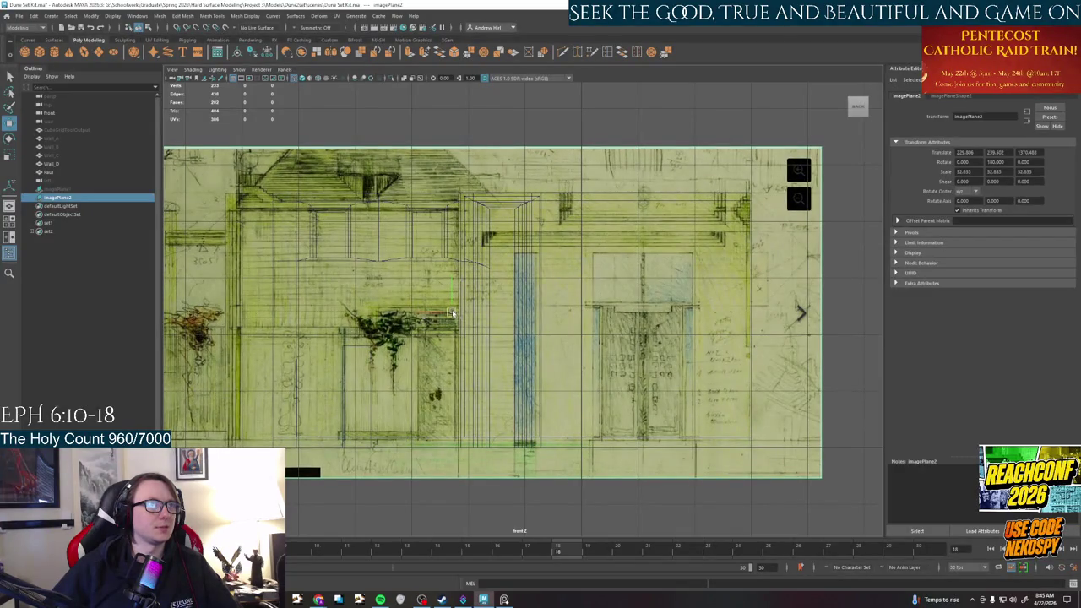
{"action": "key", "text": "r"}
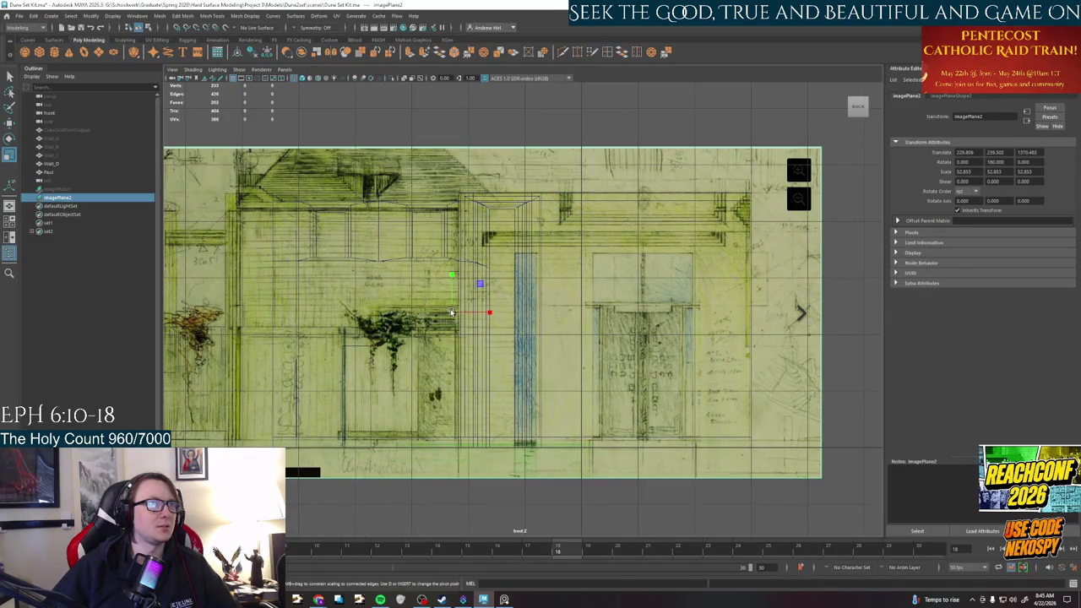
{"action": "mouse_move", "coordinate": [505, 600]}
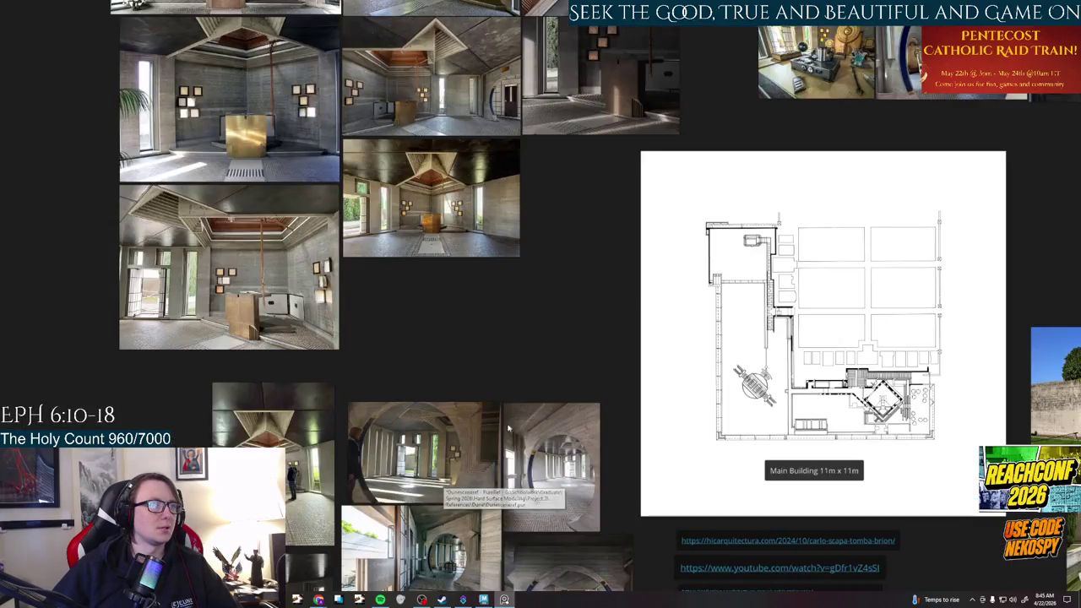
{"action": "left_click", "coordinate": [506, 505]}
{"action": "middle_click_drag", "start_coordinate": [547, 353], "coordinate": [770, 433]}
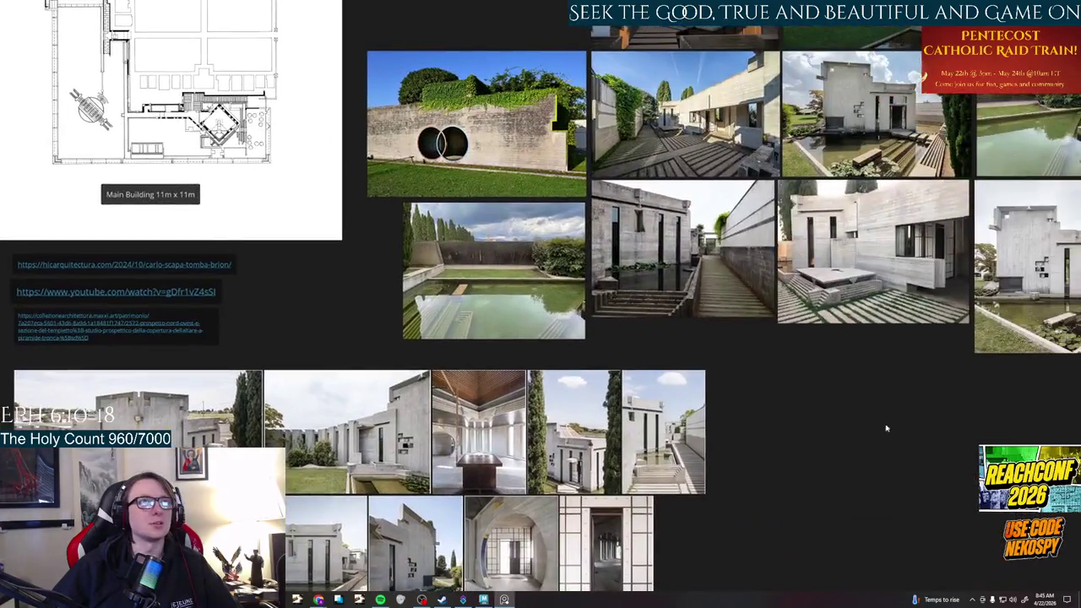
{"action": "scroll", "coordinate": [760, 415], "scroll_direction": "up", "scroll_amount": 2}
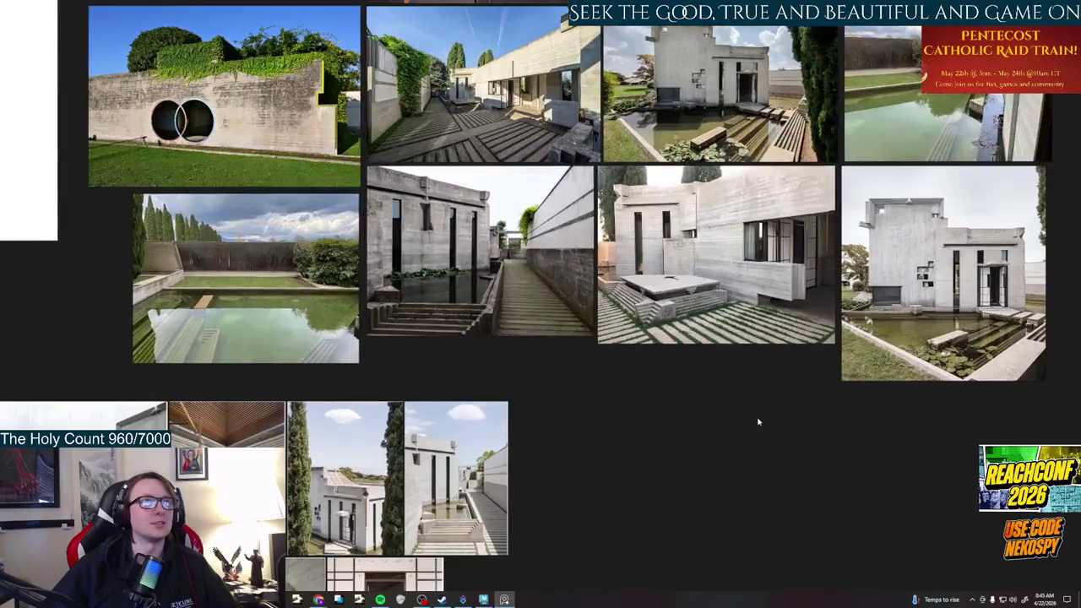
{"action": "middle_click_drag", "start_coordinate": [760, 415], "coordinate": [746, 532]}
{"action": "scroll", "coordinate": [740, 211], "scroll_direction": "up", "scroll_amount": 5}
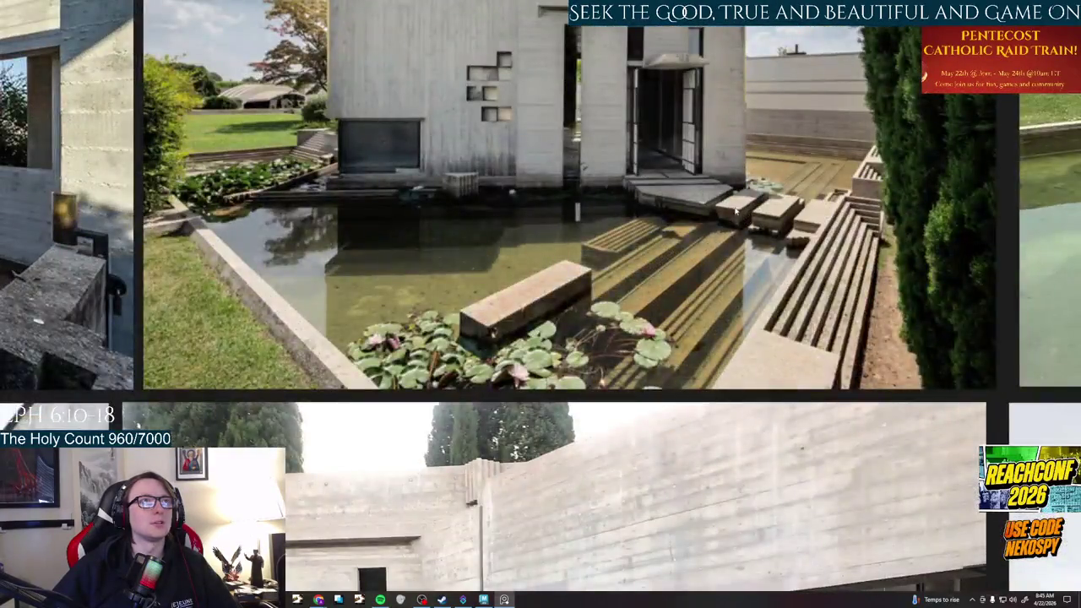
{"action": "middle_click_drag", "start_coordinate": [739, 211], "coordinate": [750, 321]}
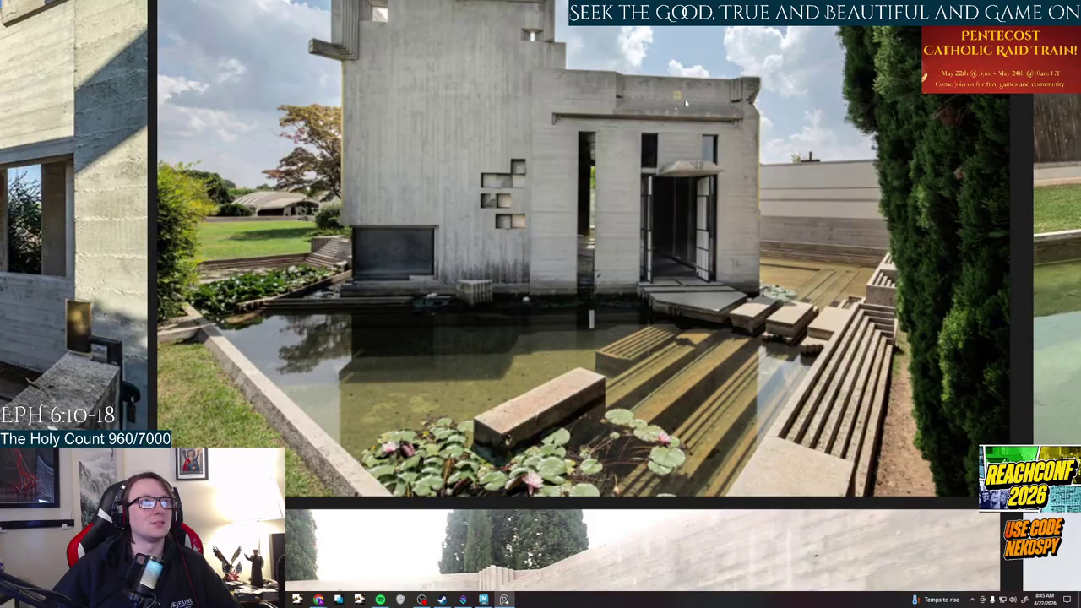
{"action": "left_click", "coordinate": [484, 599]}
{"action": "scroll", "coordinate": [457, 314], "scroll_direction": "up", "scroll_amount": 3}
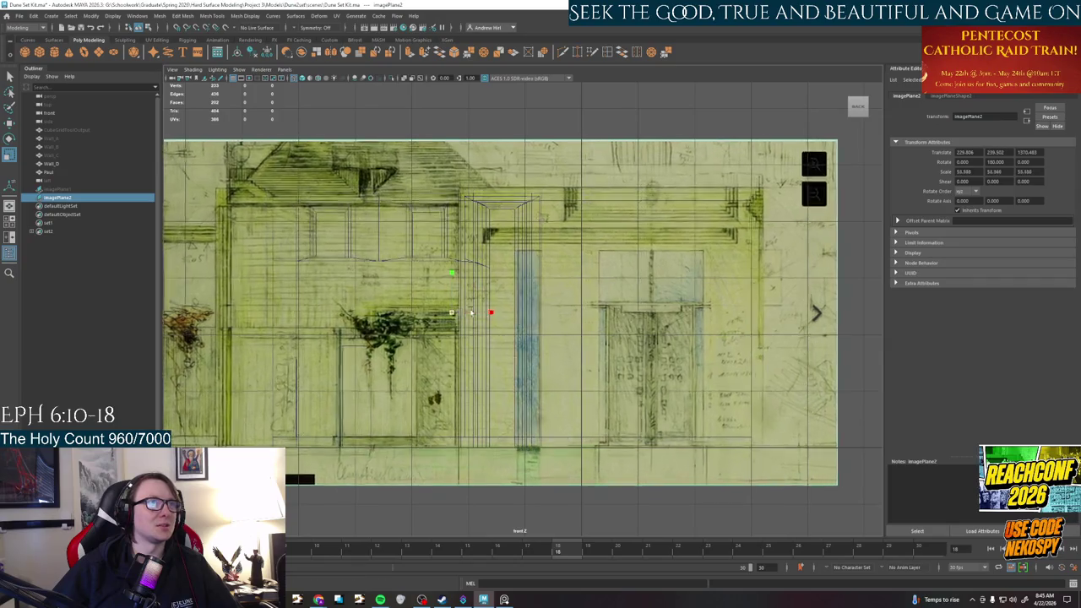
Move the sketch up-left and enlarge it to scale 69.152 to fit the wall
{"action": "mouse_move", "coordinate": [459, 318]}
{"action": "left_mouse_down"}
{"action": "mouse_move", "coordinate": [443, 273]}
{"action": "mouse_move", "coordinate": [442, 297]}
{"action": "left_mouse_up"}
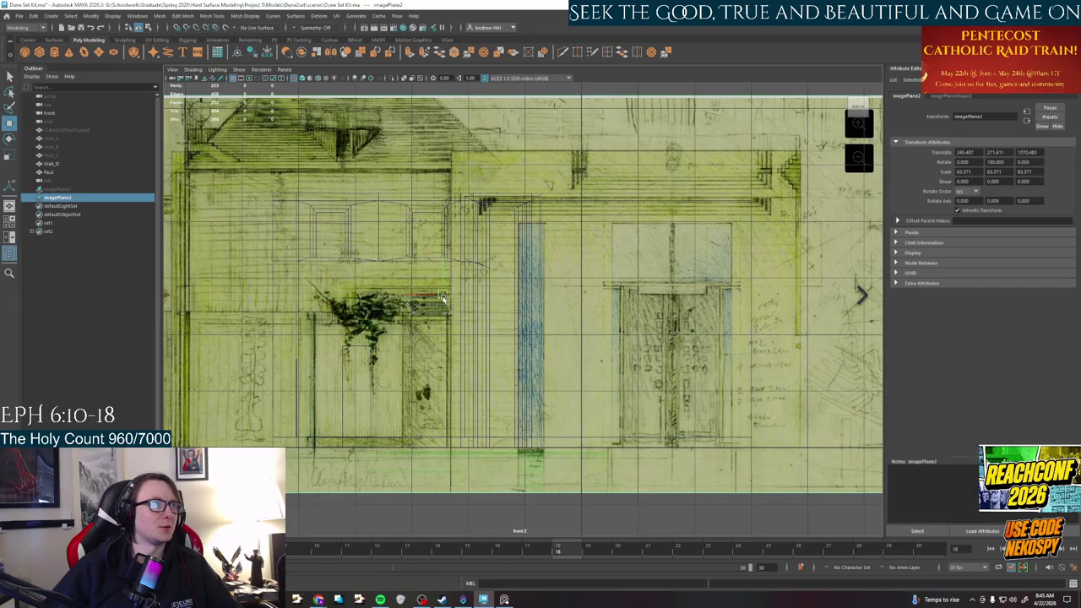
{"action": "key", "text": "r"}
{"action": "mouse_move", "coordinate": [443, 296]}
{"action": "left_mouse_down"}
{"action": "mouse_move", "coordinate": [424, 279]}
{"action": "mouse_move", "coordinate": [181, 238]}
{"action": "mouse_move", "coordinate": [418, 280]}
{"action": "mouse_move", "coordinate": [322, 269]}
{"action": "mouse_move", "coordinate": [363, 281]}
{"action": "left_mouse_up"}
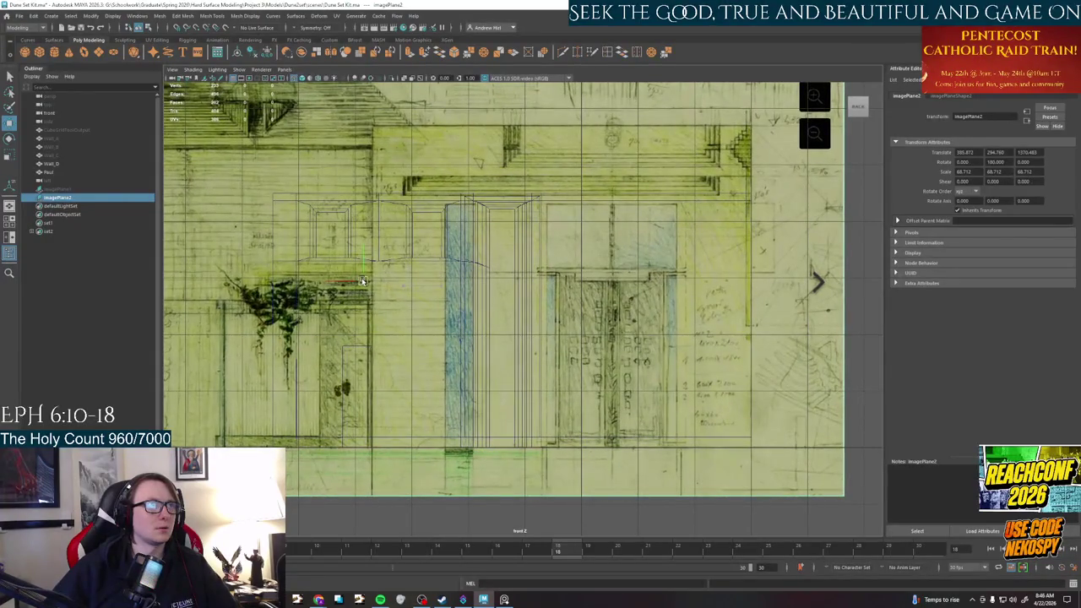
{"action": "key", "text": "r"}
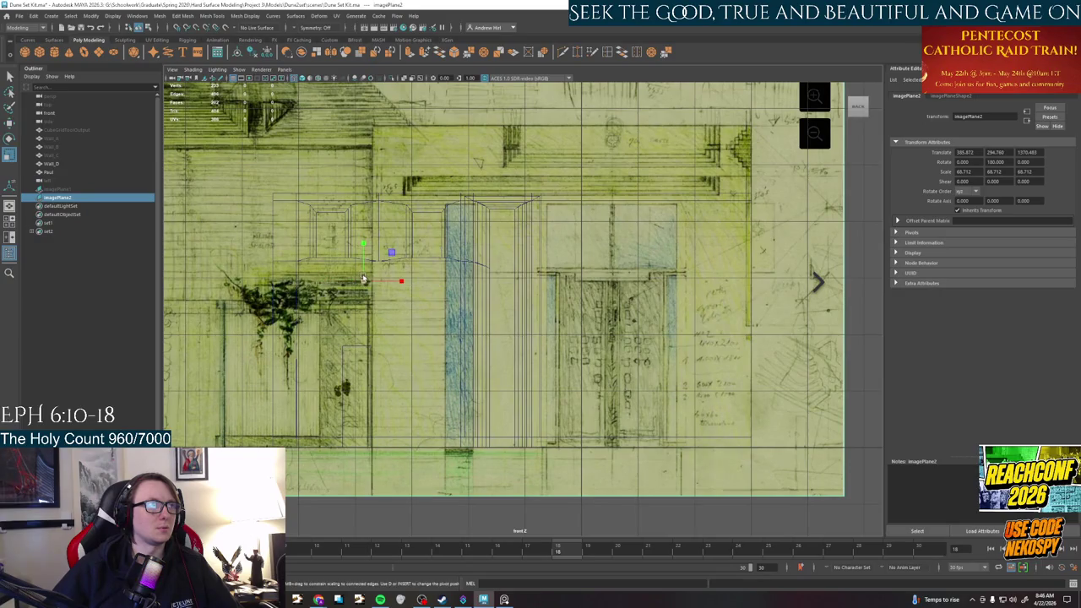
{"action": "left_click_drag", "start_coordinate": [363, 279], "coordinate": [362, 278]}
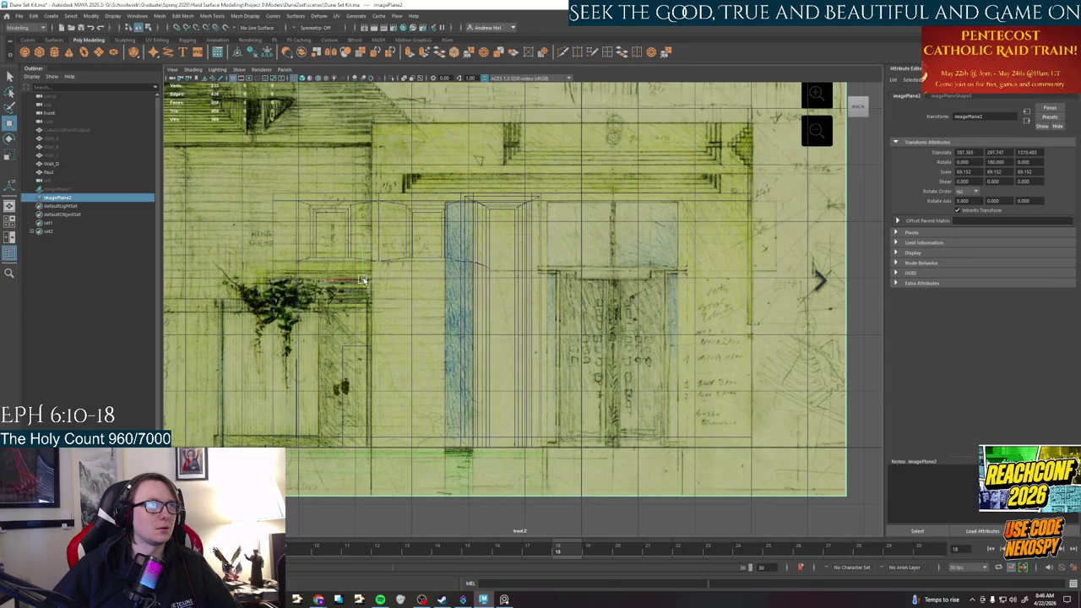
Inspect imagePlane2's right-click options, pan the view, and switch to the Dune references folder
{"action": "scroll", "coordinate": [550, 305], "scroll_direction": "down", "scroll_amount": 2}
{"action": "left_click", "coordinate": [830, 315]}
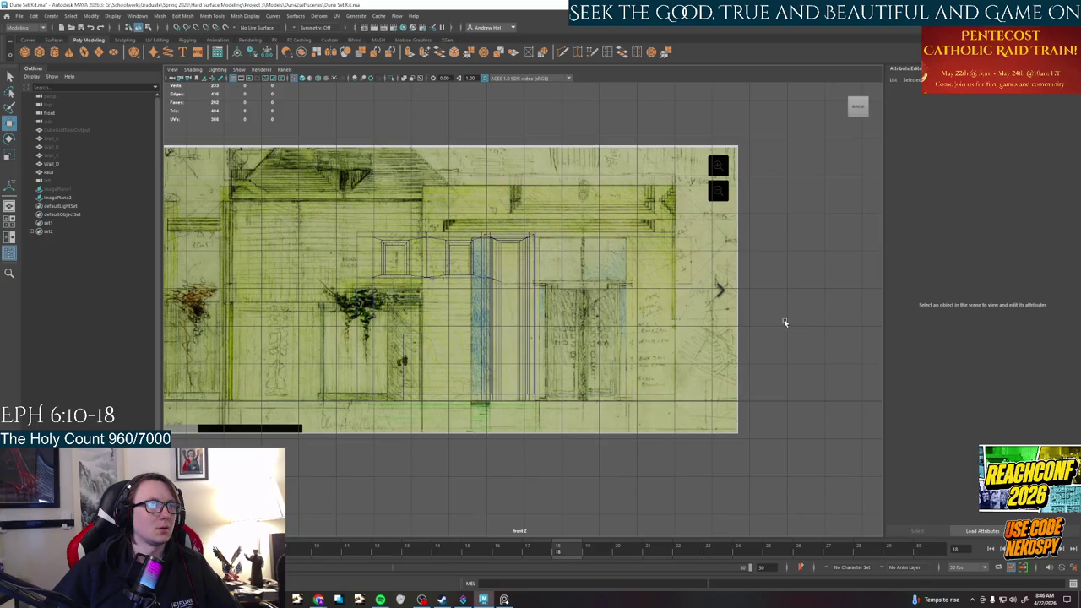
{"action": "left_click", "coordinate": [660, 297]}
{"action": "right_click", "coordinate": [660, 296]}
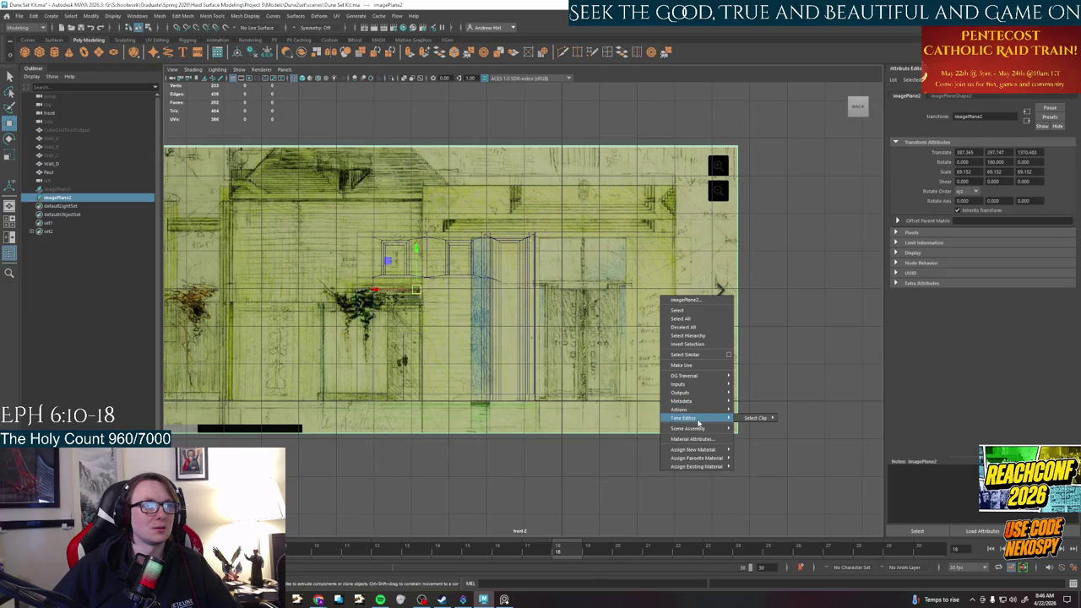
{"action": "left_click", "coordinate": [696, 243]}
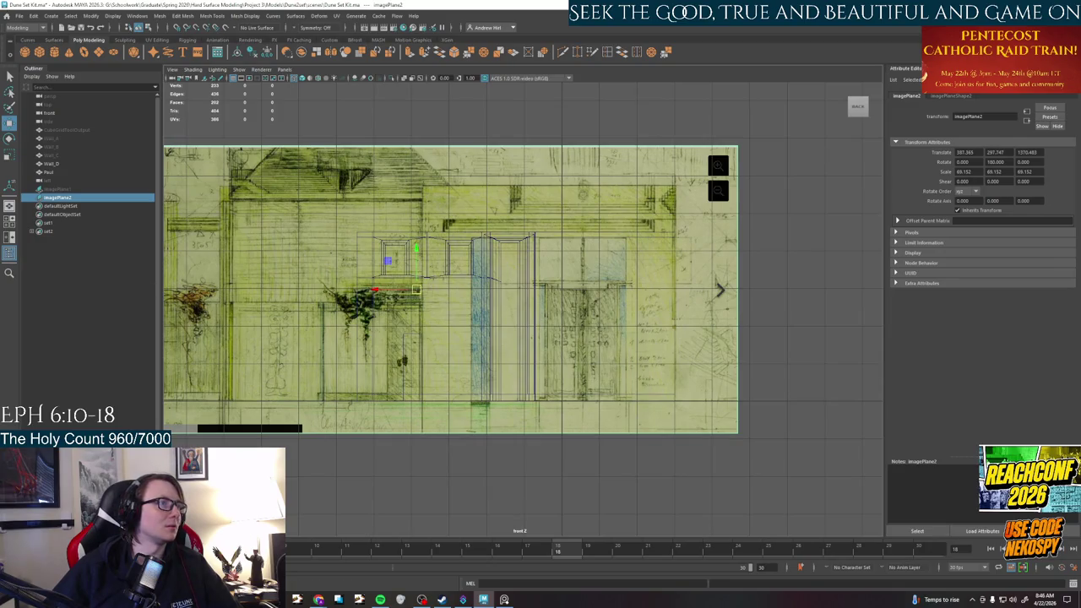
{"action": "middle_click_drag", "start_coordinate": [294, 494], "coordinate": [411, 490], "text": "alt"}
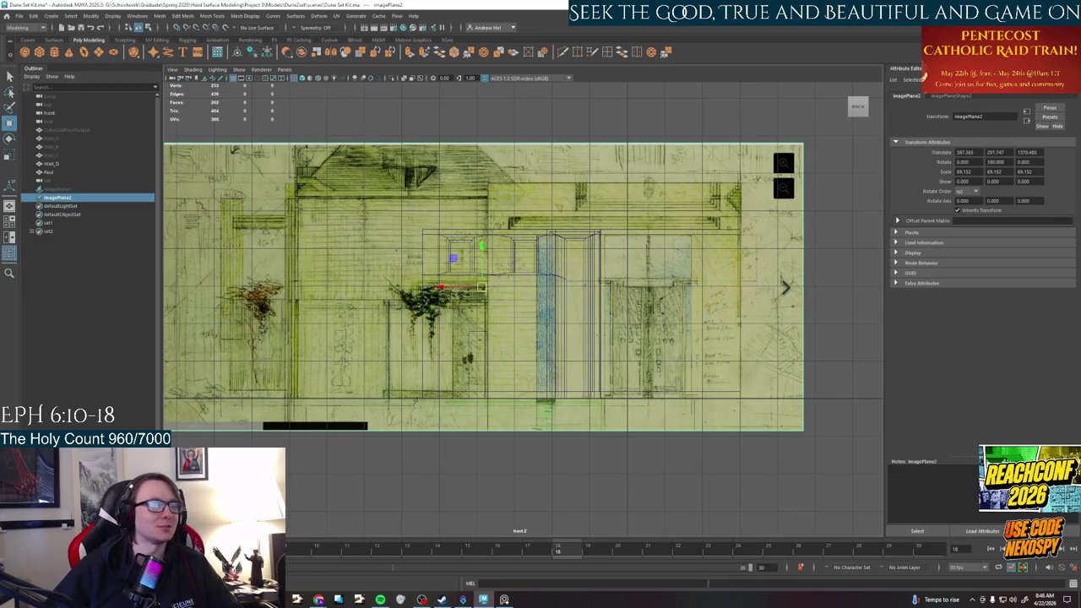
{"action": "key", "text": "alt+Tab"}
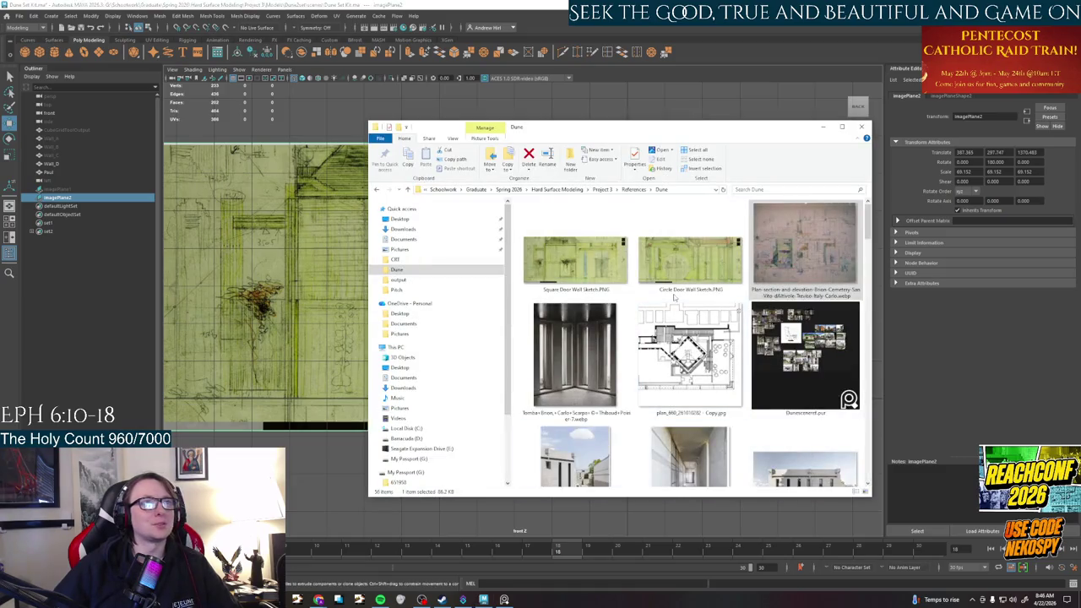
Flip 'Square Door Wall Sketch' horizontally in Photos, save it, and close Photos and File Explorer
{"action": "double_click", "coordinate": [574, 260]}
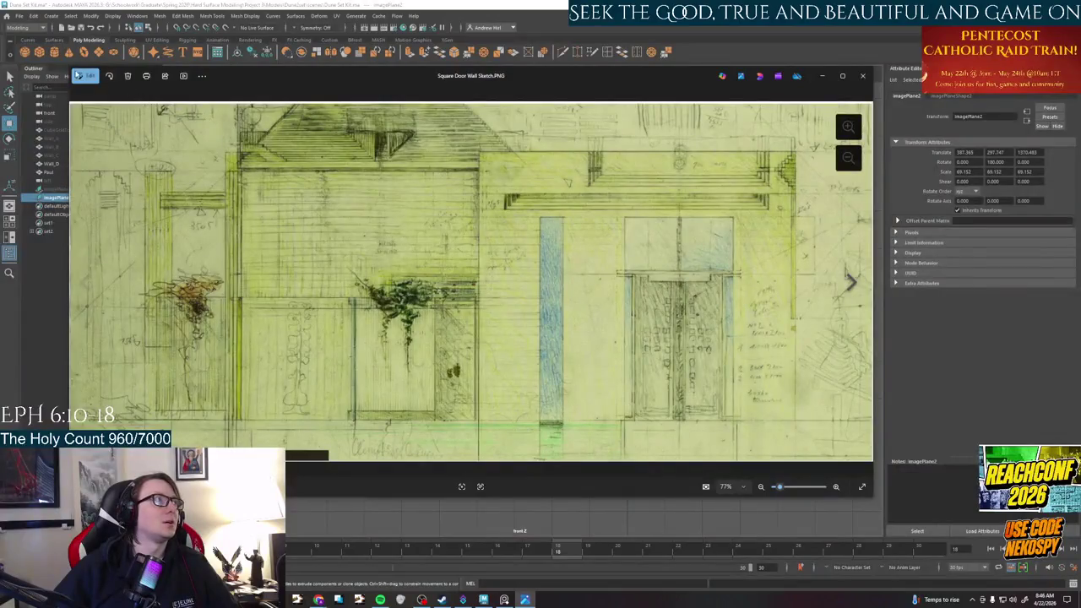
{"action": "left_click", "coordinate": [85, 75]}
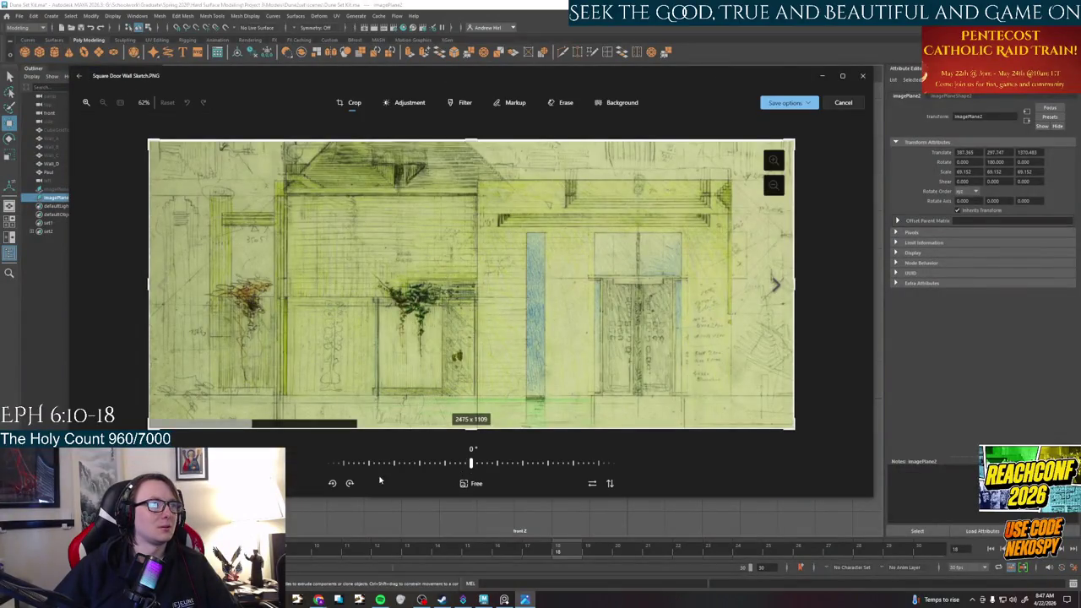
{"action": "left_click", "coordinate": [593, 485]}
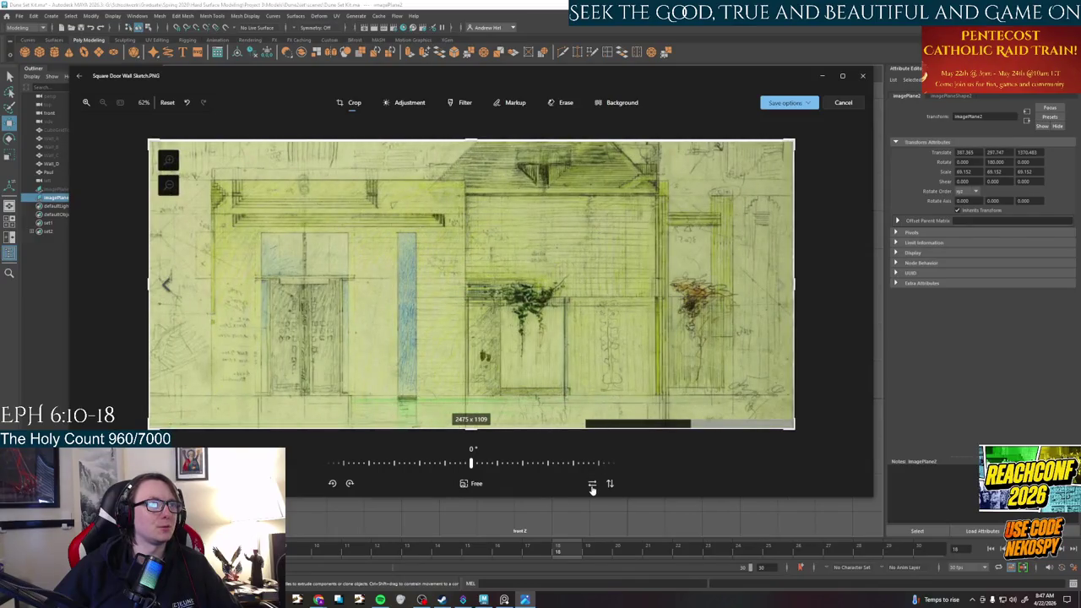
{"action": "left_click", "coordinate": [788, 102]}
{"action": "left_click", "coordinate": [799, 133]}
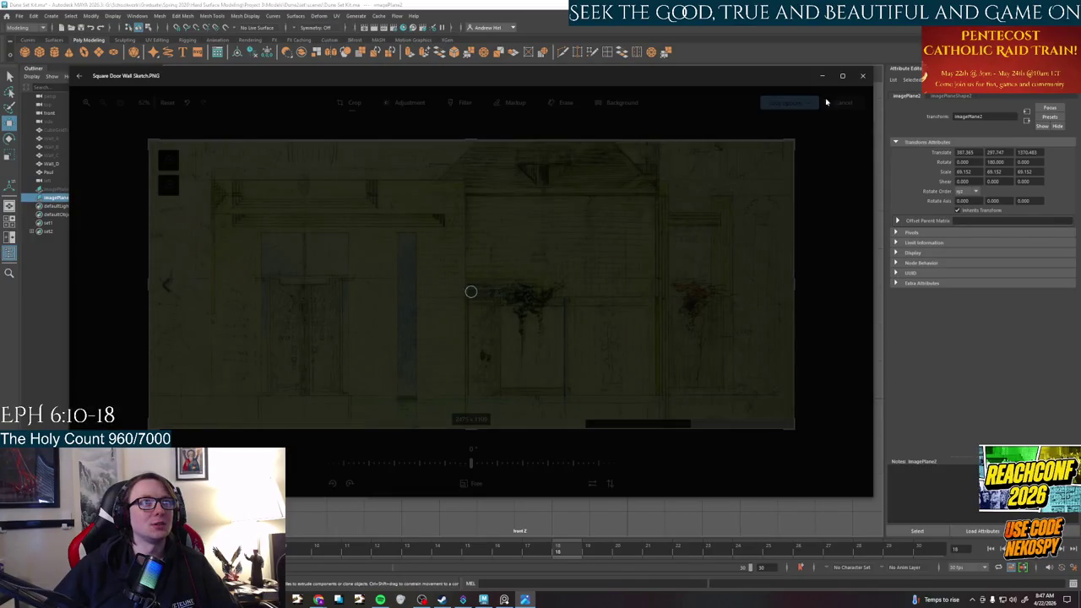
{"action": "key", "text": "alt+F4"}
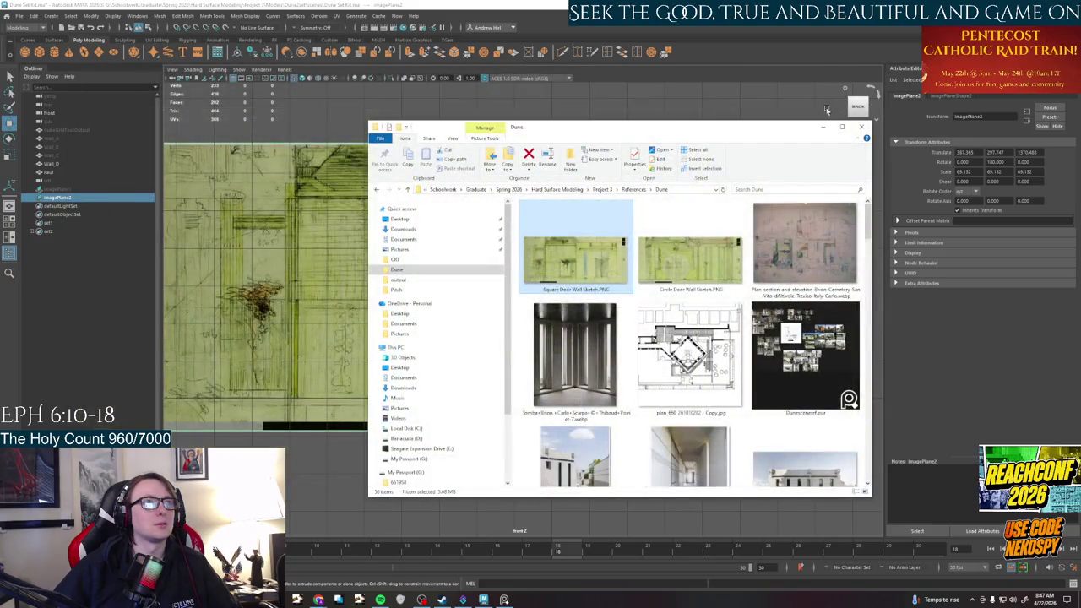
{"action": "left_click", "coordinate": [823, 128]}
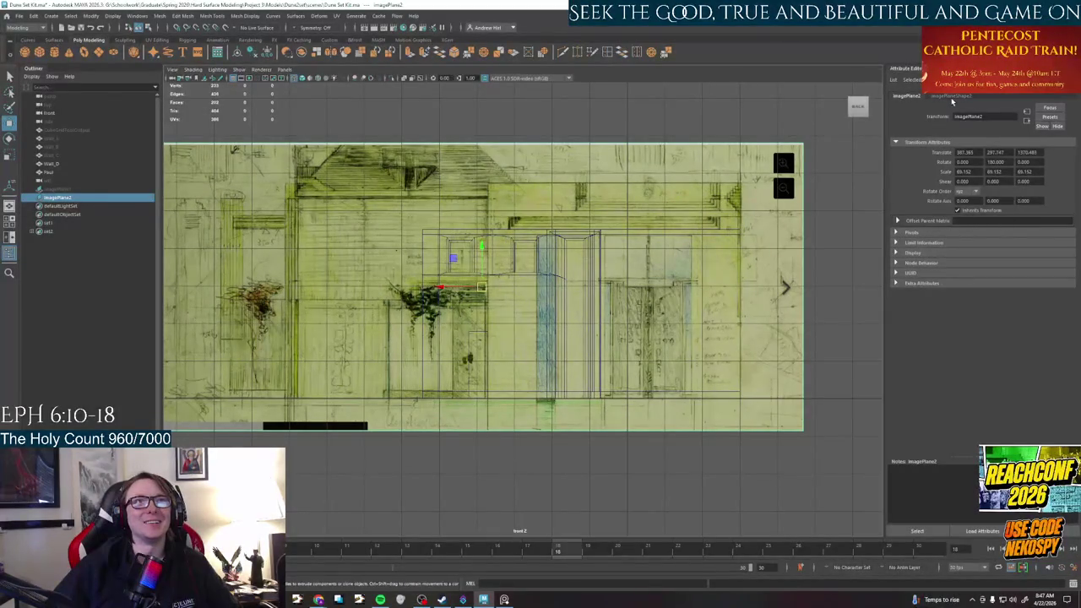
Load Square Door Wall Sketch.PNG from the References\Dune folder into imagePlaneShape2
{"action": "left_click", "coordinate": [951, 95]}
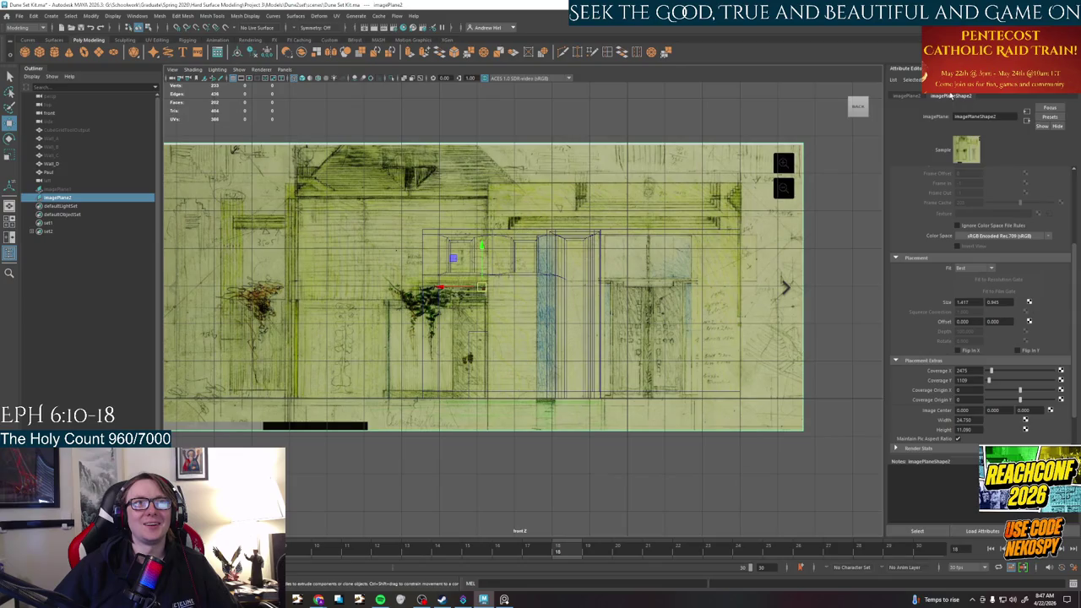
{"action": "scroll", "coordinate": [1008, 342], "scroll_direction": "down", "scroll_amount": 2}
{"action": "scroll", "coordinate": [1008, 341], "scroll_direction": "up", "scroll_amount": 1}
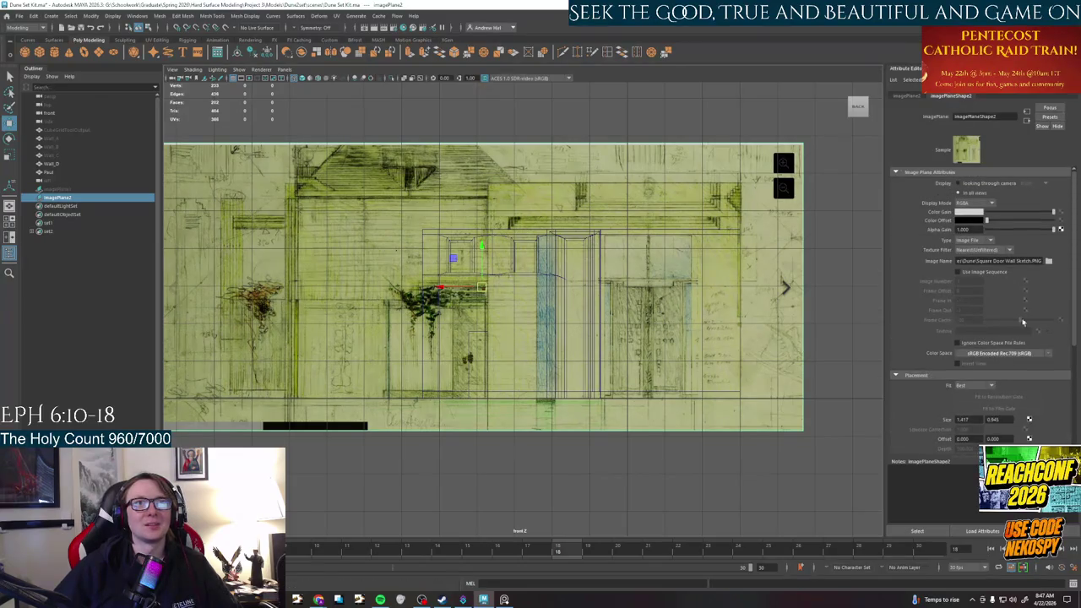
{"action": "left_click", "coordinate": [1049, 260]}
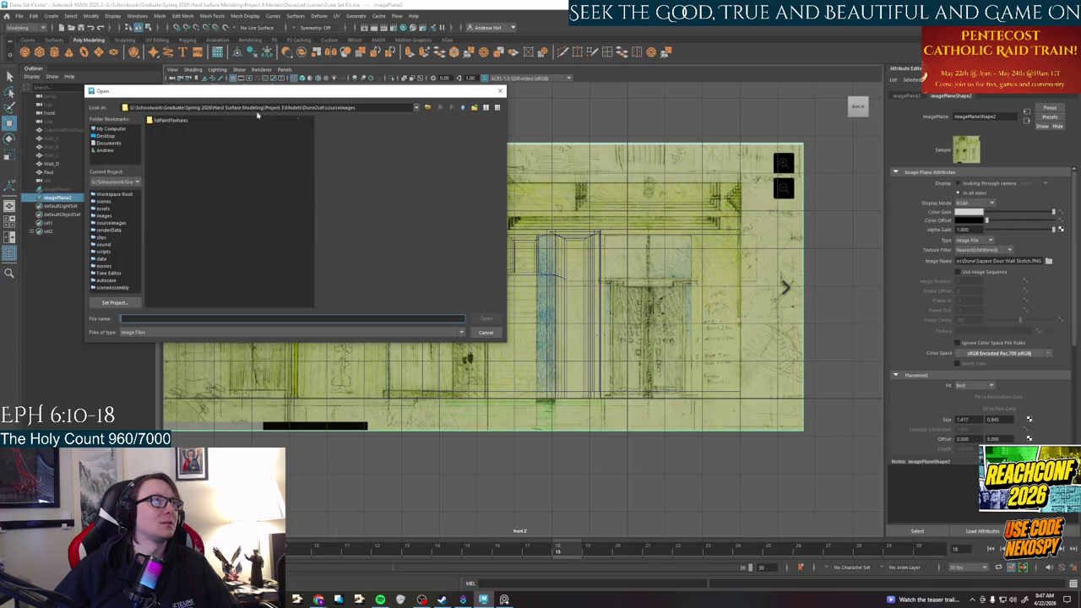
{"action": "triple_click", "coordinate": [367, 108]}
{"action": "type", "text": "G:\\Schoolwork\\Graduate\\Spring 2026\\Hard Surface Modeling\\Project 3\\References\\Dune"}
{"action": "key", "text": "Return"}
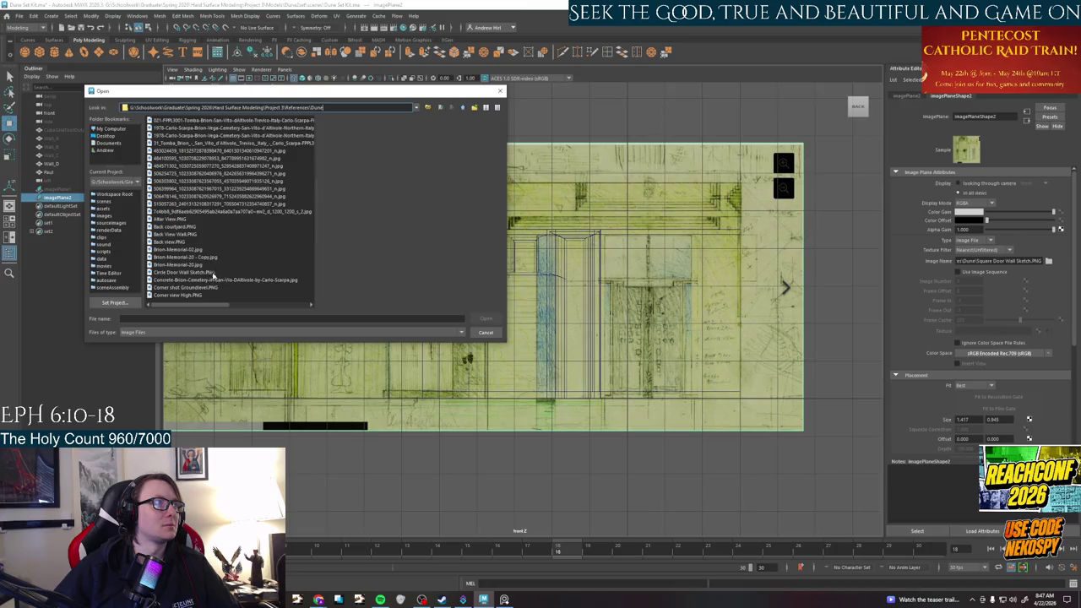
{"action": "scroll", "coordinate": [210, 285], "scroll_direction": "down", "scroll_amount": 3}
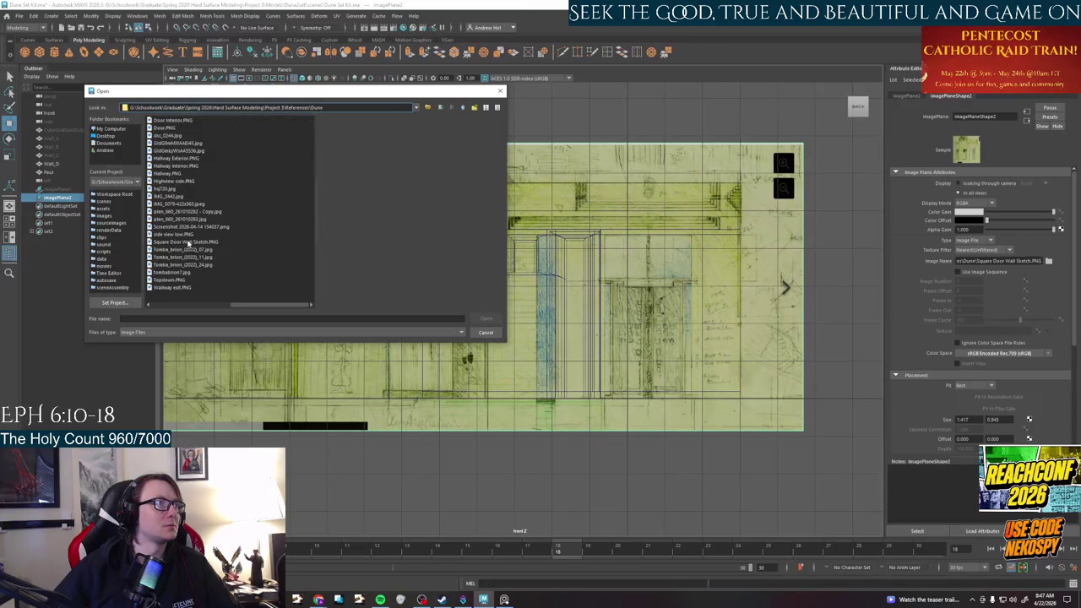
{"action": "left_click", "coordinate": [188, 242]}
{"action": "left_click", "coordinate": [483, 319]}
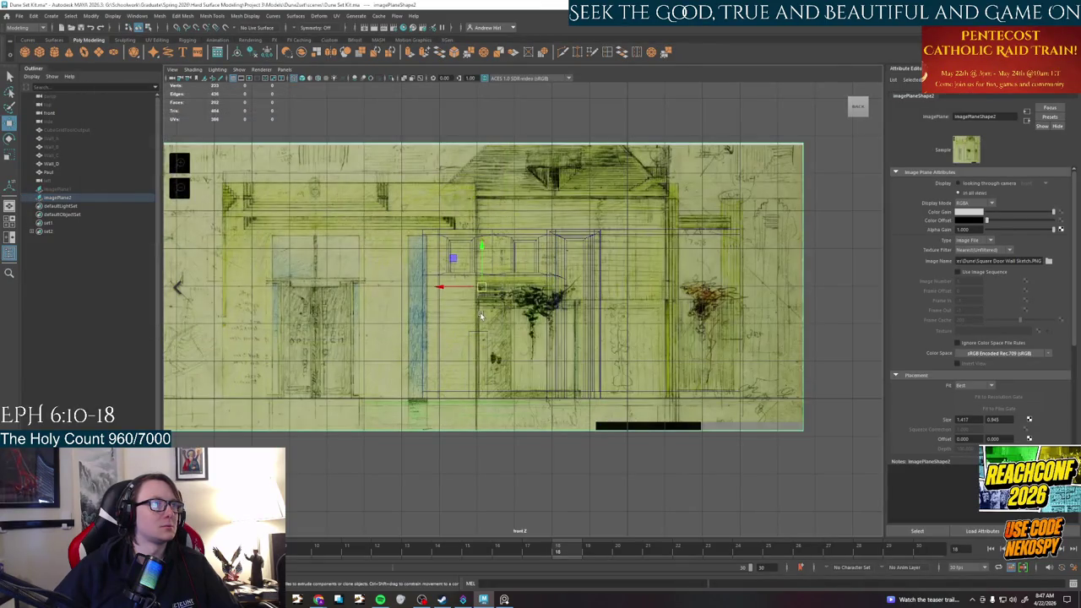
Pan the front view across the flipped sketch to line it up with Wall_D's openings
{"action": "middle_click_drag", "start_coordinate": [480, 316], "coordinate": [680, 290], "text": "alt"}
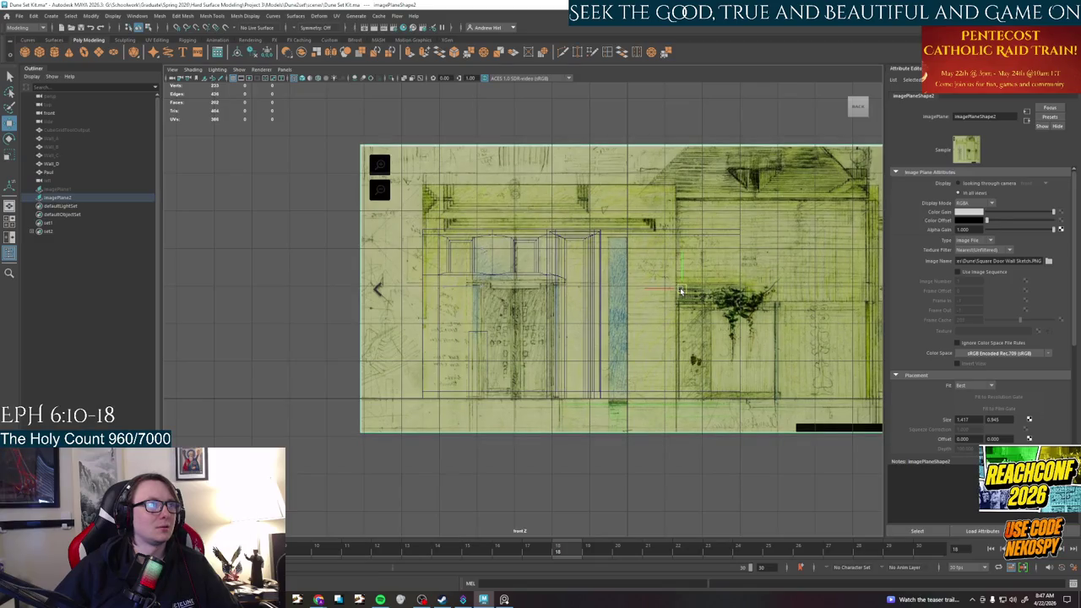
{"action": "middle_click_drag", "start_coordinate": [680, 287], "coordinate": [680, 289], "text": "alt"}
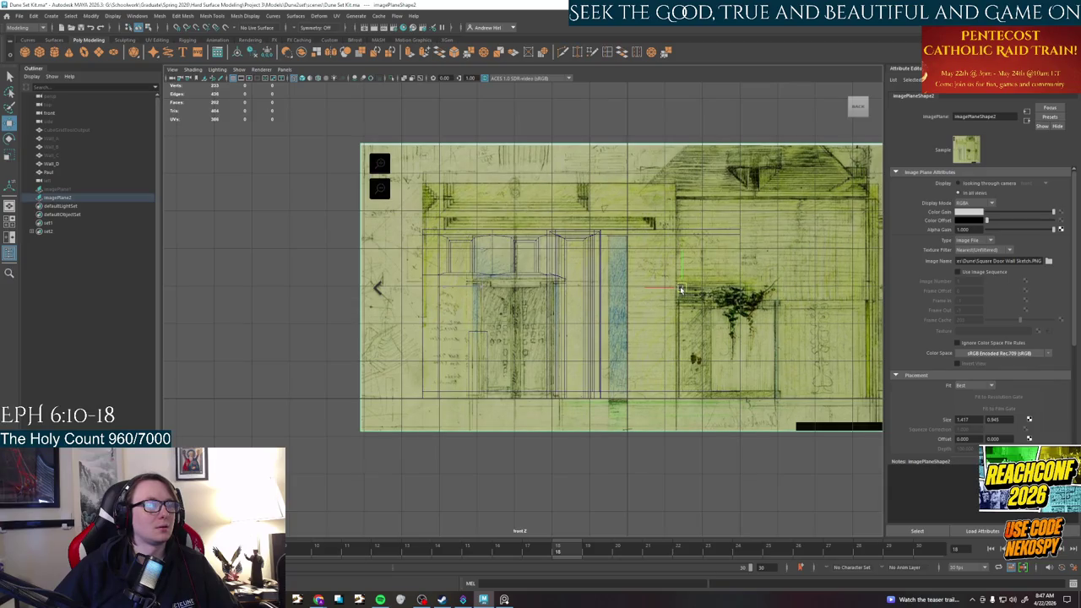
{"action": "mouse_move", "coordinate": [701, 442]}
{"action": "middle_mouse_down", "text": "alt"}
{"action": "mouse_move", "coordinate": [674, 445]}
{"action": "mouse_move", "coordinate": [695, 445]}
{"action": "middle_mouse_up", "text": "alt"}
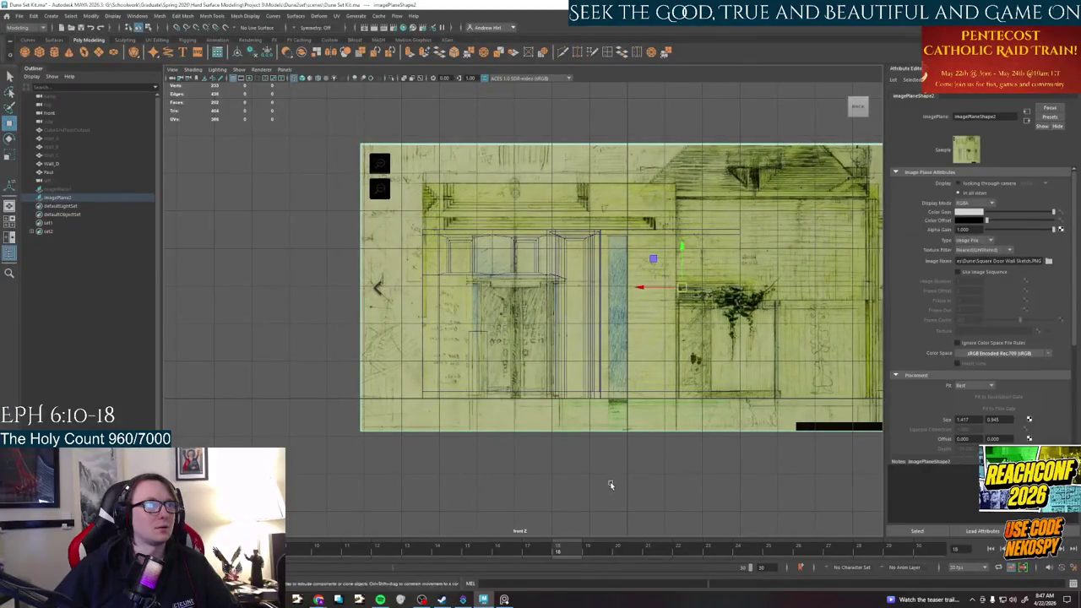
{"action": "left_click", "coordinate": [647, 481]}
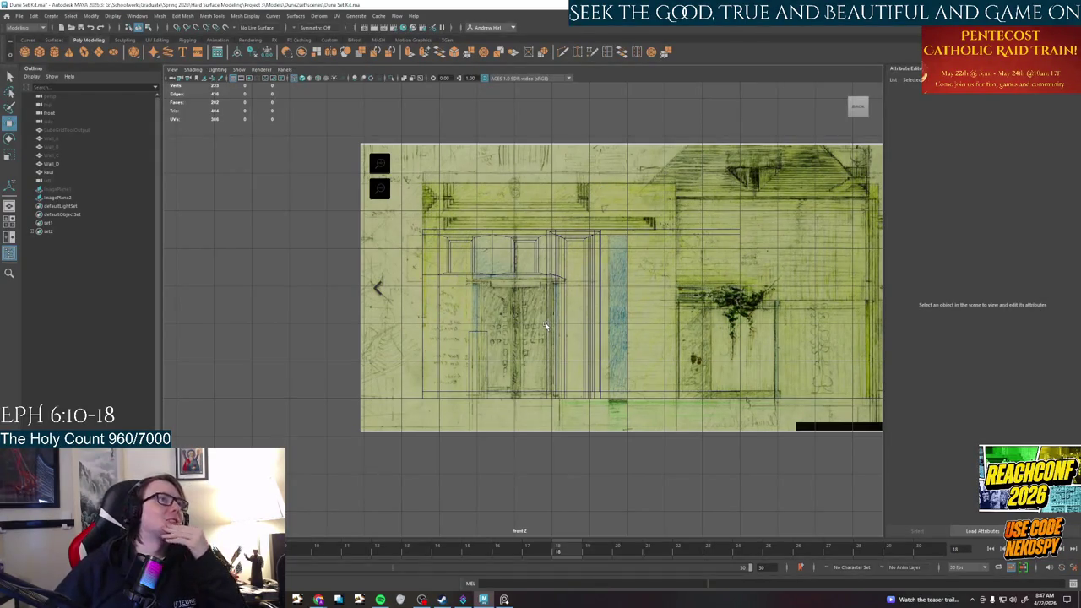
Zoom in to check the door wall against the sketch, then accept the AutoSave
{"action": "scroll", "coordinate": [523, 308], "scroll_direction": "up", "scroll_amount": 1}
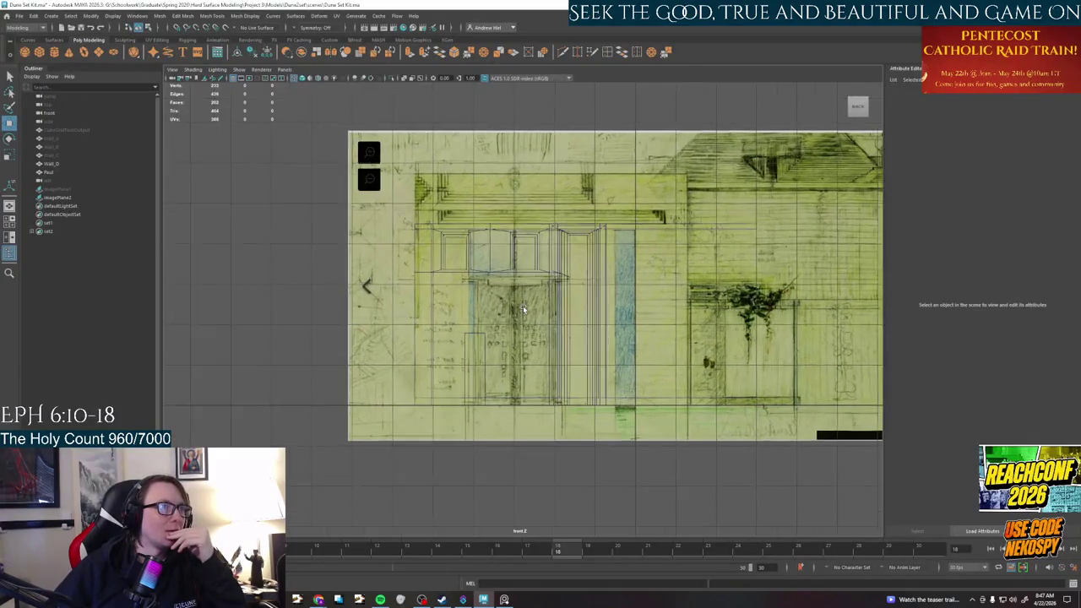
{"action": "scroll", "coordinate": [523, 308], "scroll_direction": "up", "scroll_amount": 2}
{"action": "scroll", "coordinate": [523, 308], "scroll_direction": "up", "scroll_amount": 2}
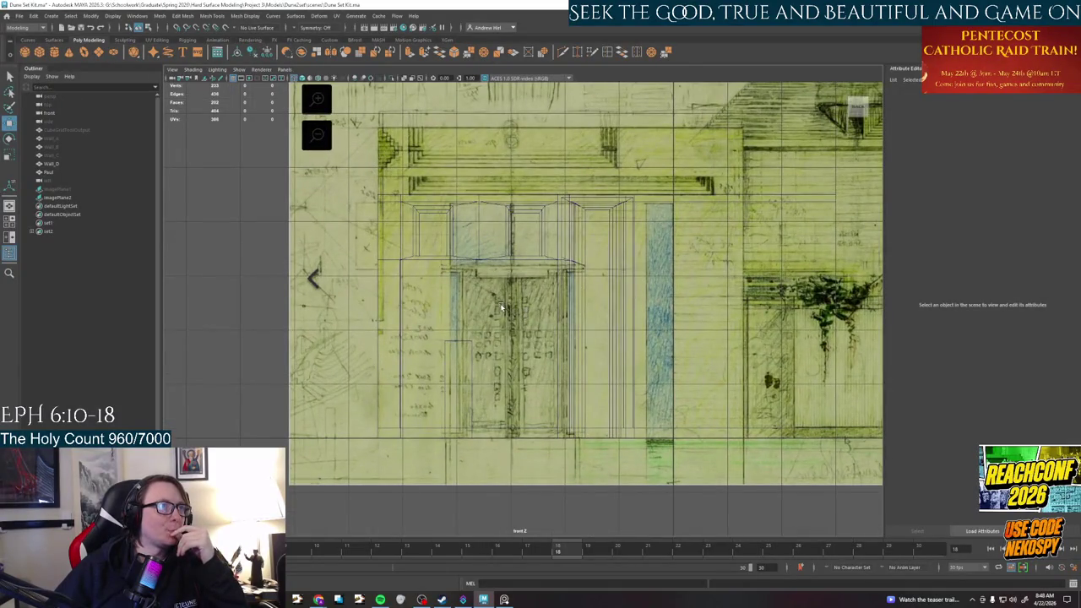
{"action": "left_click", "coordinate": [488, 275]}
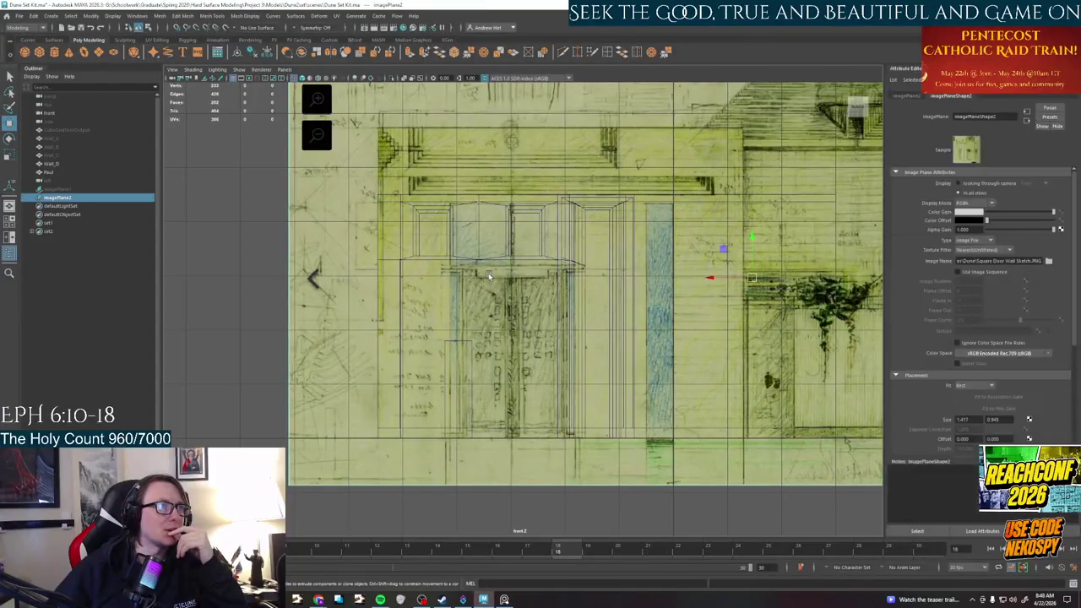
{"action": "left_click", "coordinate": [421, 262]}
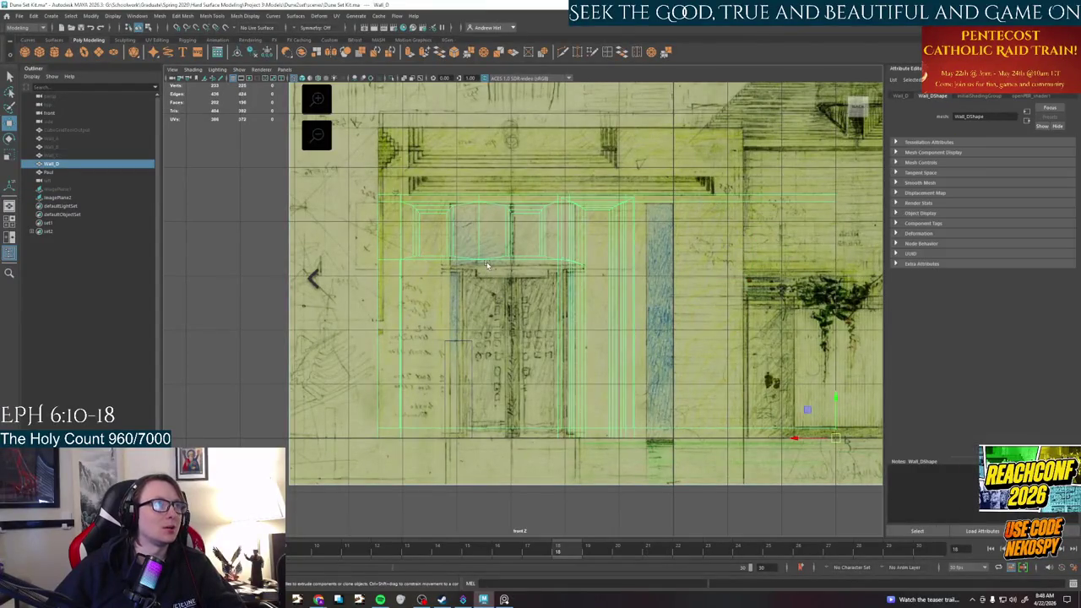
{"action": "scroll", "coordinate": [487, 265], "scroll_direction": "up", "scroll_amount": 1}
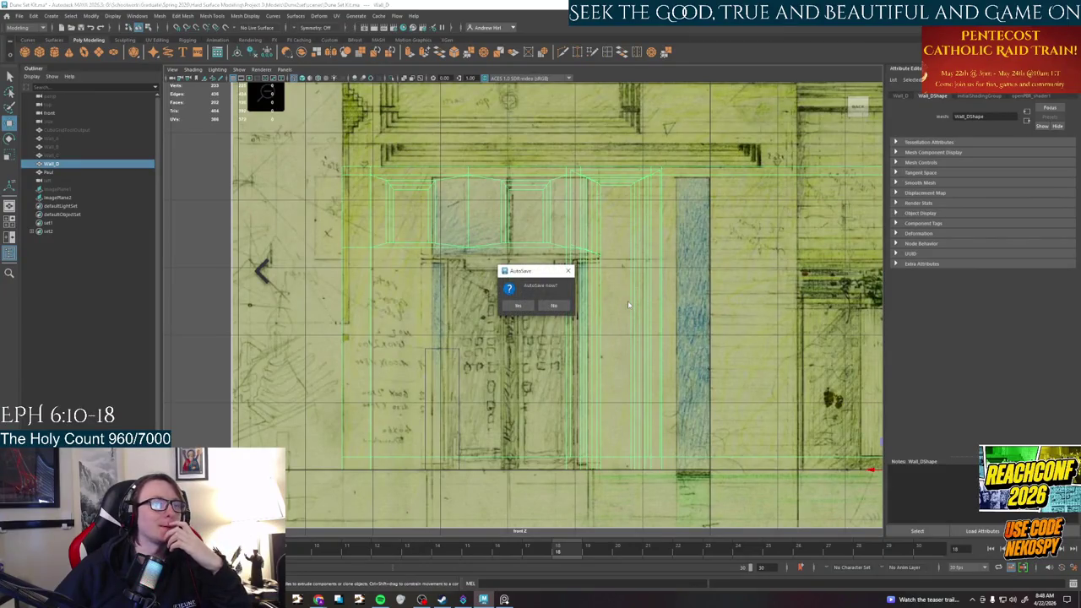
{"action": "left_click", "coordinate": [517, 305]}
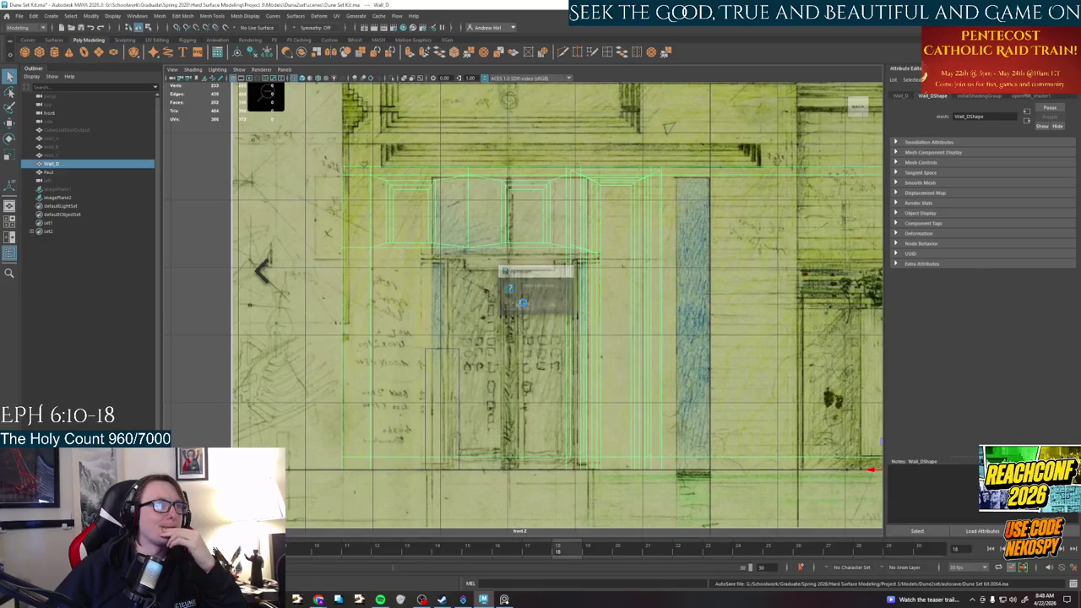
Switch to the four-view layout and orbit the perspective view around Wall_D
{"action": "scroll", "coordinate": [761, 313], "scroll_direction": "down", "scroll_amount": 4}
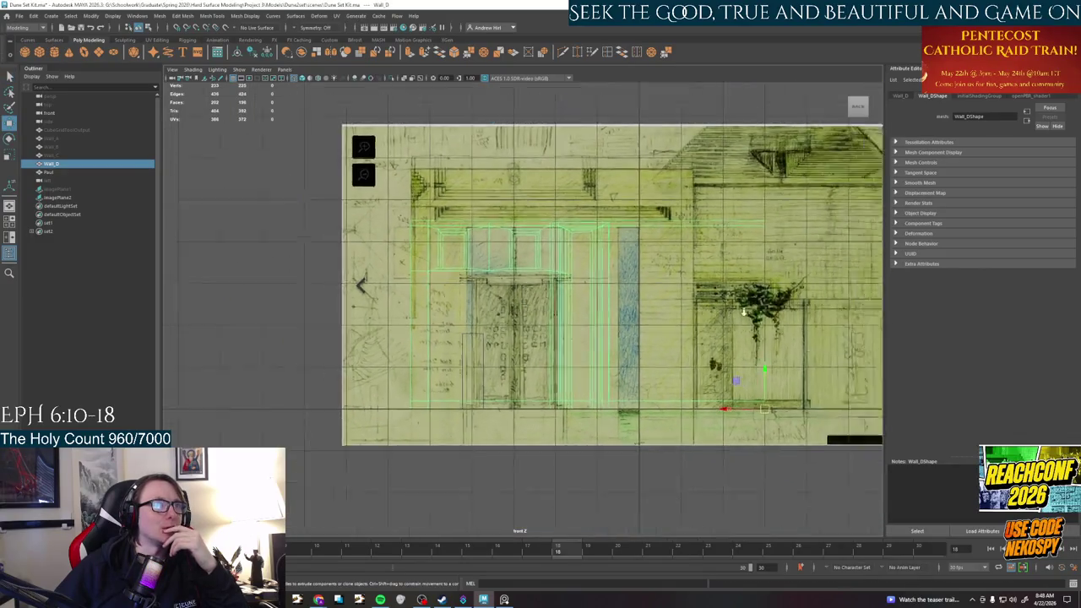
{"action": "scroll", "coordinate": [747, 315], "scroll_direction": "down", "scroll_amount": 1}
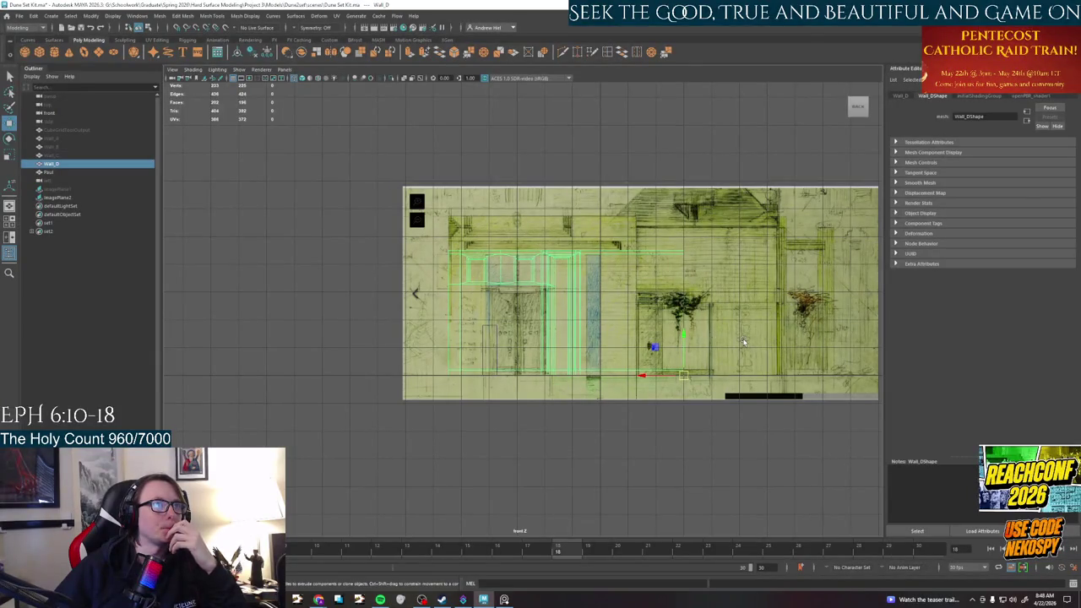
{"action": "left_click", "coordinate": [640, 149]}
{"action": "key", "text": "space"}
{"action": "key", "text": "space"}
{"action": "left_click_drag", "start_coordinate": [572, 293], "coordinate": [594, 302], "text": "alt"}
{"action": "scroll", "coordinate": [593, 301], "scroll_direction": "up", "scroll_amount": 3}
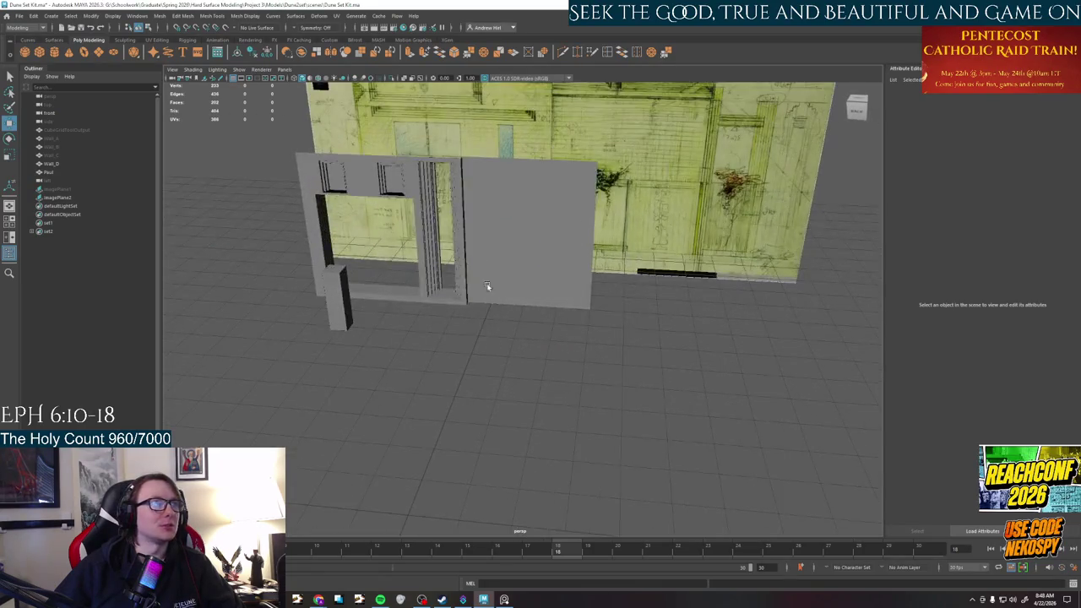
Unhide Wall_A, Wall_B and Wall_C from the Outliner
{"action": "left_click", "coordinate": [455, 303]}
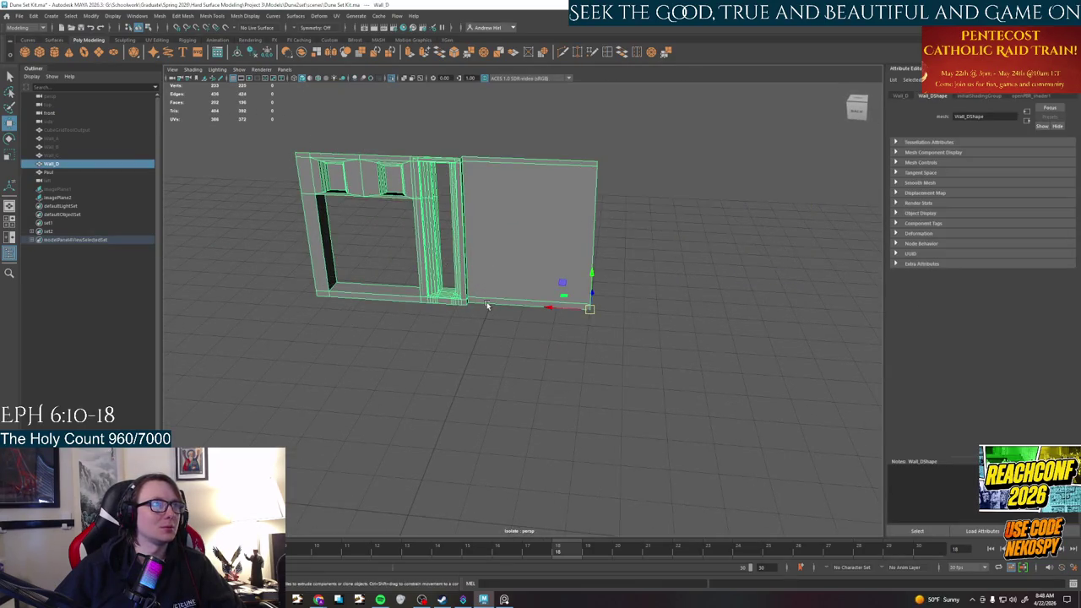
{"action": "left_click", "coordinate": [66, 189]}
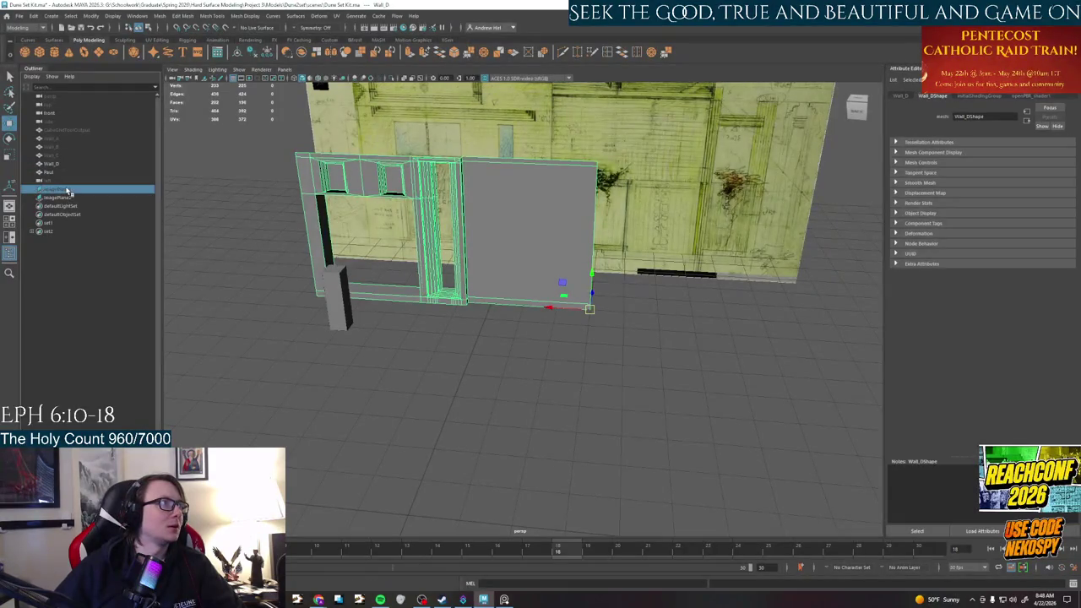
{"action": "left_click", "coordinate": [66, 139]}
{"action": "key", "text": "h"}
{"action": "left_click", "coordinate": [66, 147]}
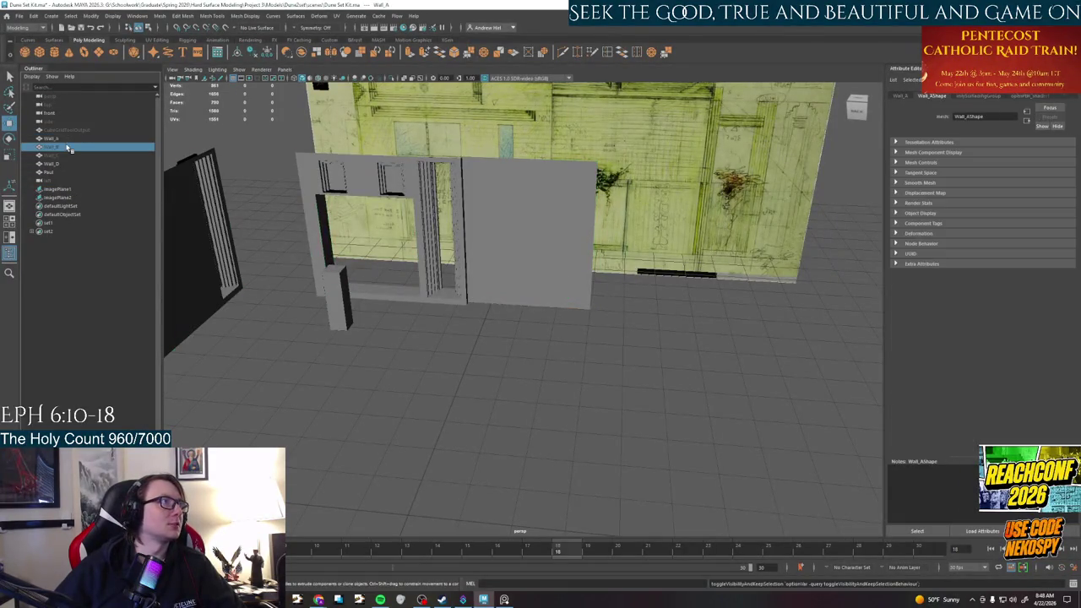
{"action": "key", "text": "h"}
{"action": "left_click", "coordinate": [66, 155]}
{"action": "key", "text": "h"}
{"action": "left_click", "coordinate": [383, 276]}
Move Wall_D's pivot to its bottom-left corner and swing it perpendicular to the sketch wall
{"action": "mouse_move", "coordinate": [427, 292]}
{"action": "left_mouse_down", "text": "alt"}
{"action": "mouse_move", "coordinate": [442, 362]}
{"action": "mouse_move", "coordinate": [492, 392]}
{"action": "mouse_move", "coordinate": [491, 404]}
{"action": "mouse_move", "coordinate": [541, 363]}
{"action": "left_mouse_up", "text": "alt"}
{"action": "left_click", "coordinate": [496, 422]}
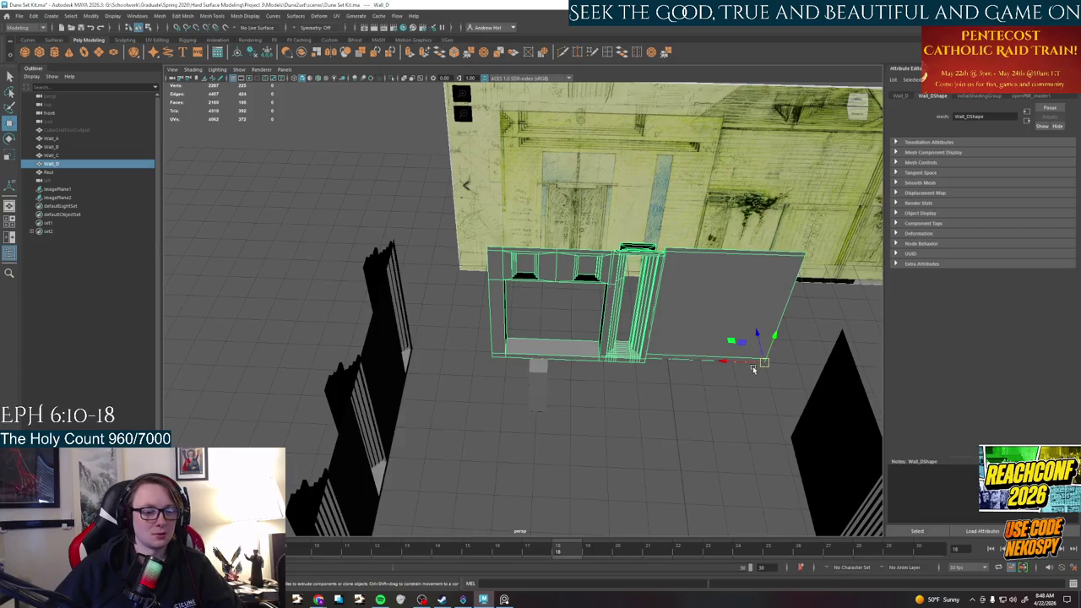
{"action": "left_click", "coordinate": [489, 364]}
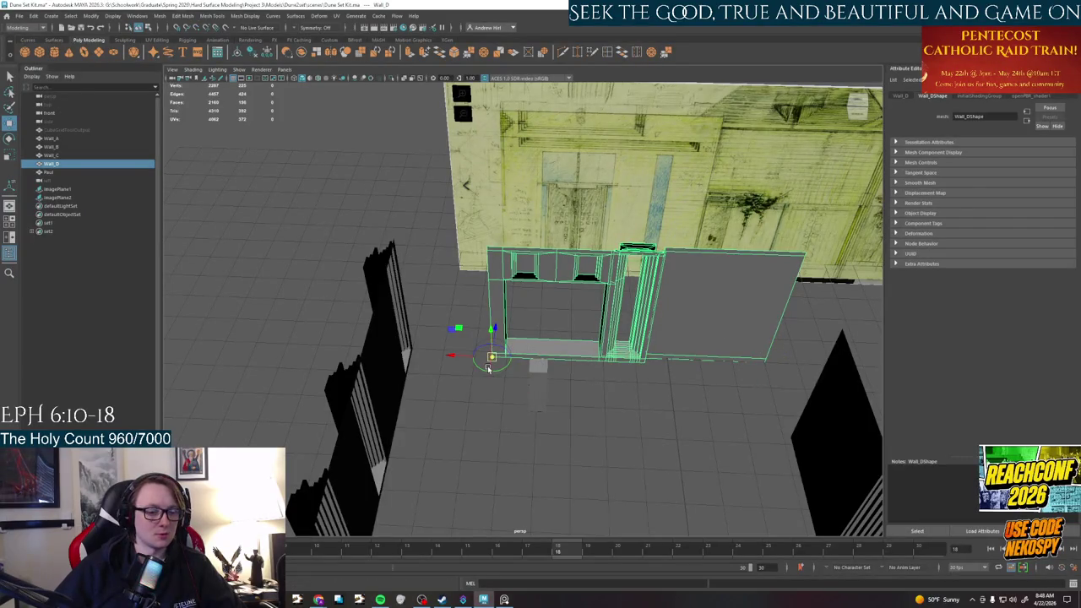
{"action": "mouse_move", "coordinate": [495, 357]}
{"action": "left_mouse_down"}
{"action": "mouse_move", "coordinate": [414, 346]}
{"action": "mouse_move", "coordinate": [450, 365]}
{"action": "mouse_move", "coordinate": [631, 372]}
{"action": "mouse_move", "coordinate": [606, 379]}
{"action": "left_mouse_up"}
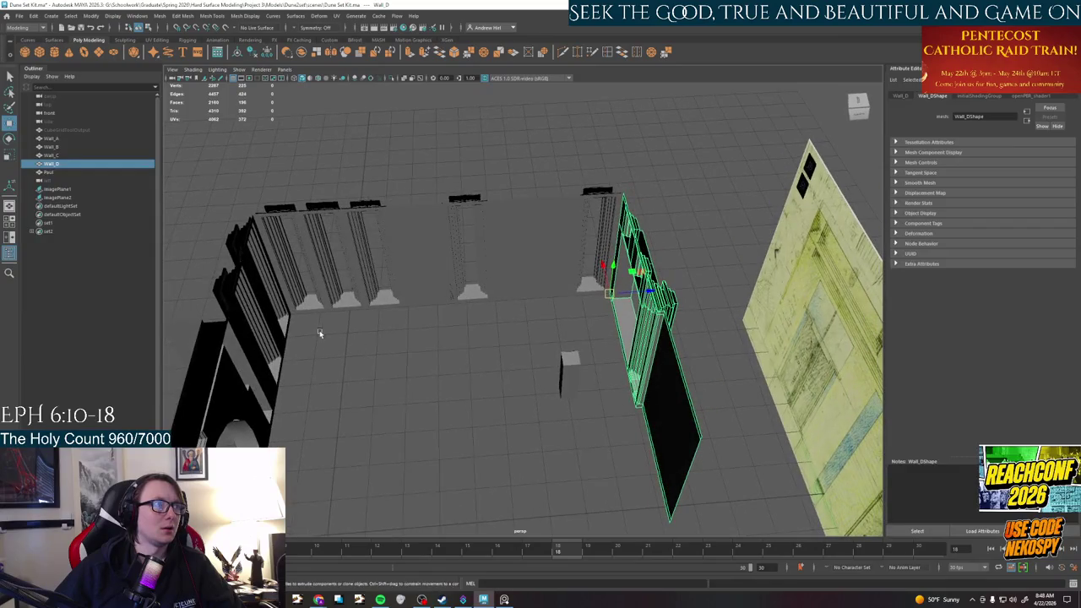
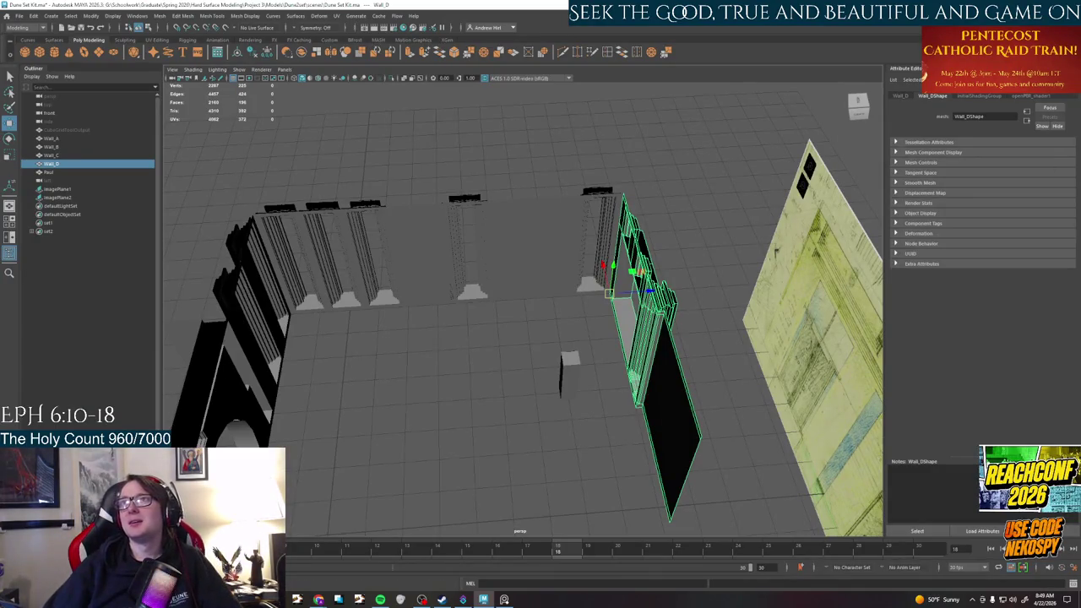
Orbit around the wall set and hide the front wall with Ctrl+H
{"action": "mouse_move", "coordinate": [710, 324]}
{"action": "left_mouse_down", "text": "alt"}
{"action": "mouse_move", "coordinate": [532, 373]}
{"action": "mouse_move", "coordinate": [604, 268]}
{"action": "left_mouse_up", "text": "alt"}
{"action": "scroll", "coordinate": [532, 372], "scroll_direction": "up", "scroll_amount": 3}
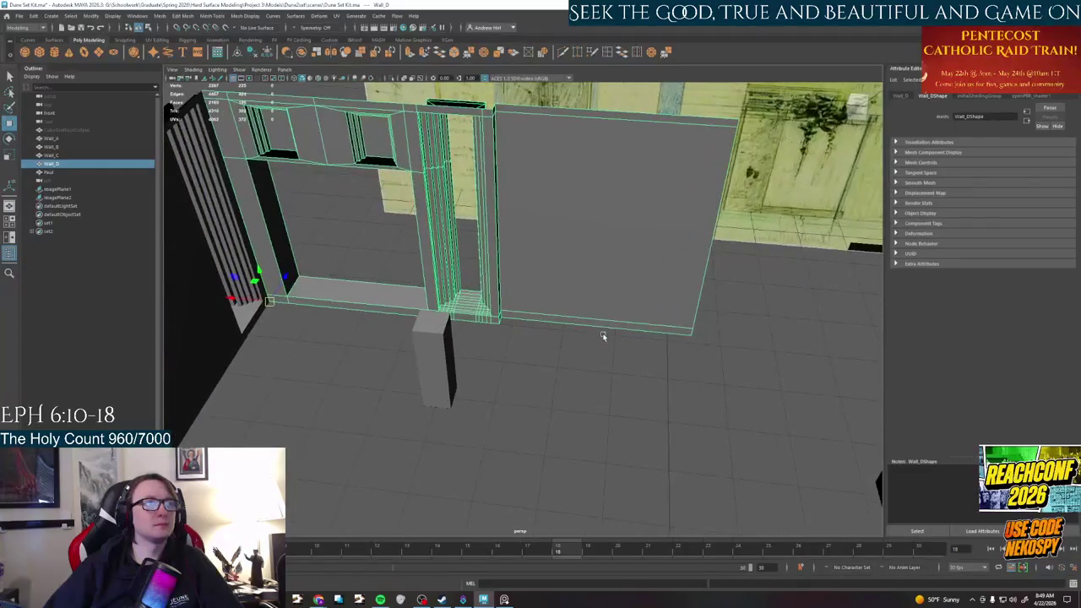
{"action": "left_click_drag", "start_coordinate": [580, 357], "coordinate": [578, 361], "text": "alt"}
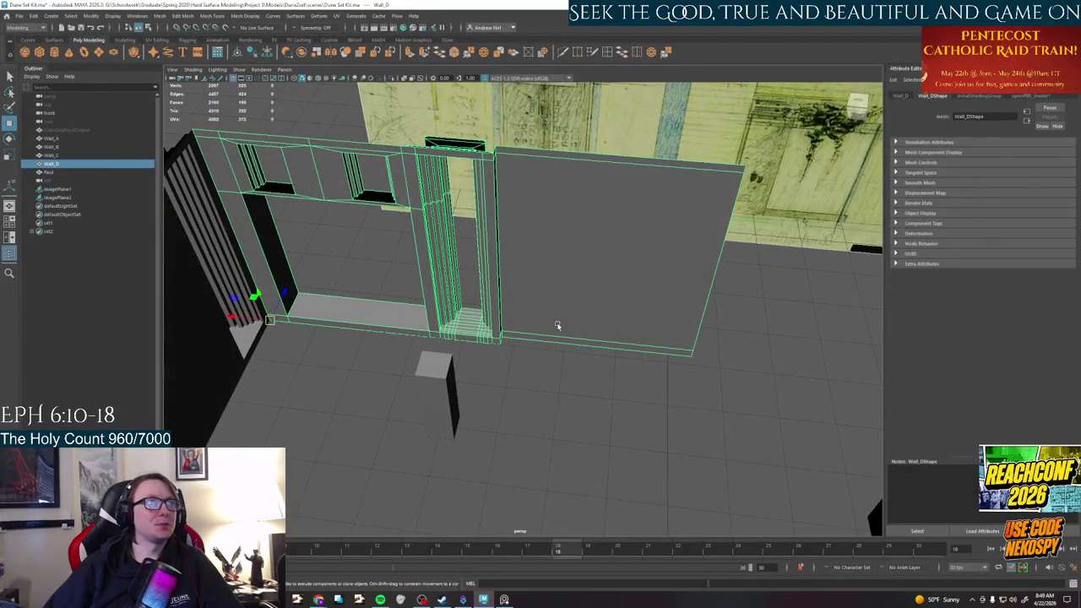
{"action": "left_click_drag", "start_coordinate": [557, 326], "coordinate": [621, 323], "text": "alt"}
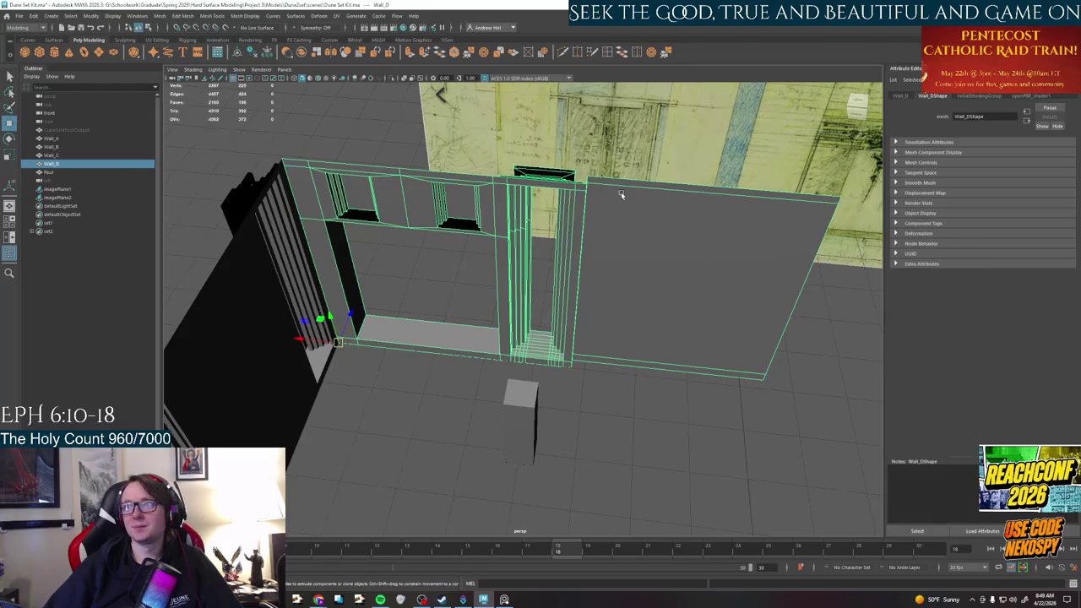
{"action": "scroll", "coordinate": [633, 382], "scroll_direction": "down", "scroll_amount": 5}
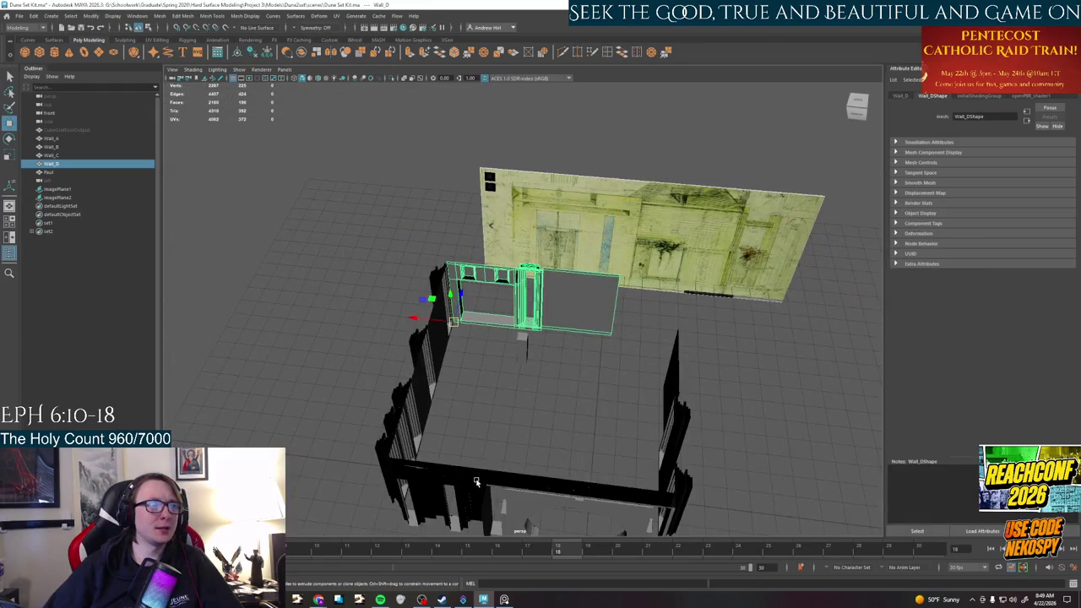
{"action": "left_click", "coordinate": [476, 482]}
{"action": "key", "text": "ctrl+h"}
Hide the reference image plane and maximize the straight-on front view
{"action": "left_click", "coordinate": [426, 414]}
{"action": "mouse_move", "coordinate": [471, 476]}
{"action": "left_mouse_down", "text": "alt"}
{"action": "mouse_move", "coordinate": [538, 329]}
{"action": "mouse_move", "coordinate": [566, 363]}
{"action": "mouse_move", "coordinate": [519, 318]}
{"action": "left_mouse_up", "text": "alt"}
{"action": "left_click", "coordinate": [566, 364]}
{"action": "key", "text": "ctrl+h"}
{"action": "key", "text": "space"}
{"action": "key", "text": "space"}
{"action": "scroll", "coordinate": [490, 170], "scroll_direction": "up", "scroll_amount": 2}
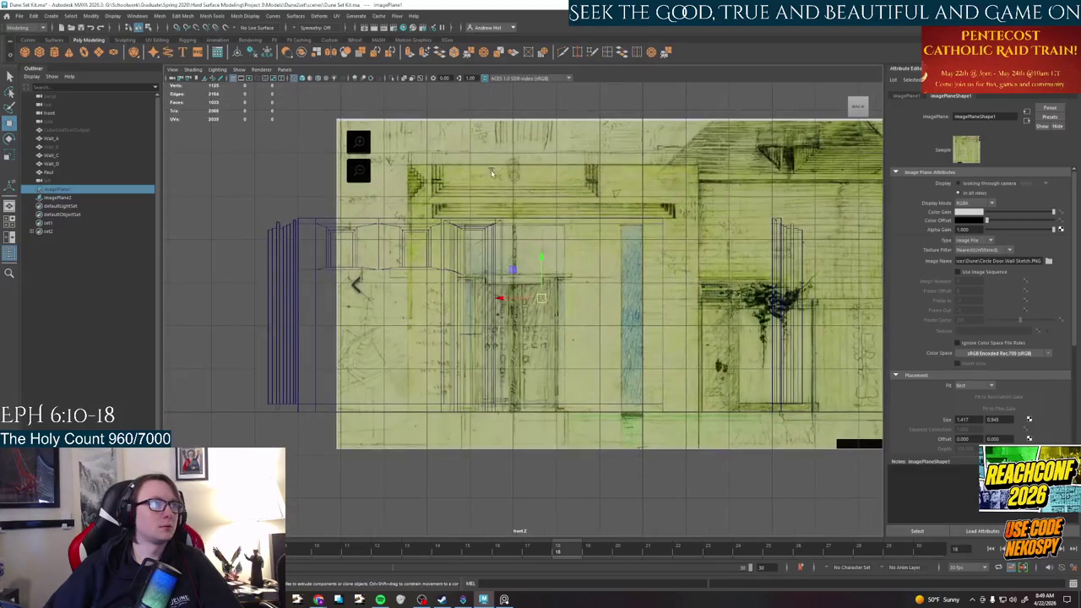
Slide imagePlane2 to the left and return to the four-view layout
{"action": "left_click", "coordinate": [491, 170]}
{"action": "left_click_drag", "start_coordinate": [664, 287], "coordinate": [556, 290]}
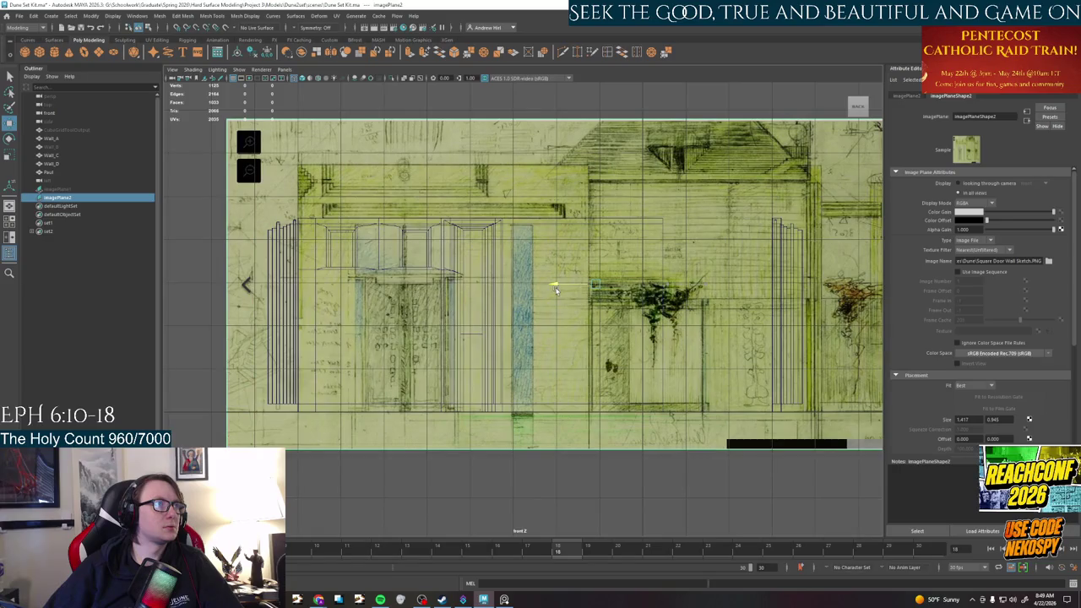
{"action": "key", "text": "space"}
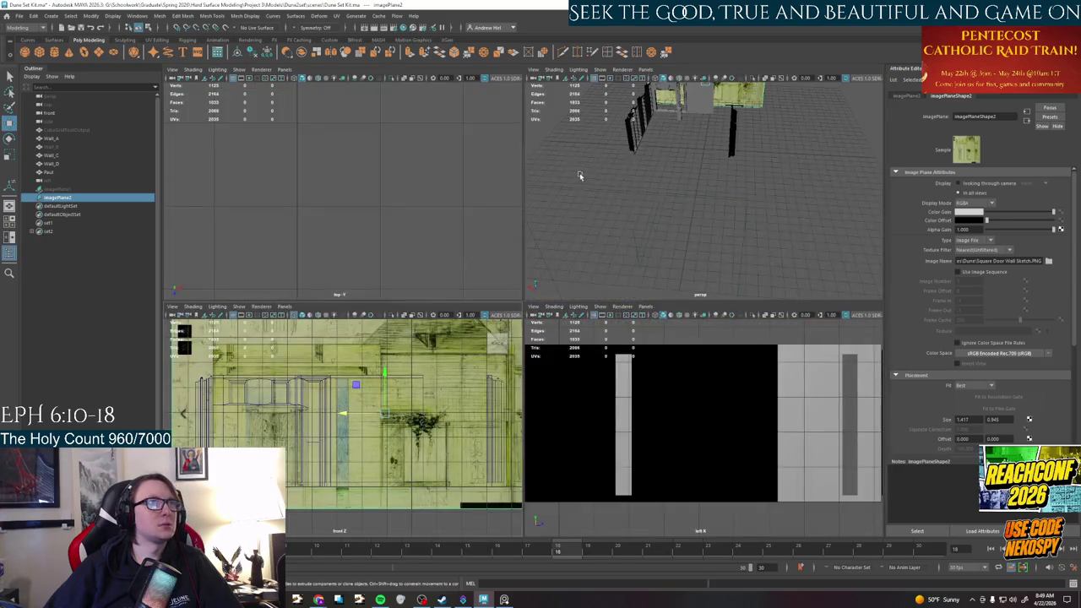
Switch Wall_D to Face mode and select its centre face
{"action": "left_click_drag", "start_coordinate": [652, 147], "coordinate": [676, 169], "text": "alt"}
{"action": "scroll", "coordinate": [676, 169], "scroll_direction": "up", "scroll_amount": 5}
{"action": "scroll", "coordinate": [676, 169], "scroll_direction": "up", "scroll_amount": 3}
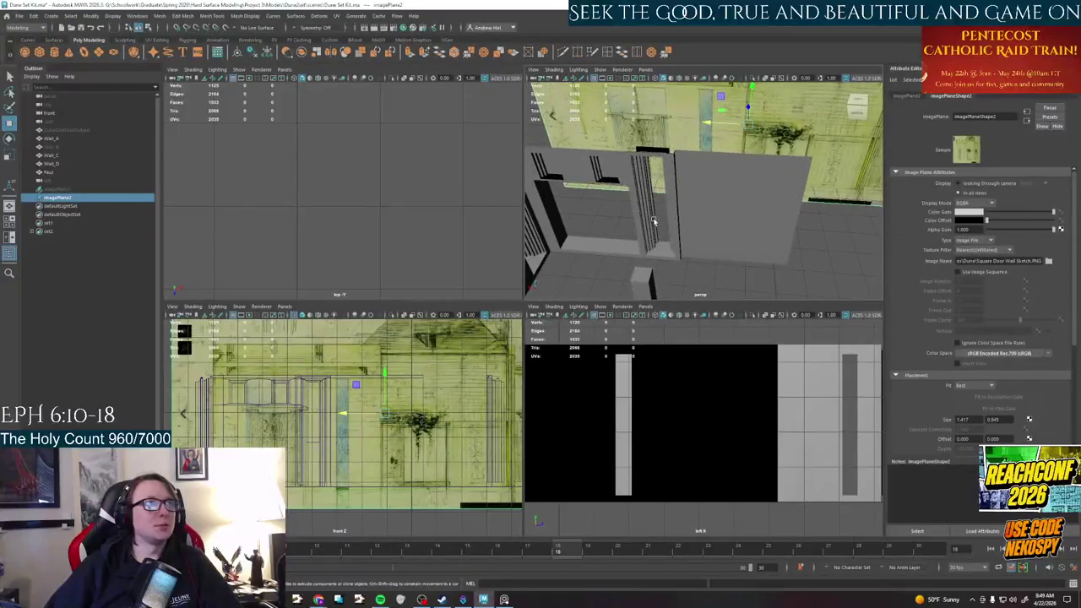
{"action": "left_click_drag", "start_coordinate": [597, 206], "coordinate": [607, 196], "text": "alt"}
{"action": "left_click", "coordinate": [608, 193]}
{"action": "right_click_drag", "start_coordinate": [608, 193], "coordinate": [601, 174]}
{"action": "left_click", "coordinate": [600, 174]}
{"action": "mouse_move", "coordinate": [601, 174]}
{"action": "left_mouse_down", "text": "alt"}
{"action": "mouse_move", "coordinate": [670, 207]}
{"action": "mouse_move", "coordinate": [683, 236]}
{"action": "mouse_move", "coordinate": [693, 224]}
{"action": "mouse_move", "coordinate": [736, 226]}
{"action": "mouse_move", "coordinate": [732, 208]}
{"action": "left_mouse_up", "text": "alt"}
{"action": "left_click", "coordinate": [739, 237]}
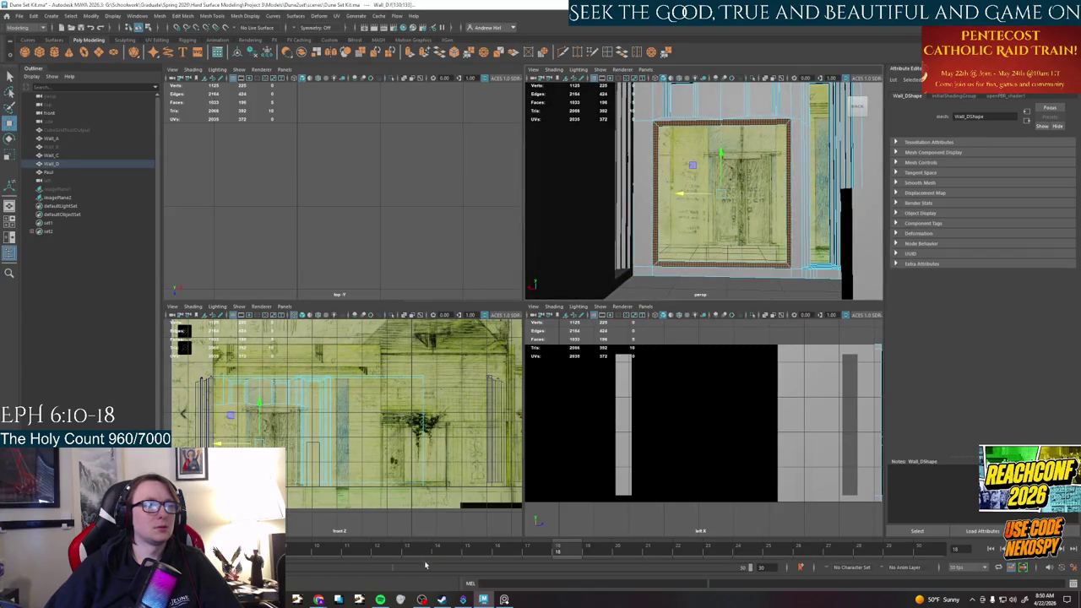
{"action": "mouse_move", "coordinate": [319, 600]}
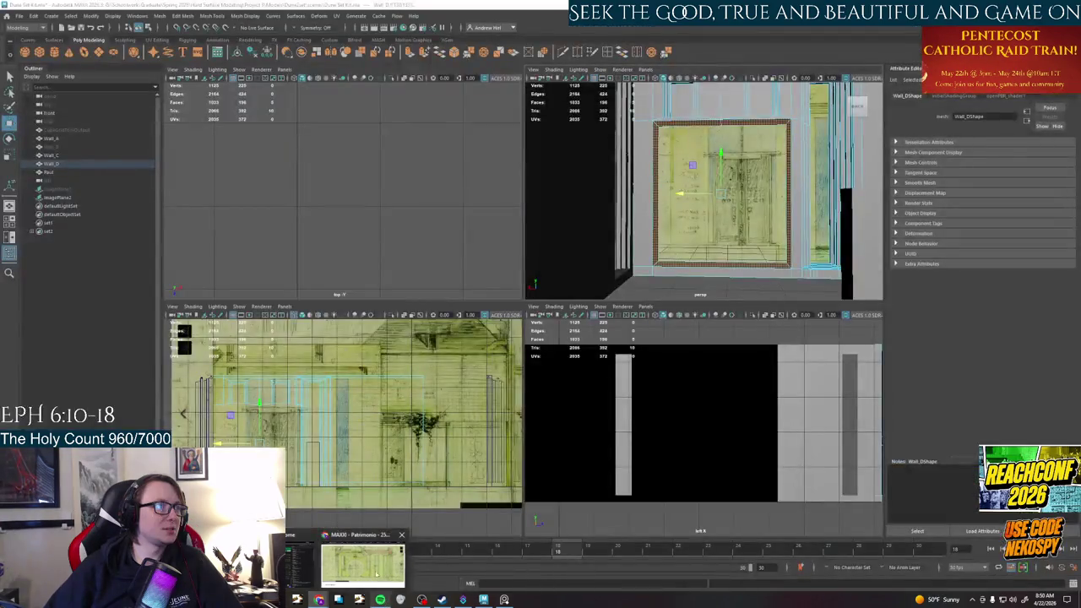
Bring the MAXXI archive browser forward and zoom out of drawing 2572
{"action": "left_click", "coordinate": [373, 572]}
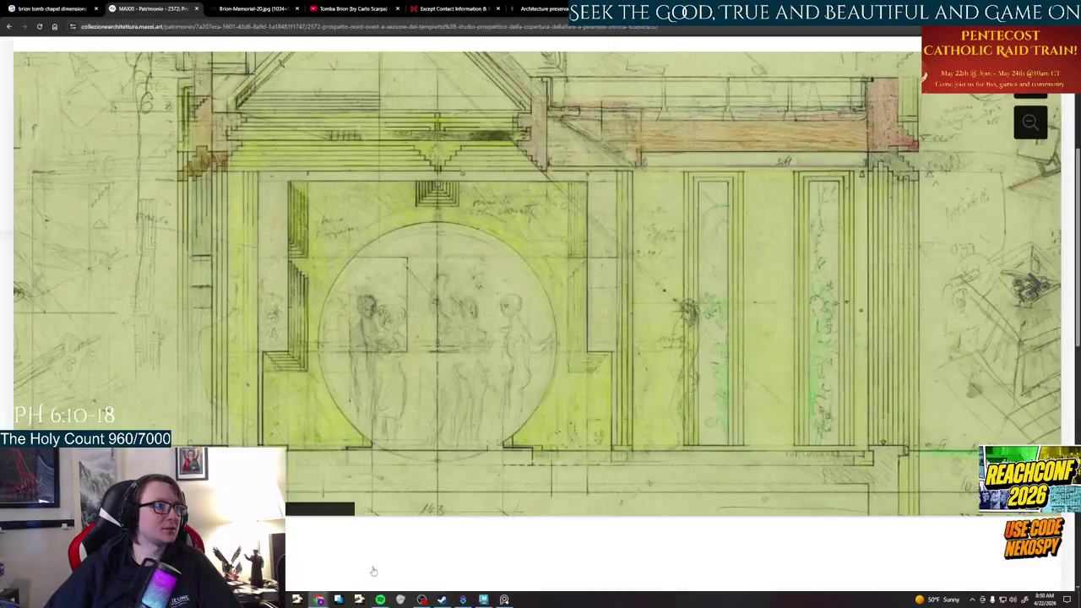
{"action": "scroll", "coordinate": [474, 272], "scroll_direction": "down", "scroll_amount": 5}
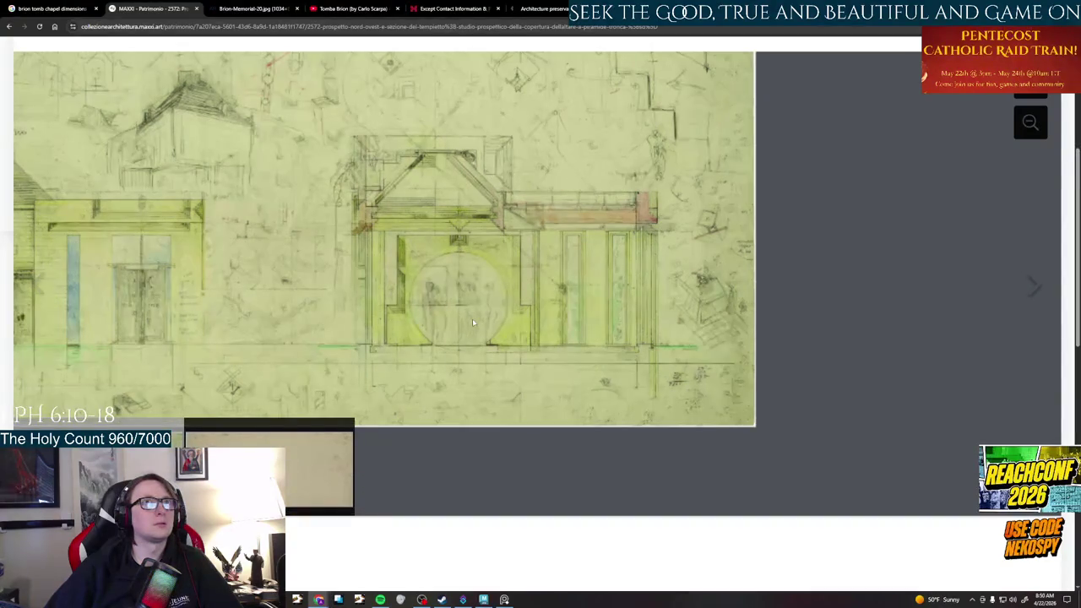
{"action": "scroll", "coordinate": [636, 511], "scroll_direction": "down", "scroll_amount": 1, "text": "ctrl"}
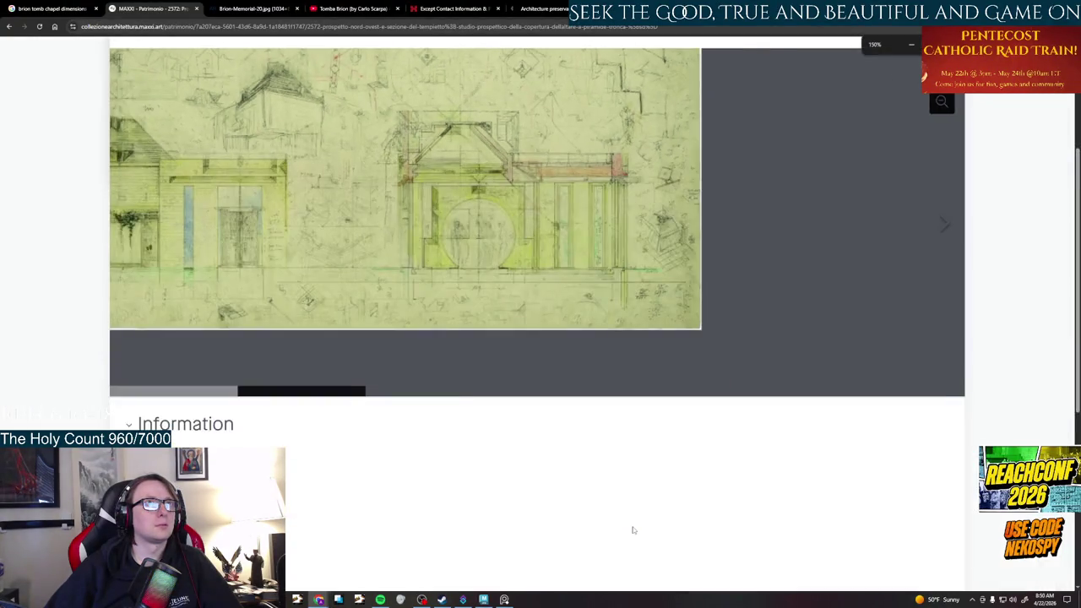
{"action": "scroll", "coordinate": [634, 517], "scroll_direction": "down", "scroll_amount": 2, "text": "ctrl"}
{"action": "scroll", "coordinate": [631, 524], "scroll_direction": "down", "scroll_amount": 1, "text": "ctrl"}
{"action": "scroll", "coordinate": [588, 437], "scroll_direction": "up", "scroll_amount": 2}
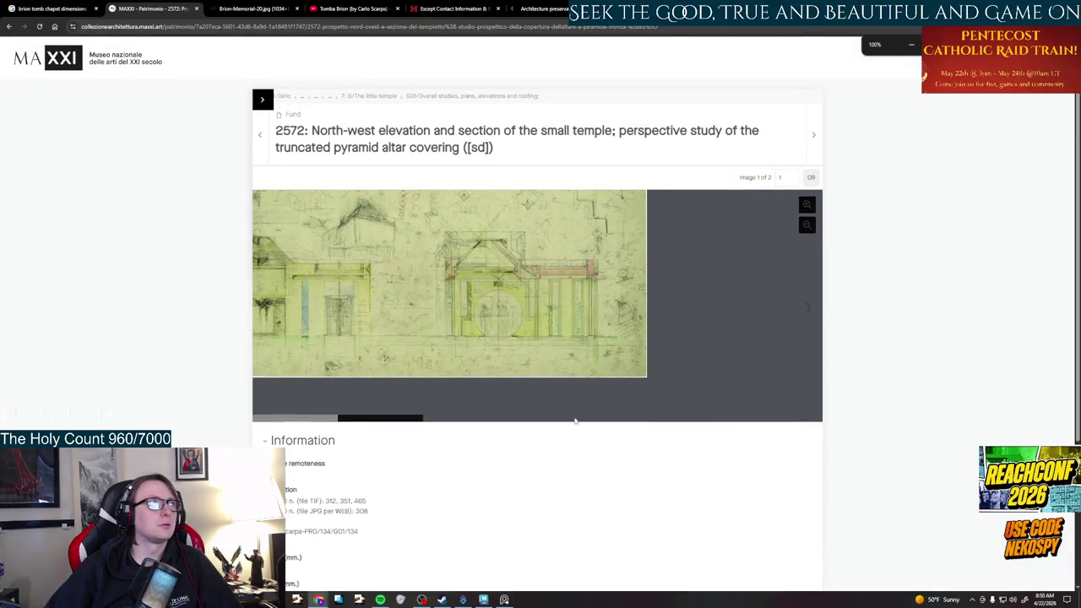
Open the Heritage project tree and scroll down to 7: G/The little temple
{"action": "left_click", "coordinate": [261, 95]}
{"action": "scroll", "coordinate": [352, 298], "scroll_direction": "down", "scroll_amount": 5}
{"action": "scroll", "coordinate": [351, 296], "scroll_direction": "down", "scroll_amount": 5}
{"action": "scroll", "coordinate": [351, 293], "scroll_direction": "down", "scroll_amount": 5}
{"action": "scroll", "coordinate": [351, 290], "scroll_direction": "down", "scroll_amount": 5}
{"action": "scroll", "coordinate": [352, 290], "scroll_direction": "up", "scroll_amount": 2}
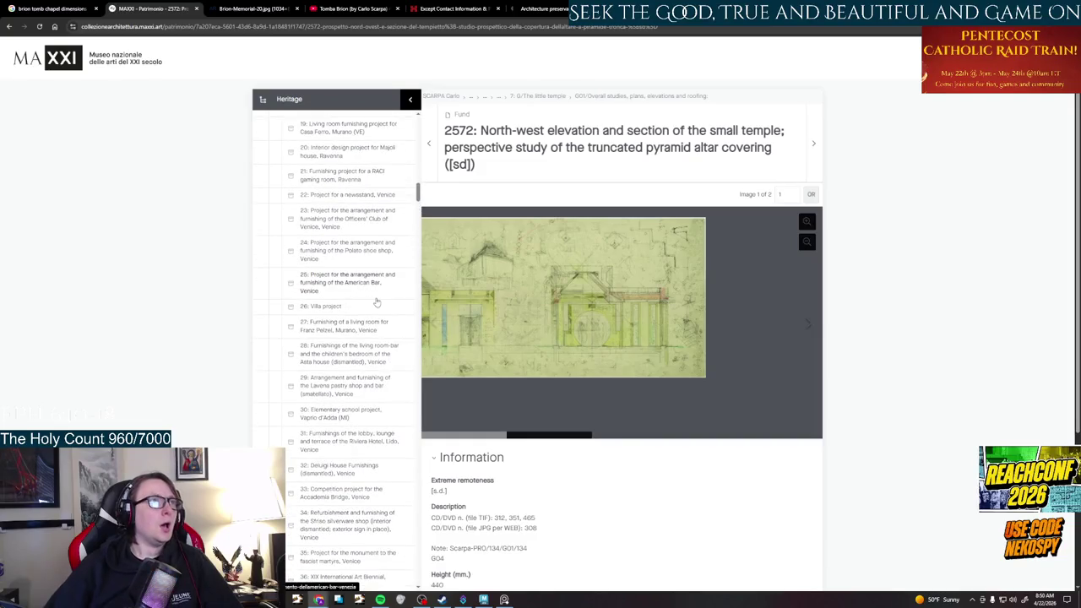
{"action": "scroll", "coordinate": [365, 283], "scroll_direction": "down", "scroll_amount": 3}
{"action": "scroll", "coordinate": [365, 283], "scroll_direction": "down", "scroll_amount": 3}
{"action": "scroll", "coordinate": [365, 283], "scroll_direction": "down", "scroll_amount": 3}
{"action": "scroll", "coordinate": [365, 283], "scroll_direction": "down", "scroll_amount": 3}
{"action": "scroll", "coordinate": [364, 282], "scroll_direction": "down", "scroll_amount": 3}
{"action": "scroll", "coordinate": [365, 283], "scroll_direction": "down", "scroll_amount": 3}
{"action": "scroll", "coordinate": [365, 283], "scroll_direction": "down", "scroll_amount": 3}
{"action": "scroll", "coordinate": [365, 284], "scroll_direction": "down", "scroll_amount": 3}
{"action": "scroll", "coordinate": [365, 284], "scroll_direction": "down", "scroll_amount": 3}
{"action": "scroll", "coordinate": [365, 284], "scroll_direction": "down", "scroll_amount": 3}
{"action": "scroll", "coordinate": [365, 284], "scroll_direction": "down", "scroll_amount": 3}
{"action": "scroll", "coordinate": [365, 284], "scroll_direction": "down", "scroll_amount": 3}
{"action": "scroll", "coordinate": [365, 284], "scroll_direction": "down", "scroll_amount": 3}
{"action": "scroll", "coordinate": [365, 284], "scroll_direction": "down", "scroll_amount": 3}
{"action": "scroll", "coordinate": [365, 284], "scroll_direction": "down", "scroll_amount": 3}
{"action": "scroll", "coordinate": [365, 284], "scroll_direction": "down", "scroll_amount": 3}
{"action": "scroll", "coordinate": [365, 284], "scroll_direction": "down", "scroll_amount": 3}
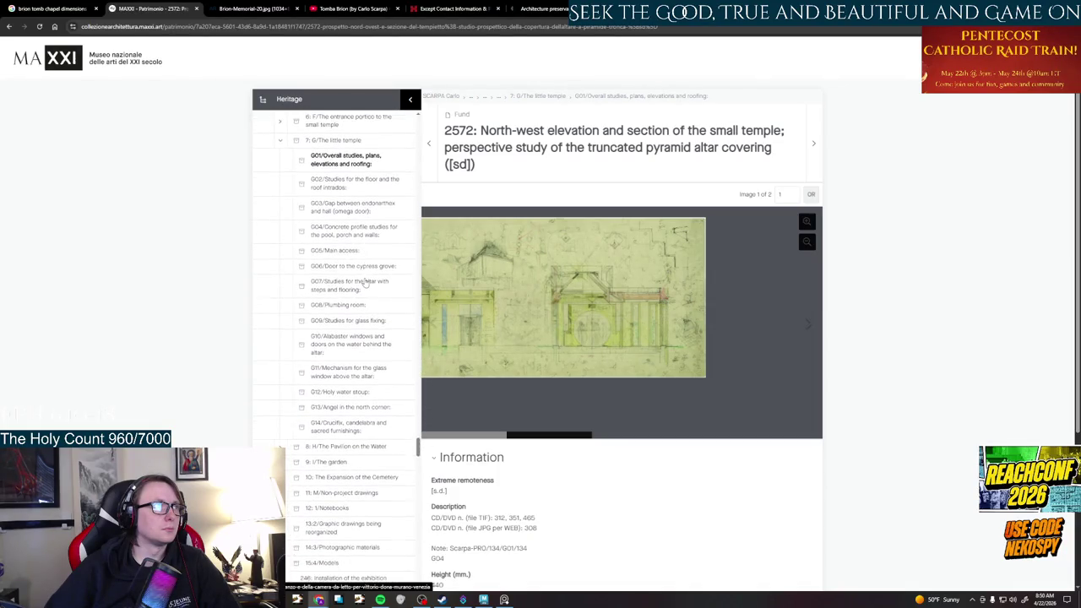
Open G01 Overall studies, go to page 2 of Cultural objects, and view drawing 2574
{"action": "left_click", "coordinate": [353, 171]}
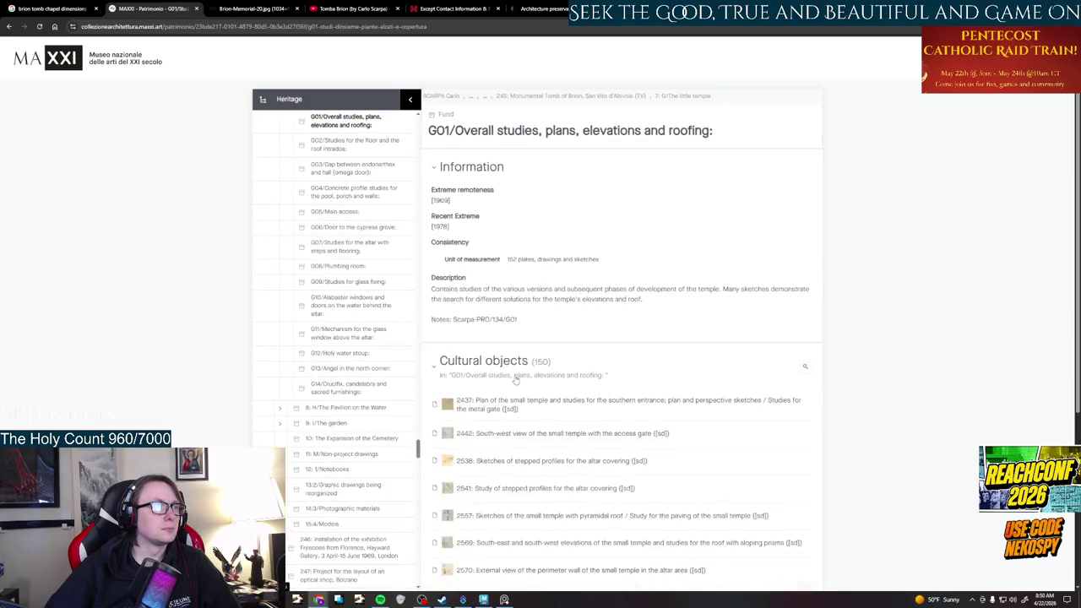
{"action": "scroll", "coordinate": [515, 379], "scroll_direction": "down", "scroll_amount": 5}
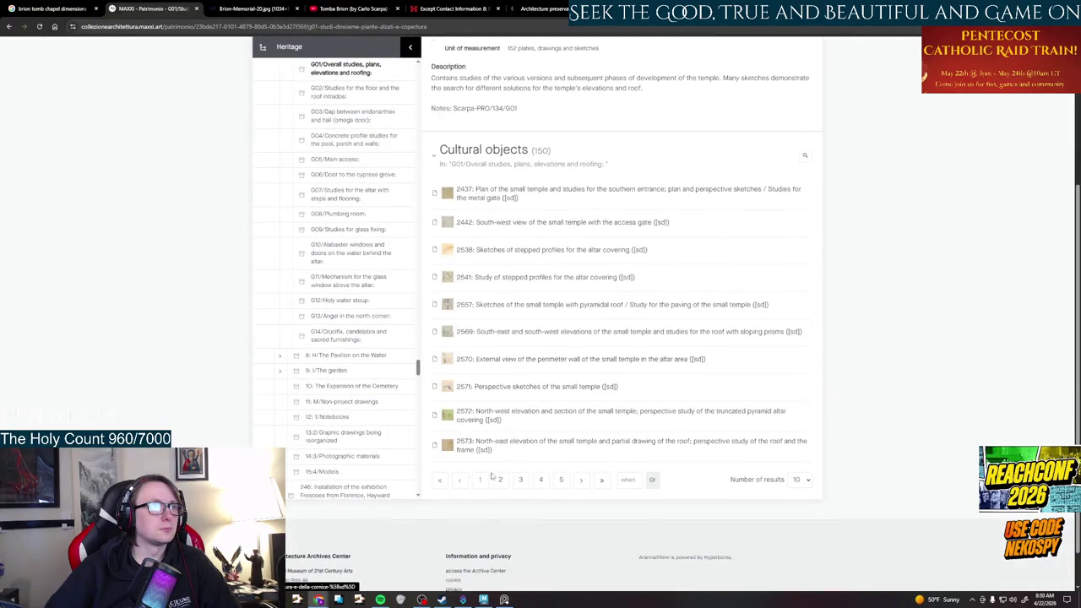
{"action": "left_click", "coordinate": [500, 480]}
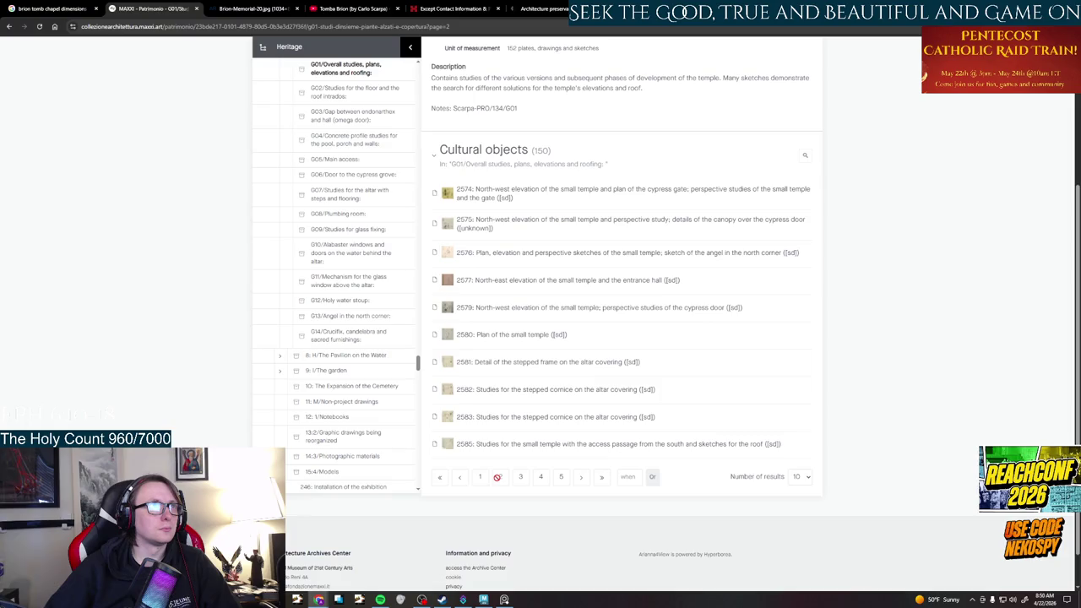
{"action": "left_click", "coordinate": [597, 194]}
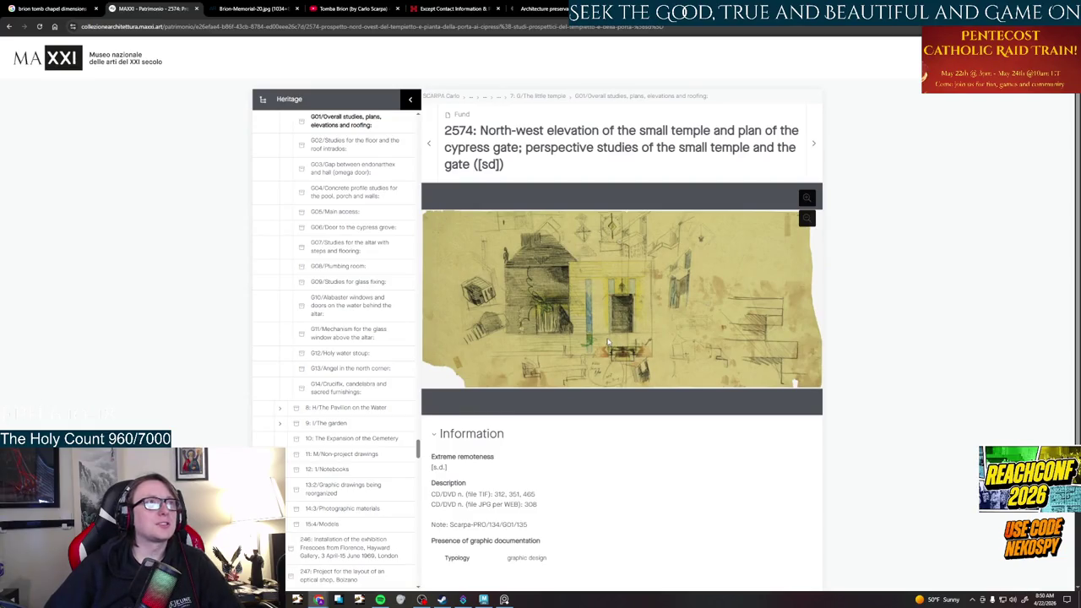
{"action": "scroll", "coordinate": [583, 423], "scroll_direction": "down", "scroll_amount": 2}
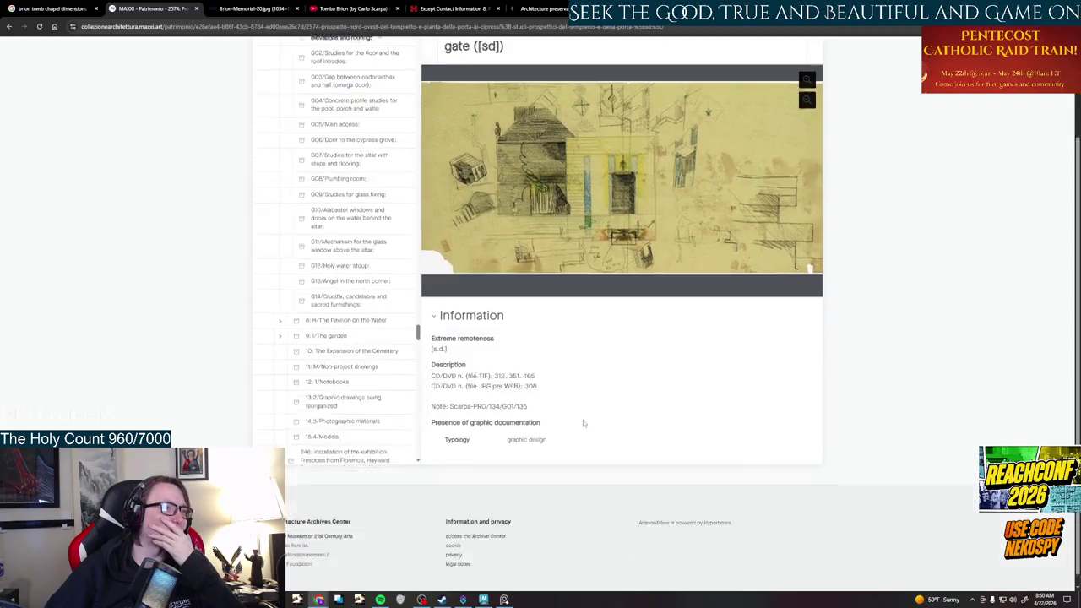
{"action": "scroll", "coordinate": [473, 380], "scroll_direction": "up", "scroll_amount": 2}
Preview drawing 2575, then open 2580, Plan of the small temple
{"action": "left_click", "coordinate": [9, 26]}
{"action": "scroll", "coordinate": [632, 439], "scroll_direction": "down", "scroll_amount": 3}
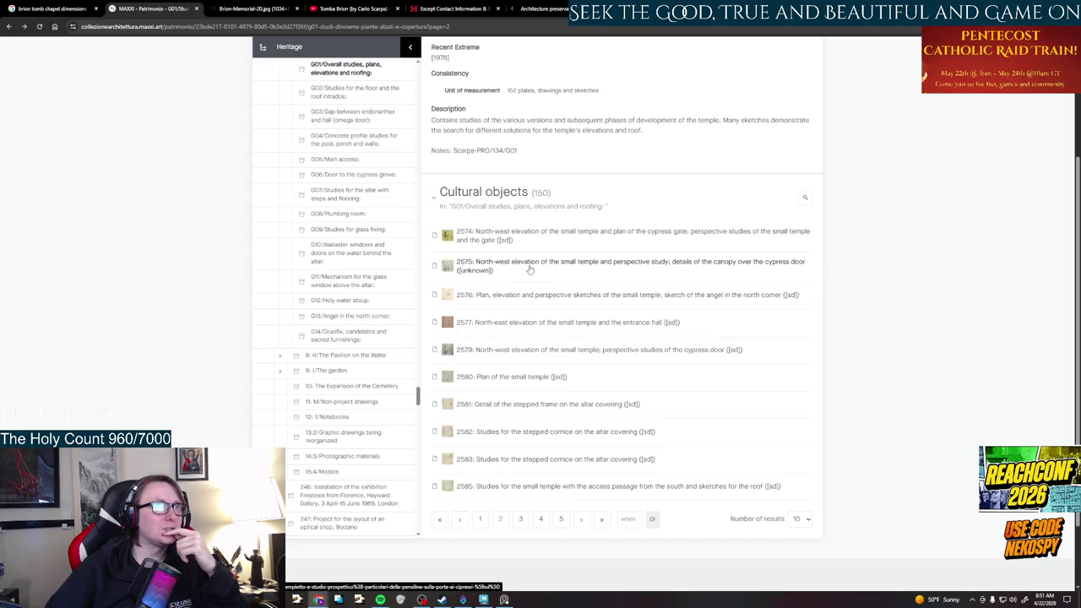
{"action": "left_click", "coordinate": [530, 268]}
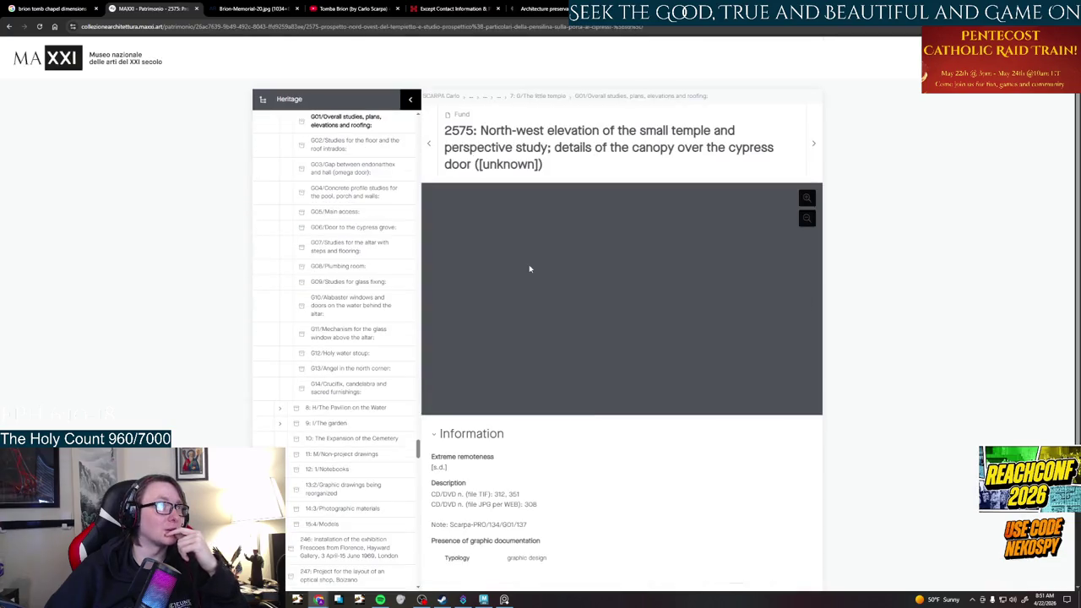
{"action": "key", "text": "alt+Left"}
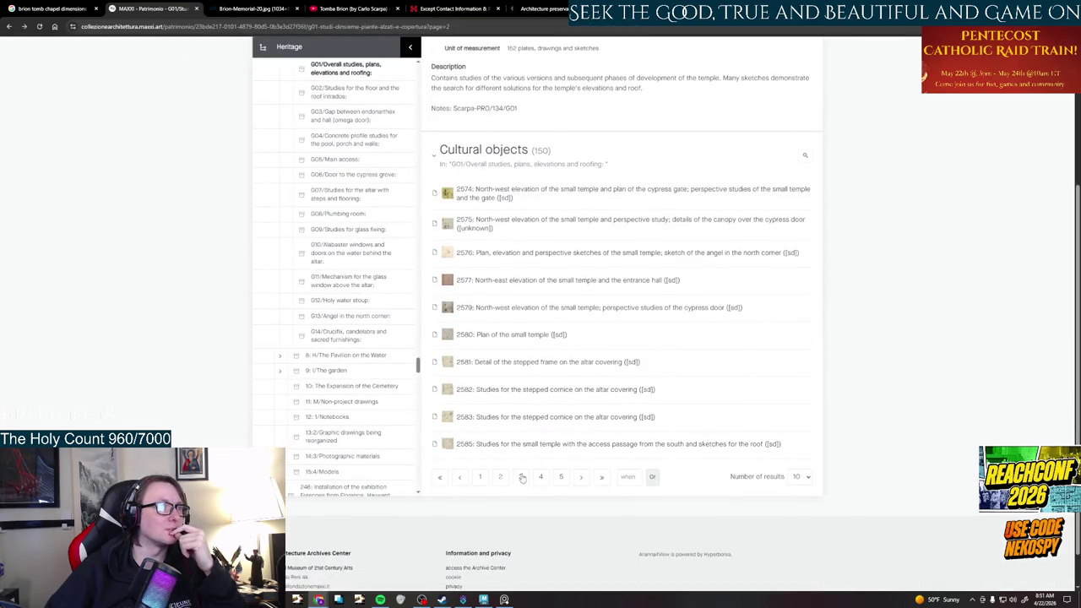
{"action": "left_click", "coordinate": [512, 334]}
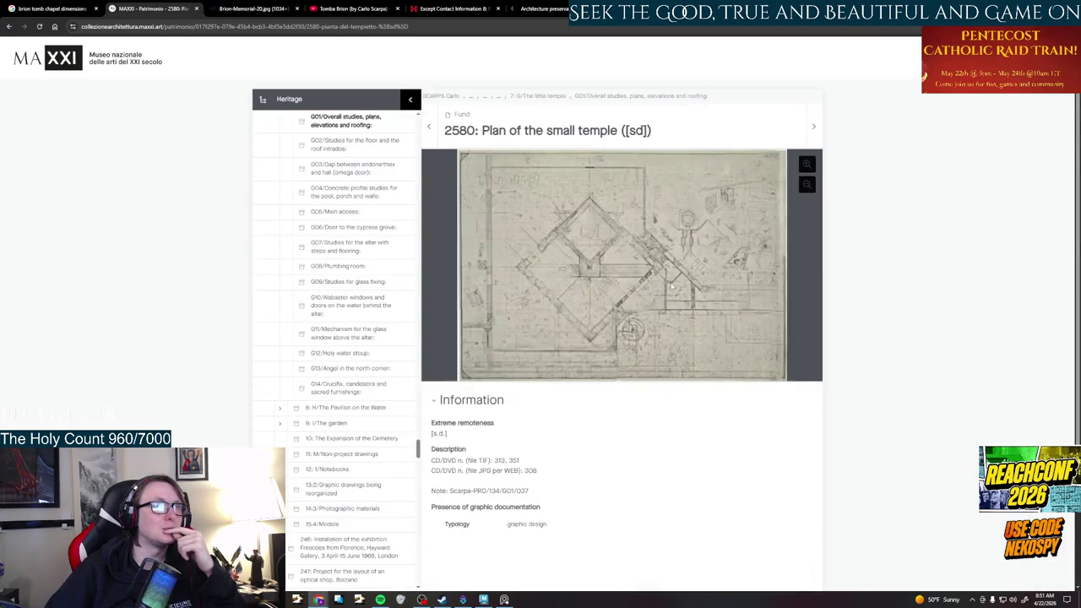
{"action": "scroll", "coordinate": [583, 266], "scroll_direction": "up", "scroll_amount": 2}
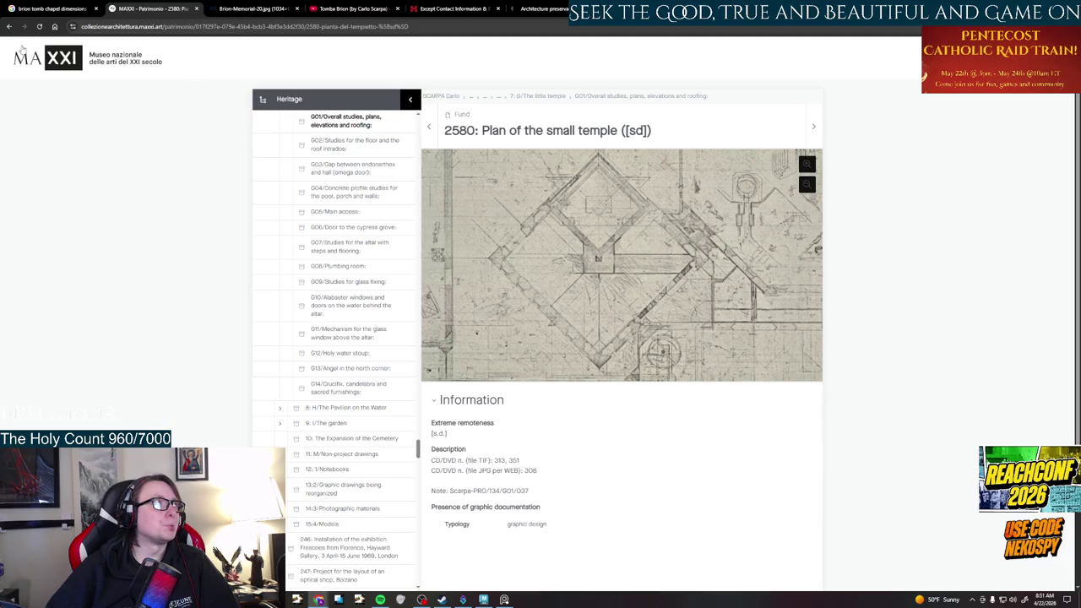
View drawing 2587 on page 3, then return to page 1 of the G01 list
{"action": "left_click", "coordinate": [9, 26]}
{"action": "scroll", "coordinate": [591, 338], "scroll_direction": "down", "scroll_amount": 3}
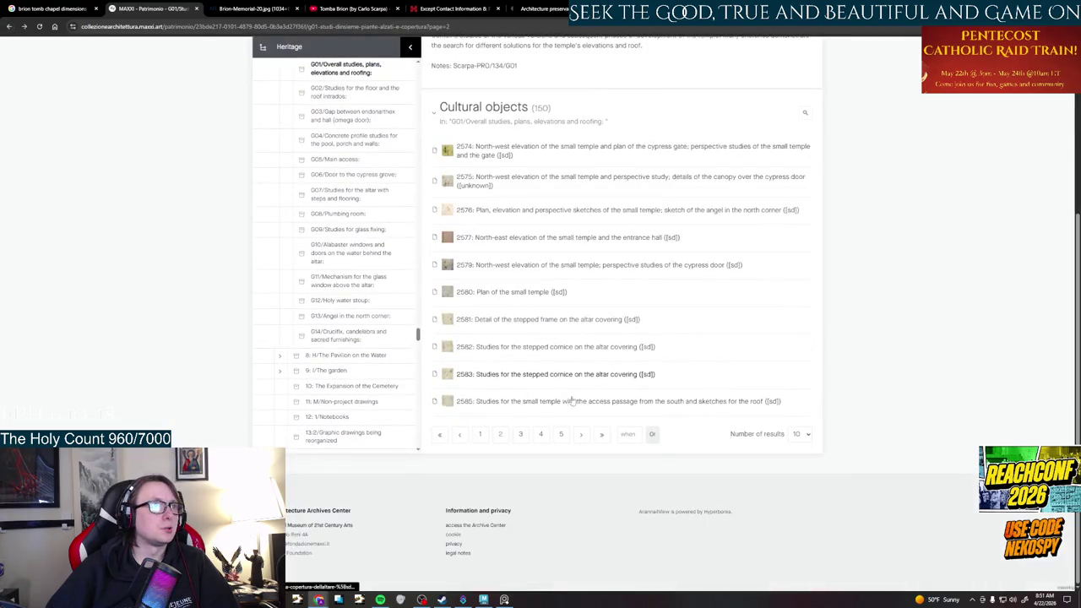
{"action": "left_click", "coordinate": [522, 435]}
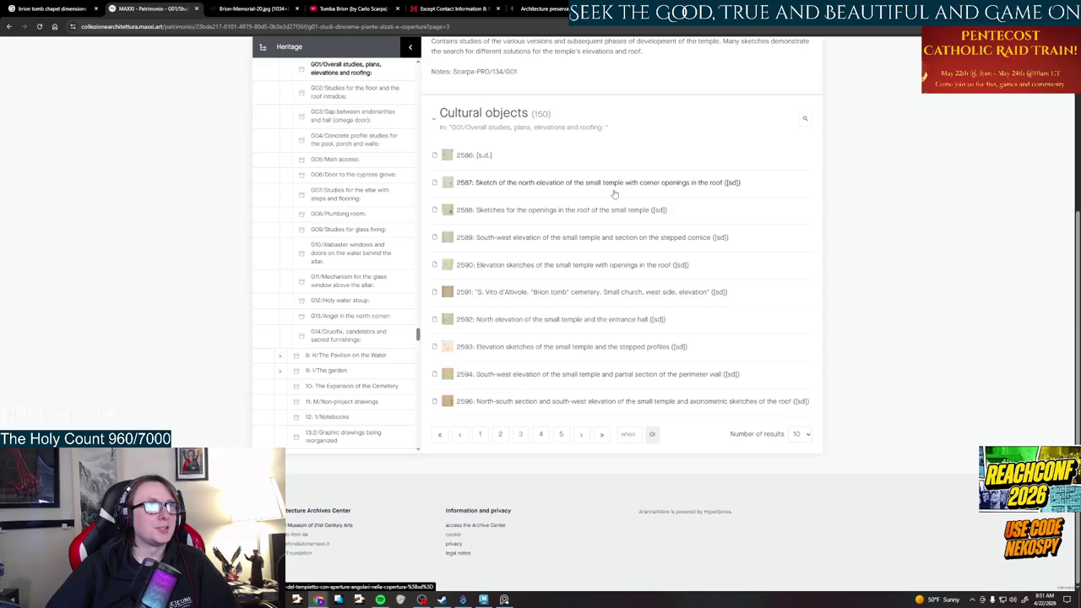
{"action": "left_click", "coordinate": [614, 190]}
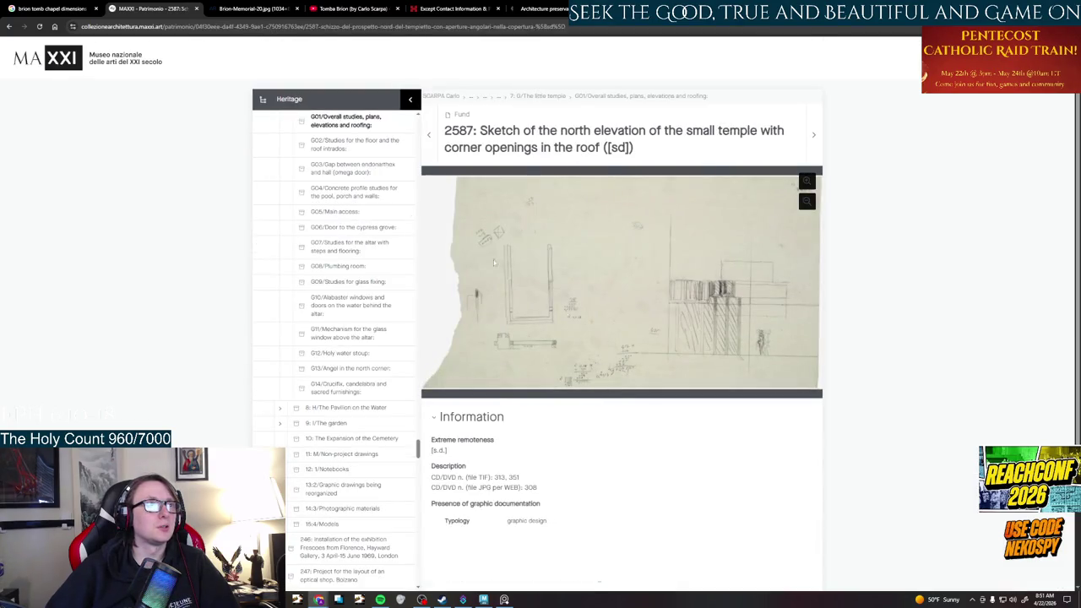
{"action": "left_click", "coordinate": [8, 27]}
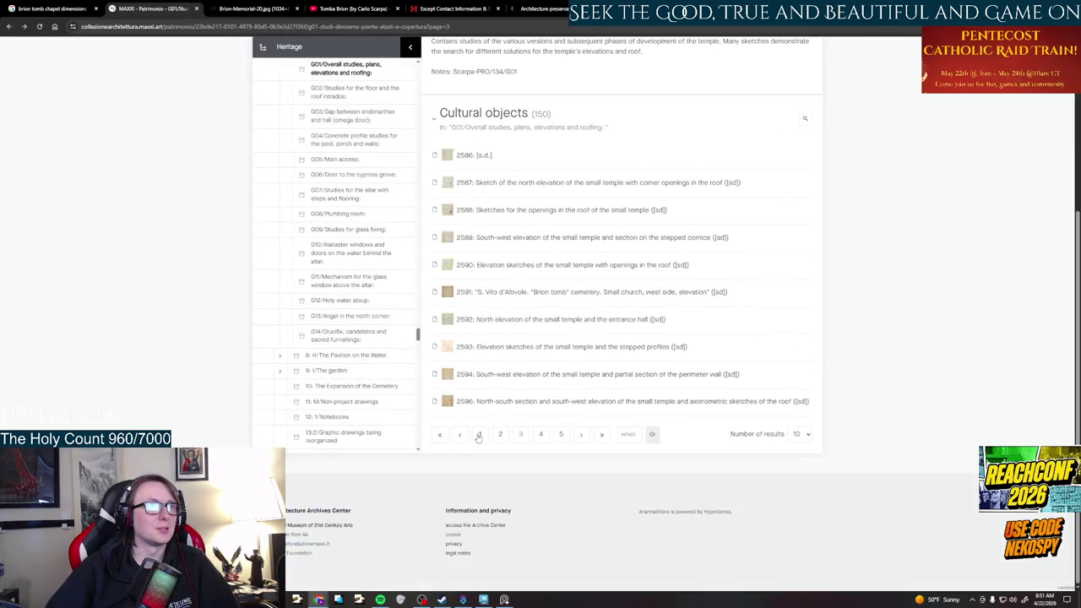
{"action": "left_click", "coordinate": [479, 436]}
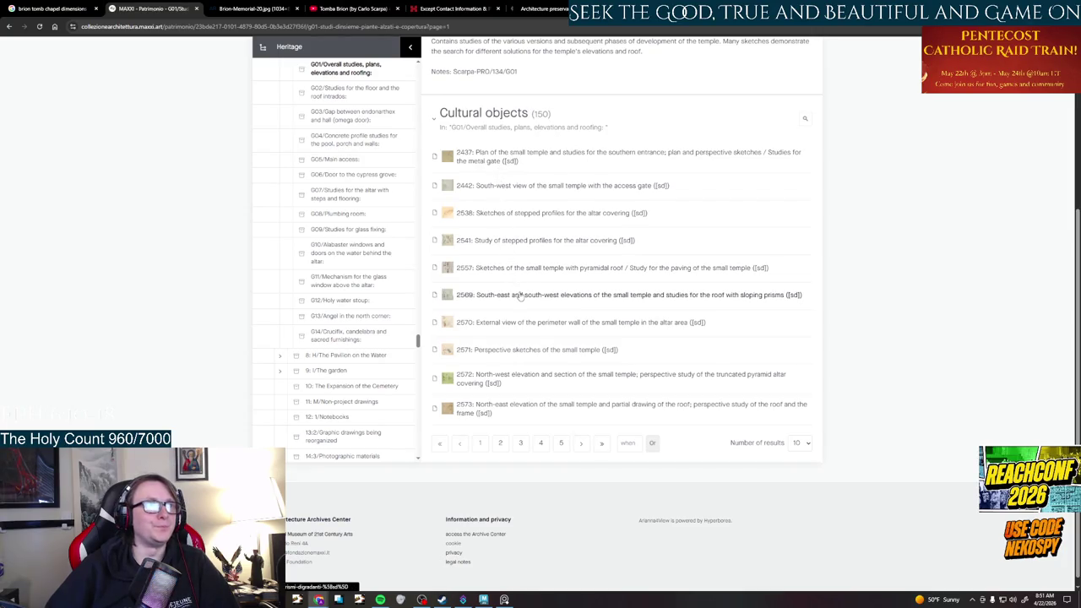
Review drawings 2572 north-west and 2573 north-east elevations, zoomed in
{"action": "left_click", "coordinate": [553, 386]}
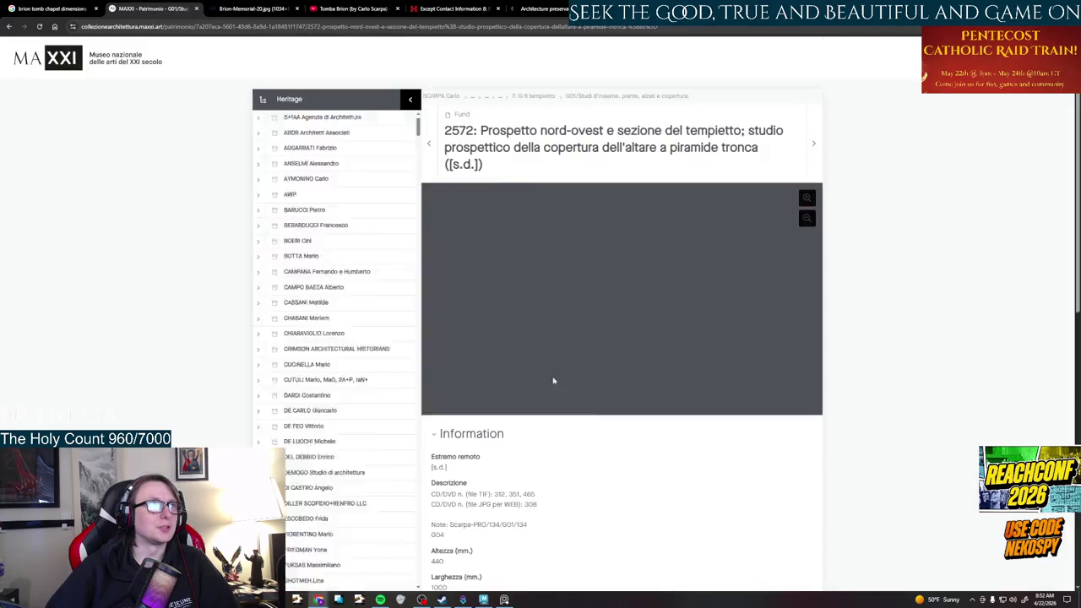
{"action": "left_click", "coordinate": [554, 293]}
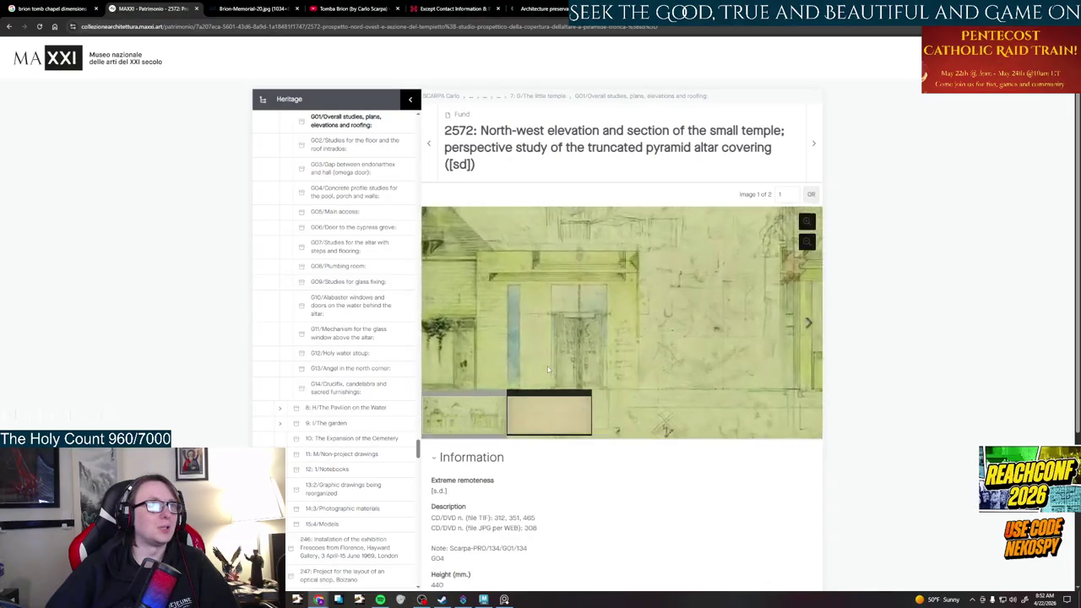
{"action": "left_click", "coordinate": [8, 27]}
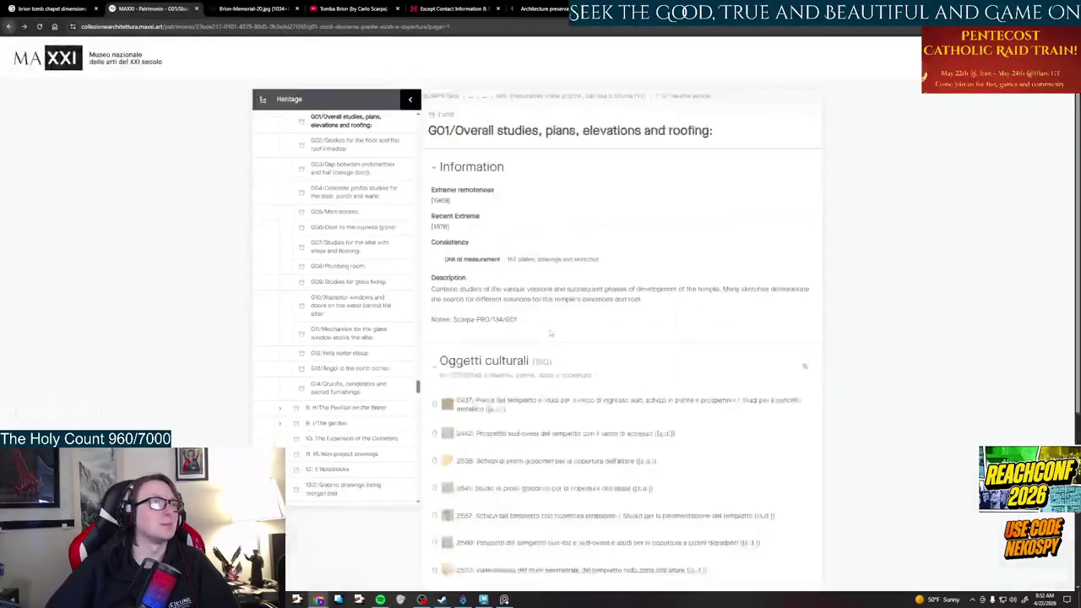
{"action": "scroll", "coordinate": [588, 389], "scroll_direction": "down", "scroll_amount": 3}
{"action": "left_click", "coordinate": [572, 397]}
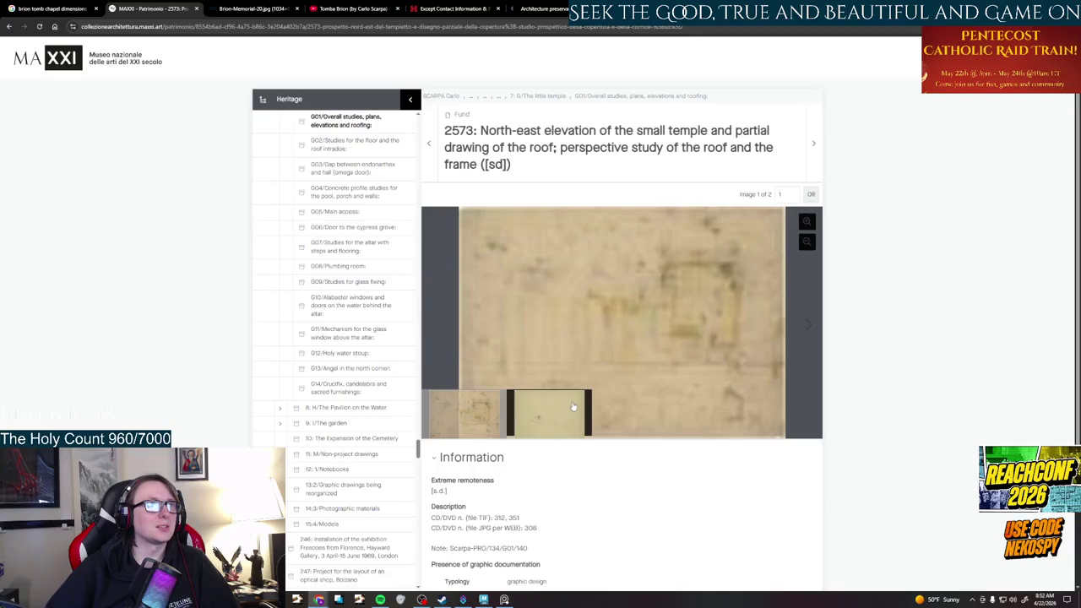
{"action": "left_click", "coordinate": [573, 407]}
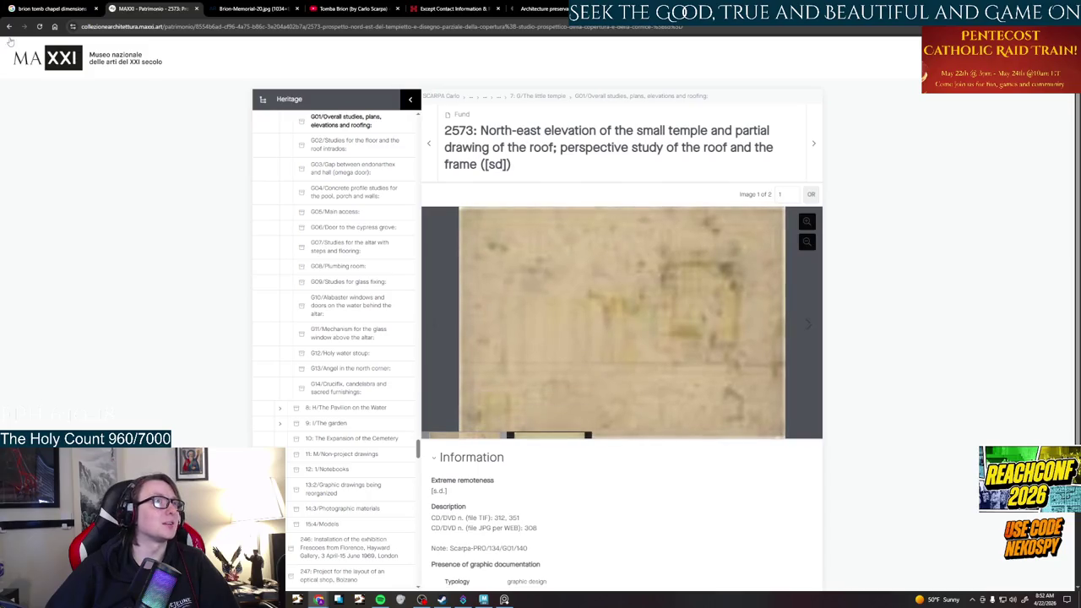
{"action": "left_click", "coordinate": [11, 27]}
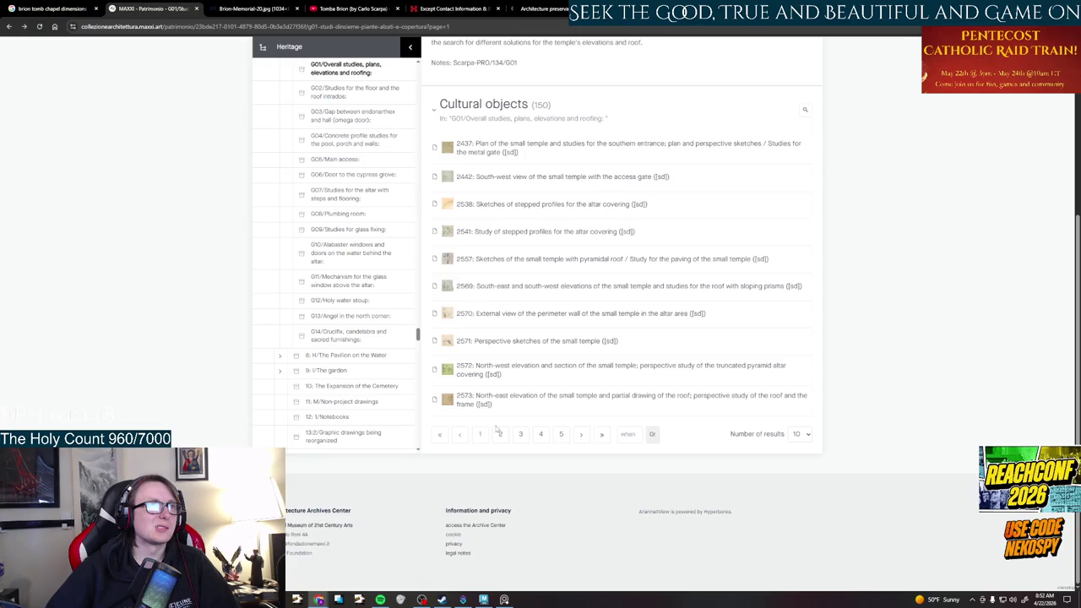
Review drawings 2571 and 2569, then go back to the G01 list and Maya
{"action": "left_click", "coordinate": [522, 341]}
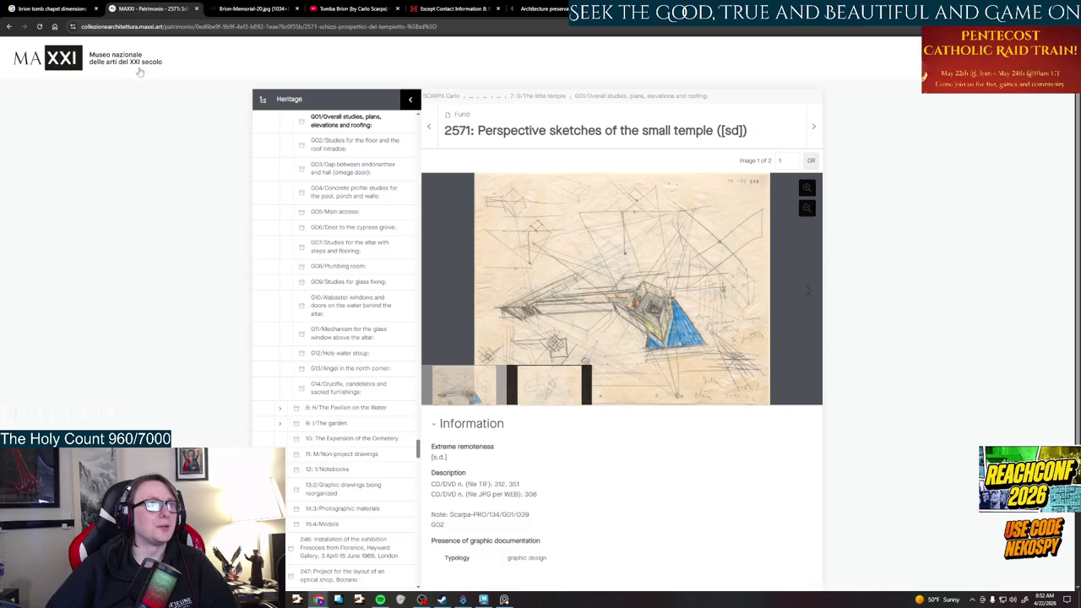
{"action": "left_click", "coordinate": [8, 28]}
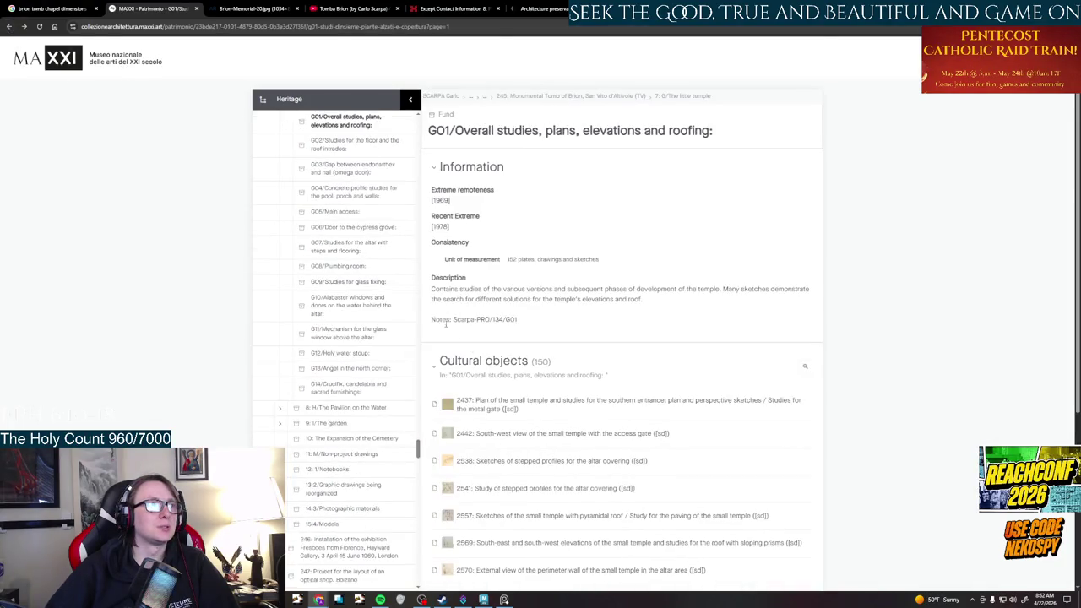
{"action": "scroll", "coordinate": [545, 427], "scroll_direction": "down", "scroll_amount": 3}
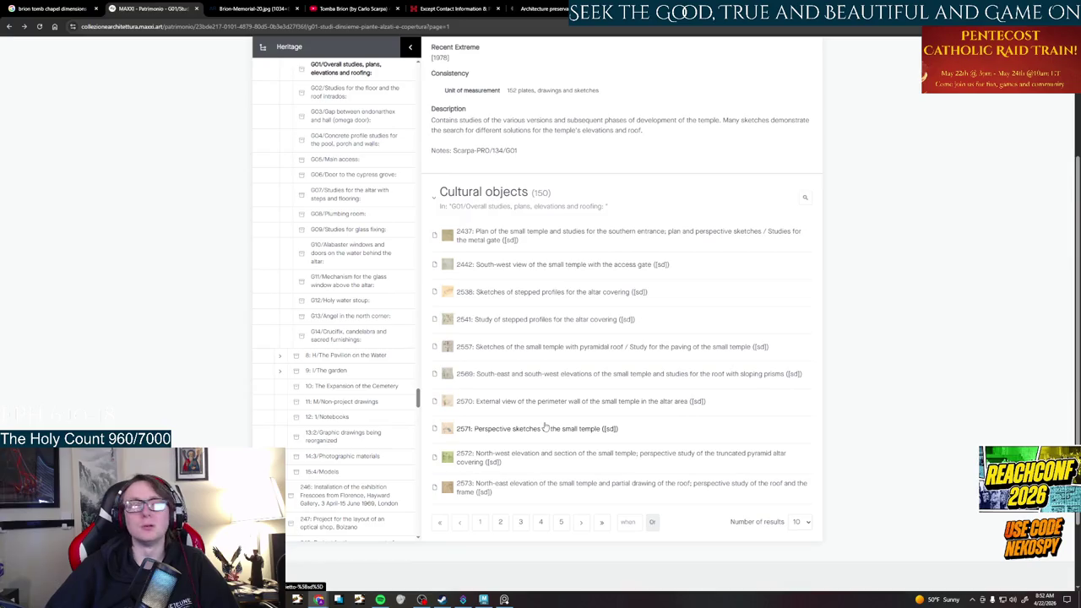
{"action": "left_click", "coordinate": [566, 375]}
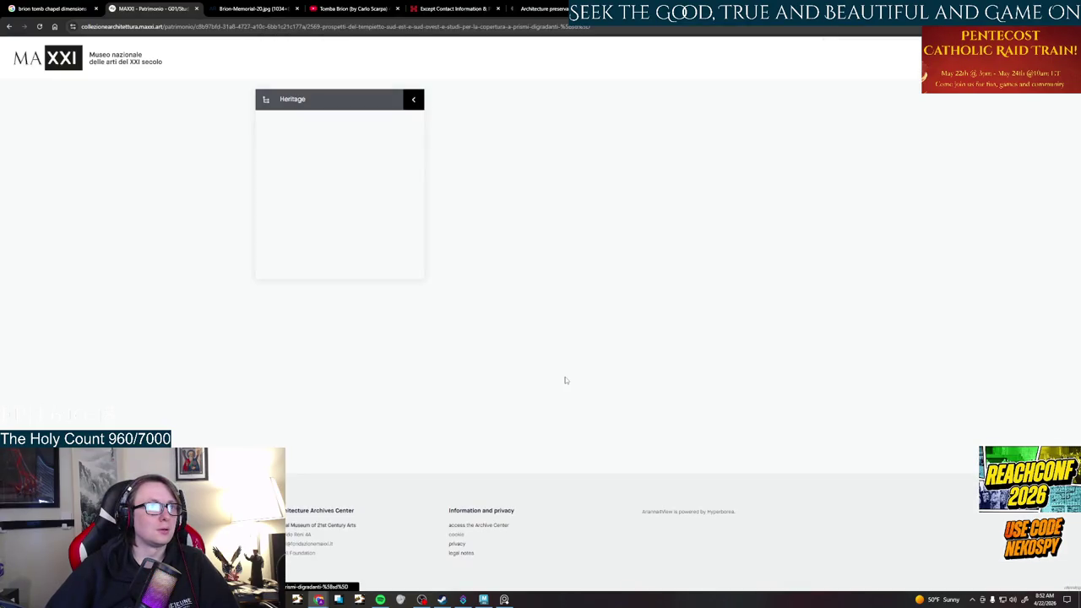
{"action": "scroll", "coordinate": [566, 380], "scroll_direction": "up", "scroll_amount": 2}
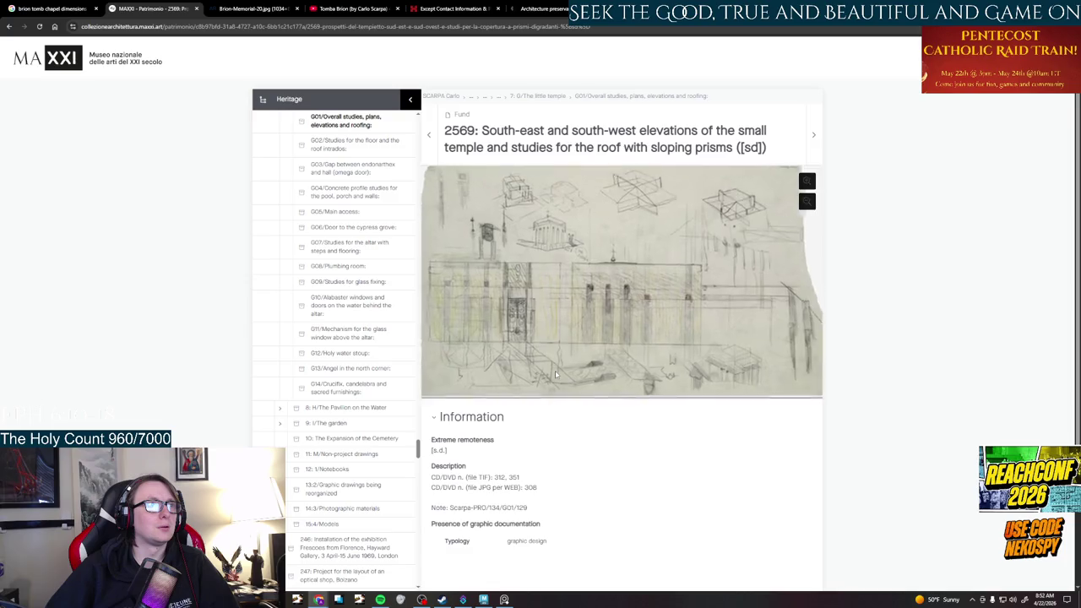
{"action": "scroll", "coordinate": [567, 362], "scroll_direction": "up", "scroll_amount": 1}
{"action": "scroll", "coordinate": [568, 362], "scroll_direction": "down", "scroll_amount": 3}
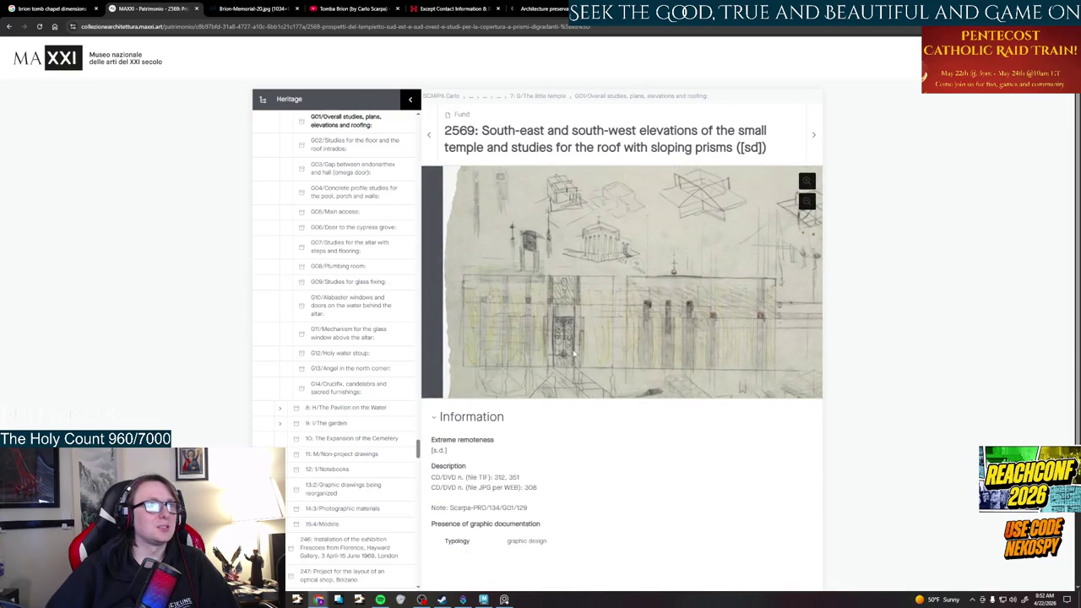
{"action": "scroll", "coordinate": [574, 355], "scroll_direction": "down", "scroll_amount": 2}
{"action": "key", "text": "alt+Left"}
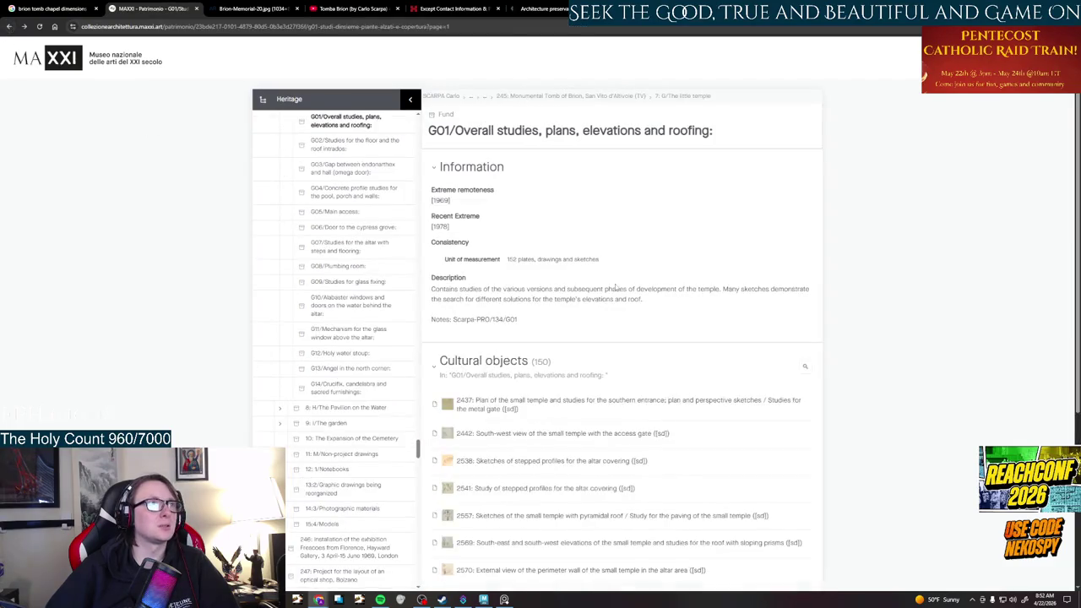
{"action": "mouse_move", "coordinate": [504, 599]}
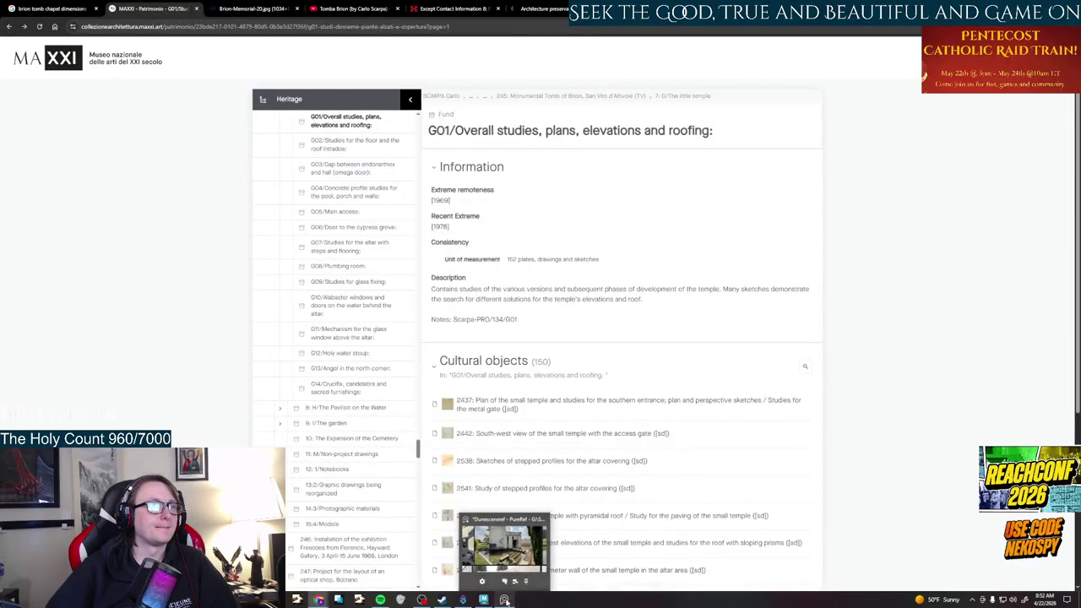
{"action": "left_click", "coordinate": [505, 530]}
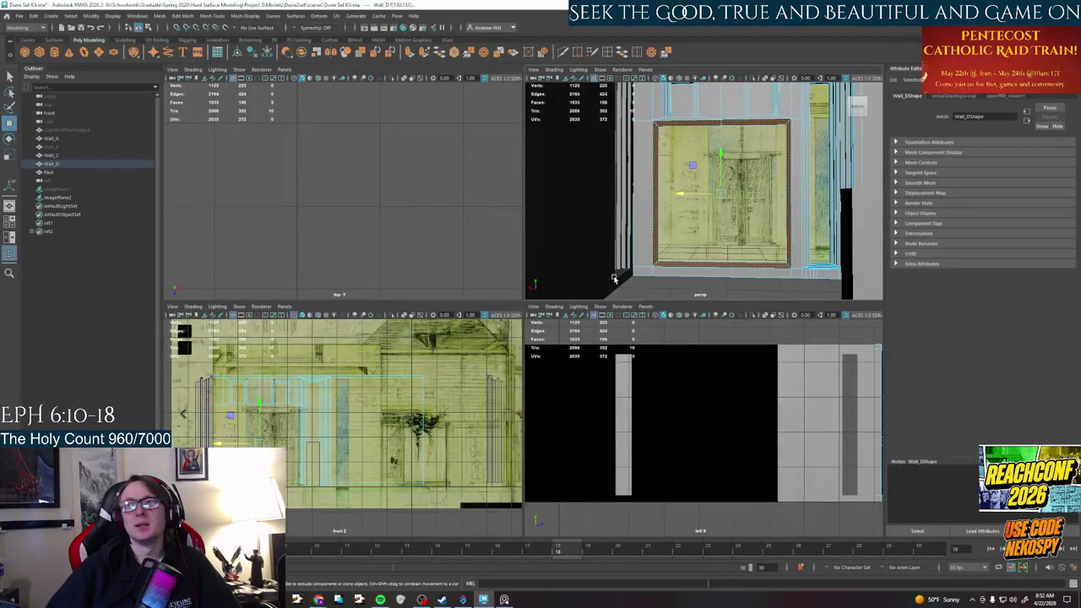
{"action": "mouse_move", "coordinate": [652, 220]}
{"action": "left_mouse_down", "text": "alt"}
{"action": "mouse_move", "coordinate": [693, 224]}
{"action": "mouse_move", "coordinate": [694, 243]}
{"action": "mouse_move", "coordinate": [673, 193]}
{"action": "left_mouse_up", "text": "alt"}
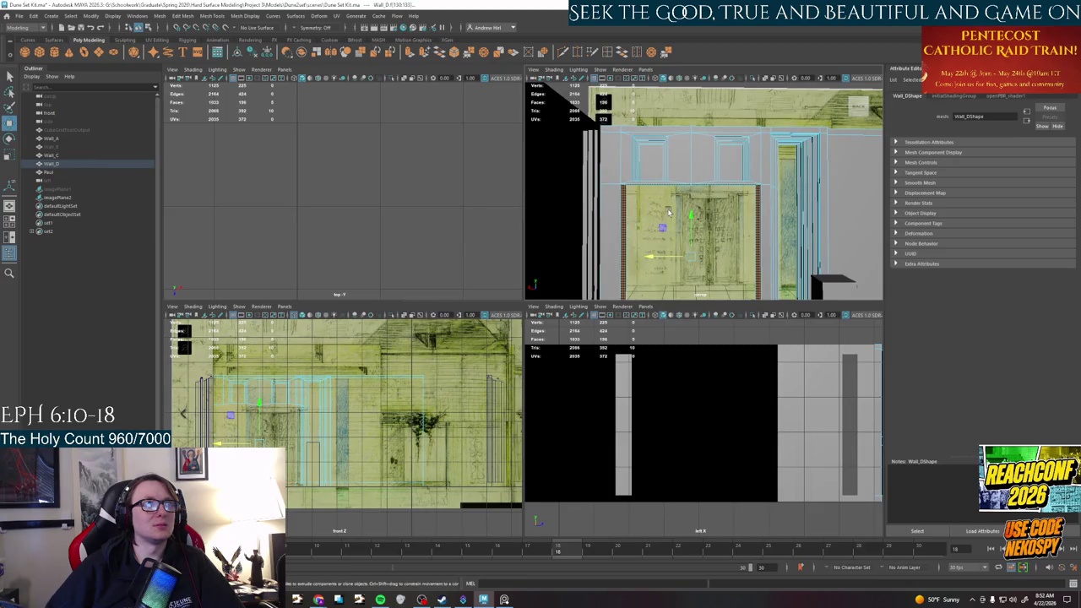
{"action": "left_click_drag", "start_coordinate": [669, 211], "coordinate": [670, 247], "text": "alt"}
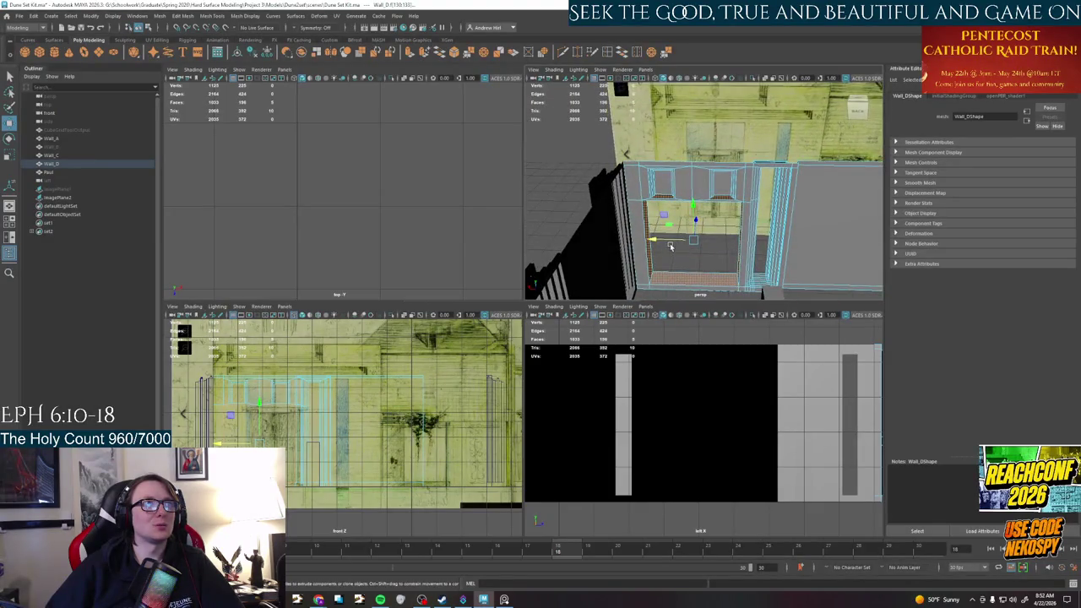
{"action": "left_click_drag", "start_coordinate": [681, 246], "coordinate": [651, 253], "text": "alt"}
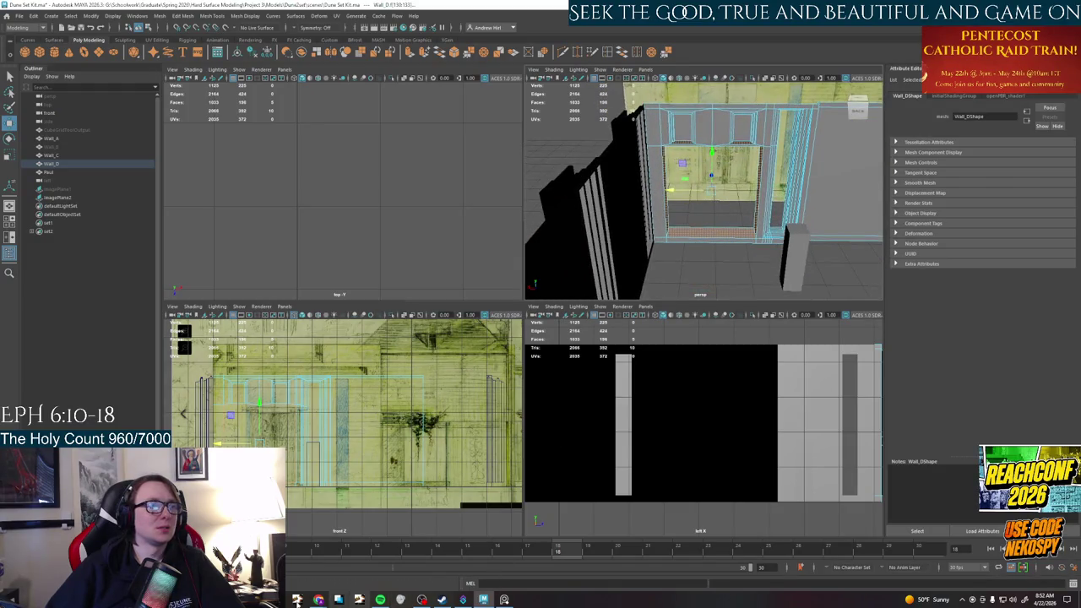
{"action": "mouse_move", "coordinate": [318, 600]}
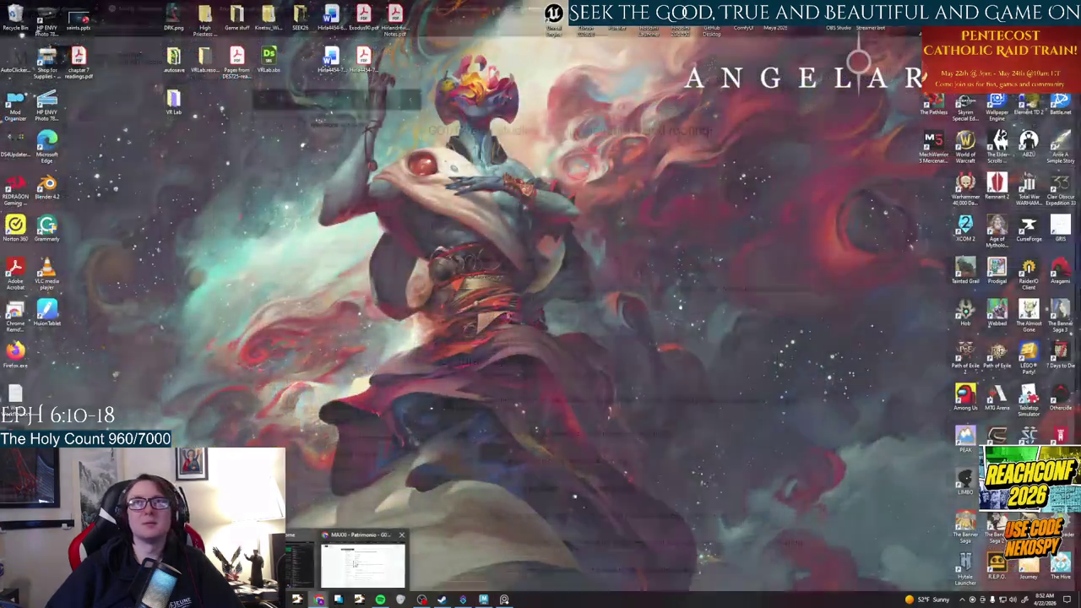
{"action": "left_click", "coordinate": [362, 562]}
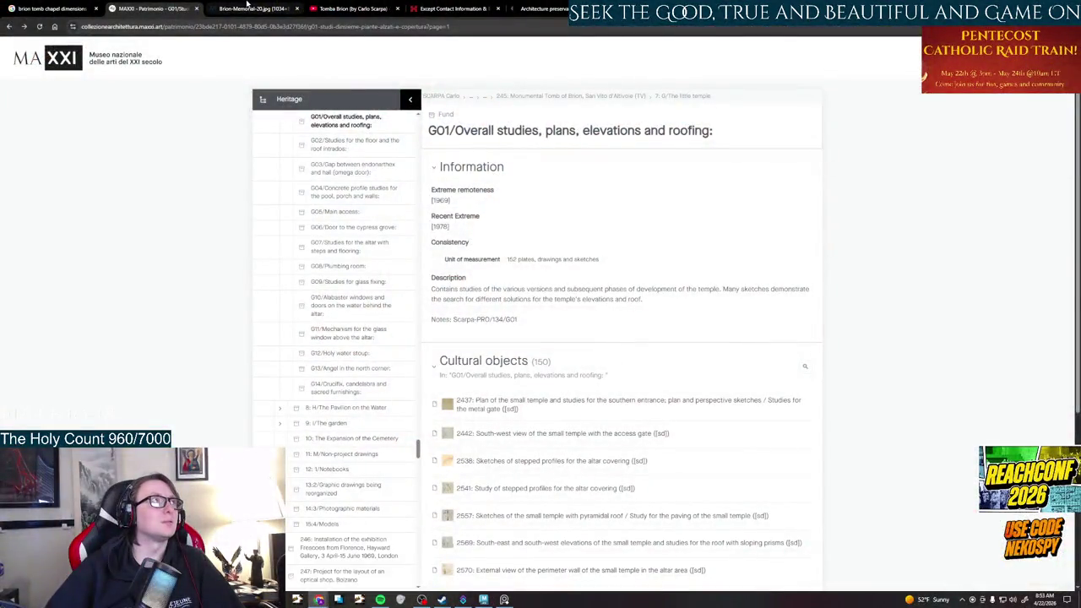
Watch the Tomba Brion chapel interior video on YouTube, then return to Maya
{"action": "left_click", "coordinate": [245, 9]}
{"action": "left_click", "coordinate": [51, 9]}
{"action": "left_click", "coordinate": [353, 8]}
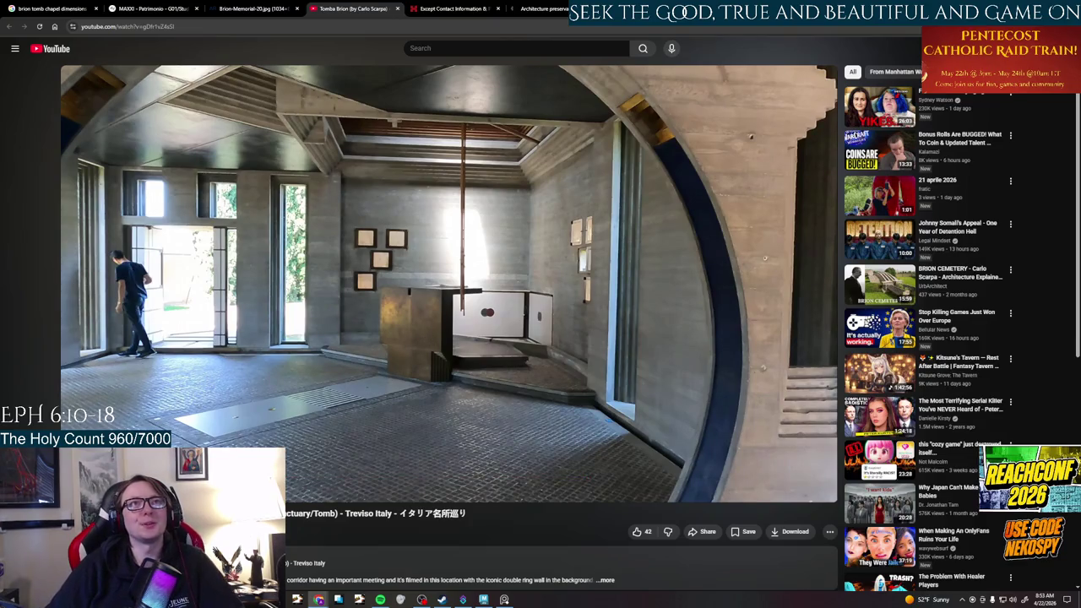
{"action": "key", "text": "alt+Tab"}
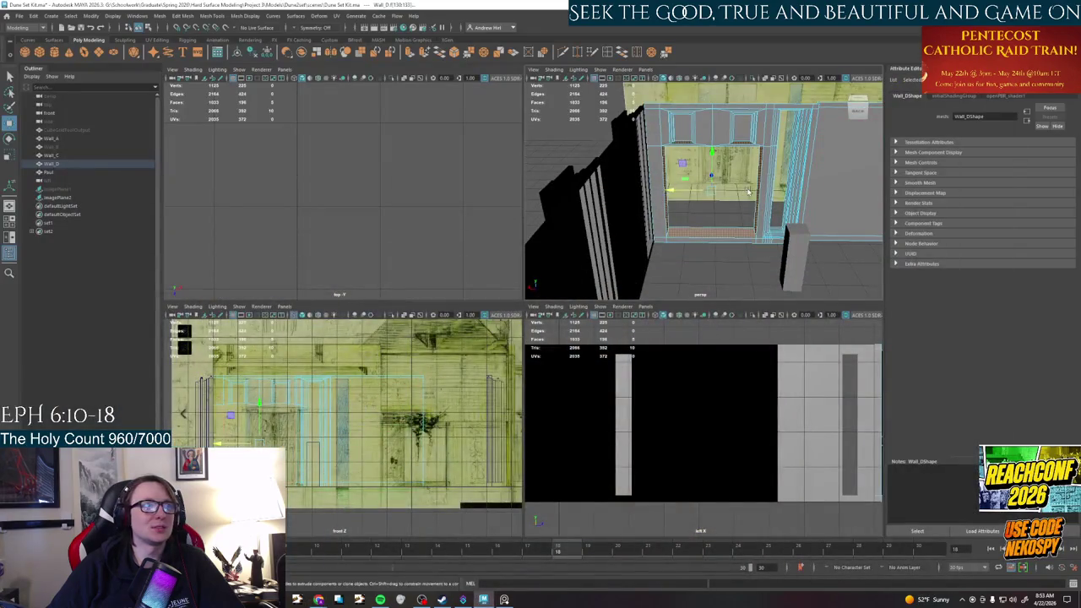
Maximize the perspective view and orbit to see the doorway from the opposite side
{"action": "scroll", "coordinate": [691, 244], "scroll_direction": "up", "scroll_amount": 5}
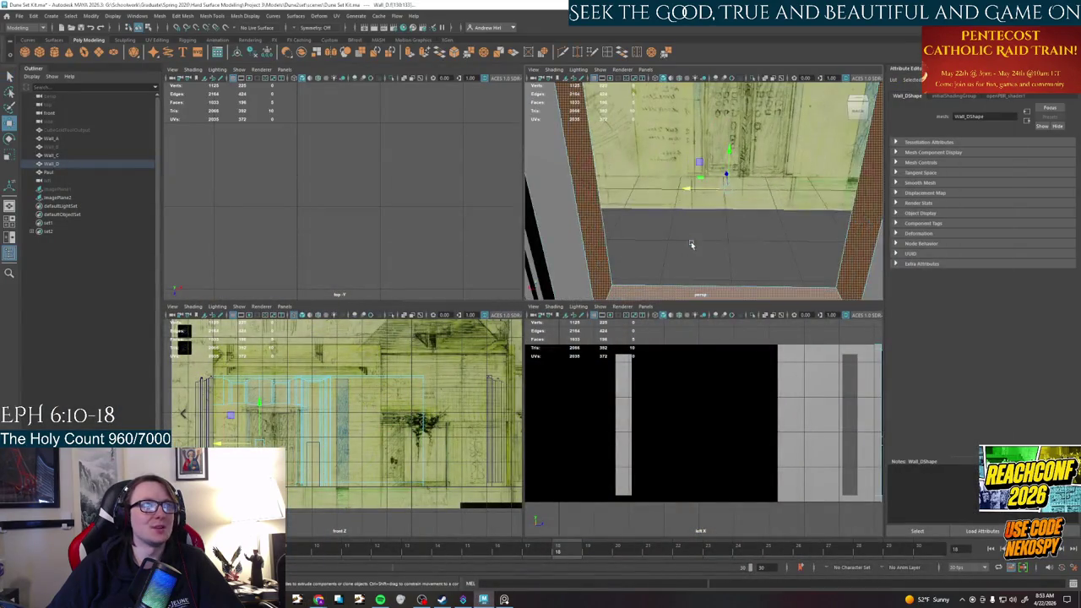
{"action": "scroll", "coordinate": [710, 240], "scroll_direction": "down", "scroll_amount": 3}
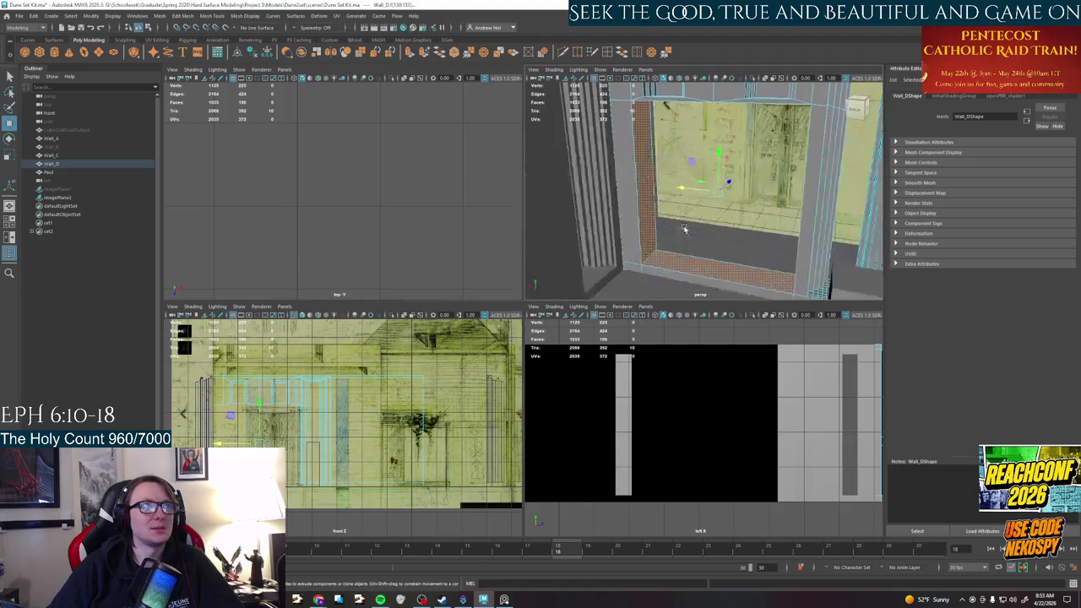
{"action": "scroll", "coordinate": [698, 222], "scroll_direction": "down", "scroll_amount": 2}
{"action": "key", "text": "space"}
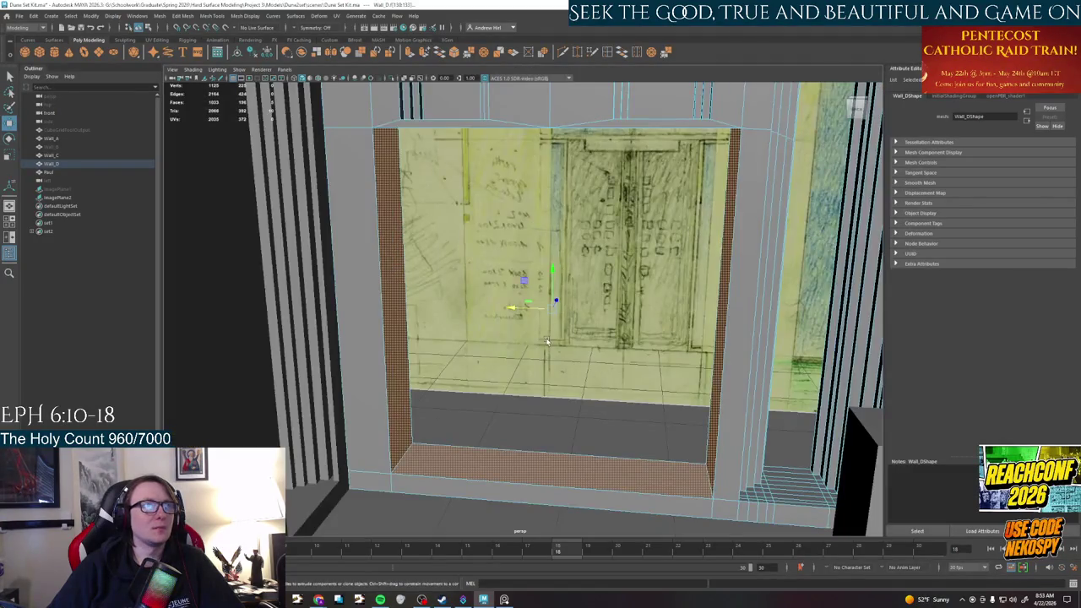
{"action": "mouse_move", "coordinate": [483, 329]}
{"action": "left_mouse_down", "text": "alt"}
{"action": "mouse_move", "coordinate": [642, 323]}
{"action": "mouse_move", "coordinate": [556, 322]}
{"action": "mouse_move", "coordinate": [622, 328]}
{"action": "mouse_move", "coordinate": [620, 338]}
{"action": "mouse_move", "coordinate": [618, 301]}
{"action": "mouse_move", "coordinate": [620, 336]}
{"action": "mouse_move", "coordinate": [611, 342]}
{"action": "mouse_move", "coordinate": [595, 318]}
{"action": "left_mouse_up", "text": "alt"}
{"action": "scroll", "coordinate": [595, 318], "scroll_direction": "down", "scroll_amount": 1}
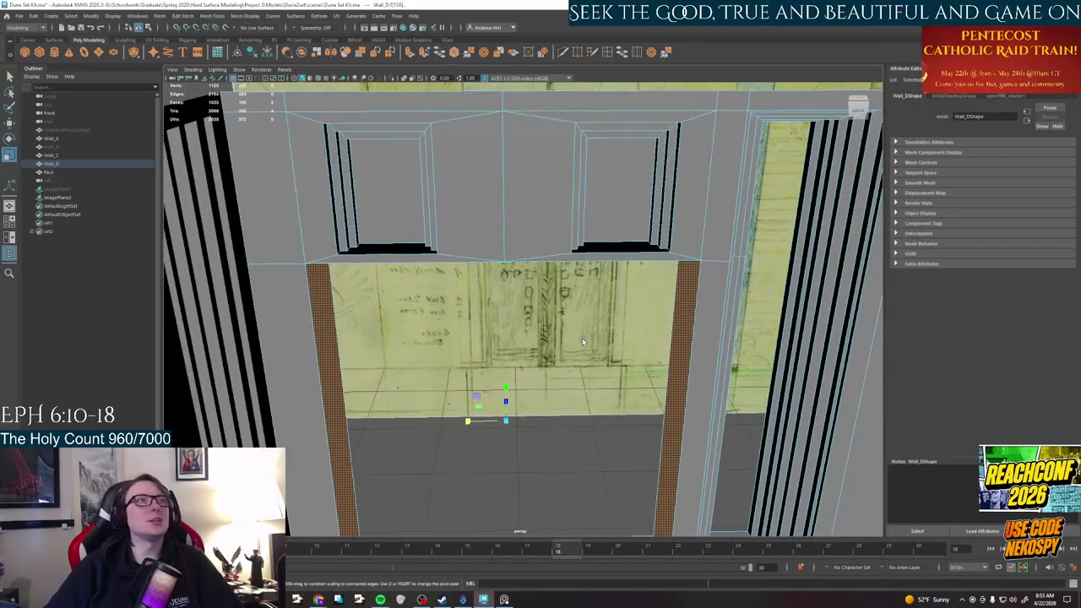
{"action": "scroll", "coordinate": [596, 309], "scroll_direction": "down", "scroll_amount": 1}
{"action": "scroll", "coordinate": [598, 300], "scroll_direction": "down", "scroll_amount": 1}
{"action": "scroll", "coordinate": [601, 281], "scroll_direction": "down", "scroll_amount": 1}
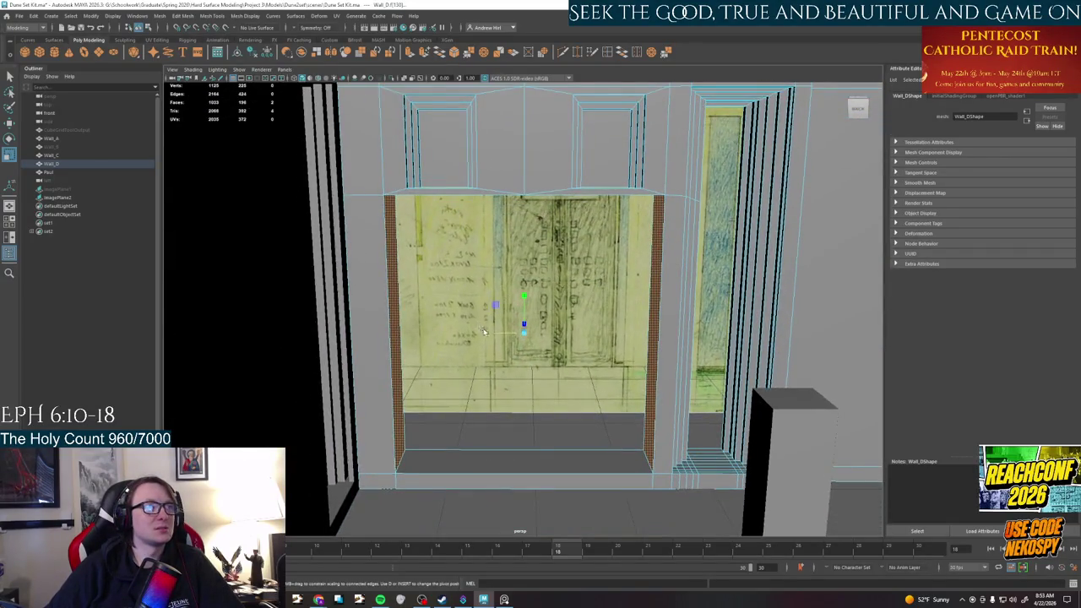
Inspect the doorway opening closely and select the reference image plane
{"action": "left_click_drag", "start_coordinate": [485, 332], "coordinate": [488, 331], "text": "alt"}
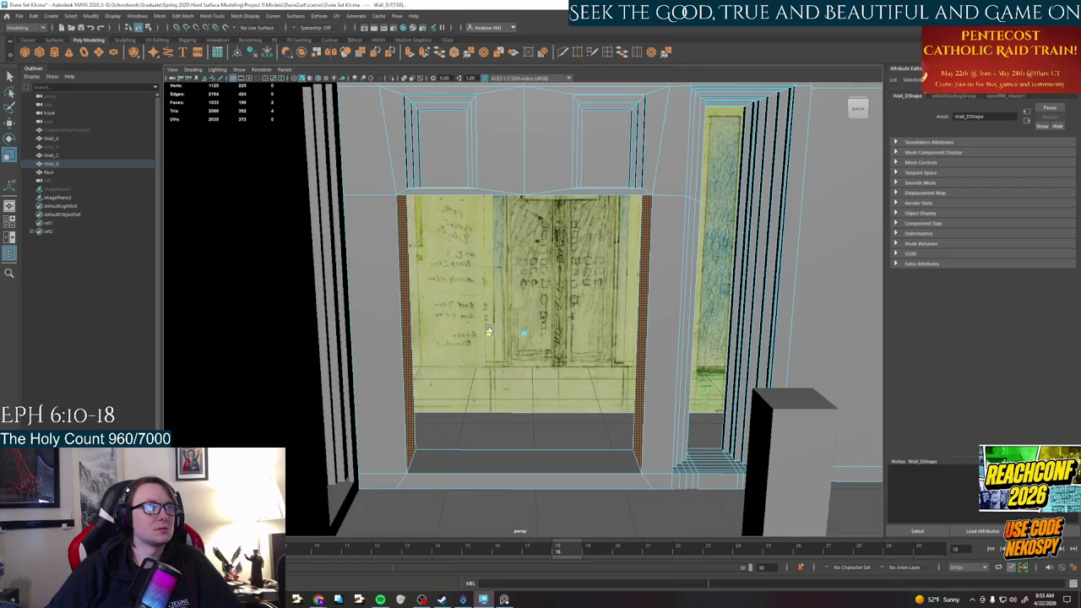
{"action": "left_click_drag", "start_coordinate": [489, 331], "coordinate": [489, 331], "text": "alt"}
{"action": "left_click", "coordinate": [512, 325]}
{"action": "scroll", "coordinate": [551, 430], "scroll_direction": "down", "scroll_amount": 3}
{"action": "mouse_move", "coordinate": [551, 430]}
{"action": "left_mouse_down", "text": "alt"}
{"action": "mouse_move", "coordinate": [524, 425]}
{"action": "mouse_move", "coordinate": [541, 434]}
{"action": "left_mouse_up", "text": "alt"}
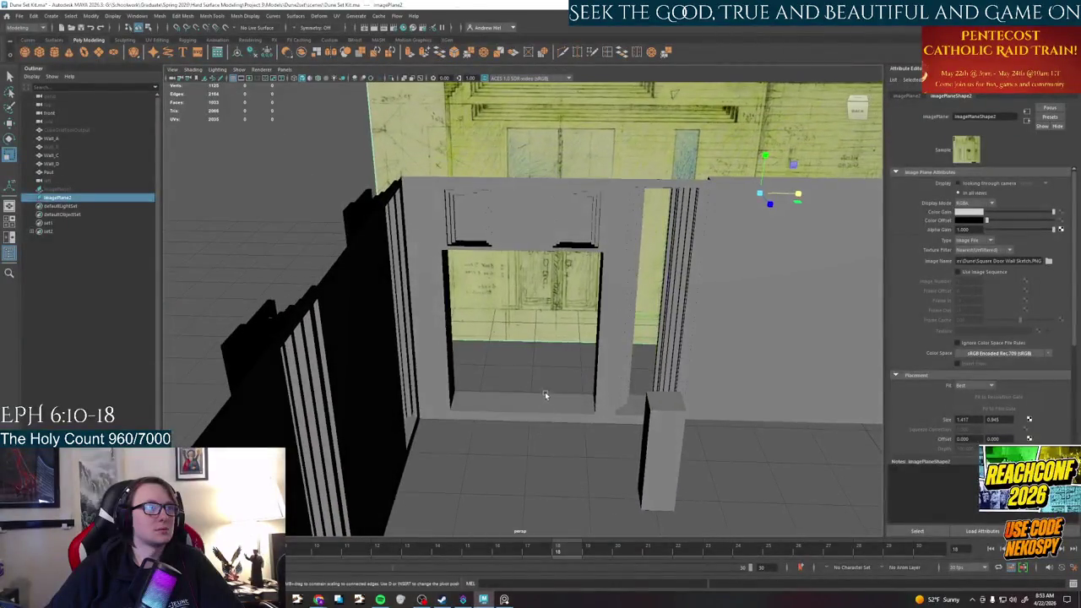
Select Wall_D's right vertical edge and move it far to the right along X
{"action": "scroll", "coordinate": [595, 318], "scroll_direction": "up", "scroll_amount": 3}
{"action": "scroll", "coordinate": [638, 293], "scroll_direction": "up", "scroll_amount": 2}
{"action": "scroll", "coordinate": [638, 292], "scroll_direction": "down", "scroll_amount": 2}
{"action": "mouse_move", "coordinate": [638, 292]}
{"action": "left_mouse_down", "text": "alt"}
{"action": "mouse_move", "coordinate": [573, 286]}
{"action": "mouse_move", "coordinate": [584, 346]}
{"action": "left_mouse_up", "text": "alt"}
{"action": "scroll", "coordinate": [625, 287], "scroll_direction": "down", "scroll_amount": 3}
{"action": "left_click", "coordinate": [585, 355]}
{"action": "right_click_drag", "start_coordinate": [596, 348], "coordinate": [602, 271]}
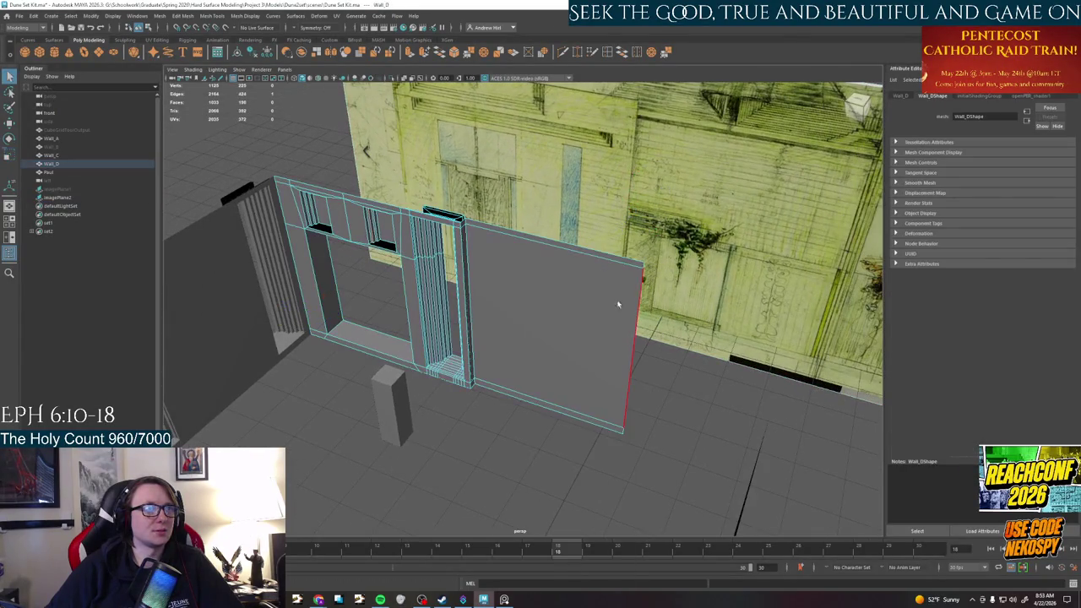
{"action": "left_click_drag", "start_coordinate": [623, 432], "coordinate": [617, 456], "text": "alt"}
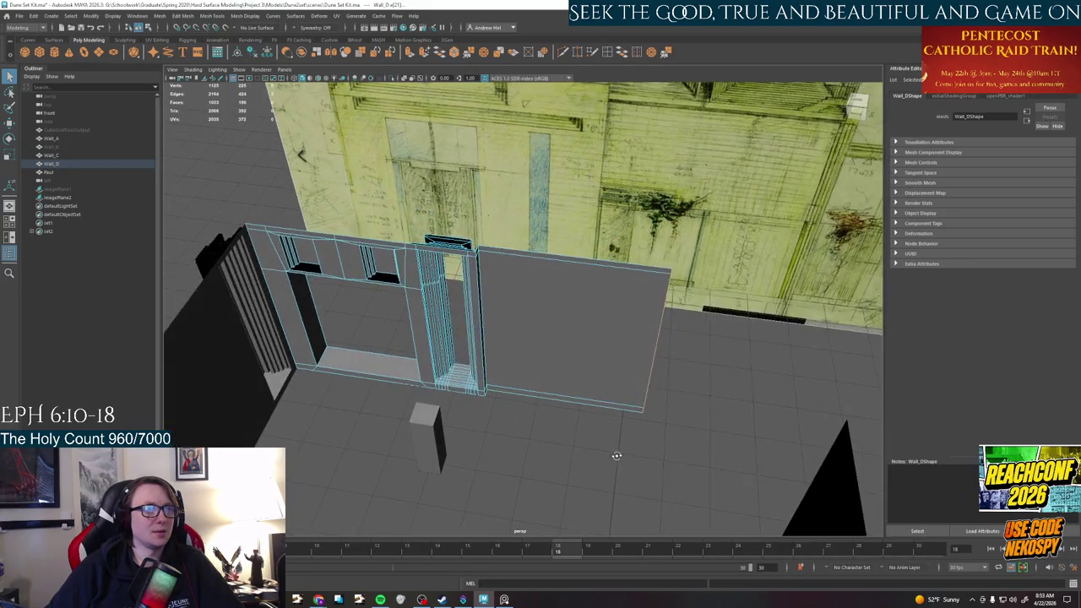
{"action": "left_click", "coordinate": [645, 404]}
{"action": "key", "text": "w"}
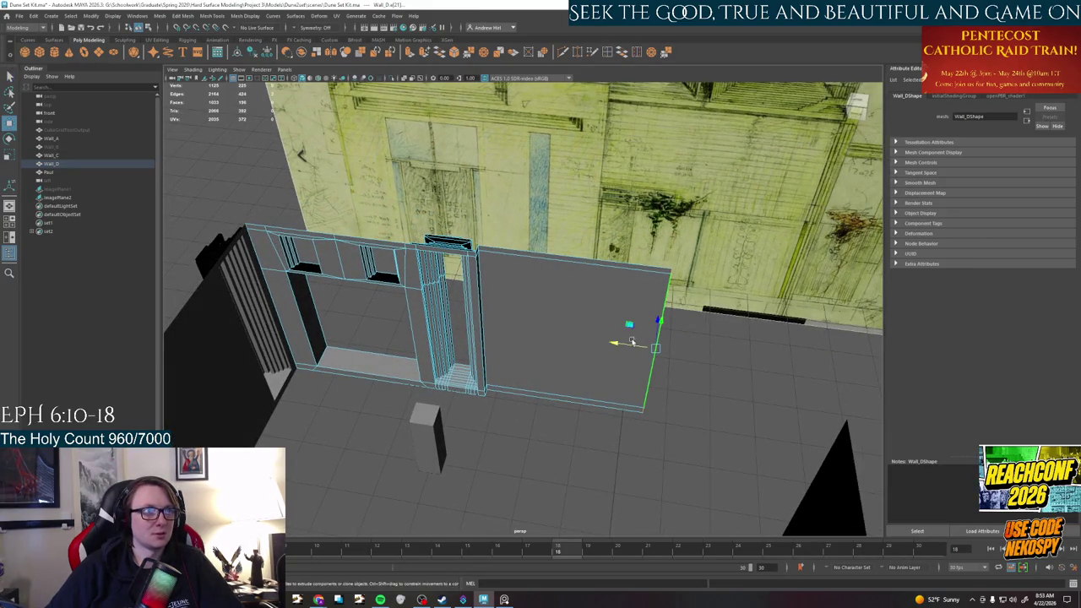
{"action": "mouse_move", "coordinate": [630, 344]}
{"action": "left_mouse_down"}
{"action": "mouse_move", "coordinate": [813, 377]}
{"action": "mouse_move", "coordinate": [708, 442]}
{"action": "mouse_move", "coordinate": [755, 447]}
{"action": "mouse_move", "coordinate": [707, 434]}
{"action": "mouse_move", "coordinate": [779, 329]}
{"action": "mouse_move", "coordinate": [736, 371]}
{"action": "mouse_move", "coordinate": [546, 340]}
{"action": "mouse_move", "coordinate": [602, 344]}
{"action": "mouse_move", "coordinate": [594, 285]}
{"action": "mouse_move", "coordinate": [611, 328]}
{"action": "mouse_move", "coordinate": [525, 324]}
{"action": "mouse_move", "coordinate": [618, 335]}
{"action": "mouse_move", "coordinate": [575, 334]}
{"action": "left_mouse_up"}
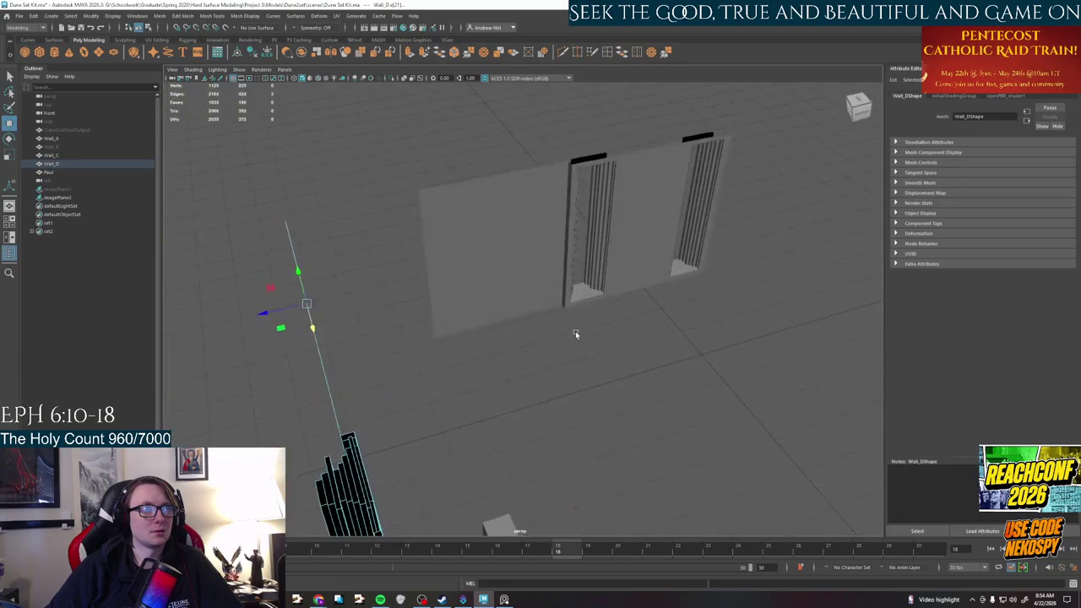
Frame the walls in view and select Wall_C
{"action": "left_click", "coordinate": [68, 147]}
{"action": "key", "text": "shift+h"}
{"action": "left_click", "coordinate": [551, 404]}
{"action": "mouse_move", "coordinate": [552, 404]}
{"action": "left_mouse_down", "text": "alt"}
{"action": "mouse_move", "coordinate": [499, 414]}
{"action": "mouse_move", "coordinate": [490, 386]}
{"action": "left_mouse_up", "text": "alt"}
{"action": "left_click", "coordinate": [482, 278]}
{"action": "mouse_move", "coordinate": [482, 279]}
{"action": "left_mouse_down", "text": "alt"}
{"action": "mouse_move", "coordinate": [473, 348]}
{"action": "mouse_move", "coordinate": [494, 386]}
{"action": "mouse_move", "coordinate": [513, 328]}
{"action": "left_mouse_up", "text": "alt"}
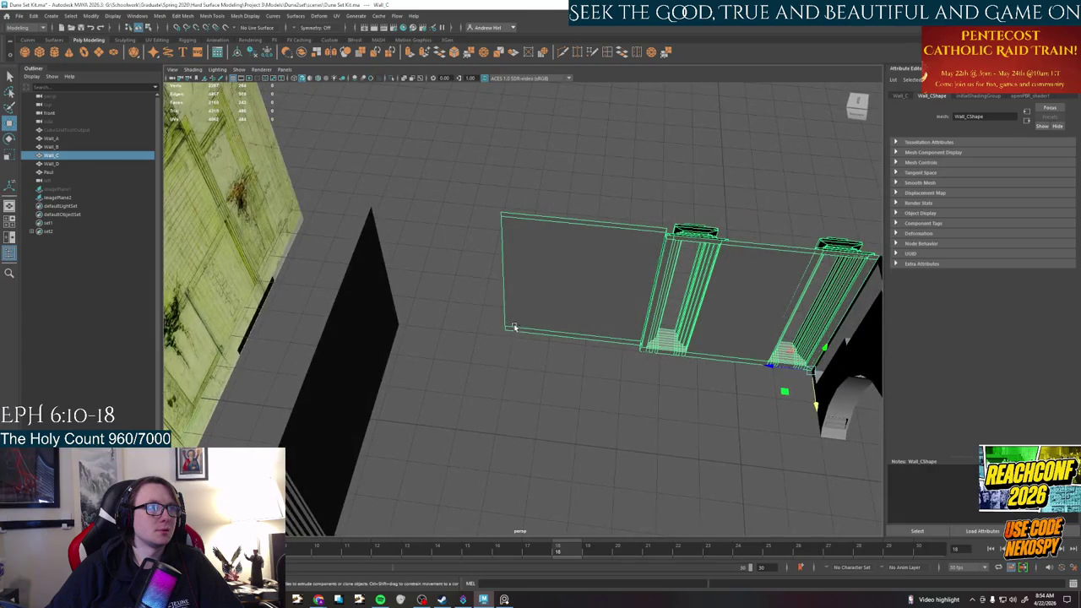
Drag Wall_C's left edge outward to the left along X
{"action": "left_click_drag", "start_coordinate": [494, 279], "coordinate": [519, 290], "text": "alt"}
{"action": "right_click_drag", "start_coordinate": [486, 241], "coordinate": [478, 211]}
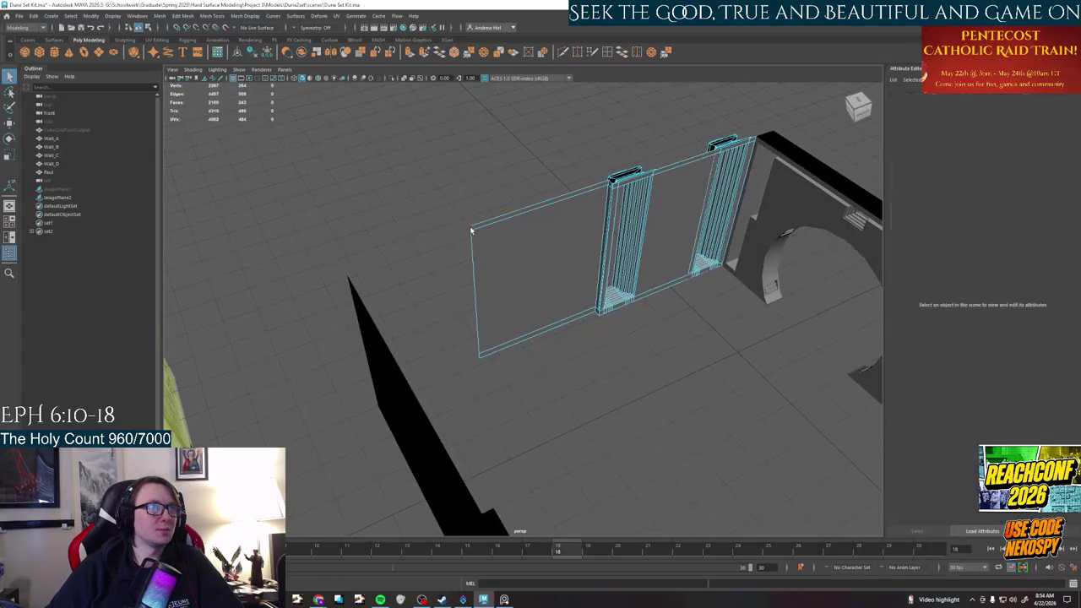
{"action": "left_click_drag", "start_coordinate": [477, 360], "coordinate": [492, 374], "text": "alt"}
{"action": "left_click", "coordinate": [495, 334]}
{"action": "key", "text": "w"}
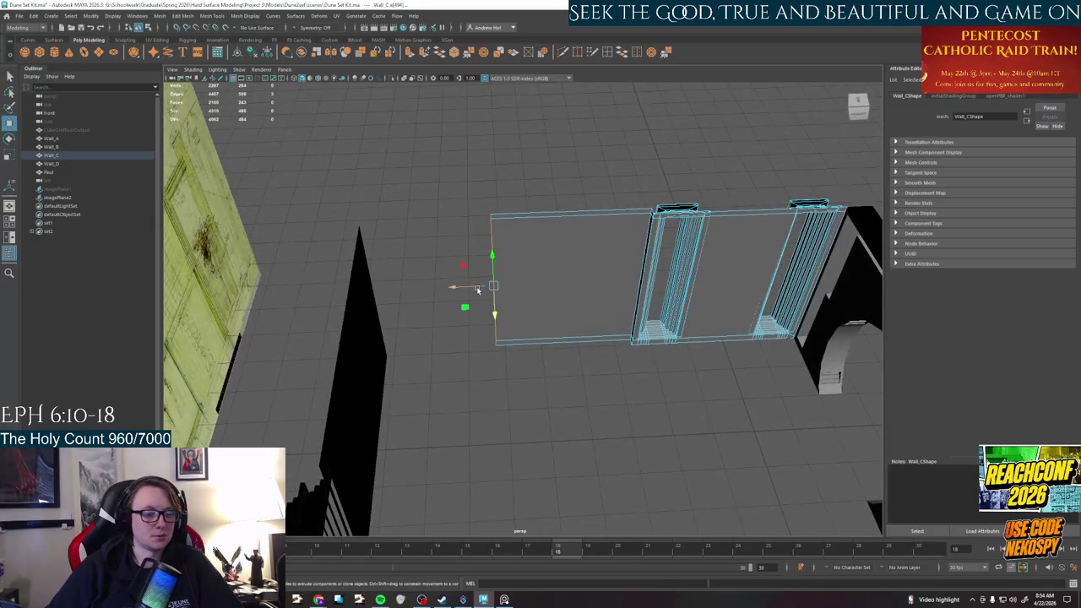
{"action": "left_click_drag", "start_coordinate": [477, 290], "coordinate": [387, 299]}
Check the lengthened Wall_C from other angles, then return to the four-view layout
{"action": "mouse_move", "coordinate": [463, 386]}
{"action": "left_mouse_down", "text": "alt"}
{"action": "mouse_move", "coordinate": [442, 386]}
{"action": "mouse_move", "coordinate": [448, 394]}
{"action": "left_mouse_up", "text": "alt"}
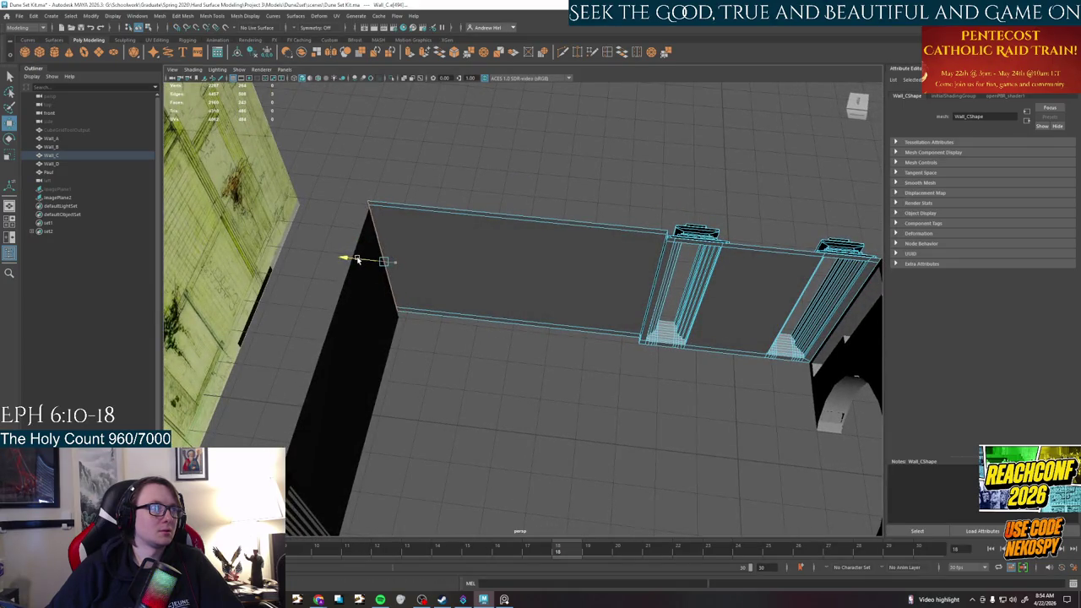
{"action": "mouse_move", "coordinate": [356, 259]}
{"action": "left_mouse_down", "text": "alt"}
{"action": "mouse_move", "coordinate": [420, 330]}
{"action": "mouse_move", "coordinate": [500, 357]}
{"action": "mouse_move", "coordinate": [514, 299]}
{"action": "mouse_move", "coordinate": [531, 325]}
{"action": "mouse_move", "coordinate": [564, 297]}
{"action": "left_mouse_up", "text": "alt"}
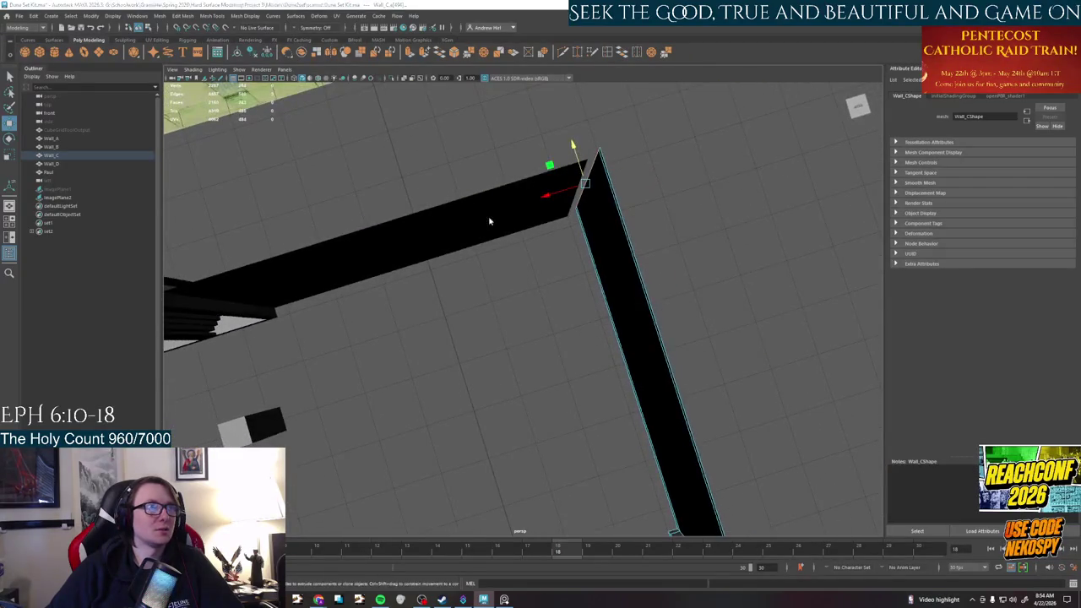
{"action": "key", "text": "space"}
{"action": "scroll", "coordinate": [434, 259], "scroll_direction": "down", "scroll_amount": 3}
{"action": "middle_click_drag", "start_coordinate": [434, 259], "coordinate": [483, 167], "text": "alt"}
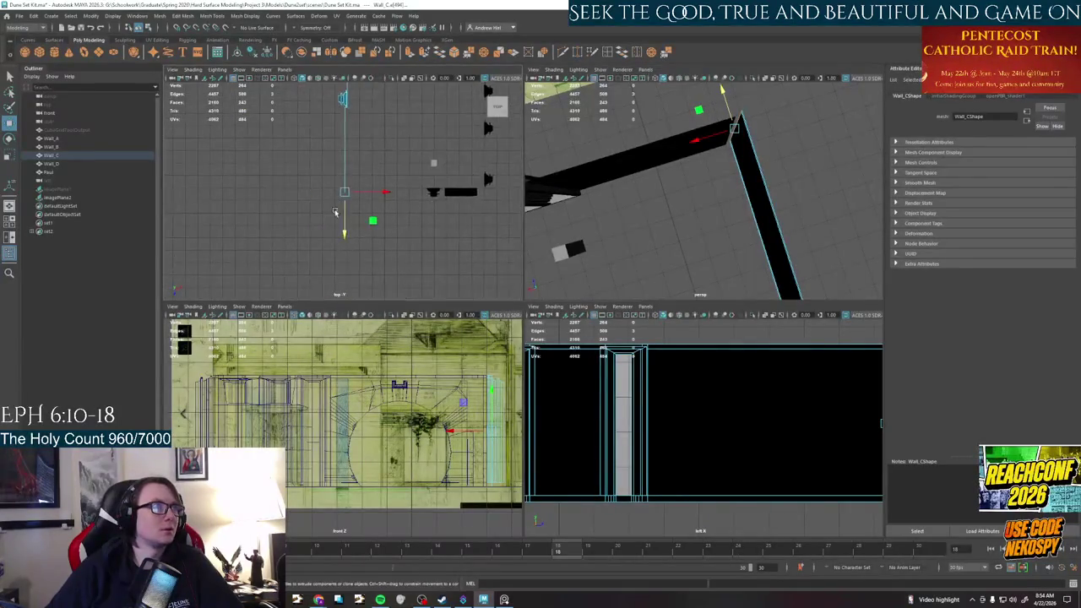
Select Wall_D, the wide black wall, rather than Wall_C in the top view
{"action": "scroll", "coordinate": [298, 202], "scroll_direction": "up", "scroll_amount": 5}
{"action": "scroll", "coordinate": [298, 203], "scroll_direction": "down", "scroll_amount": 2}
{"action": "scroll", "coordinate": [299, 203], "scroll_direction": "down", "scroll_amount": 2}
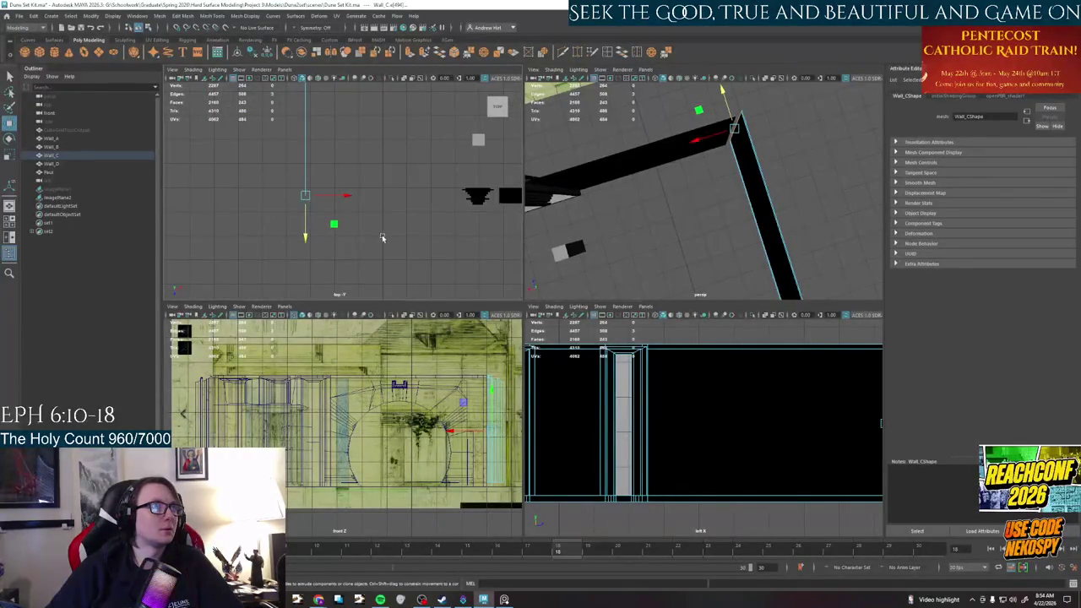
{"action": "left_click", "coordinate": [490, 208]}
{"action": "left_click", "coordinate": [479, 195]}
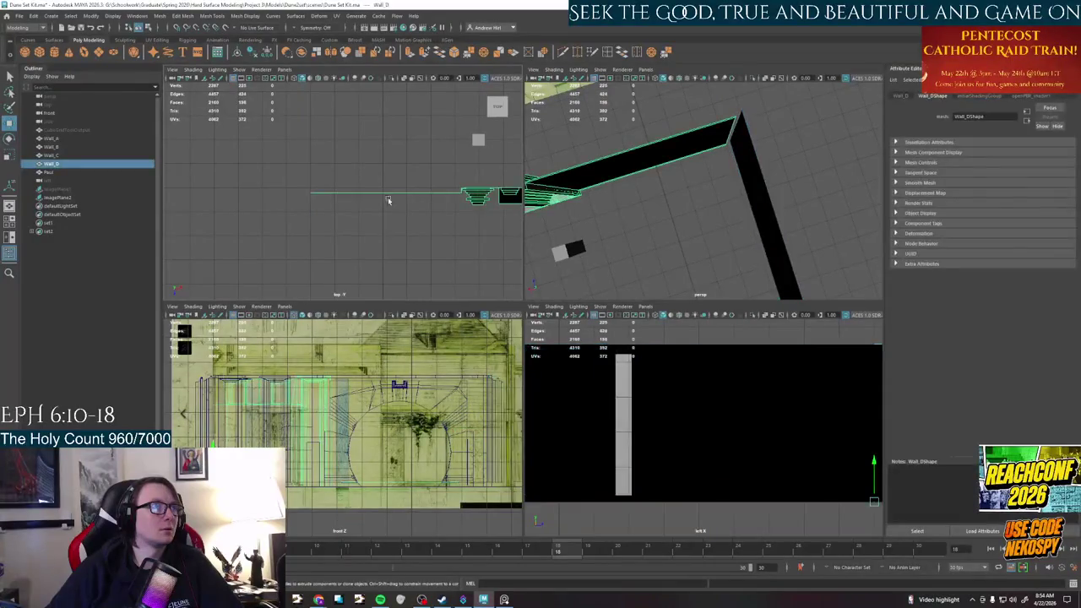
{"action": "left_click", "coordinate": [306, 167]}
{"action": "left_click", "coordinate": [365, 131]}
{"action": "mouse_move", "coordinate": [353, 159]}
{"action": "middle_mouse_down", "text": "alt"}
{"action": "mouse_move", "coordinate": [302, 193]}
{"action": "mouse_move", "coordinate": [241, 177]}
{"action": "mouse_move", "coordinate": [379, 206]}
{"action": "middle_mouse_up", "text": "alt"}
{"action": "mouse_move", "coordinate": [574, 245]}
{"action": "left_mouse_down", "text": "alt"}
{"action": "mouse_move", "coordinate": [749, 181]}
{"action": "mouse_move", "coordinate": [611, 203]}
{"action": "left_mouse_up", "text": "alt"}
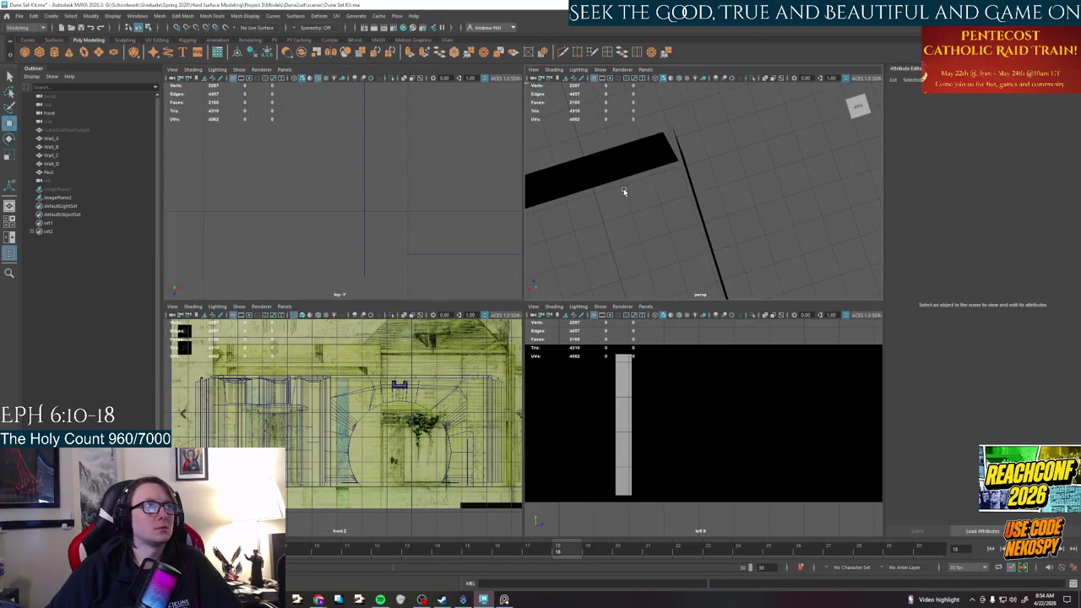
{"action": "left_click", "coordinate": [682, 160]}
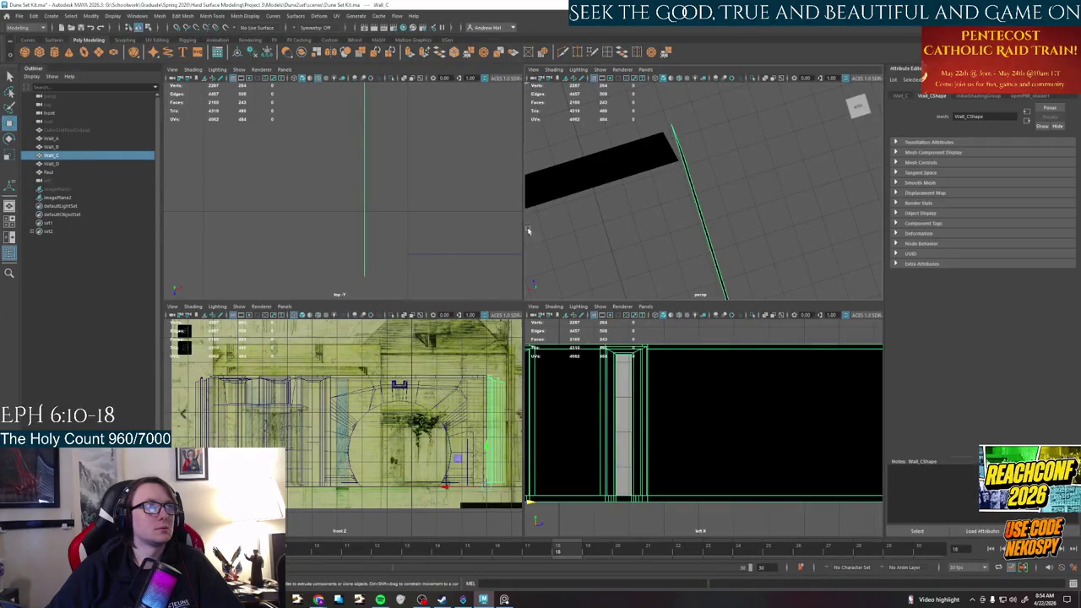
{"action": "left_click", "coordinate": [651, 153]}
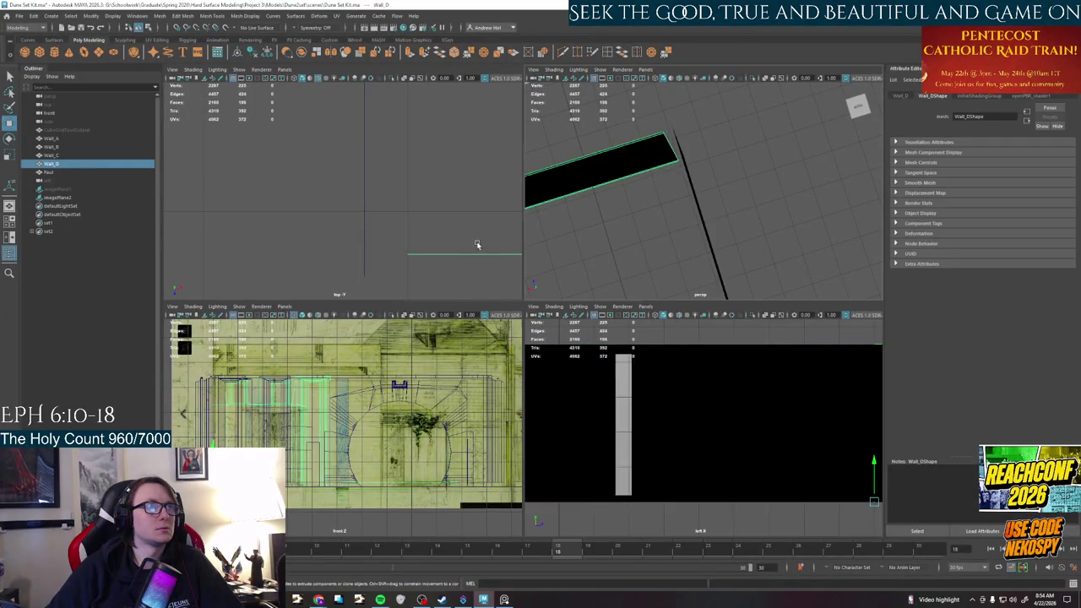
In vertex mode, slide Wall_D's corner vertices and end edge left until they meet Wall_C
{"action": "right_click_drag", "start_coordinate": [645, 156], "coordinate": [667, 118]}
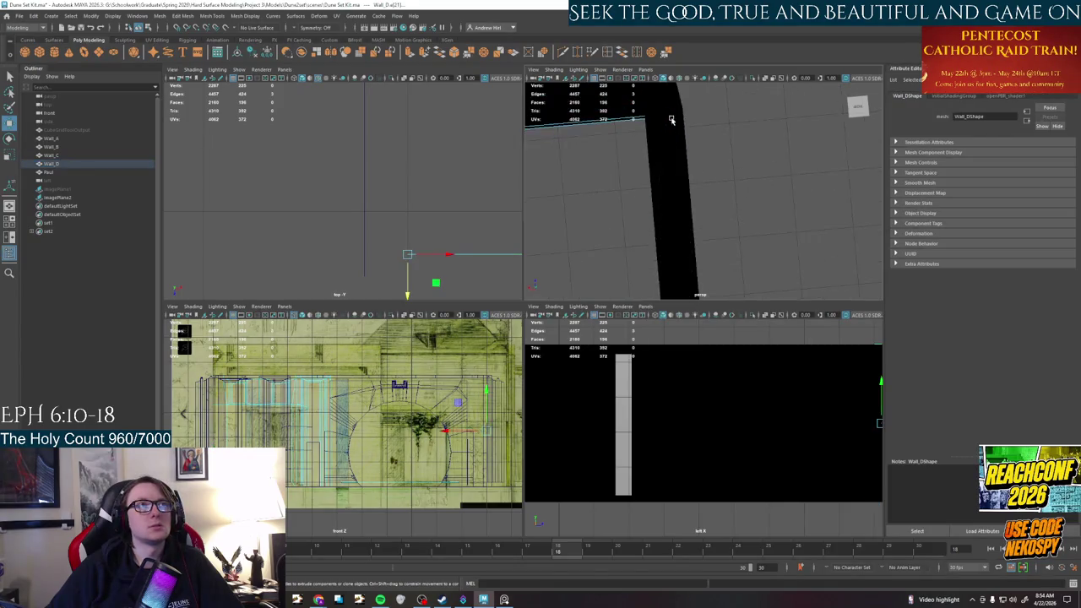
{"action": "left_click_drag", "start_coordinate": [433, 256], "coordinate": [403, 255]}
{"action": "middle_click_drag", "start_coordinate": [374, 270], "coordinate": [355, 185], "text": "alt"}
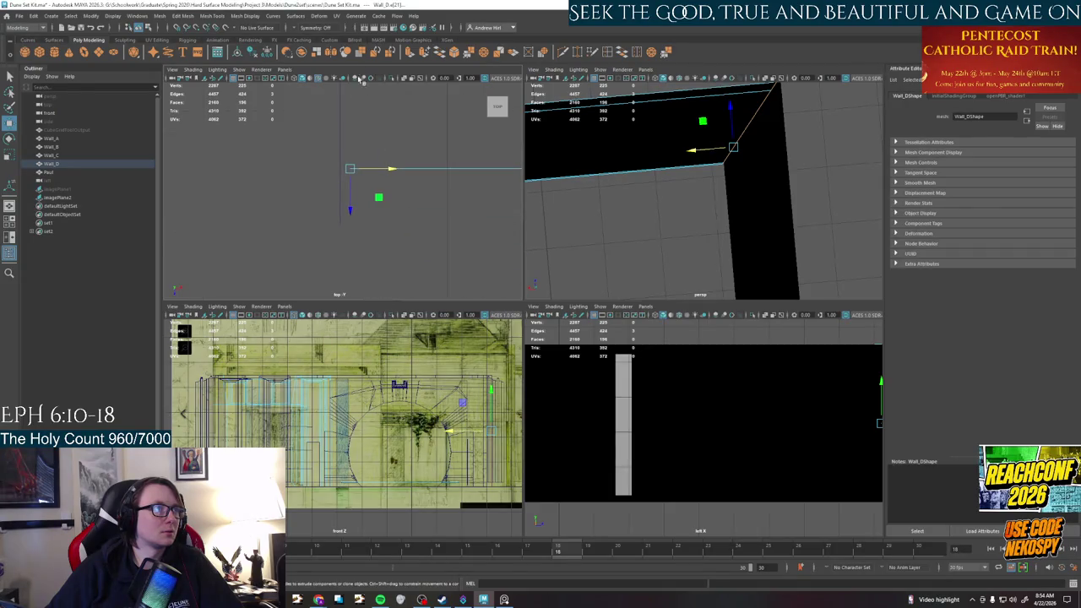
{"action": "key", "text": "space"}
{"action": "middle_click_drag", "start_coordinate": [574, 233], "coordinate": [566, 140], "text": "alt"}
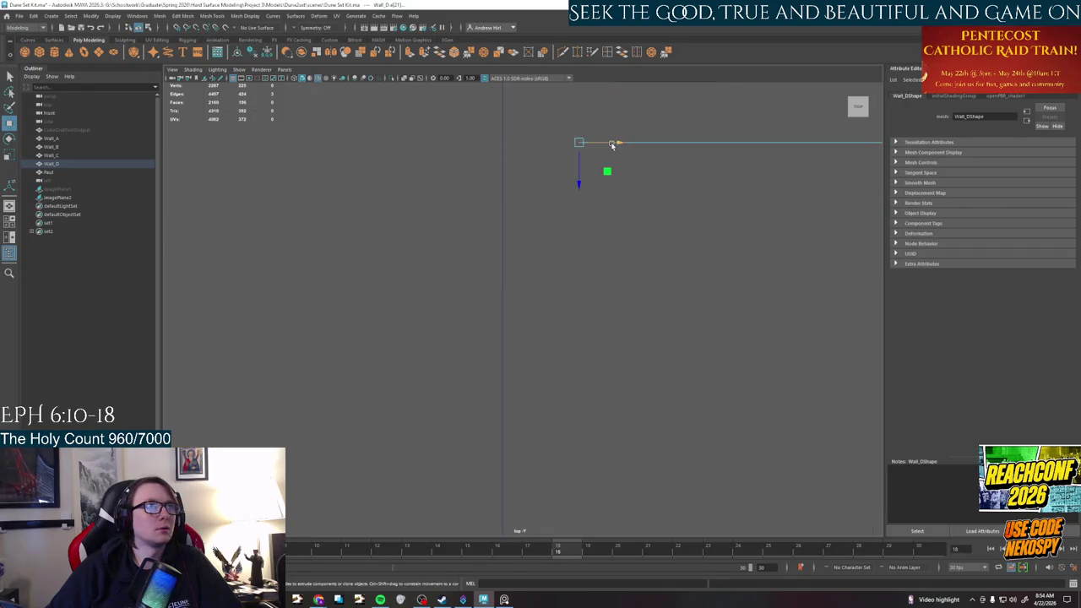
{"action": "left_click_drag", "start_coordinate": [566, 139], "coordinate": [536, 137]}
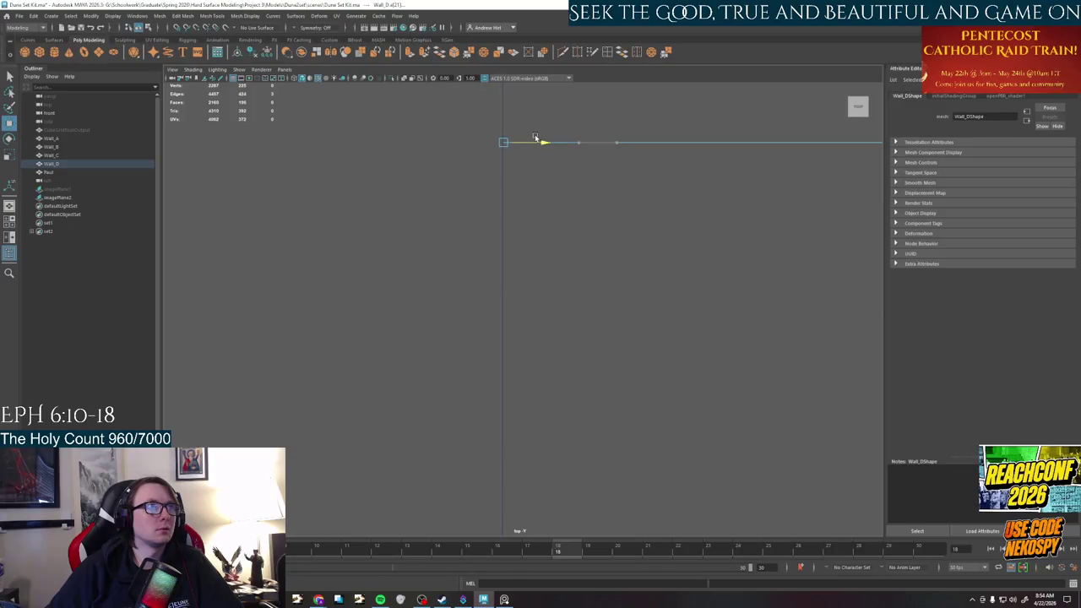
{"action": "middle_click_drag", "start_coordinate": [524, 137], "coordinate": [526, 305], "text": "alt"}
{"action": "left_click_drag", "start_coordinate": [526, 304], "coordinate": [501, 309]}
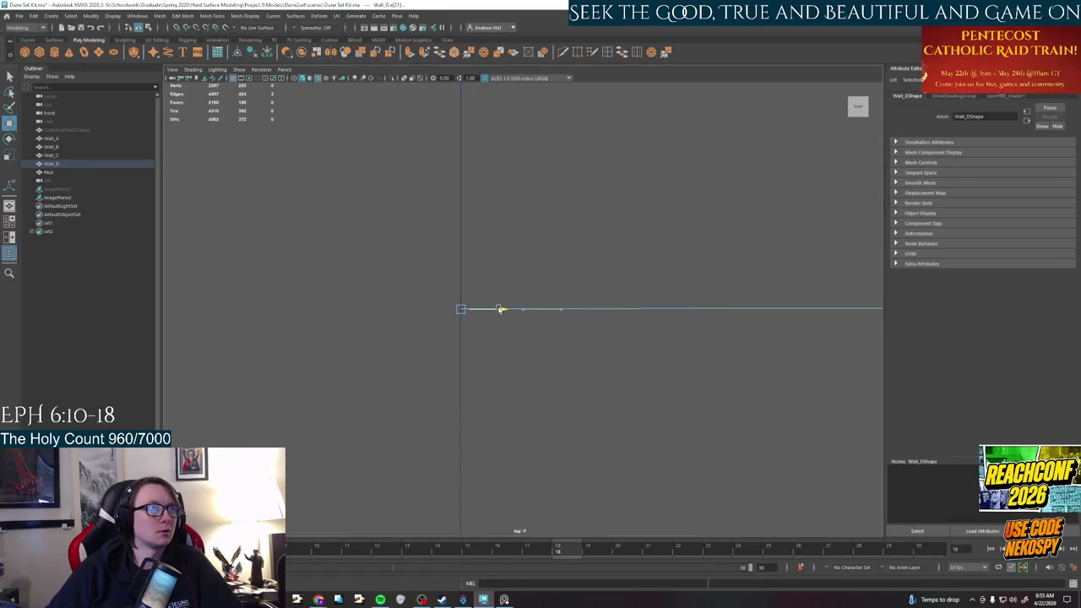
{"action": "left_click", "coordinate": [531, 398]}
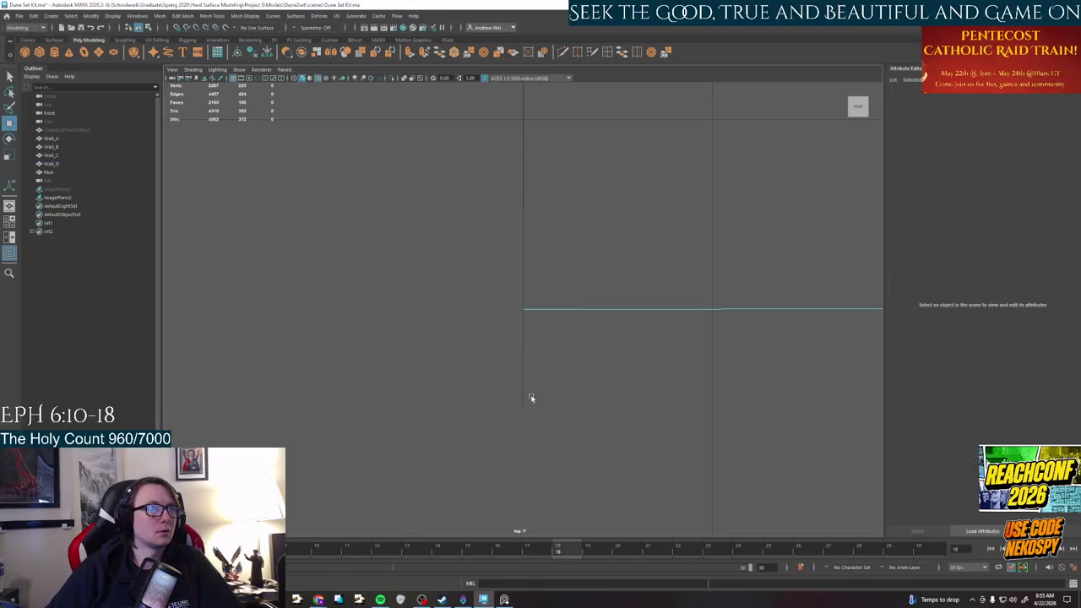
Move Wall_C's pivot up to the wall corner in the four-view layout
{"action": "key", "text": "space"}
{"action": "left_click", "coordinate": [764, 212]}
{"action": "right_click", "coordinate": [761, 214]}
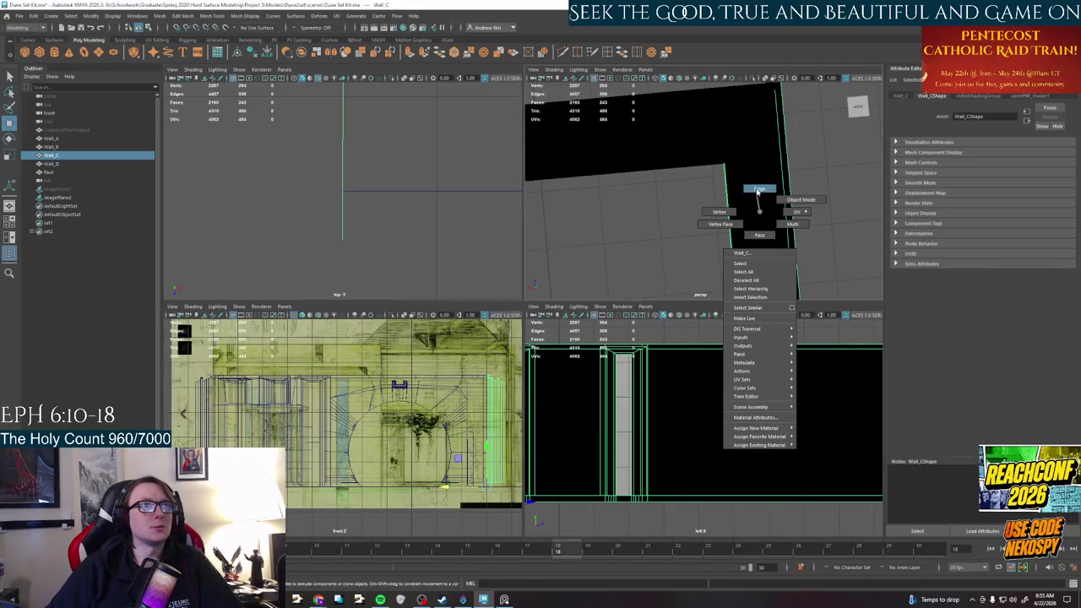
{"action": "left_click", "coordinate": [759, 189]}
{"action": "mouse_move", "coordinate": [732, 171]}
{"action": "left_mouse_down", "text": "alt"}
{"action": "mouse_move", "coordinate": [670, 284]}
{"action": "mouse_move", "coordinate": [803, 259]}
{"action": "mouse_move", "coordinate": [770, 234]}
{"action": "mouse_move", "coordinate": [701, 222]}
{"action": "mouse_move", "coordinate": [711, 154]}
{"action": "left_mouse_up", "text": "alt"}
{"action": "left_click", "coordinate": [710, 148]}
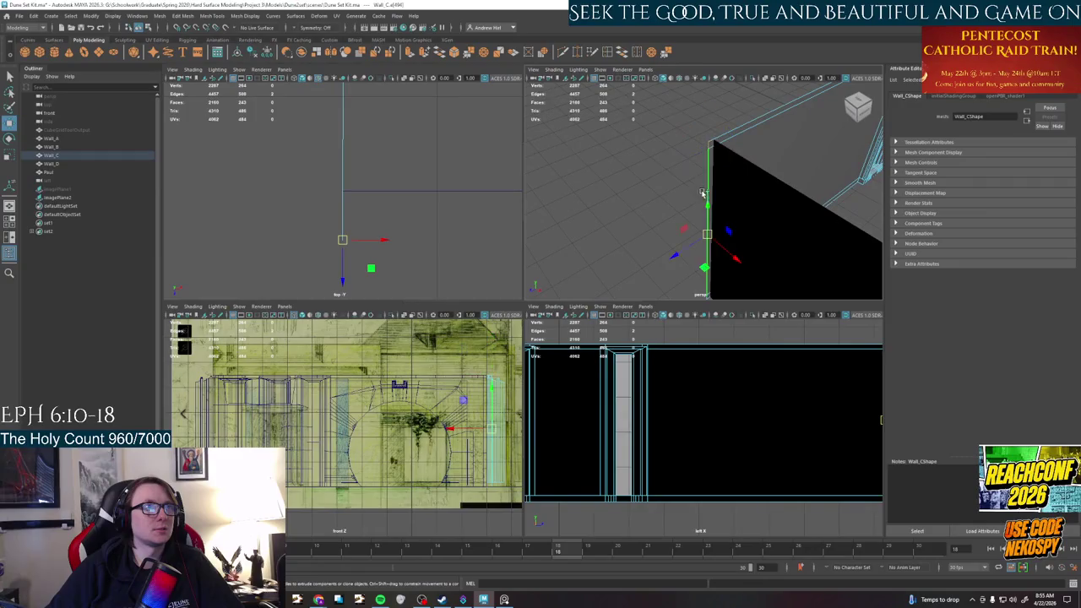
{"action": "left_click_drag", "start_coordinate": [702, 193], "coordinate": [686, 217], "text": "alt"}
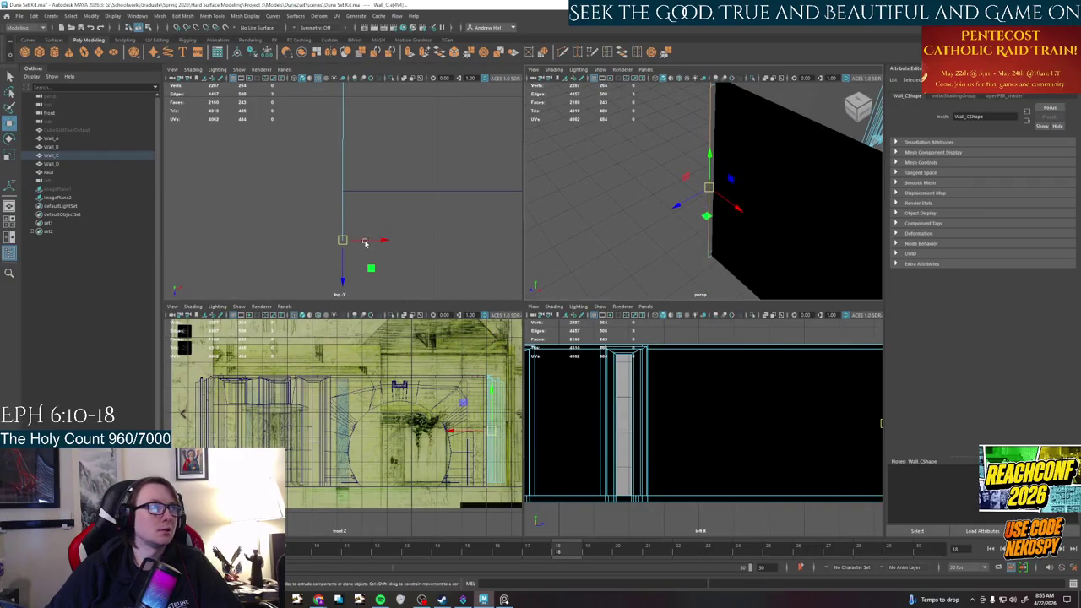
{"action": "key", "text": "d"}
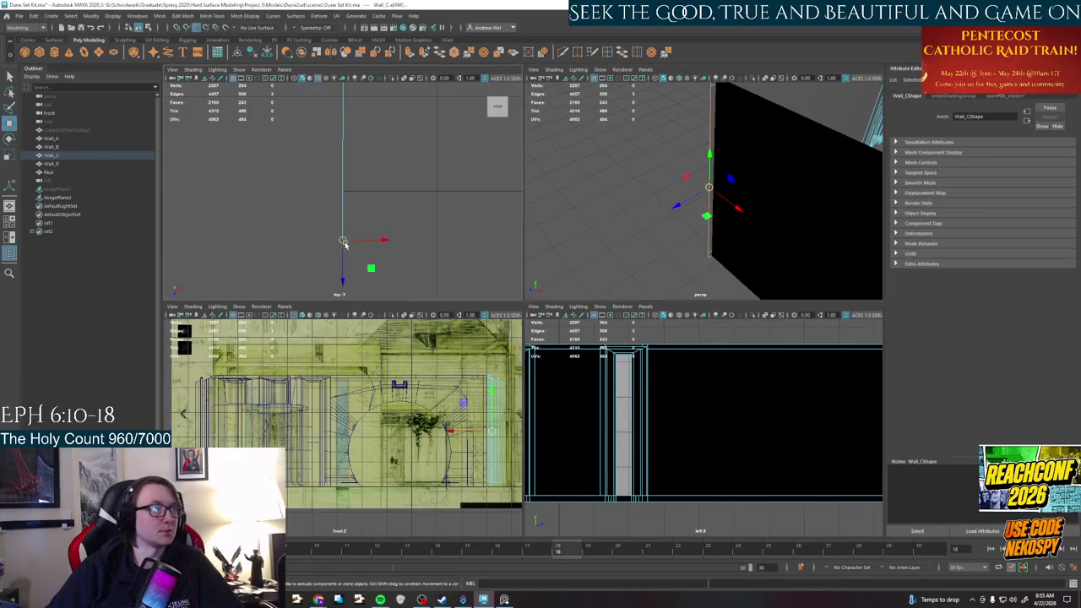
{"action": "left_click", "coordinate": [363, 211]}
{"action": "mouse_move", "coordinate": [653, 249]}
{"action": "left_mouse_down", "text": "alt"}
{"action": "mouse_move", "coordinate": [575, 254]}
{"action": "mouse_move", "coordinate": [612, 236]}
{"action": "left_mouse_up", "text": "alt"}
{"action": "left_click", "coordinate": [612, 236]}
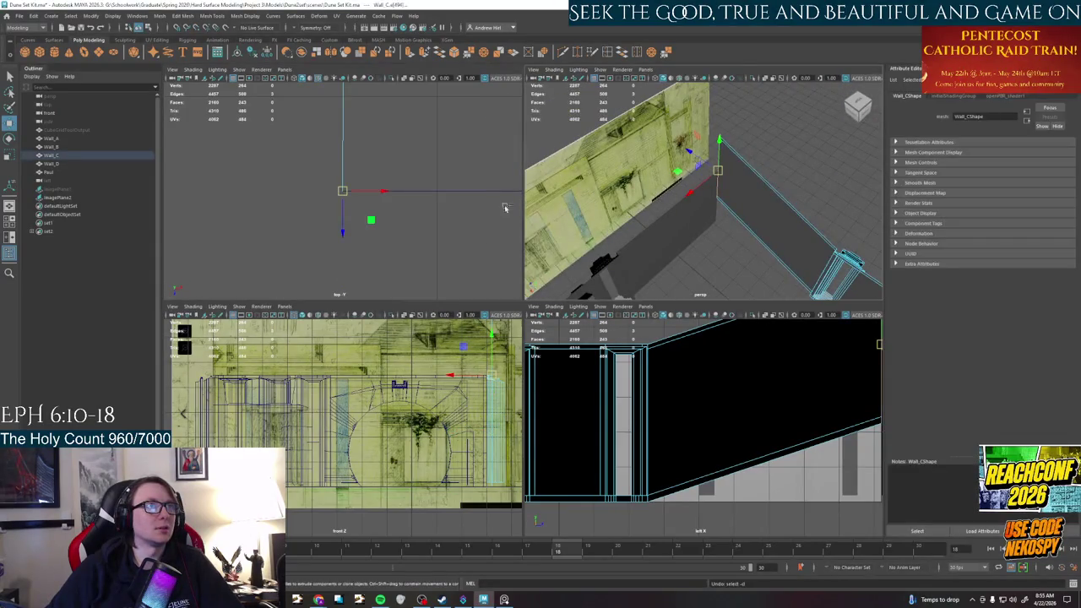
{"action": "key", "text": "d"}
{"action": "left_click_drag", "start_coordinate": [342, 267], "coordinate": [341, 218]}
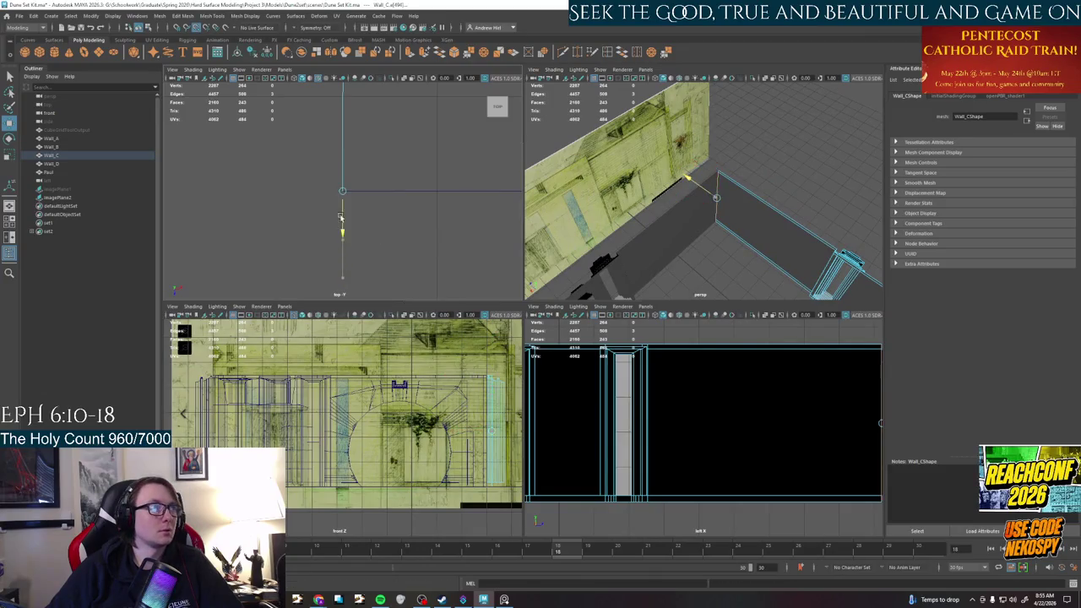
Look over the whole wall set in perspective, then bring up the PureRef reference board
{"action": "left_click_drag", "start_coordinate": [624, 180], "coordinate": [718, 224], "text": "alt"}
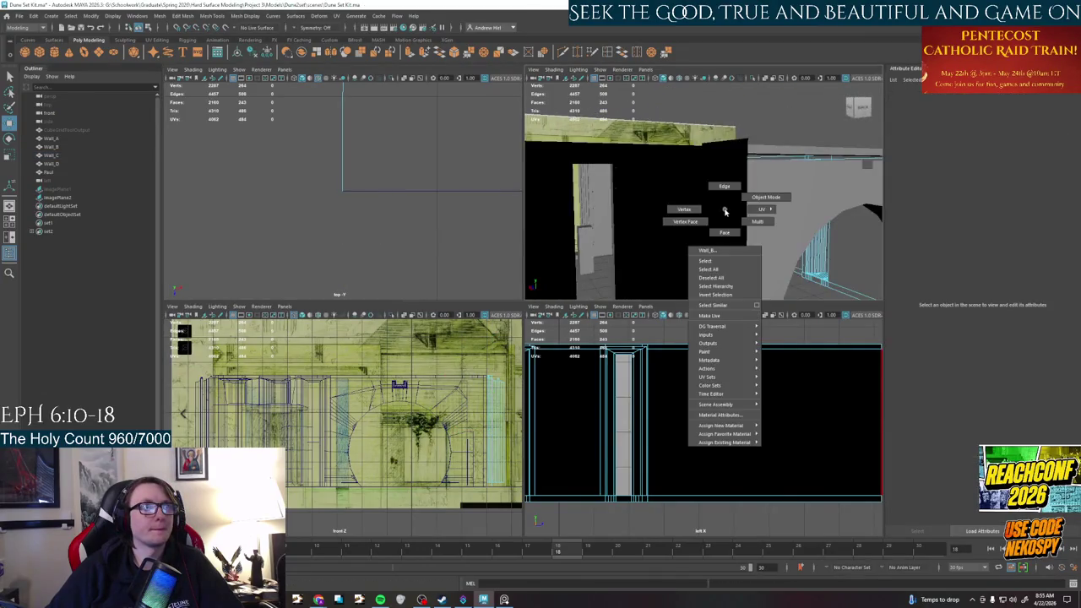
{"action": "right_click_drag", "start_coordinate": [718, 223], "coordinate": [775, 179]}
{"action": "left_click_drag", "start_coordinate": [775, 139], "coordinate": [676, 203], "text": "alt"}
{"action": "right_click", "coordinate": [676, 203]}
{"action": "left_click", "coordinate": [744, 209]}
{"action": "mouse_move", "coordinate": [744, 208]}
{"action": "left_mouse_down", "text": "alt"}
{"action": "mouse_move", "coordinate": [621, 316]}
{"action": "mouse_move", "coordinate": [627, 301]}
{"action": "mouse_move", "coordinate": [572, 272]}
{"action": "mouse_move", "coordinate": [689, 373]}
{"action": "mouse_move", "coordinate": [645, 370]}
{"action": "left_mouse_up", "text": "alt"}
{"action": "key", "text": "space"}
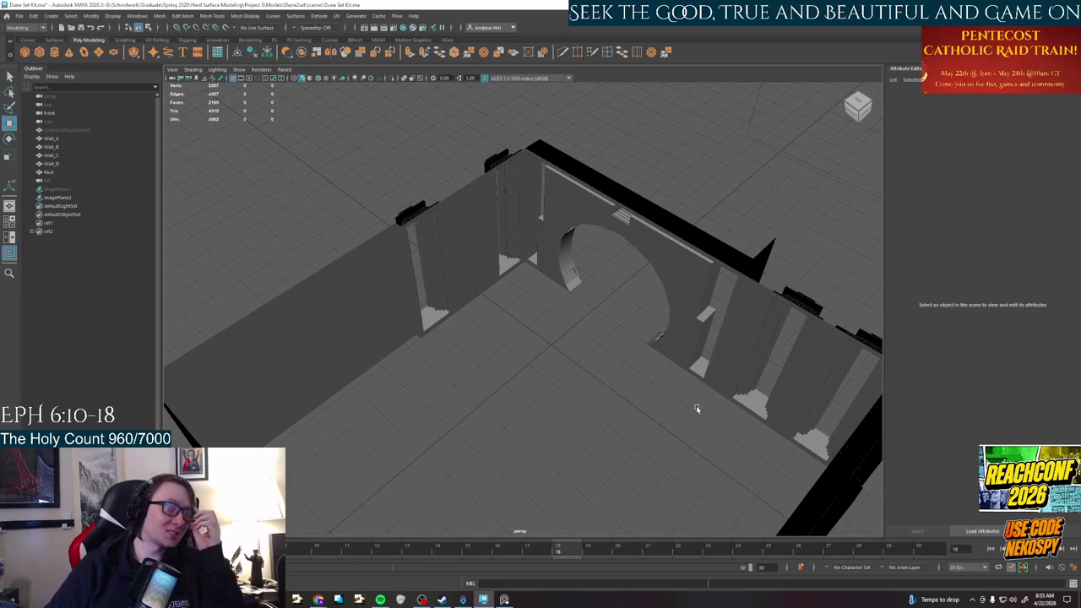
{"action": "mouse_move", "coordinate": [702, 396]}
{"action": "left_mouse_down", "text": "alt"}
{"action": "mouse_move", "coordinate": [546, 391]}
{"action": "mouse_move", "coordinate": [498, 372]}
{"action": "mouse_move", "coordinate": [515, 366]}
{"action": "mouse_move", "coordinate": [441, 359]}
{"action": "left_mouse_up", "text": "alt"}
{"action": "mouse_move", "coordinate": [515, 327]}
{"action": "left_mouse_down", "text": "alt"}
{"action": "mouse_move", "coordinate": [448, 300]}
{"action": "mouse_move", "coordinate": [448, 384]}
{"action": "mouse_move", "coordinate": [478, 360]}
{"action": "mouse_move", "coordinate": [547, 368]}
{"action": "mouse_move", "coordinate": [597, 394]}
{"action": "mouse_move", "coordinate": [560, 386]}
{"action": "mouse_move", "coordinate": [533, 407]}
{"action": "mouse_move", "coordinate": [395, 417]}
{"action": "left_mouse_up", "text": "alt"}
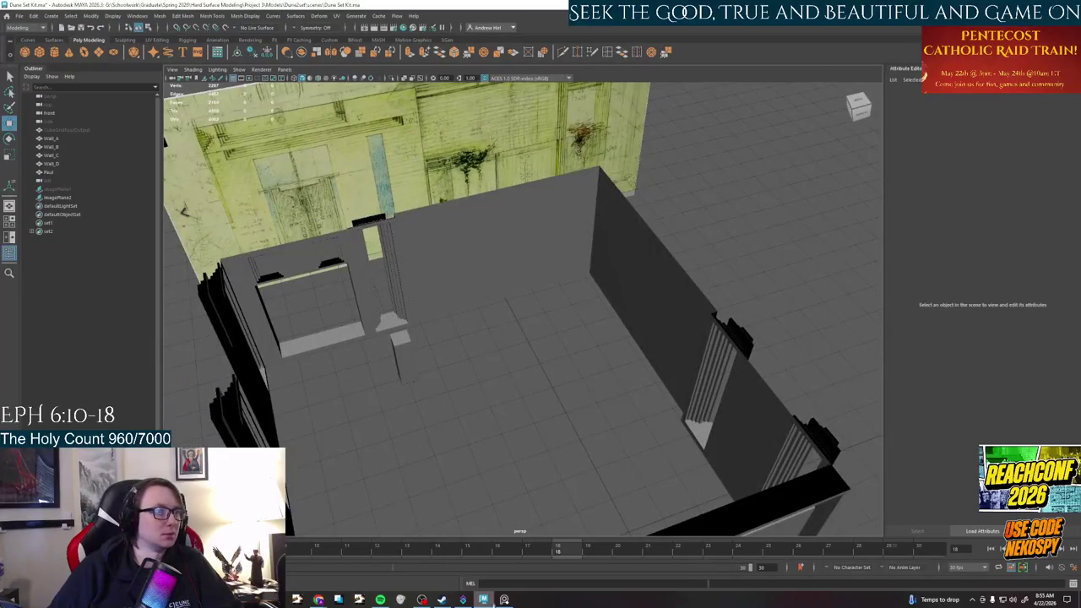
{"action": "left_click", "coordinate": [504, 600]}
{"action": "scroll", "coordinate": [631, 352], "scroll_direction": "down", "scroll_amount": 5}
{"action": "scroll", "coordinate": [662, 301], "scroll_direction": "up", "scroll_amount": 1}
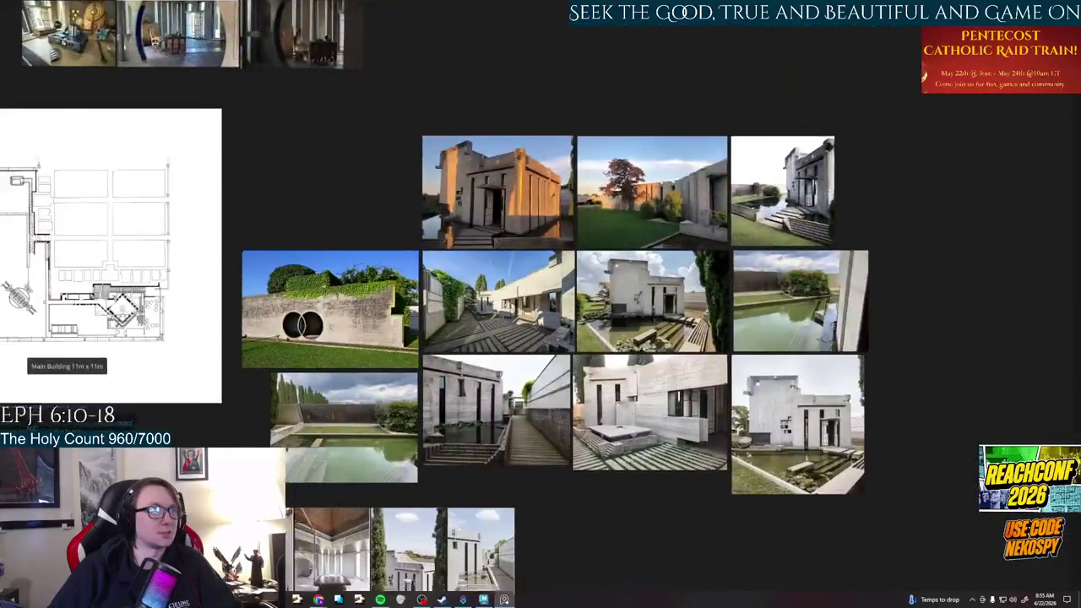
Zoom in on the two chapel interior photos in PureRef, then return to the Maya walls
{"action": "scroll", "coordinate": [662, 300], "scroll_direction": "up", "scroll_amount": 1}
{"action": "mouse_move", "coordinate": [659, 402]}
{"action": "middle_mouse_down"}
{"action": "mouse_move", "coordinate": [818, 225]}
{"action": "mouse_move", "coordinate": [840, 417]}
{"action": "middle_mouse_up"}
{"action": "mouse_move", "coordinate": [565, 244]}
{"action": "middle_mouse_down"}
{"action": "mouse_move", "coordinate": [574, 337]}
{"action": "mouse_move", "coordinate": [989, 309]}
{"action": "middle_mouse_up"}
{"action": "scroll", "coordinate": [507, 211], "scroll_direction": "up", "scroll_amount": 1}
{"action": "scroll", "coordinate": [507, 211], "scroll_direction": "up", "scroll_amount": 5}
{"action": "middle_click_drag", "start_coordinate": [675, 475], "coordinate": [531, 513]}
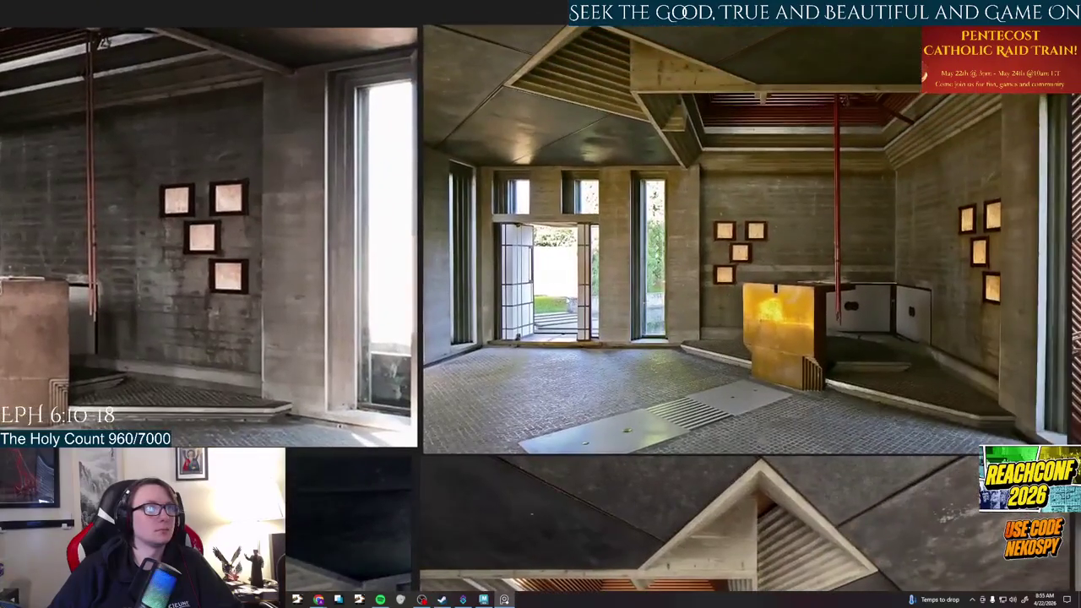
{"action": "scroll", "coordinate": [583, 300], "scroll_direction": "up", "scroll_amount": 2}
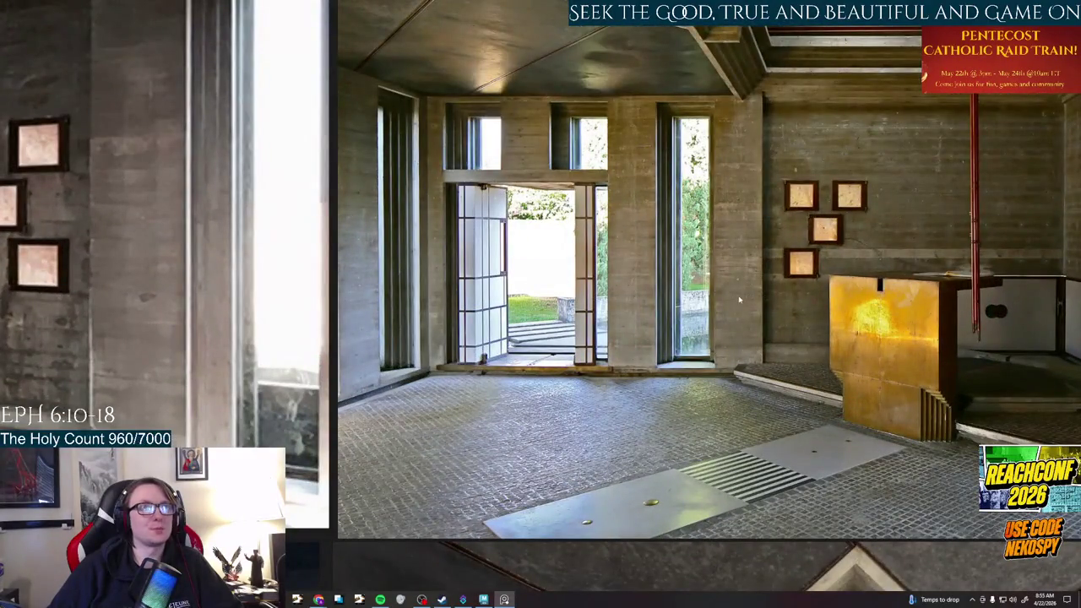
{"action": "left_click", "coordinate": [483, 600]}
{"action": "mouse_move", "coordinate": [512, 523]}
{"action": "left_mouse_down", "text": "alt"}
{"action": "mouse_move", "coordinate": [525, 303]}
{"action": "mouse_move", "coordinate": [712, 323]}
{"action": "mouse_move", "coordinate": [477, 234]}
{"action": "mouse_move", "coordinate": [700, 415]}
{"action": "mouse_move", "coordinate": [545, 206]}
{"action": "mouse_move", "coordinate": [707, 302]}
{"action": "mouse_move", "coordinate": [642, 301]}
{"action": "left_mouse_up", "text": "alt"}
Select Wall_D's thin upper strip and tall pillar faces beside the doorway in face mode
{"action": "left_click", "coordinate": [641, 301]}
{"action": "key", "text": "f"}
{"action": "right_click", "coordinate": [571, 287]}
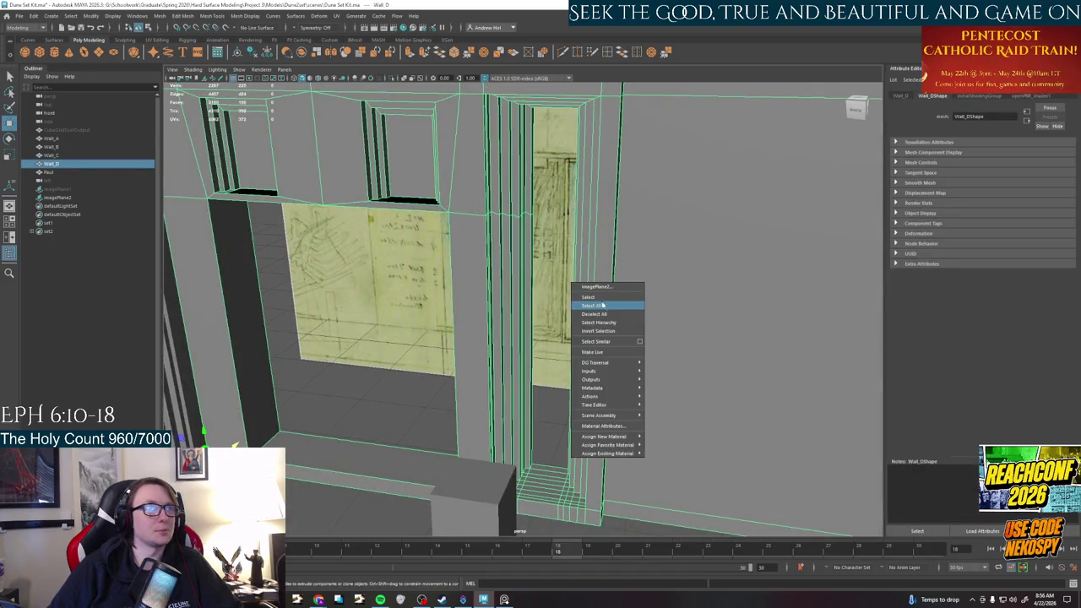
{"action": "right_click_drag", "start_coordinate": [497, 242], "coordinate": [500, 245]}
{"action": "key", "text": "f"}
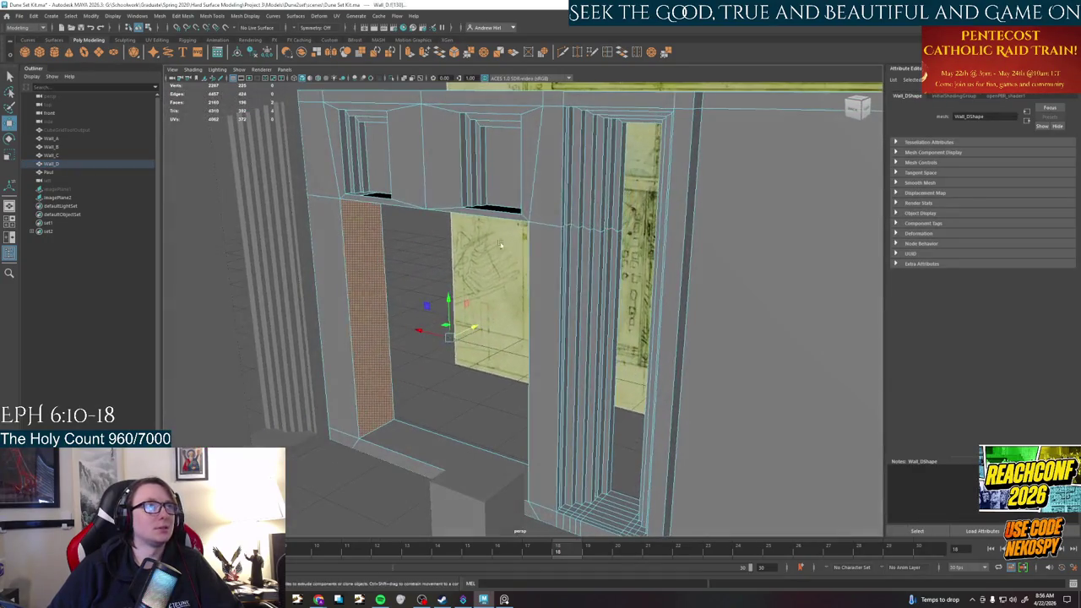
{"action": "left_click", "coordinate": [561, 152]}
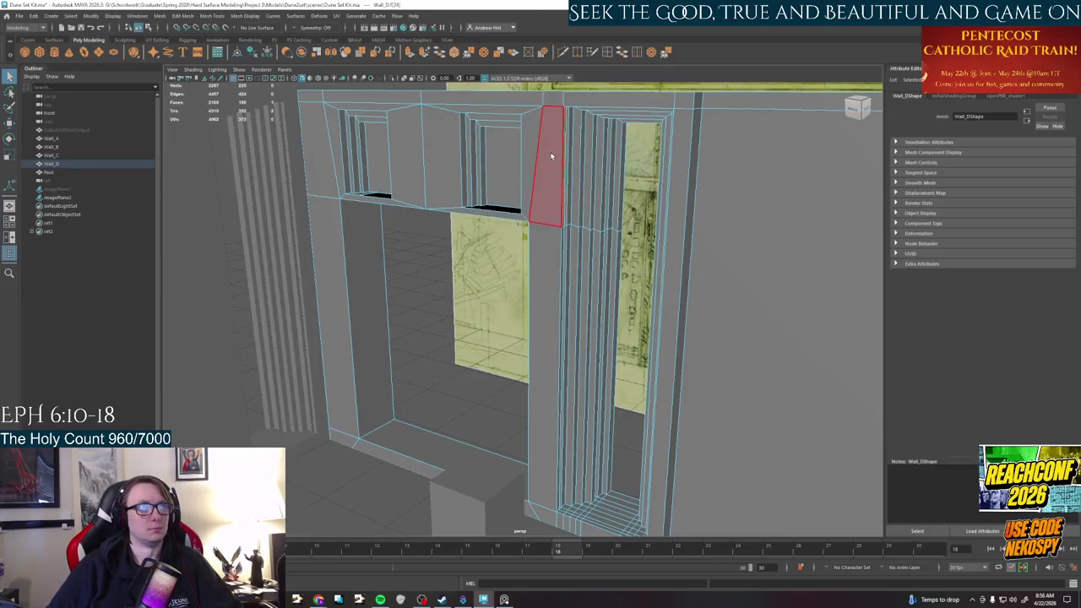
{"action": "left_click_drag", "start_coordinate": [628, 177], "coordinate": [564, 203], "text": "shift"}
{"action": "left_click", "coordinate": [544, 321], "text": "shift"}
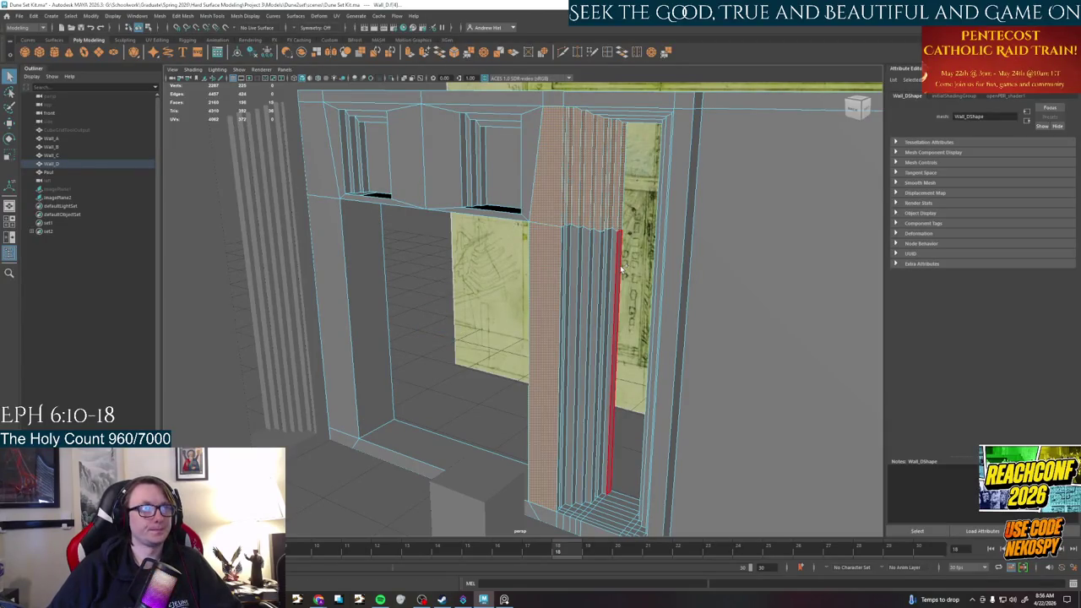
{"action": "left_click", "coordinate": [608, 201]}
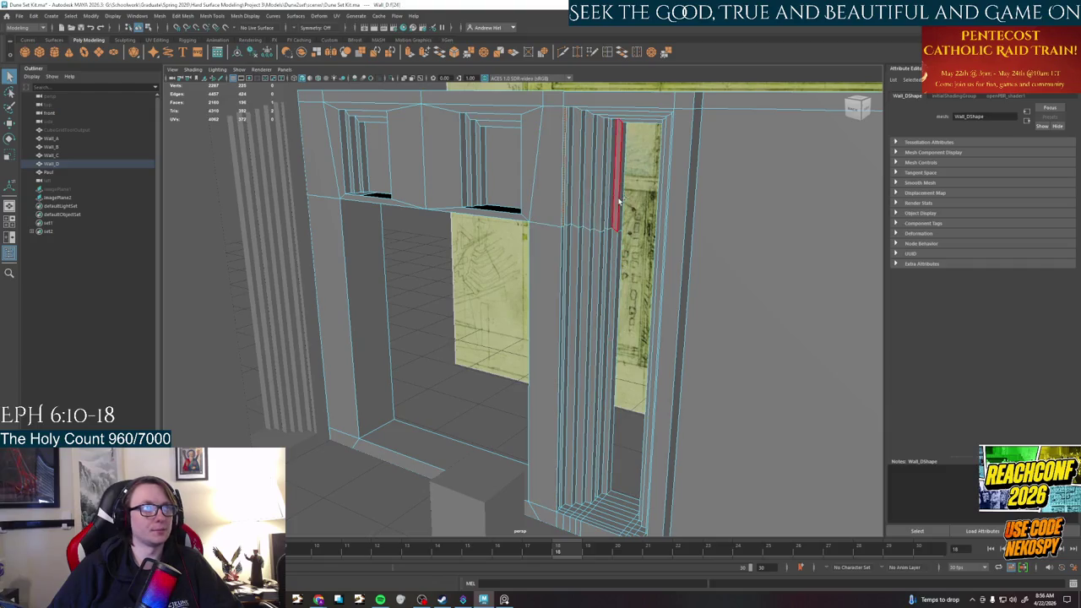
{"action": "left_click_drag", "start_coordinate": [620, 201], "coordinate": [573, 229]}
{"action": "left_click", "coordinate": [621, 234], "text": "shift"}
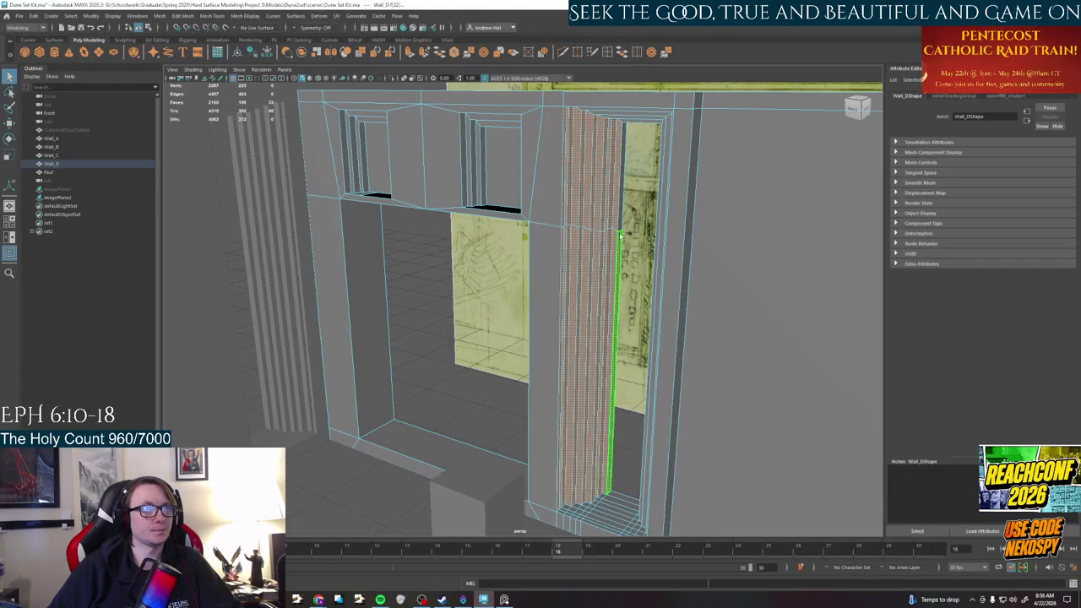
Inspect the stepped pillar from several angles, then move its selected faces slightly right
{"action": "scroll", "coordinate": [575, 254], "scroll_direction": "up", "scroll_amount": 2}
{"action": "scroll", "coordinate": [541, 246], "scroll_direction": "up", "scroll_amount": 3}
{"action": "scroll", "coordinate": [499, 240], "scroll_direction": "up", "scroll_amount": 3}
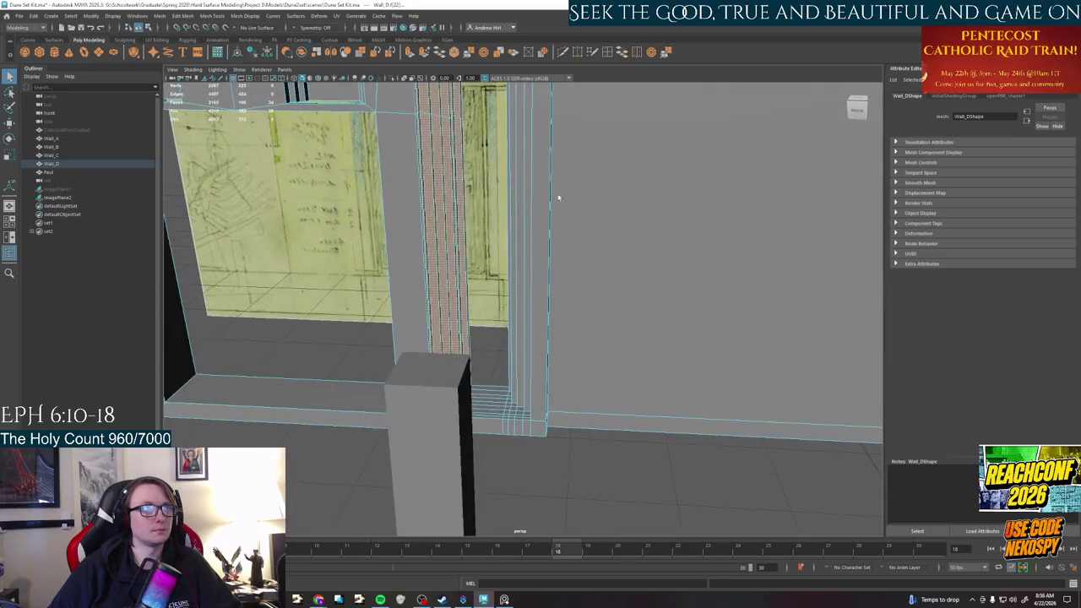
{"action": "scroll", "coordinate": [457, 232], "scroll_direction": "up", "scroll_amount": 3}
{"action": "scroll", "coordinate": [507, 215], "scroll_direction": "down", "scroll_amount": 3}
{"action": "scroll", "coordinate": [532, 209], "scroll_direction": "down", "scroll_amount": 3}
{"action": "scroll", "coordinate": [456, 216], "scroll_direction": "down", "scroll_amount": 3}
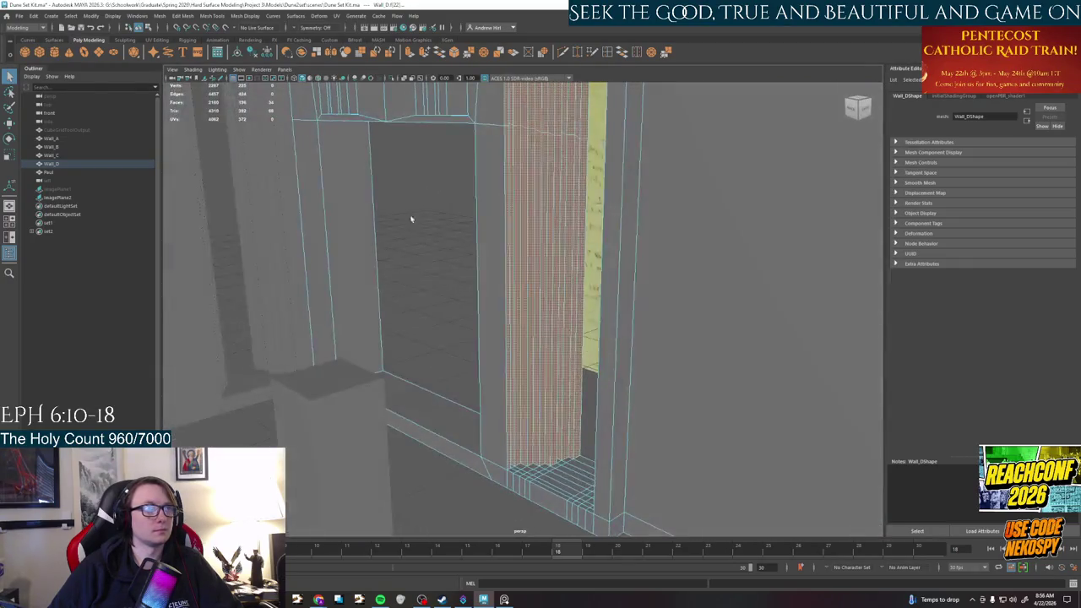
{"action": "mouse_move", "coordinate": [621, 311]}
{"action": "left_mouse_down", "text": "alt"}
{"action": "mouse_move", "coordinate": [349, 332]}
{"action": "mouse_move", "coordinate": [467, 221]}
{"action": "left_mouse_up", "text": "alt"}
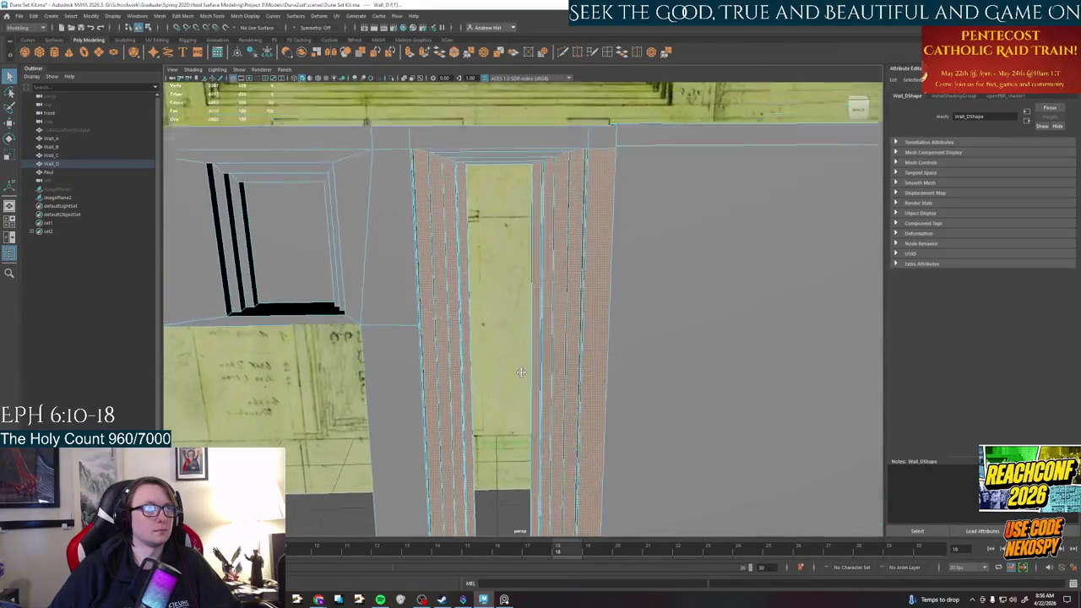
{"action": "mouse_move", "coordinate": [518, 299]}
{"action": "left_mouse_down", "text": "alt"}
{"action": "mouse_move", "coordinate": [534, 173]}
{"action": "mouse_move", "coordinate": [523, 433]}
{"action": "left_mouse_up", "text": "alt"}
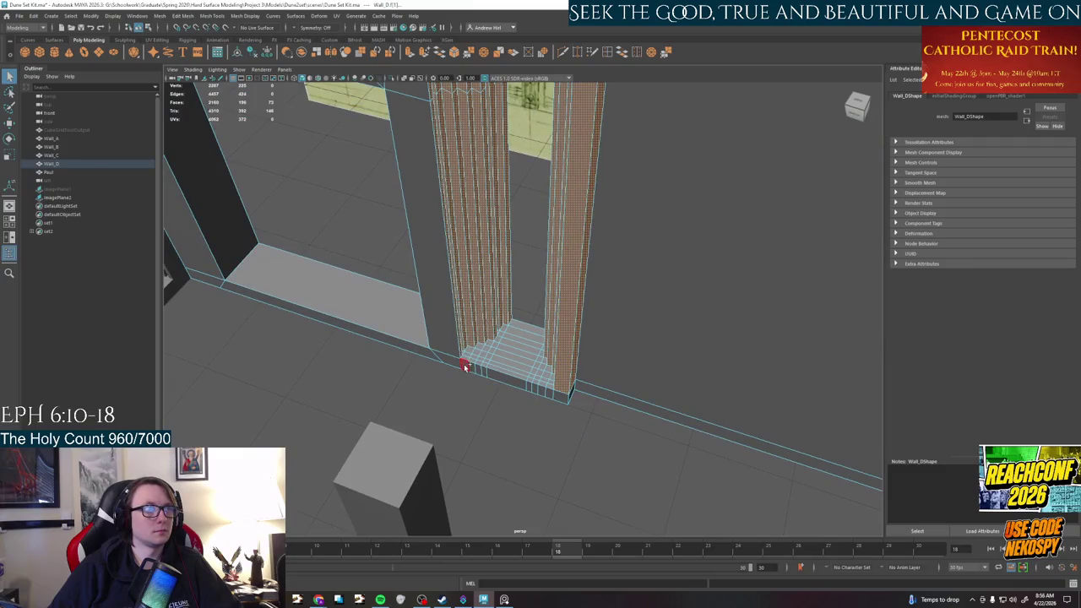
{"action": "mouse_move", "coordinate": [571, 393]}
{"action": "left_mouse_down", "text": "alt"}
{"action": "mouse_move", "coordinate": [545, 378]}
{"action": "mouse_move", "coordinate": [566, 406]}
{"action": "mouse_move", "coordinate": [162, 19]}
{"action": "left_mouse_up", "text": "alt"}
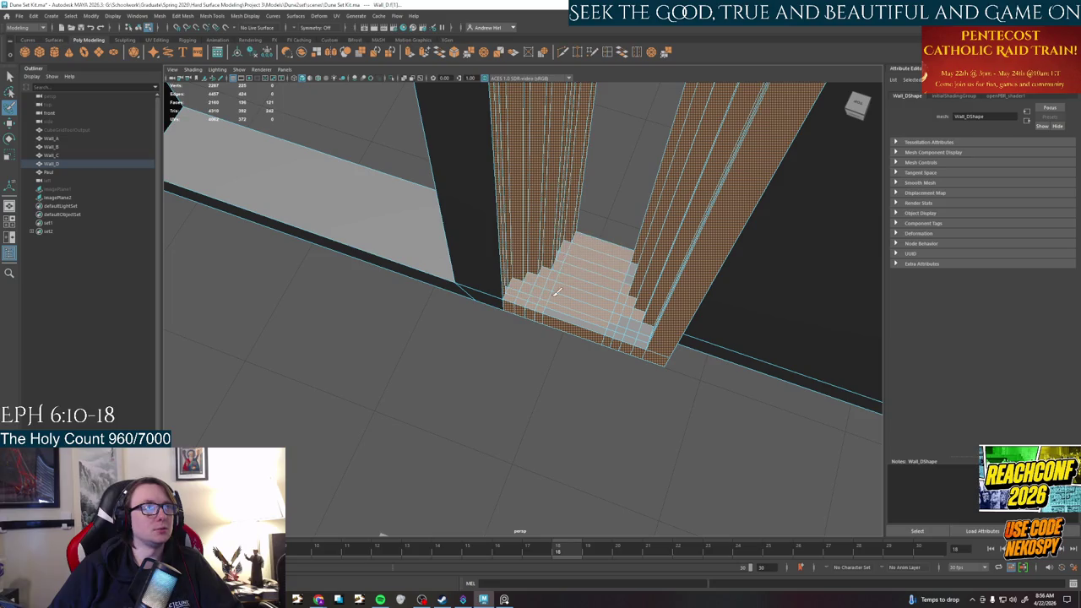
{"action": "mouse_move", "coordinate": [636, 268]}
{"action": "left_mouse_down", "text": "alt"}
{"action": "mouse_move", "coordinate": [423, 261]}
{"action": "mouse_move", "coordinate": [475, 308]}
{"action": "left_mouse_up", "text": "alt"}
{"action": "mouse_move", "coordinate": [406, 302]}
{"action": "left_mouse_down", "text": "alt"}
{"action": "mouse_move", "coordinate": [686, 371]}
{"action": "mouse_move", "coordinate": [603, 338]}
{"action": "mouse_move", "coordinate": [575, 342]}
{"action": "mouse_move", "coordinate": [561, 324]}
{"action": "left_mouse_up", "text": "alt"}
{"action": "key", "text": "w"}
{"action": "mouse_move", "coordinate": [483, 292]}
{"action": "left_mouse_down"}
{"action": "mouse_move", "coordinate": [520, 289]}
{"action": "mouse_move", "coordinate": [591, 354]}
{"action": "left_mouse_up"}
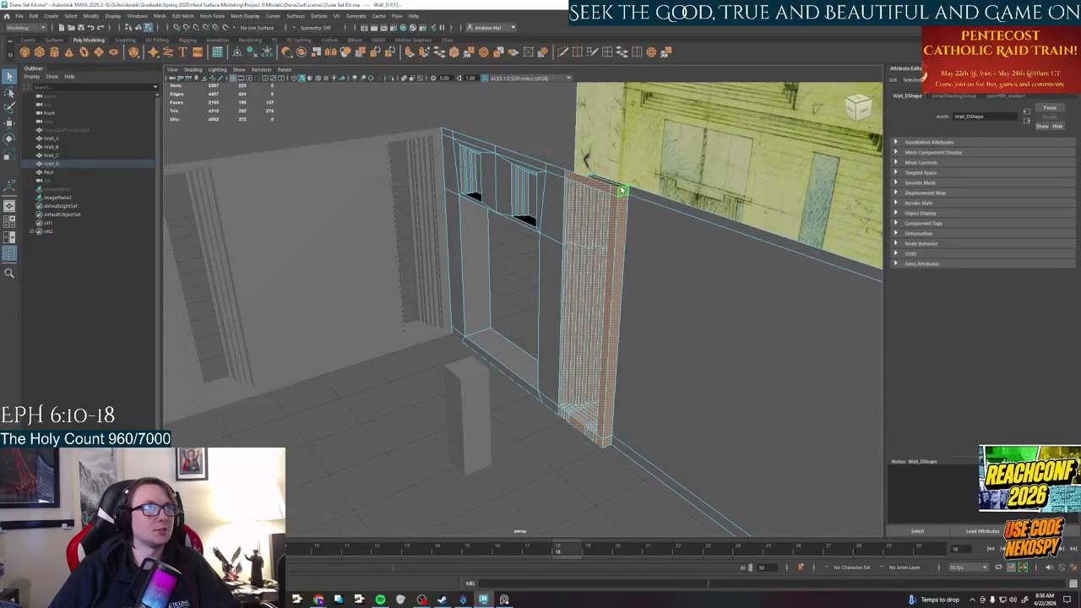
Select the vertical corner edge of the narrow recess and move it slightly right
{"action": "left_click", "coordinate": [607, 441]}
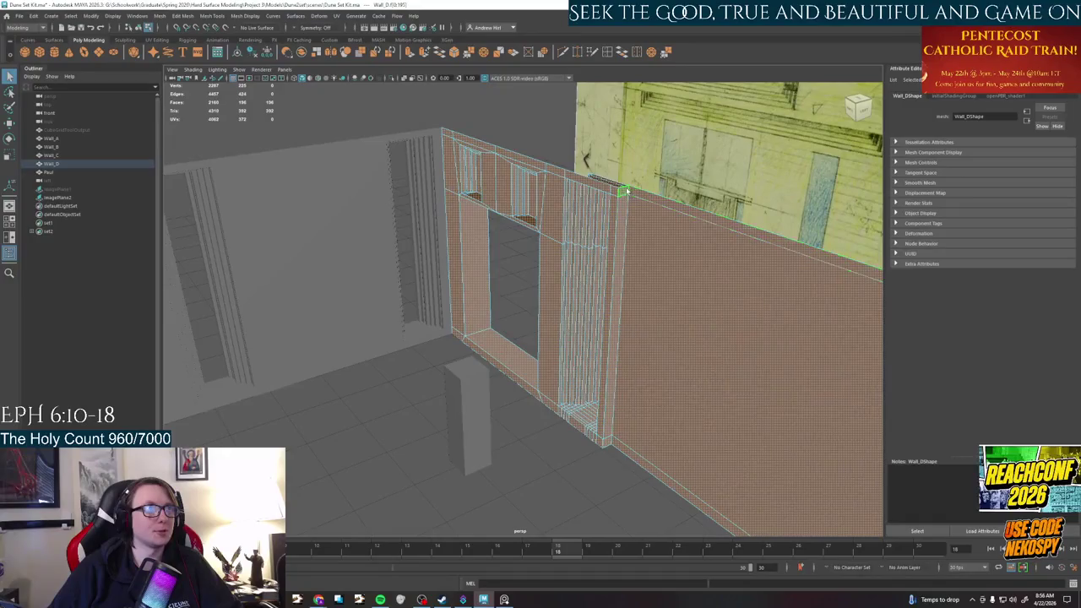
{"action": "left_click", "coordinate": [606, 442]}
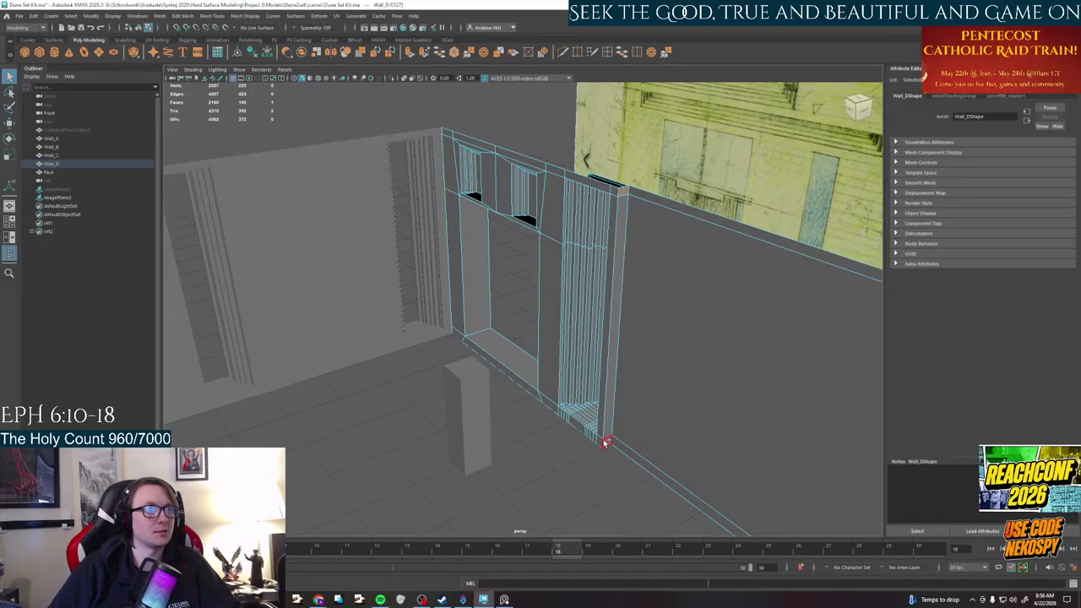
{"action": "double_click", "coordinate": [598, 439]}
{"action": "key", "text": "ctrl+z"}
{"action": "left_click", "coordinate": [607, 439]}
{"action": "key", "text": "w"}
{"action": "left_click_drag", "start_coordinate": [537, 466], "coordinate": [583, 443], "text": "alt"}
{"action": "left_click_drag", "start_coordinate": [588, 297], "coordinate": [590, 304]}
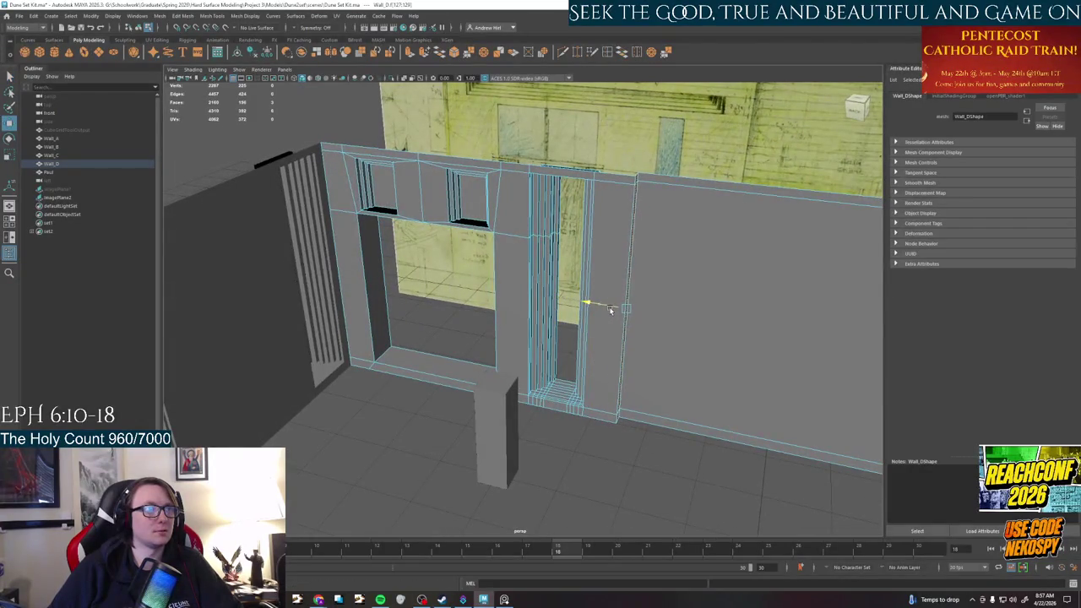
{"action": "mouse_move", "coordinate": [611, 362]}
{"action": "left_mouse_down", "text": "alt"}
{"action": "mouse_move", "coordinate": [642, 422]}
{"action": "mouse_move", "coordinate": [553, 346]}
{"action": "mouse_move", "coordinate": [569, 300]}
{"action": "left_mouse_up", "text": "alt"}
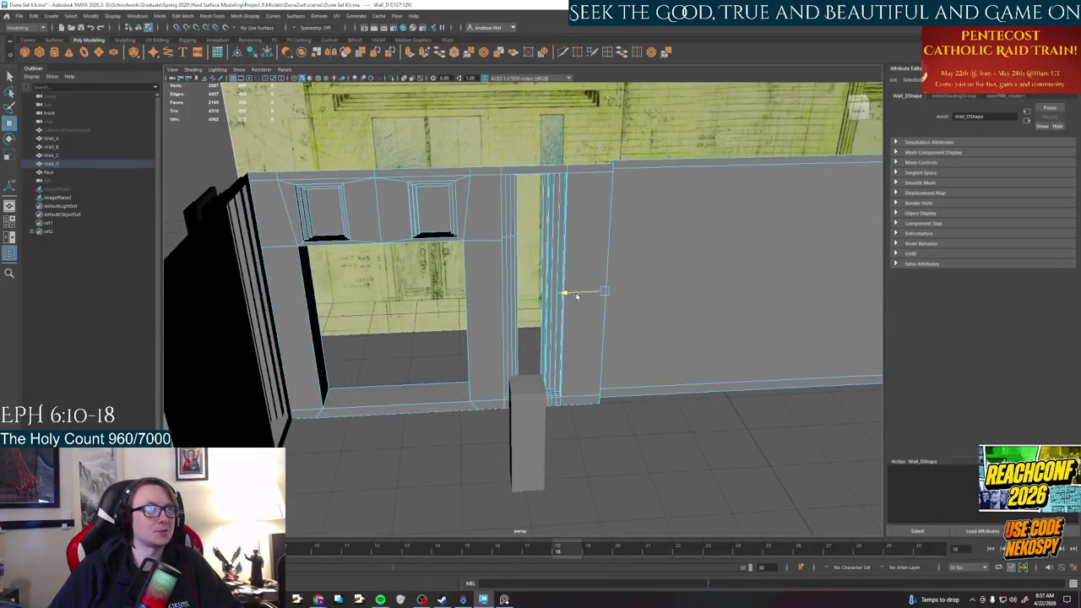
{"action": "left_click", "coordinate": [654, 440]}
{"action": "mouse_move", "coordinate": [655, 441]}
{"action": "left_mouse_down", "text": "alt"}
{"action": "mouse_move", "coordinate": [674, 464]}
{"action": "mouse_move", "coordinate": [664, 442]}
{"action": "mouse_move", "coordinate": [639, 448]}
{"action": "mouse_move", "coordinate": [692, 459]}
{"action": "mouse_move", "coordinate": [658, 466]}
{"action": "mouse_move", "coordinate": [687, 468]}
{"action": "mouse_move", "coordinate": [574, 402]}
{"action": "mouse_move", "coordinate": [583, 507]}
{"action": "mouse_move", "coordinate": [604, 564]}
{"action": "left_mouse_up", "text": "alt"}
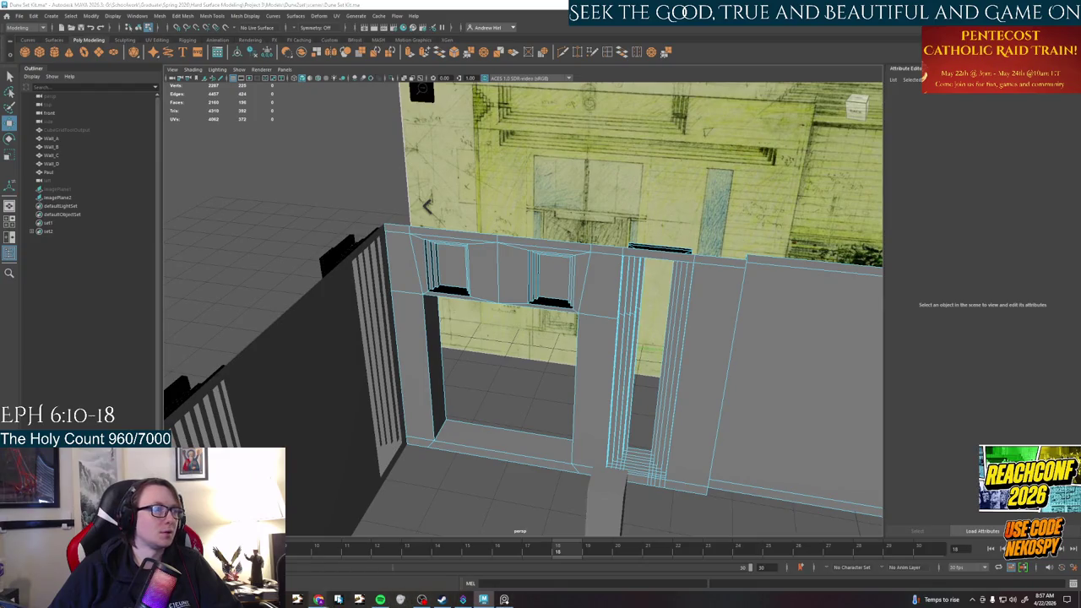
Watch the chapel interior reference video full screen, then return to the Maya wall scene
{"action": "left_click", "coordinate": [319, 600]}
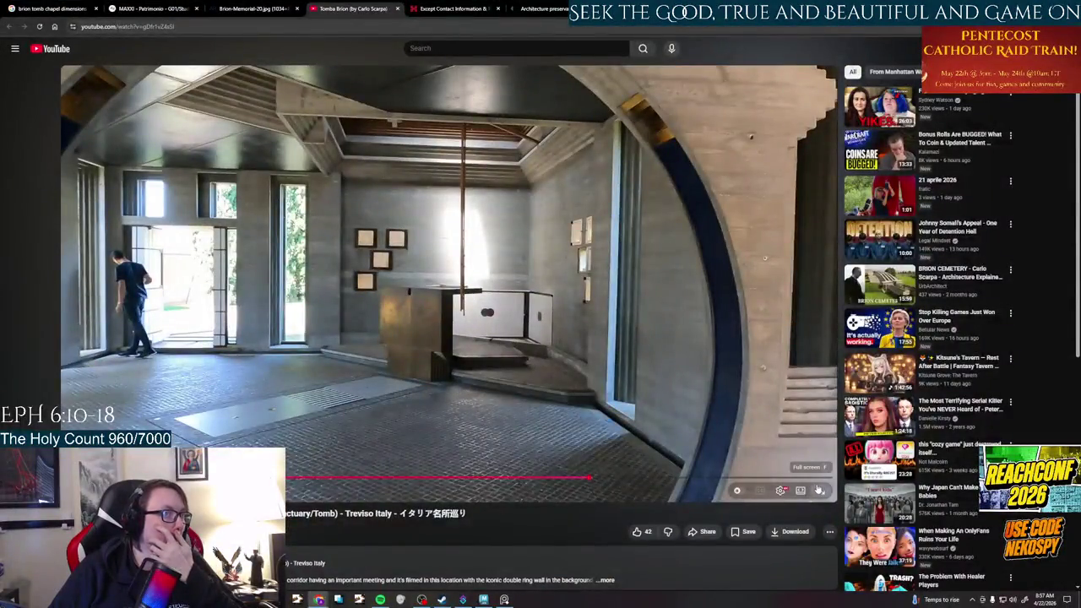
{"action": "left_click", "coordinate": [819, 490]}
{"action": "key", "text": "Escape"}
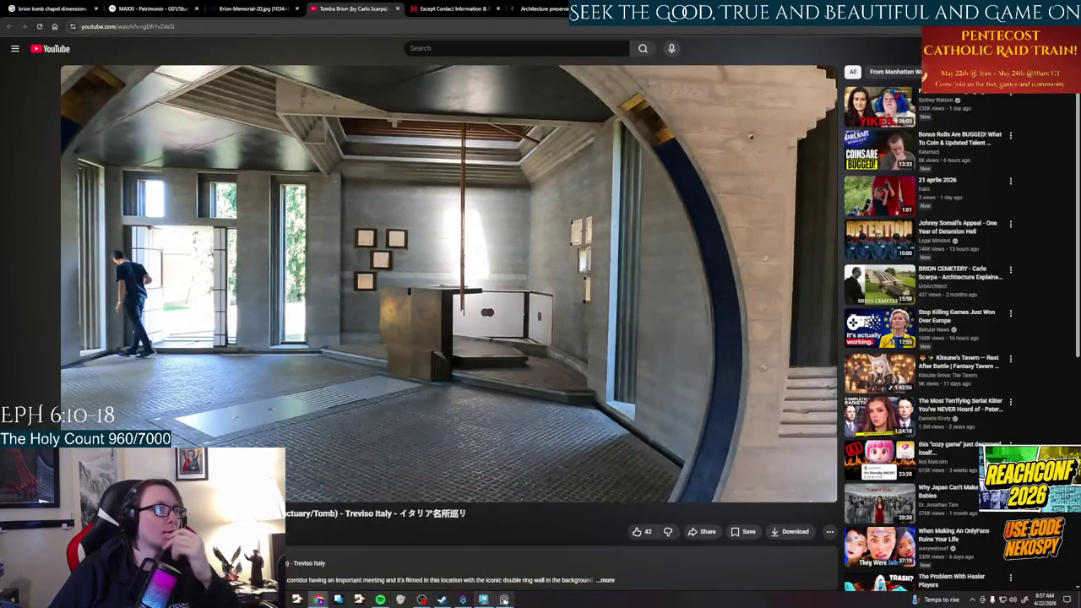
{"action": "double_click", "coordinate": [332, 460]}
{"action": "left_click", "coordinate": [483, 599]}
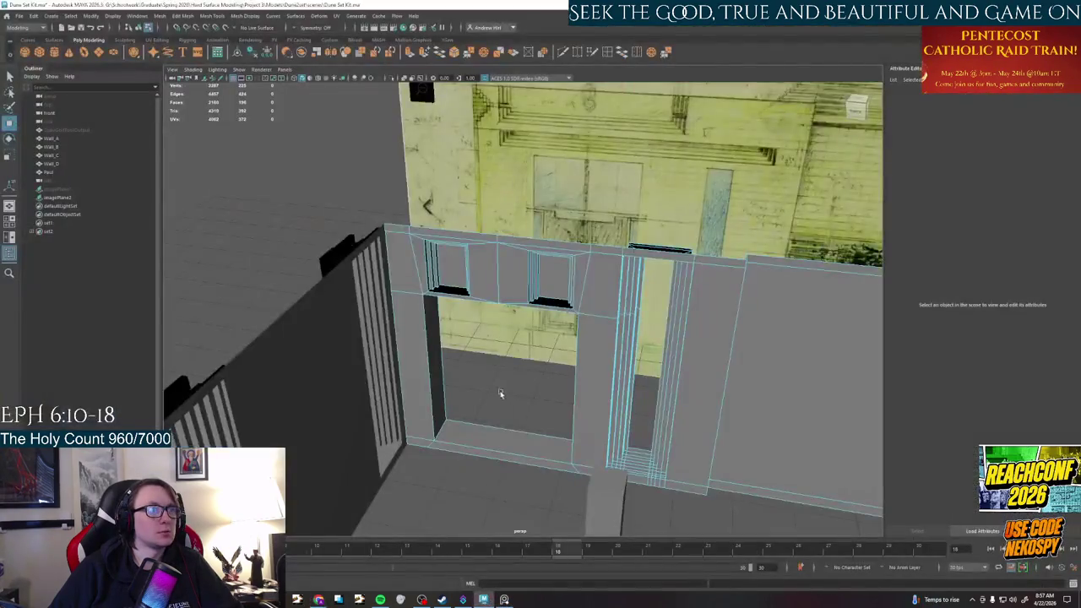
{"action": "mouse_move", "coordinate": [473, 355]}
{"action": "left_mouse_down", "text": "alt"}
{"action": "mouse_move", "coordinate": [490, 410]}
{"action": "mouse_move", "coordinate": [360, 256]}
{"action": "mouse_move", "coordinate": [476, 422]}
{"action": "mouse_move", "coordinate": [574, 425]}
{"action": "mouse_move", "coordinate": [602, 461]}
{"action": "left_mouse_up", "text": "alt"}
{"action": "scroll", "coordinate": [490, 410], "scroll_direction": "up", "scroll_amount": 3}
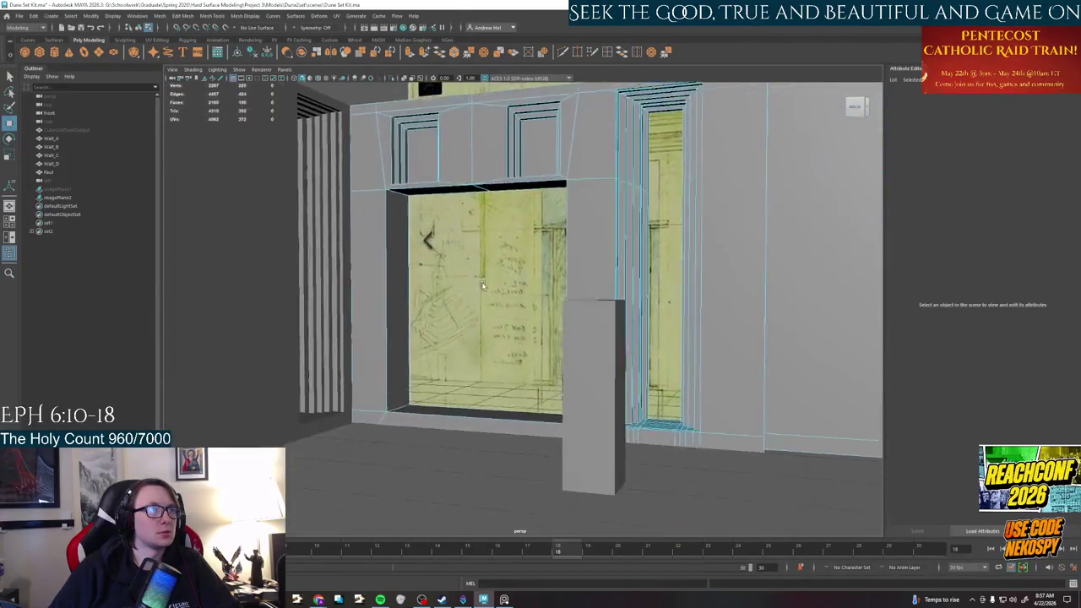
{"action": "left_click", "coordinate": [575, 425]}
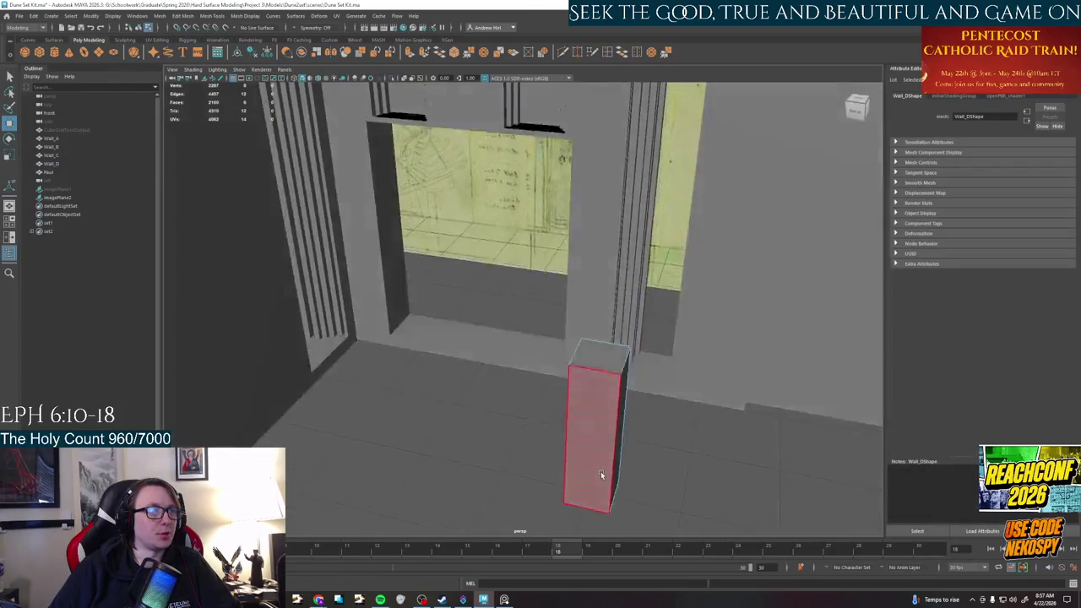
{"action": "right_click_drag", "start_coordinate": [602, 461], "coordinate": [633, 373]}
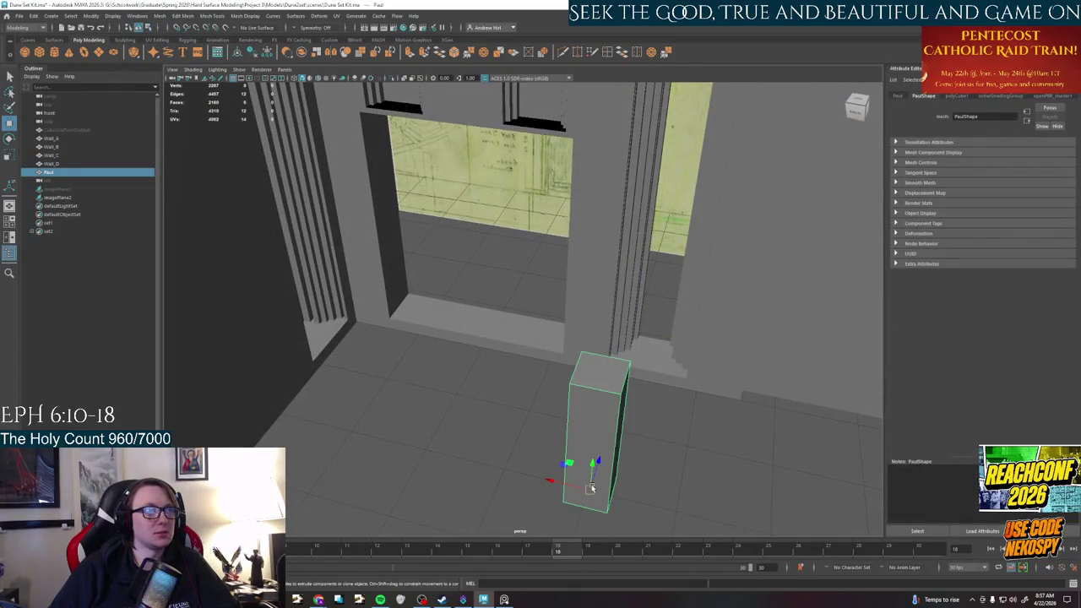
{"action": "mouse_move", "coordinate": [571, 467]}
{"action": "left_mouse_down"}
{"action": "mouse_move", "coordinate": [468, 310]}
{"action": "mouse_move", "coordinate": [470, 350]}
{"action": "left_mouse_up"}
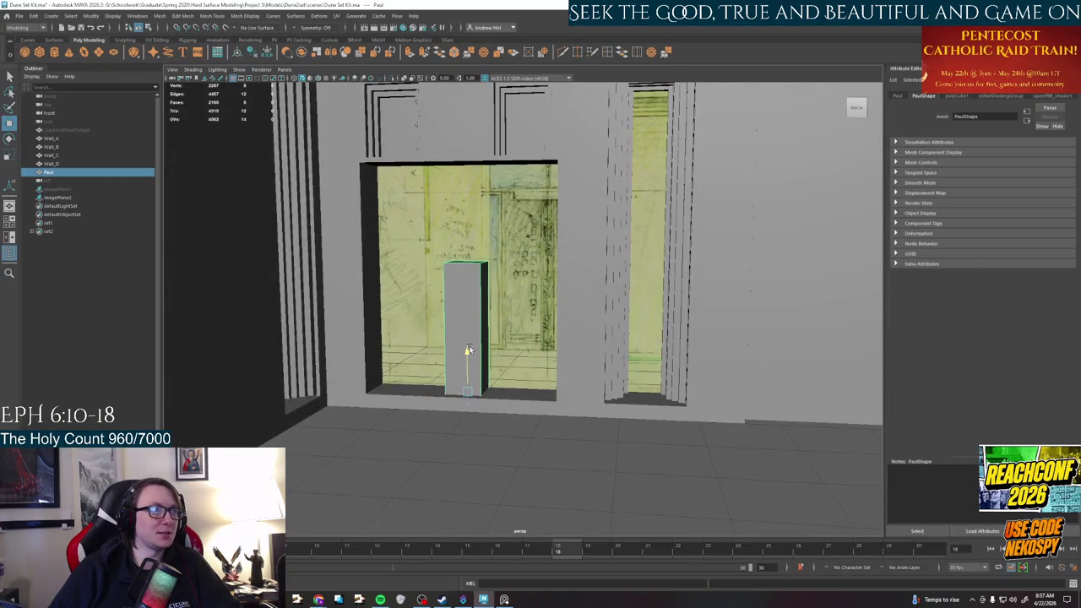
{"action": "mouse_move", "coordinate": [501, 431]}
{"action": "left_mouse_down", "text": "alt"}
{"action": "mouse_move", "coordinate": [476, 439]}
{"action": "mouse_move", "coordinate": [512, 387]}
{"action": "mouse_move", "coordinate": [524, 424]}
{"action": "mouse_move", "coordinate": [488, 417]}
{"action": "mouse_move", "coordinate": [517, 415]}
{"action": "mouse_move", "coordinate": [532, 459]}
{"action": "mouse_move", "coordinate": [526, 435]}
{"action": "mouse_move", "coordinate": [542, 425]}
{"action": "mouse_move", "coordinate": [609, 463]}
{"action": "mouse_move", "coordinate": [498, 397]}
{"action": "left_mouse_up", "text": "alt"}
{"action": "right_click_drag", "start_coordinate": [478, 372], "coordinate": [477, 406]}
{"action": "left_click", "coordinate": [483, 396]}
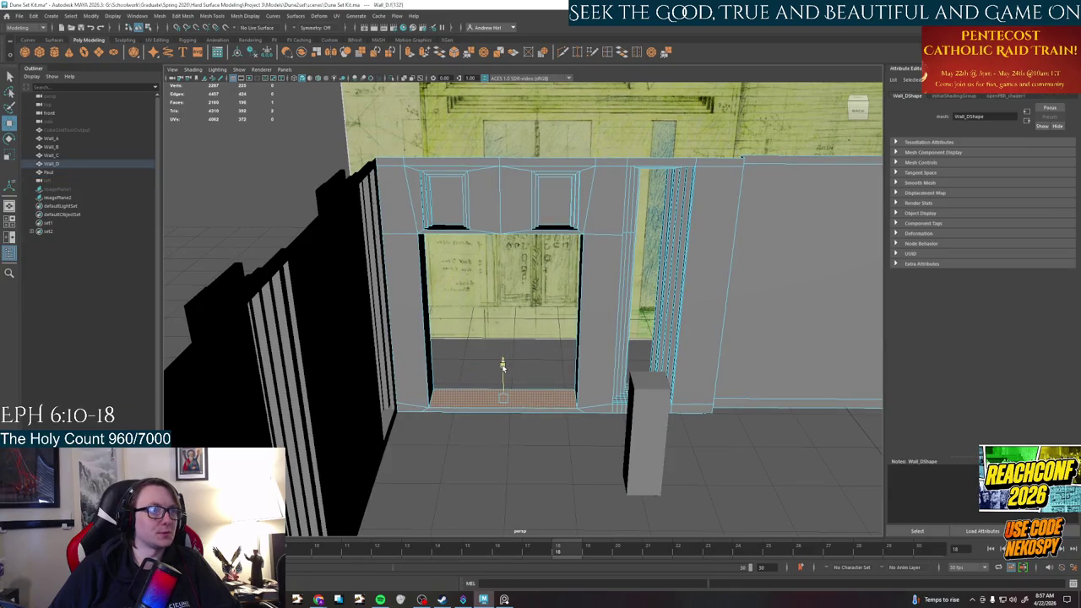
{"action": "mouse_move", "coordinate": [532, 444]}
{"action": "left_mouse_down", "text": "alt"}
{"action": "mouse_move", "coordinate": [476, 341]}
{"action": "mouse_move", "coordinate": [527, 387]}
{"action": "left_mouse_up", "text": "alt"}
{"action": "key", "text": "ctrl+1"}
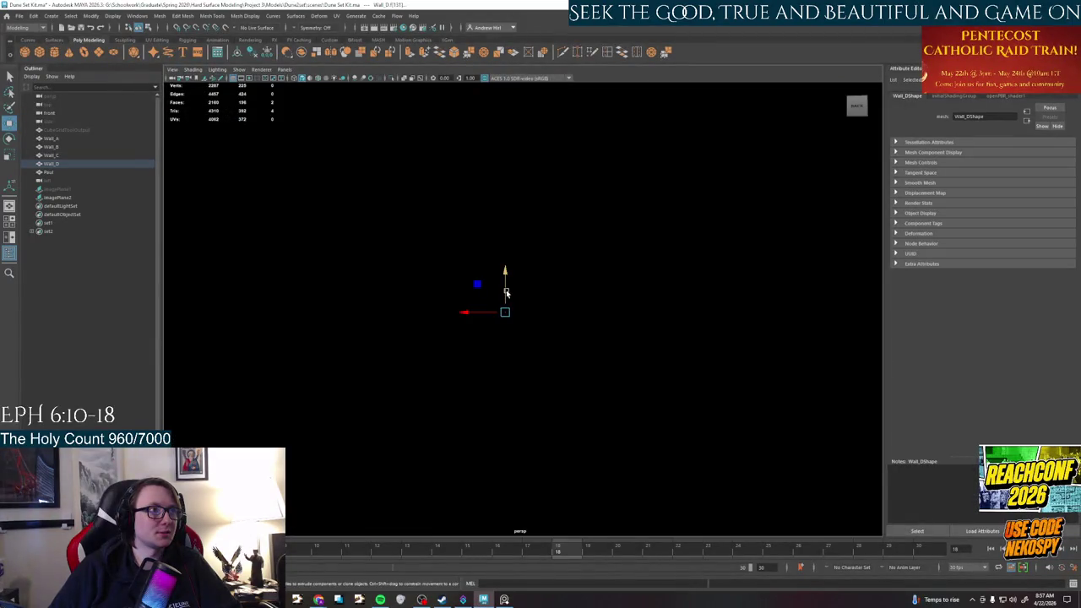
{"action": "key", "text": "ctrl+1"}
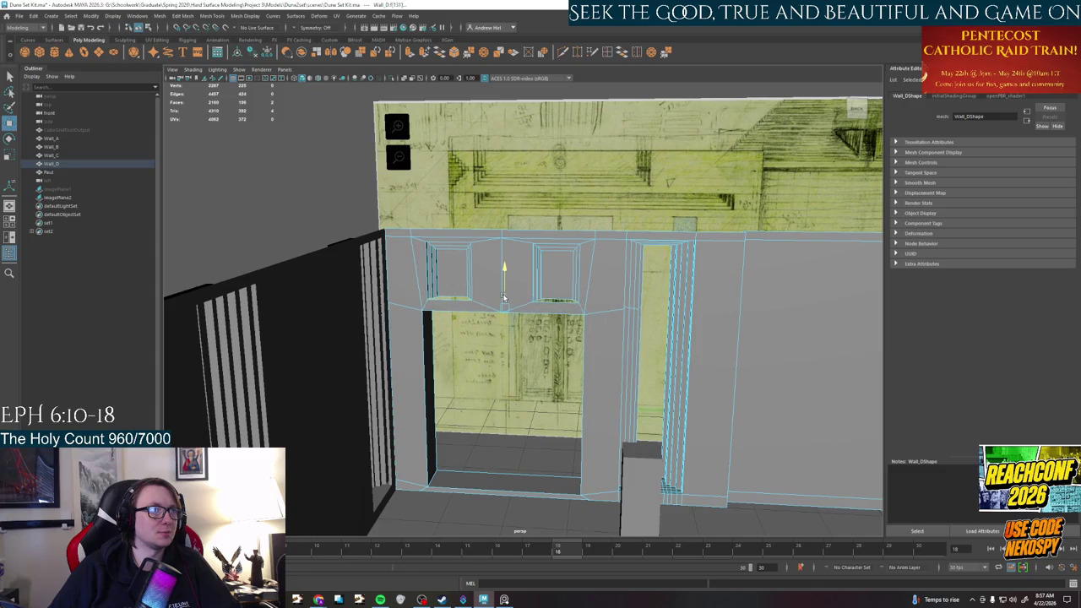
{"action": "mouse_move", "coordinate": [514, 376]}
{"action": "left_mouse_down", "text": "alt"}
{"action": "mouse_move", "coordinate": [512, 396]}
{"action": "mouse_move", "coordinate": [508, 366]}
{"action": "mouse_move", "coordinate": [501, 377]}
{"action": "mouse_move", "coordinate": [531, 369]}
{"action": "mouse_move", "coordinate": [518, 372]}
{"action": "mouse_move", "coordinate": [516, 404]}
{"action": "mouse_move", "coordinate": [488, 399]}
{"action": "mouse_move", "coordinate": [548, 386]}
{"action": "mouse_move", "coordinate": [549, 369]}
{"action": "mouse_move", "coordinate": [530, 389]}
{"action": "mouse_move", "coordinate": [539, 452]}
{"action": "mouse_move", "coordinate": [490, 398]}
{"action": "mouse_move", "coordinate": [560, 386]}
{"action": "mouse_move", "coordinate": [590, 470]}
{"action": "mouse_move", "coordinate": [490, 284]}
{"action": "mouse_move", "coordinate": [488, 378]}
{"action": "mouse_move", "coordinate": [512, 338]}
{"action": "mouse_move", "coordinate": [438, 307]}
{"action": "mouse_move", "coordinate": [507, 355]}
{"action": "mouse_move", "coordinate": [632, 398]}
{"action": "mouse_move", "coordinate": [371, 344]}
{"action": "mouse_move", "coordinate": [439, 355]}
{"action": "mouse_move", "coordinate": [560, 340]}
{"action": "mouse_move", "coordinate": [570, 372]}
{"action": "mouse_move", "coordinate": [519, 415]}
{"action": "mouse_move", "coordinate": [442, 434]}
{"action": "mouse_move", "coordinate": [503, 429]}
{"action": "left_mouse_up", "text": "alt"}
{"action": "scroll", "coordinate": [487, 400], "scroll_direction": "up", "scroll_amount": 2}
{"action": "scroll", "coordinate": [506, 392], "scroll_direction": "up", "scroll_amount": 3}
{"action": "scroll", "coordinate": [507, 392], "scroll_direction": "down", "scroll_amount": 3}
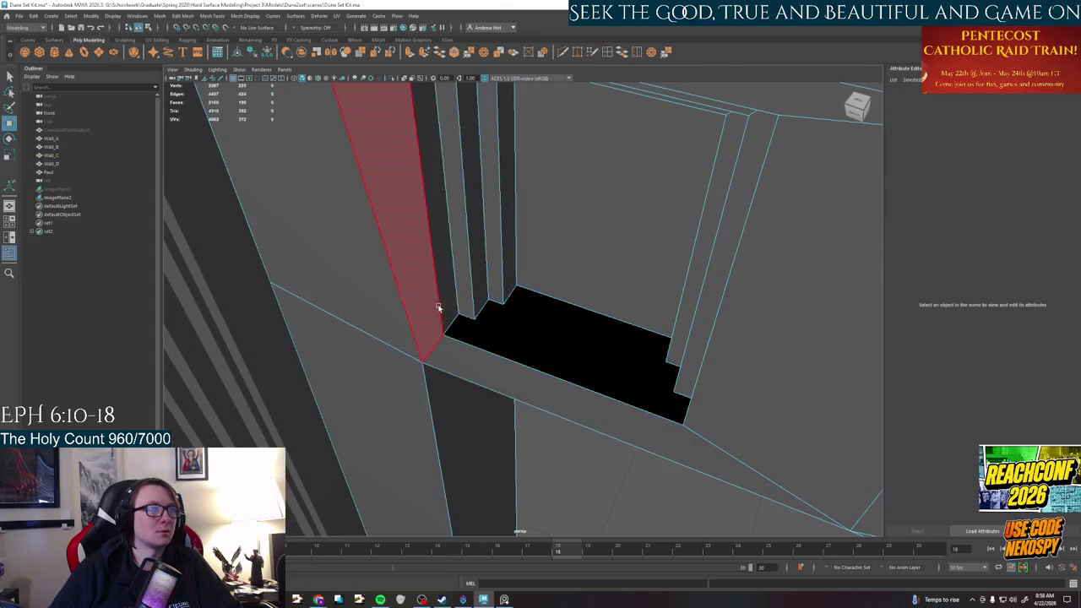
{"action": "right_click", "coordinate": [439, 308]}
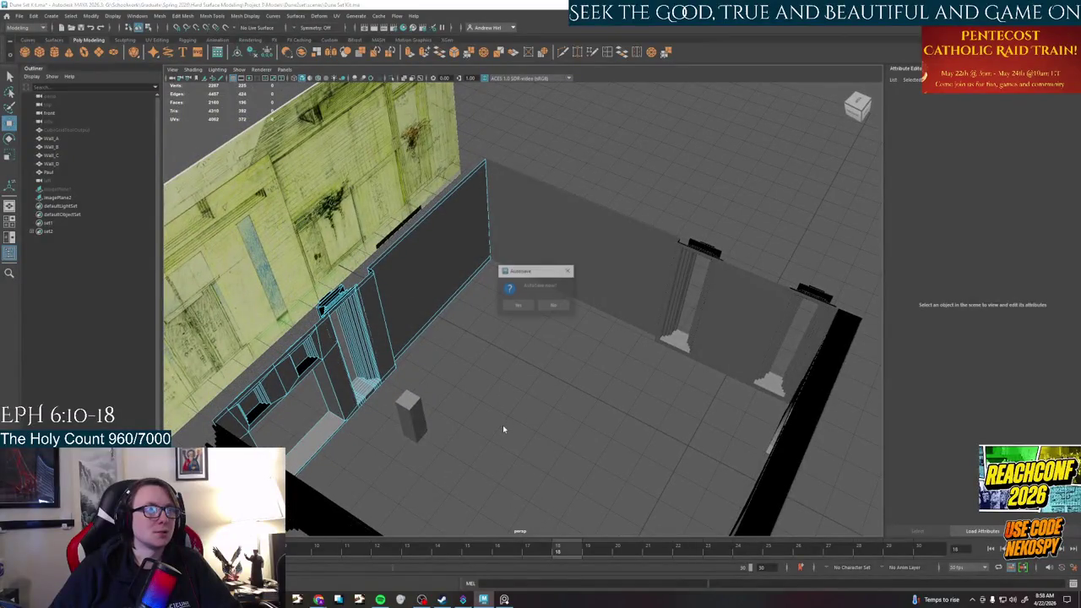
{"action": "left_click", "coordinate": [520, 305]}
Bring up the PureRef board and zoom and pan it around the floor plan
{"action": "left_click", "coordinate": [505, 599]}
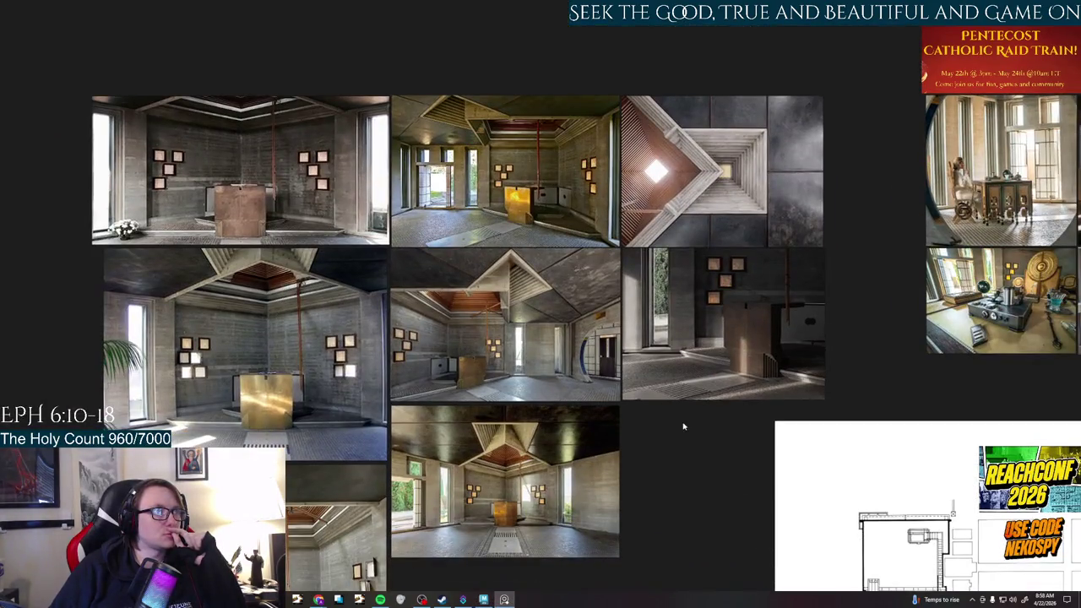
{"action": "scroll", "coordinate": [597, 307], "scroll_direction": "up", "scroll_amount": 2}
{"action": "scroll", "coordinate": [560, 254], "scroll_direction": "up", "scroll_amount": 2}
{"action": "scroll", "coordinate": [540, 270], "scroll_direction": "up", "scroll_amount": 2}
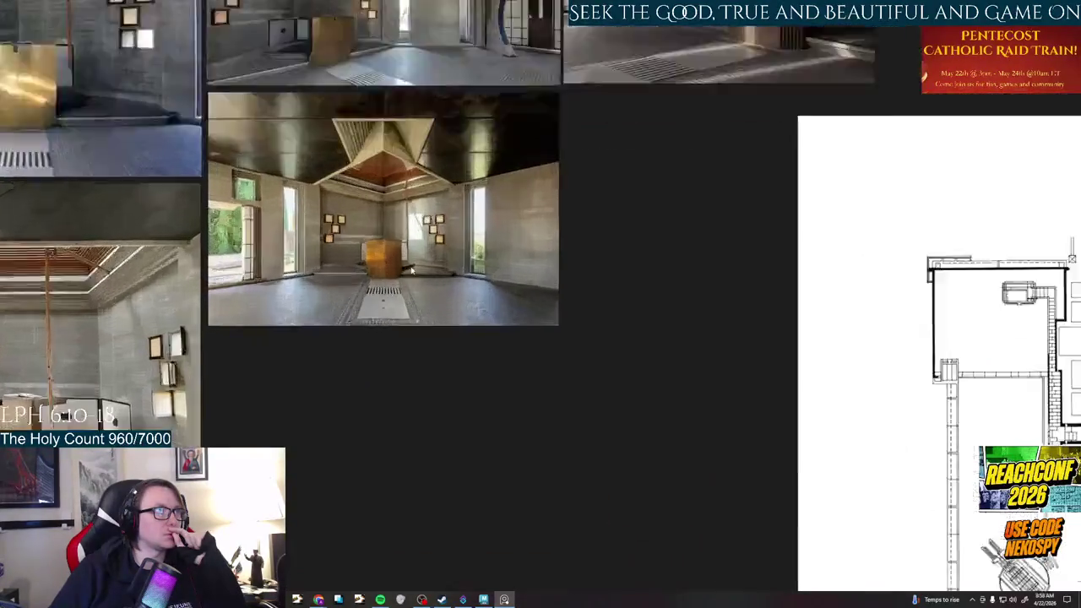
{"action": "scroll", "coordinate": [524, 287], "scroll_direction": "up", "scroll_amount": 2}
{"action": "scroll", "coordinate": [550, 288], "scroll_direction": "down", "scroll_amount": 2}
{"action": "scroll", "coordinate": [577, 286], "scroll_direction": "down", "scroll_amount": 2}
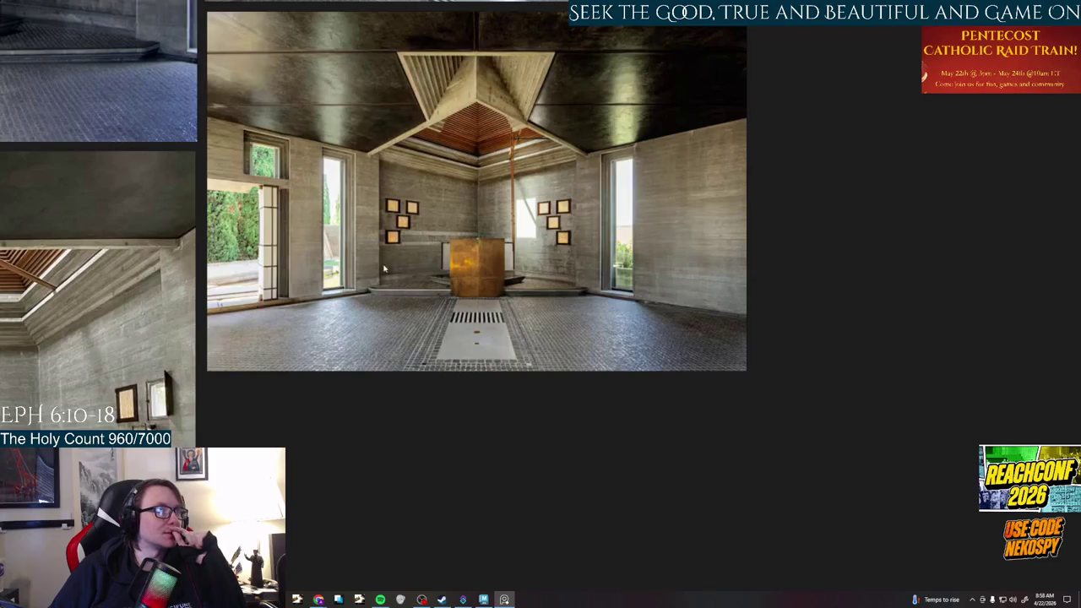
{"action": "scroll", "coordinate": [546, 258], "scroll_direction": "down", "scroll_amount": 2}
{"action": "scroll", "coordinate": [549, 279], "scroll_direction": "down", "scroll_amount": 2}
{"action": "scroll", "coordinate": [554, 324], "scroll_direction": "down", "scroll_amount": 2}
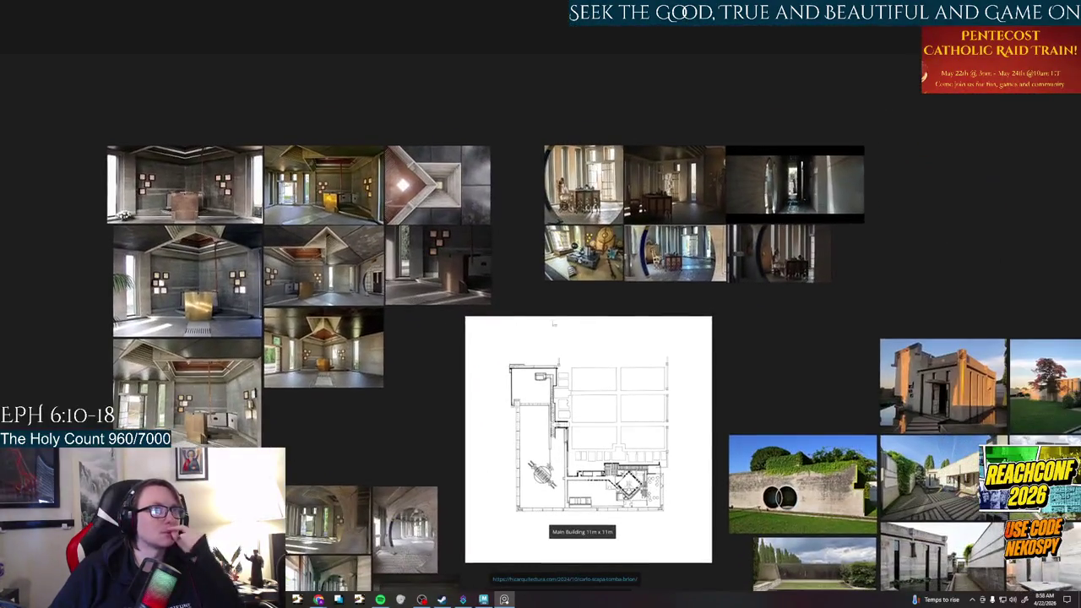
{"action": "middle_click_drag", "start_coordinate": [785, 354], "coordinate": [796, 201]}
{"action": "scroll", "coordinate": [716, 507], "scroll_direction": "down", "scroll_amount": 1}
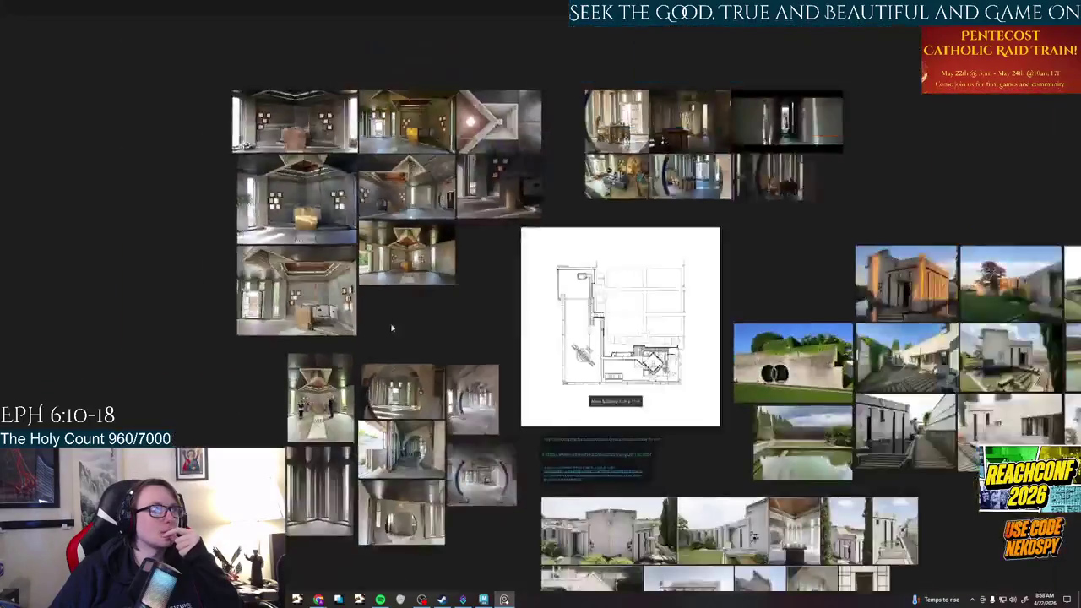
{"action": "middle_click_drag", "start_coordinate": [715, 507], "coordinate": [654, 388]}
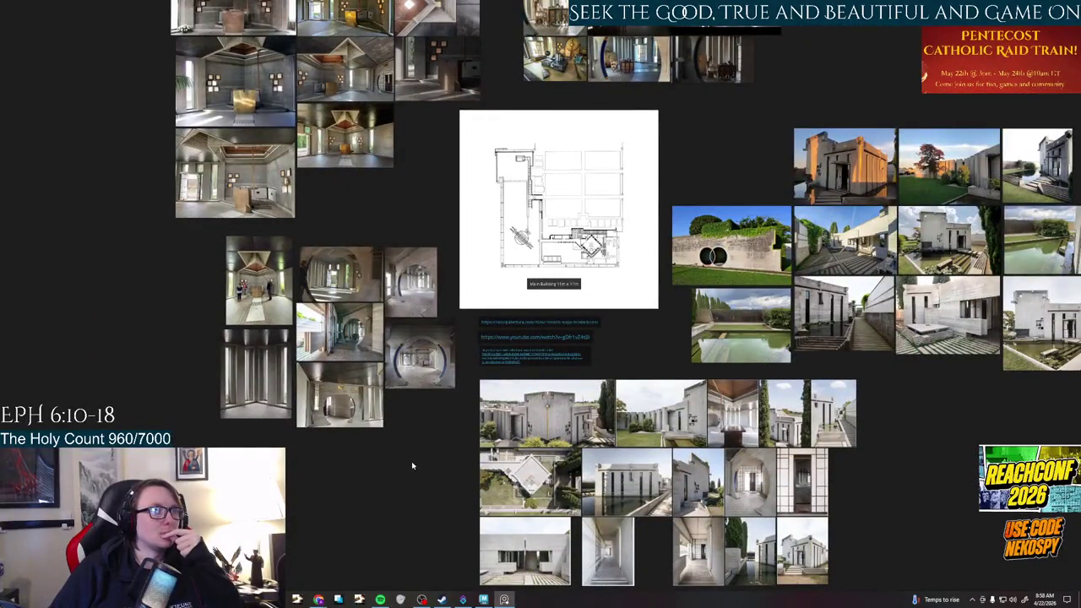
{"action": "mouse_move", "coordinate": [898, 468]}
{"action": "middle_mouse_down"}
{"action": "mouse_move", "coordinate": [668, 547]}
{"action": "mouse_move", "coordinate": [950, 591]}
{"action": "middle_mouse_up"}
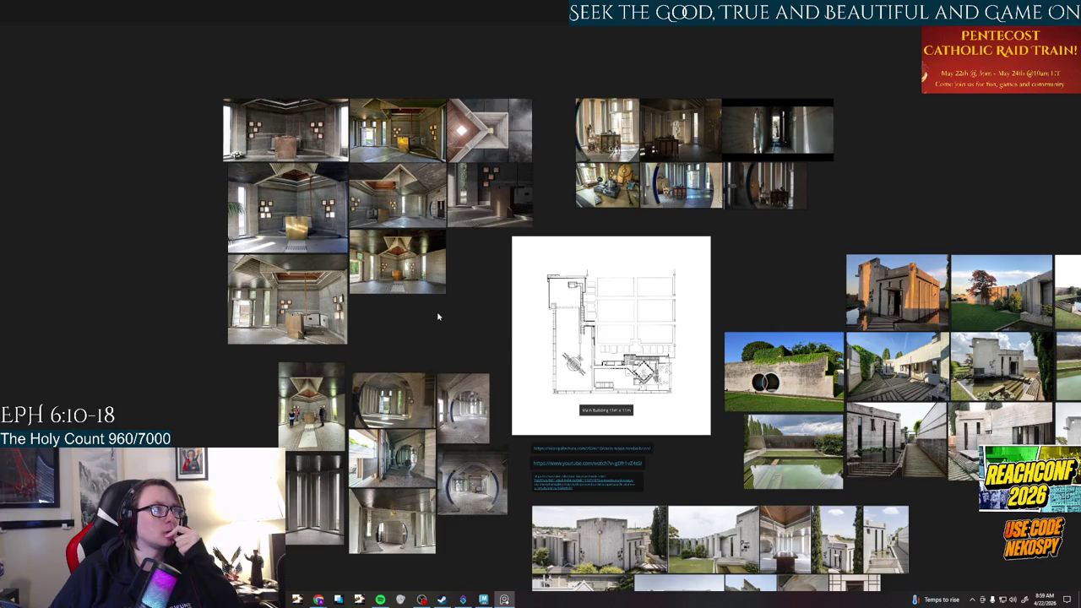
Zoom in on the chapel interior photos, then return to the Maya wall scene
{"action": "mouse_move", "coordinate": [478, 330]}
{"action": "left_mouse_down"}
{"action": "mouse_move", "coordinate": [385, 135]}
{"action": "mouse_move", "coordinate": [435, 291]}
{"action": "left_mouse_up"}
{"action": "scroll", "coordinate": [457, 297], "scroll_direction": "up", "scroll_amount": 5}
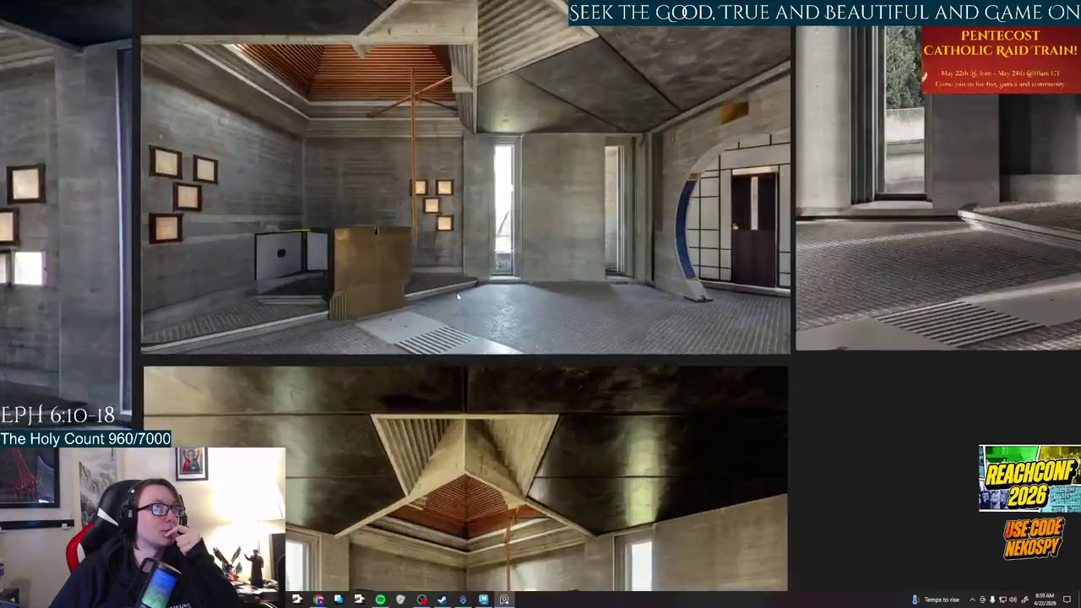
{"action": "scroll", "coordinate": [457, 297], "scroll_direction": "up", "scroll_amount": 3}
{"action": "scroll", "coordinate": [489, 390], "scroll_direction": "down", "scroll_amount": 2}
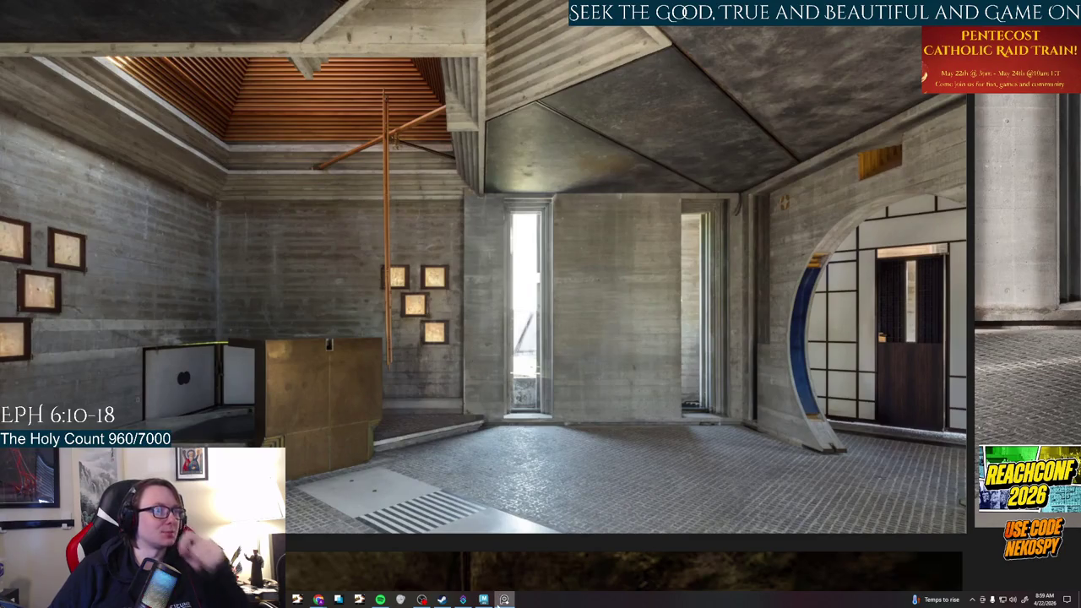
{"action": "left_click", "coordinate": [483, 600]}
{"action": "mouse_move", "coordinate": [560, 442]}
{"action": "left_mouse_down", "text": "alt"}
{"action": "mouse_move", "coordinate": [603, 406]}
{"action": "mouse_move", "coordinate": [598, 368]}
{"action": "mouse_move", "coordinate": [557, 440]}
{"action": "mouse_move", "coordinate": [690, 377]}
{"action": "mouse_move", "coordinate": [588, 467]}
{"action": "left_mouse_up", "text": "alt"}
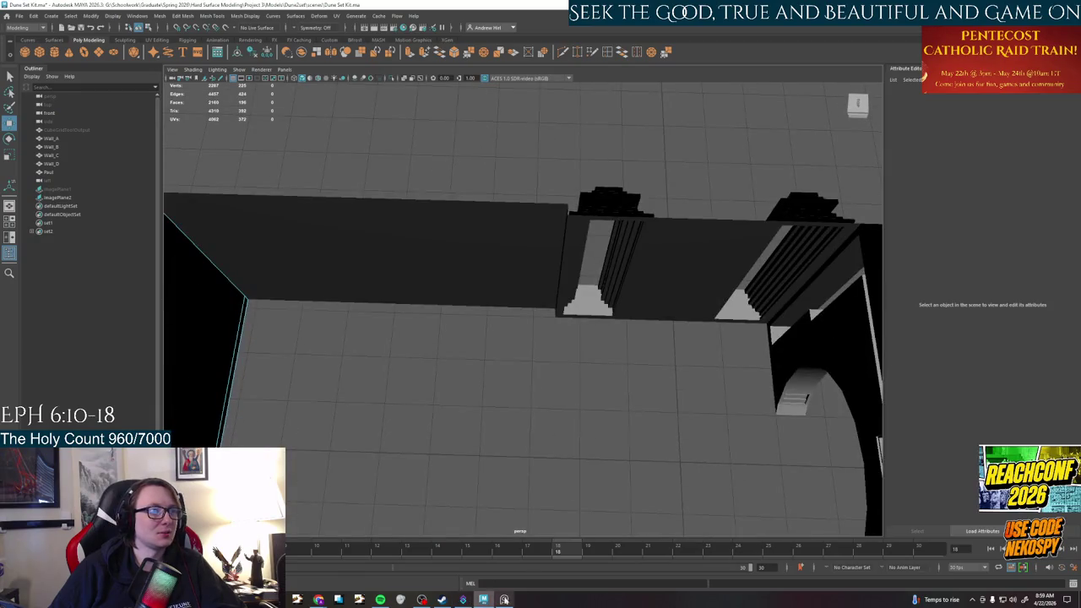
Compare the interior reference photo in PureRef against the Maya scene
{"action": "left_click", "coordinate": [505, 600]}
{"action": "left_click", "coordinate": [505, 600]}
{"action": "left_click", "coordinate": [504, 599]}
{"action": "left_click", "coordinate": [505, 600]}
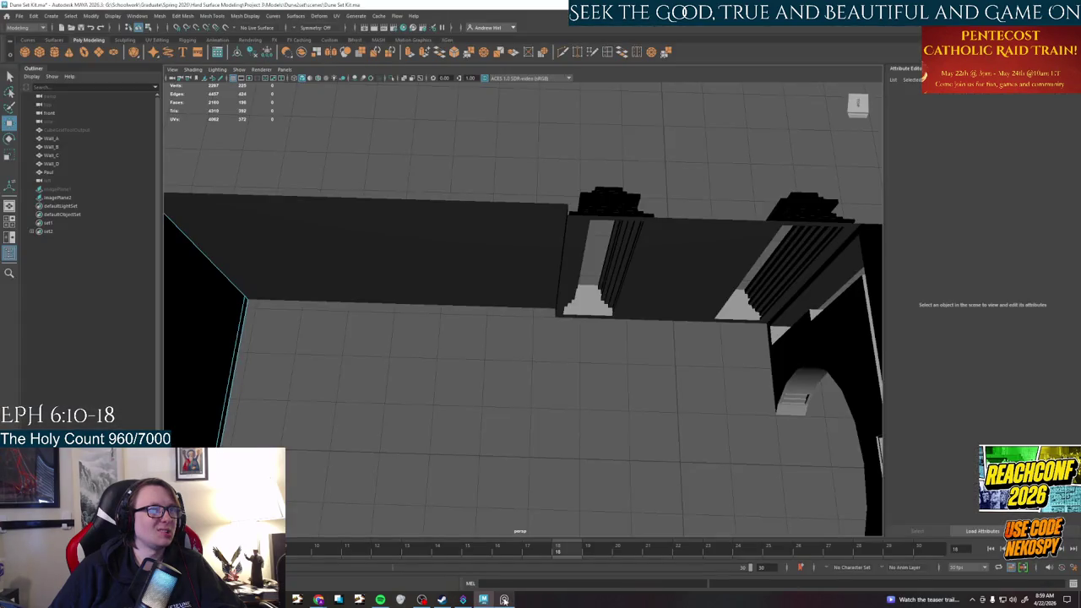
{"action": "left_click", "coordinate": [505, 600]}
{"action": "left_click", "coordinate": [504, 599]}
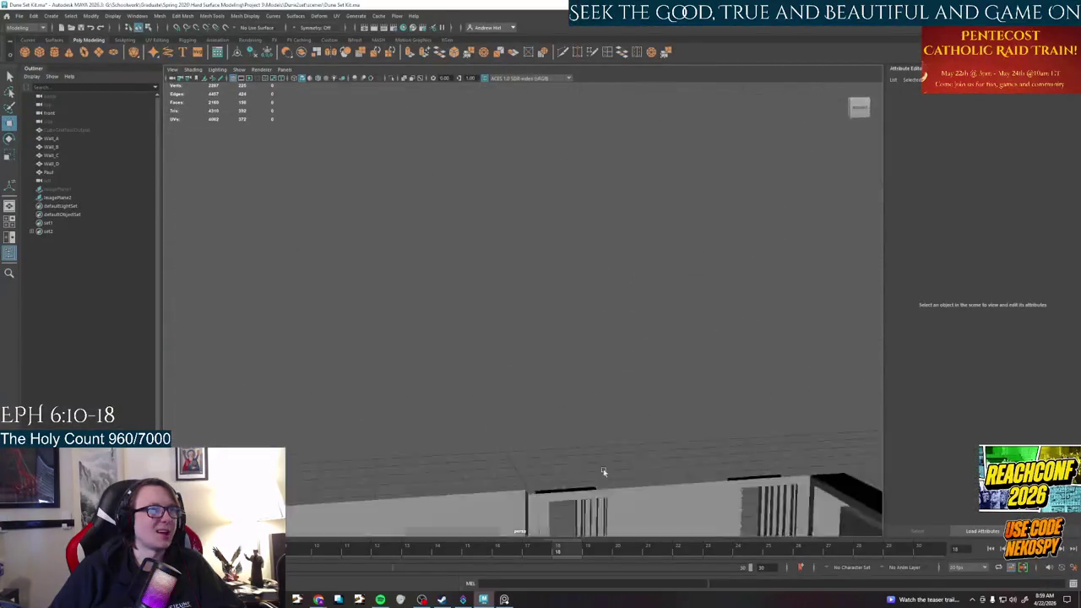
Select a face on Wall_C and slide it to the left along the wall
{"action": "left_click_drag", "start_coordinate": [603, 470], "coordinate": [642, 322], "text": "alt"}
{"action": "left_click_drag", "start_coordinate": [600, 372], "coordinate": [636, 309], "text": "alt"}
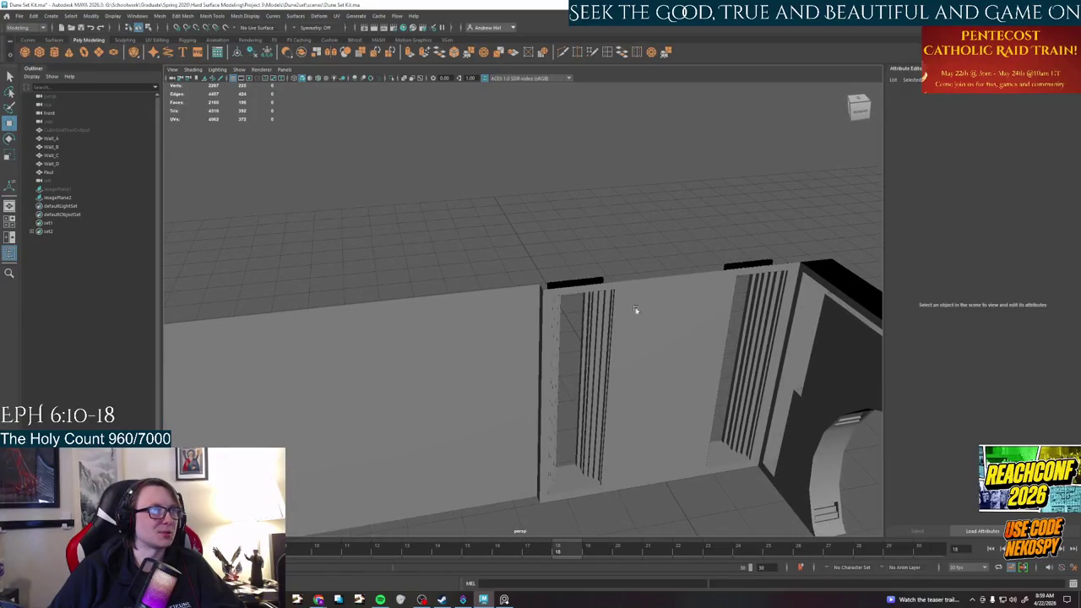
{"action": "left_click_drag", "start_coordinate": [509, 385], "coordinate": [477, 386], "text": "alt"}
{"action": "left_click_drag", "start_coordinate": [418, 304], "coordinate": [530, 247], "text": "alt"}
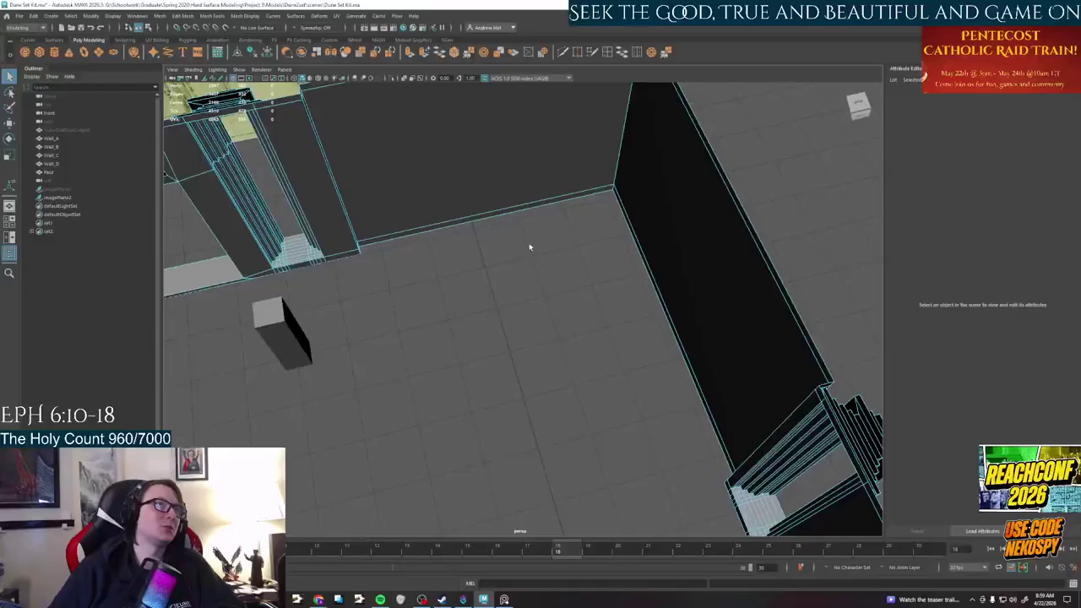
{"action": "mouse_move", "coordinate": [369, 293]}
{"action": "left_mouse_down", "text": "alt"}
{"action": "mouse_move", "coordinate": [488, 270]}
{"action": "mouse_move", "coordinate": [377, 144]}
{"action": "left_mouse_up", "text": "alt"}
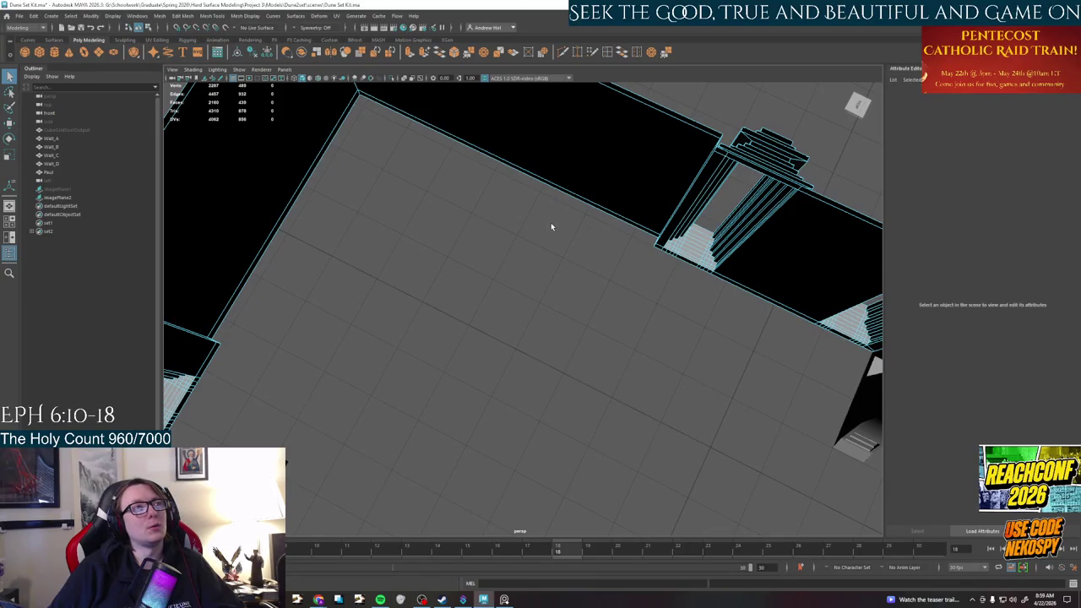
{"action": "mouse_move", "coordinate": [583, 269]}
{"action": "left_mouse_down", "text": "alt"}
{"action": "mouse_move", "coordinate": [507, 245]}
{"action": "mouse_move", "coordinate": [541, 211]}
{"action": "left_mouse_up", "text": "alt"}
{"action": "left_click", "coordinate": [536, 152]}
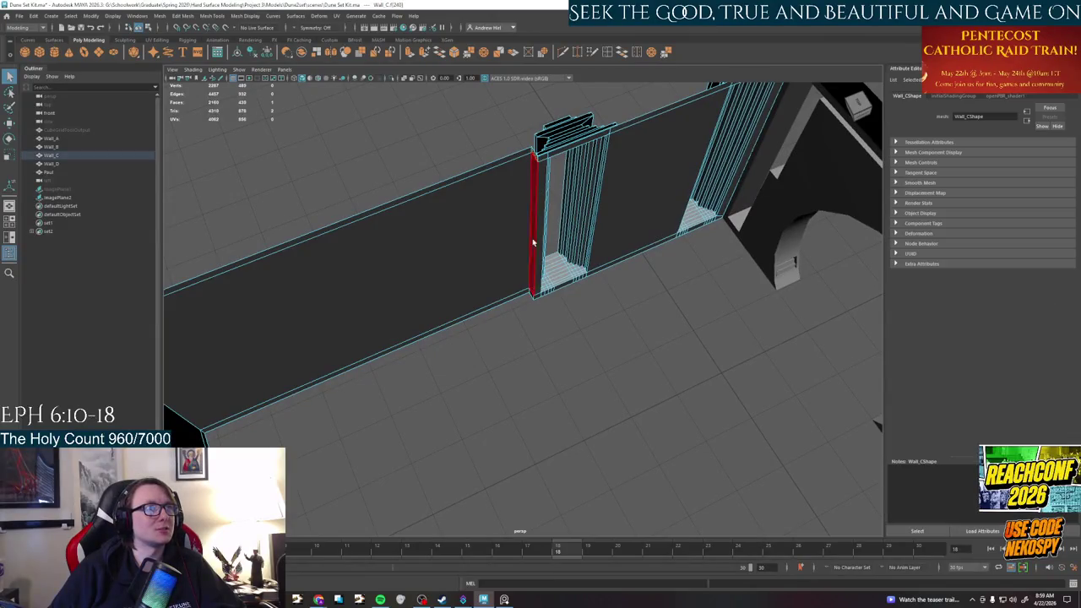
{"action": "mouse_move", "coordinate": [533, 298]}
{"action": "left_mouse_down", "text": "alt"}
{"action": "mouse_move", "coordinate": [536, 333]}
{"action": "mouse_move", "coordinate": [591, 157]}
{"action": "left_mouse_up", "text": "alt"}
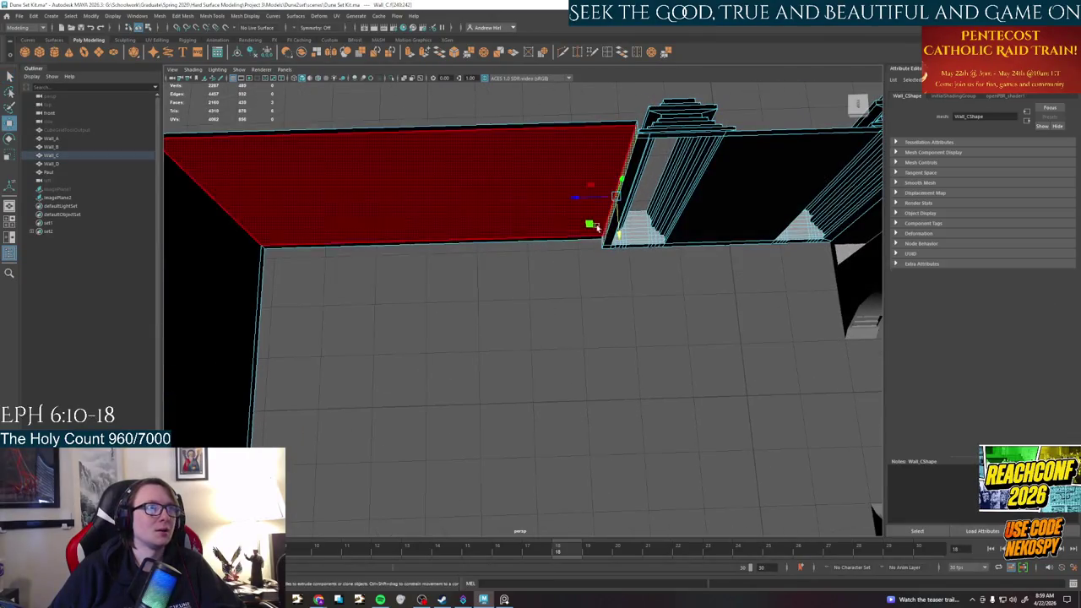
{"action": "left_click_drag", "start_coordinate": [543, 201], "coordinate": [514, 201]}
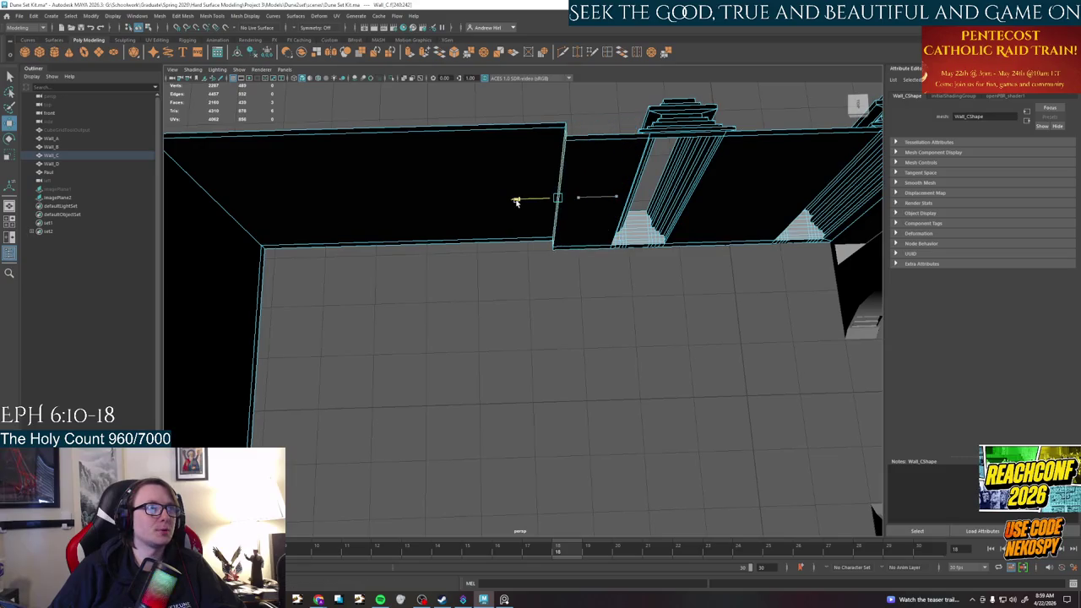
{"action": "left_click", "coordinate": [647, 336]}
Select and frame Wall_C's narrow pillar strip face
{"action": "mouse_move", "coordinate": [647, 335]}
{"action": "left_mouse_down", "text": "alt"}
{"action": "mouse_move", "coordinate": [618, 360]}
{"action": "mouse_move", "coordinate": [582, 357]}
{"action": "mouse_move", "coordinate": [593, 162]}
{"action": "mouse_move", "coordinate": [502, 346]}
{"action": "mouse_move", "coordinate": [576, 328]}
{"action": "mouse_move", "coordinate": [561, 327]}
{"action": "left_mouse_up", "text": "alt"}
{"action": "scroll", "coordinate": [561, 327], "scroll_direction": "up", "scroll_amount": 2}
{"action": "scroll", "coordinate": [564, 354], "scroll_direction": "up", "scroll_amount": 3}
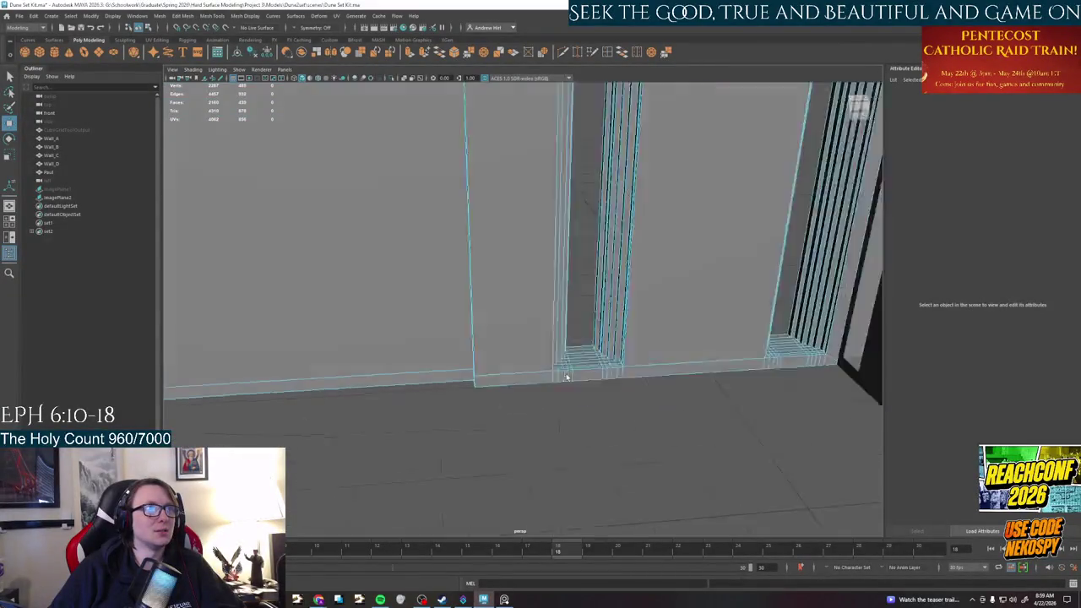
{"action": "left_click_drag", "start_coordinate": [566, 374], "coordinate": [575, 414], "text": "alt"}
{"action": "scroll", "coordinate": [551, 397], "scroll_direction": "up", "scroll_amount": 2}
{"action": "left_click", "coordinate": [555, 355]}
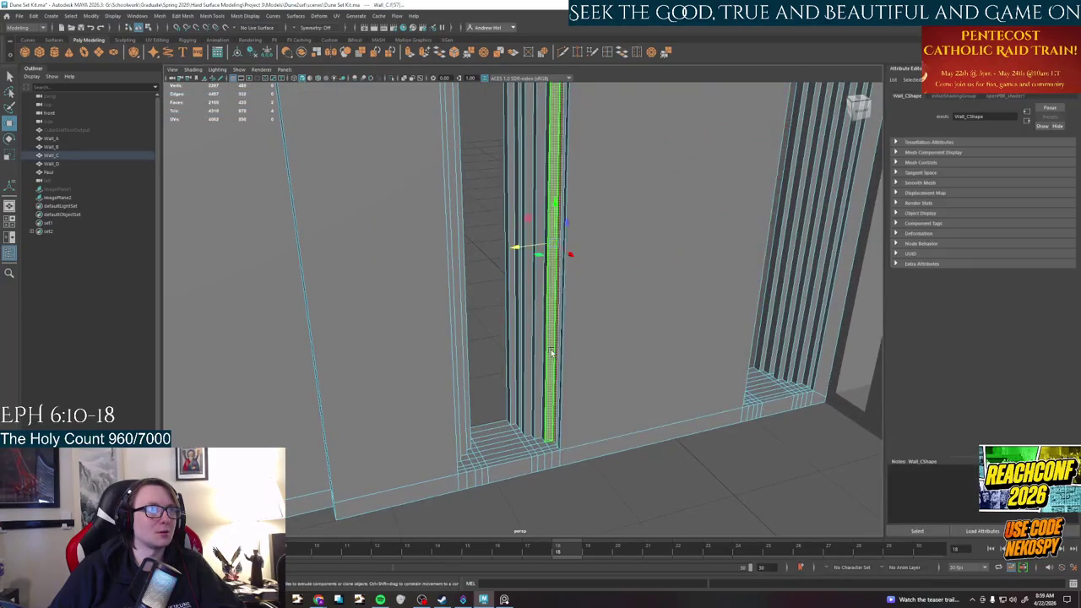
{"action": "left_click_drag", "start_coordinate": [519, 249], "coordinate": [548, 287], "text": "alt"}
{"action": "scroll", "coordinate": [522, 218], "scroll_direction": "down", "scroll_amount": 3}
{"action": "key", "text": "f"}
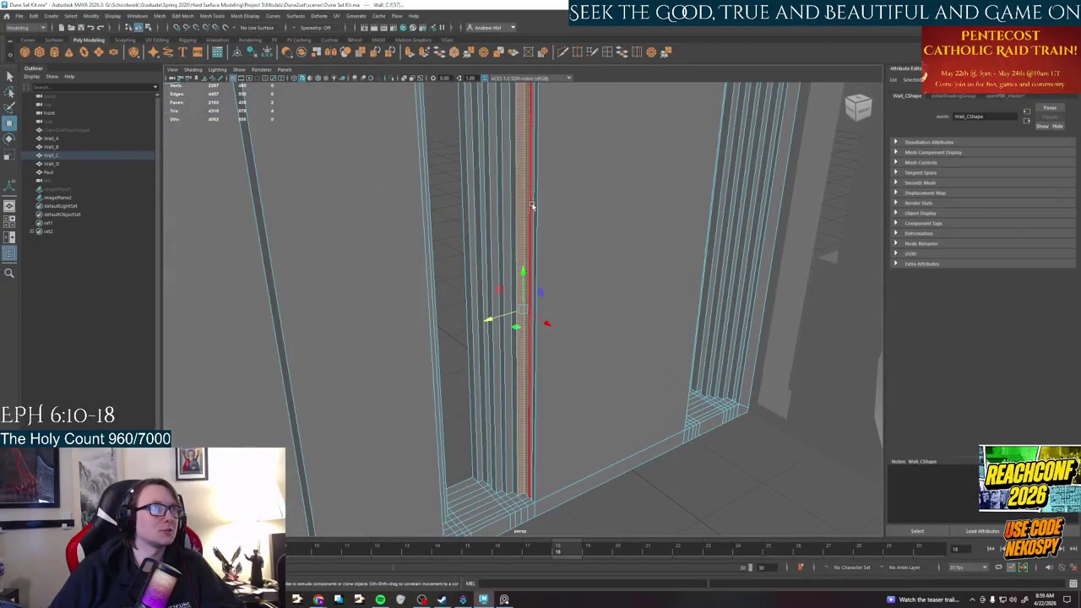
{"action": "left_click", "coordinate": [536, 205]}
{"action": "left_click", "coordinate": [497, 245]}
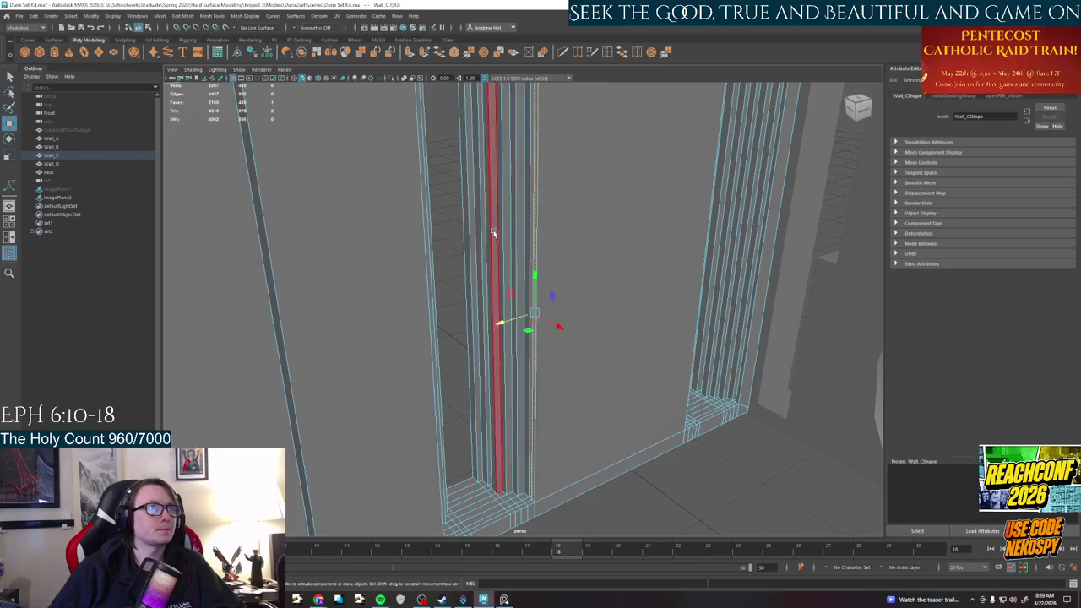
Add the top lintel, base strip and paint-selected step faces to the pillar-strip selection
{"action": "mouse_move", "coordinate": [593, 366]}
{"action": "left_mouse_down", "text": "alt"}
{"action": "mouse_move", "coordinate": [492, 245]}
{"action": "mouse_move", "coordinate": [479, 212]}
{"action": "mouse_move", "coordinate": [434, 418]}
{"action": "left_mouse_up", "text": "alt"}
{"action": "left_click", "coordinate": [479, 211], "text": "shift"}
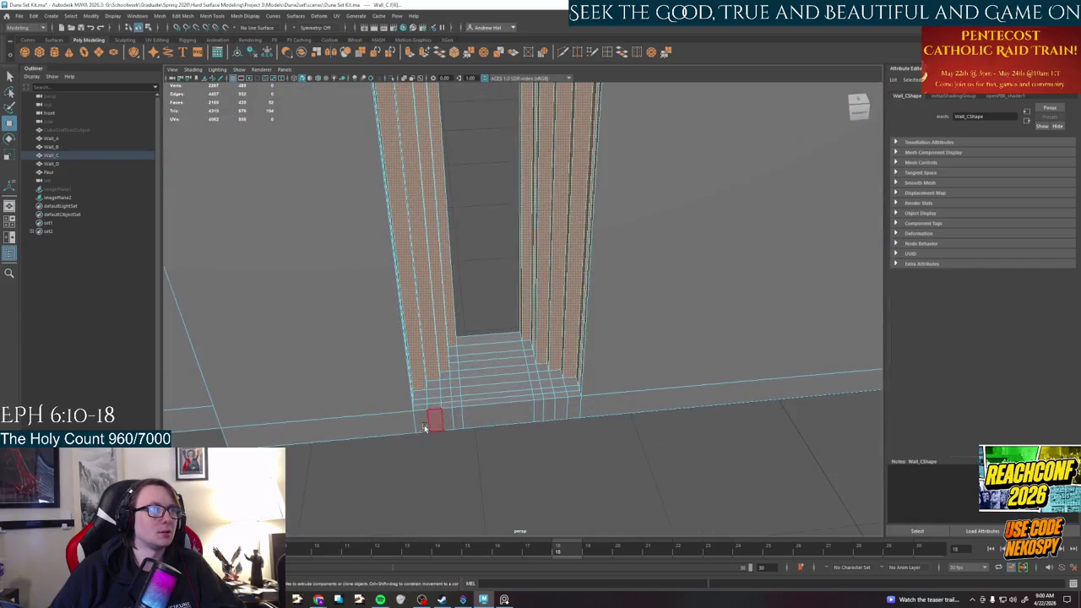
{"action": "left_click", "coordinate": [585, 407], "text": "shift"}
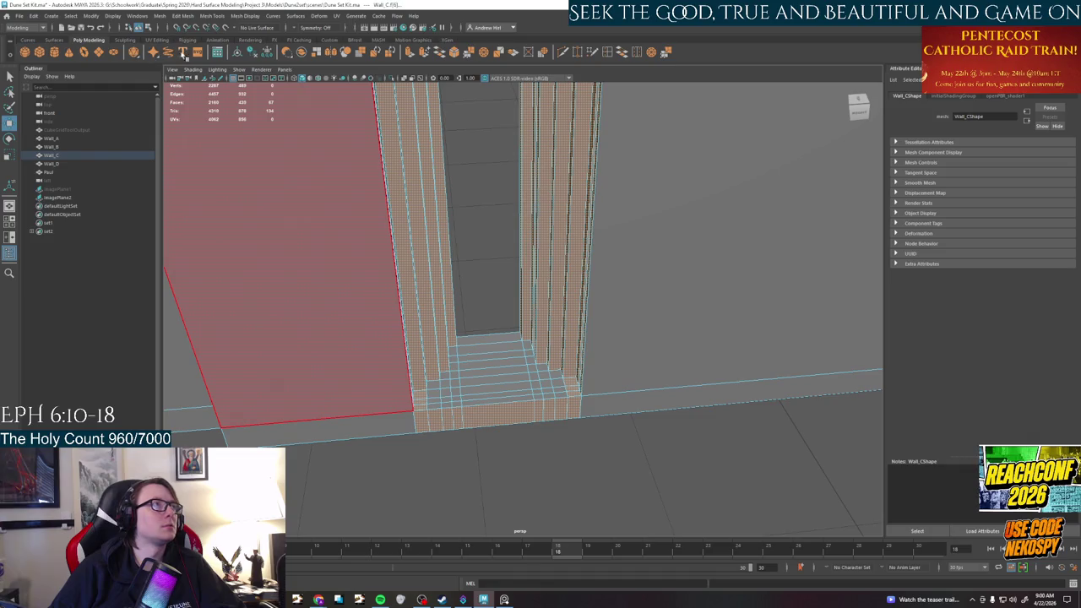
{"action": "left_click", "coordinate": [10, 107]}
{"action": "left_click_drag", "start_coordinate": [439, 338], "coordinate": [362, 458], "text": "alt"}
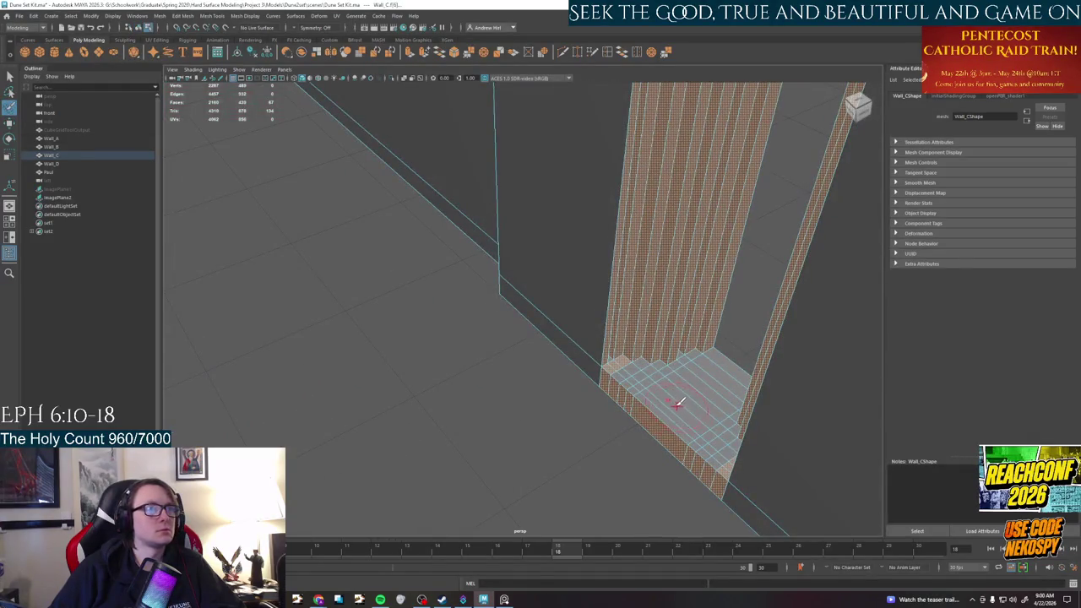
{"action": "left_click_drag", "start_coordinate": [699, 361], "coordinate": [664, 404]}
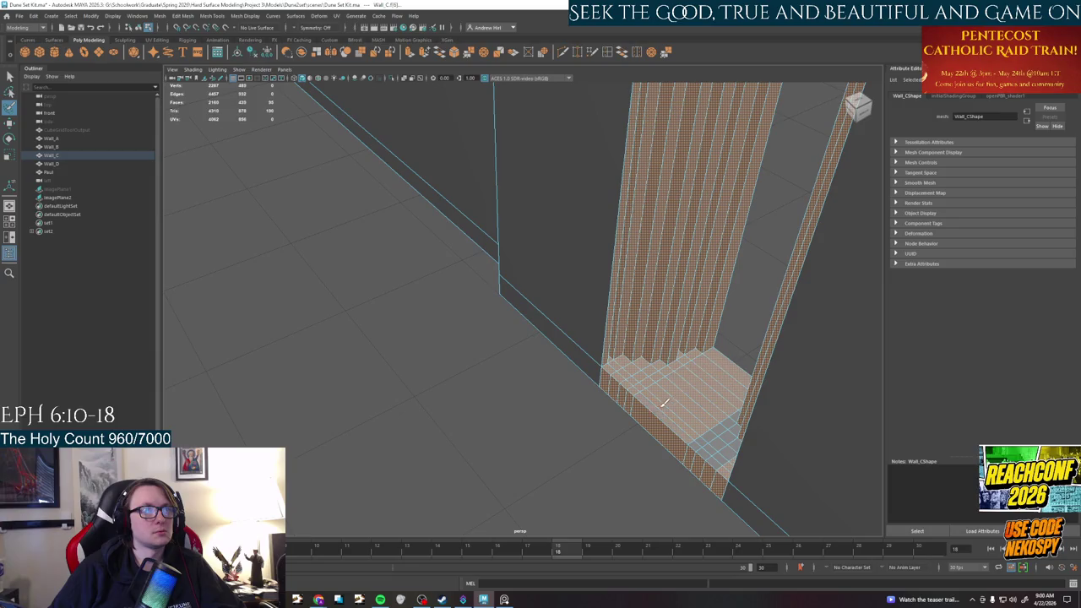
{"action": "left_click_drag", "start_coordinate": [615, 433], "coordinate": [490, 425], "text": "alt"}
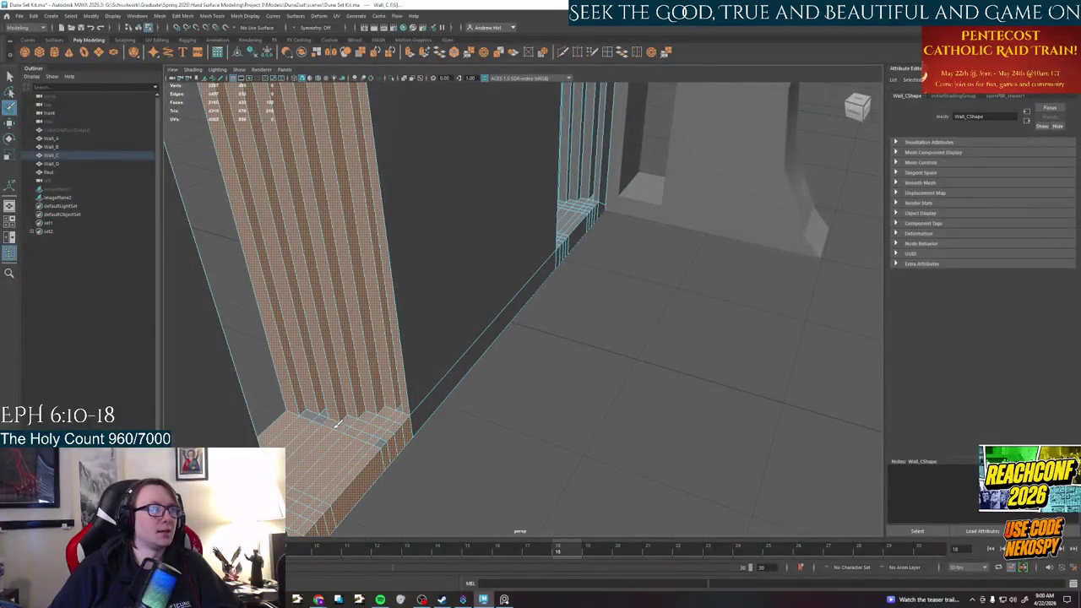
{"action": "mouse_move", "coordinate": [407, 413]}
{"action": "left_mouse_down", "text": "alt"}
{"action": "mouse_move", "coordinate": [519, 425]}
{"action": "mouse_move", "coordinate": [522, 303]}
{"action": "left_mouse_up", "text": "alt"}
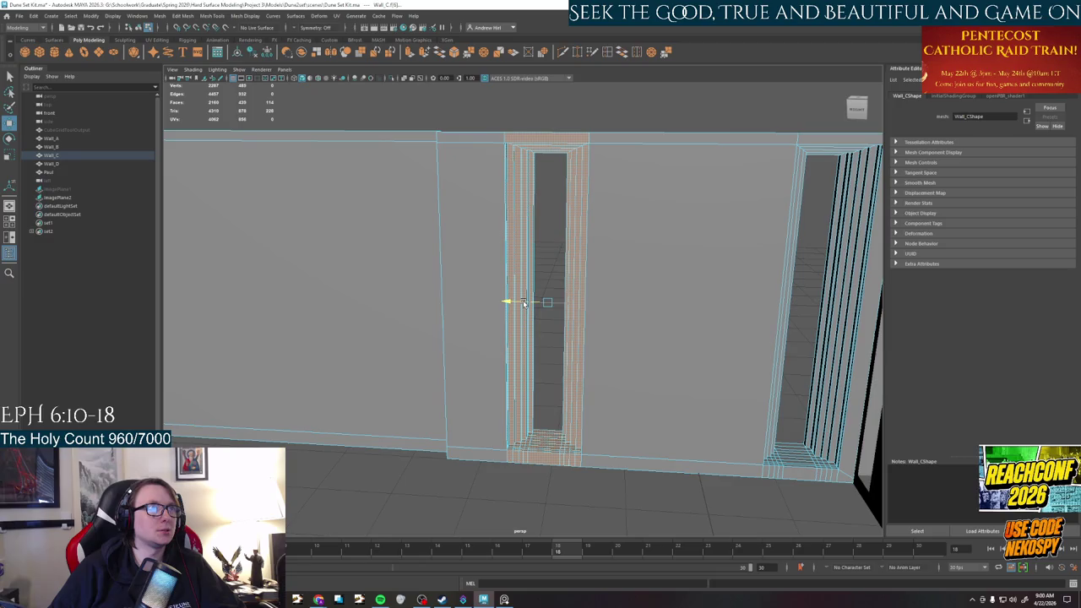
Clear the faces, return to Object Mode and orbit to the pillared wall corner
{"action": "left_click", "coordinate": [531, 428]}
{"action": "mouse_move", "coordinate": [532, 427]}
{"action": "left_mouse_down", "text": "alt"}
{"action": "mouse_move", "coordinate": [563, 434]}
{"action": "mouse_move", "coordinate": [567, 306]}
{"action": "left_mouse_up", "text": "alt"}
{"action": "right_click_drag", "start_coordinate": [567, 306], "coordinate": [612, 274]}
{"action": "mouse_move", "coordinate": [612, 274]}
{"action": "left_mouse_down", "text": "alt"}
{"action": "mouse_move", "coordinate": [533, 398]}
{"action": "mouse_move", "coordinate": [684, 406]}
{"action": "mouse_move", "coordinate": [732, 379]}
{"action": "mouse_move", "coordinate": [702, 367]}
{"action": "mouse_move", "coordinate": [640, 386]}
{"action": "mouse_move", "coordinate": [526, 386]}
{"action": "mouse_move", "coordinate": [453, 456]}
{"action": "mouse_move", "coordinate": [576, 438]}
{"action": "mouse_move", "coordinate": [570, 420]}
{"action": "mouse_move", "coordinate": [560, 435]}
{"action": "mouse_move", "coordinate": [485, 400]}
{"action": "mouse_move", "coordinate": [509, 411]}
{"action": "mouse_move", "coordinate": [729, 411]}
{"action": "mouse_move", "coordinate": [695, 393]}
{"action": "mouse_move", "coordinate": [664, 404]}
{"action": "mouse_move", "coordinate": [463, 407]}
{"action": "mouse_move", "coordinate": [617, 427]}
{"action": "mouse_move", "coordinate": [621, 406]}
{"action": "mouse_move", "coordinate": [698, 415]}
{"action": "mouse_move", "coordinate": [526, 417]}
{"action": "mouse_move", "coordinate": [515, 476]}
{"action": "mouse_move", "coordinate": [471, 411]}
{"action": "mouse_move", "coordinate": [366, 382]}
{"action": "left_mouse_up", "text": "alt"}
{"action": "scroll", "coordinate": [529, 379], "scroll_direction": "up", "scroll_amount": 3}
{"action": "scroll", "coordinate": [534, 423], "scroll_direction": "up", "scroll_amount": 2}
{"action": "scroll", "coordinate": [533, 427], "scroll_direction": "up", "scroll_amount": 5}
{"action": "mouse_move", "coordinate": [445, 328]}
{"action": "left_mouse_down", "text": "alt"}
{"action": "mouse_move", "coordinate": [491, 326]}
{"action": "mouse_move", "coordinate": [529, 338]}
{"action": "mouse_move", "coordinate": [532, 354]}
{"action": "left_mouse_up", "text": "alt"}
Select Wall_A, then pan and zoom the PureRef board onto the interior window photo
{"action": "left_click", "coordinate": [585, 374]}
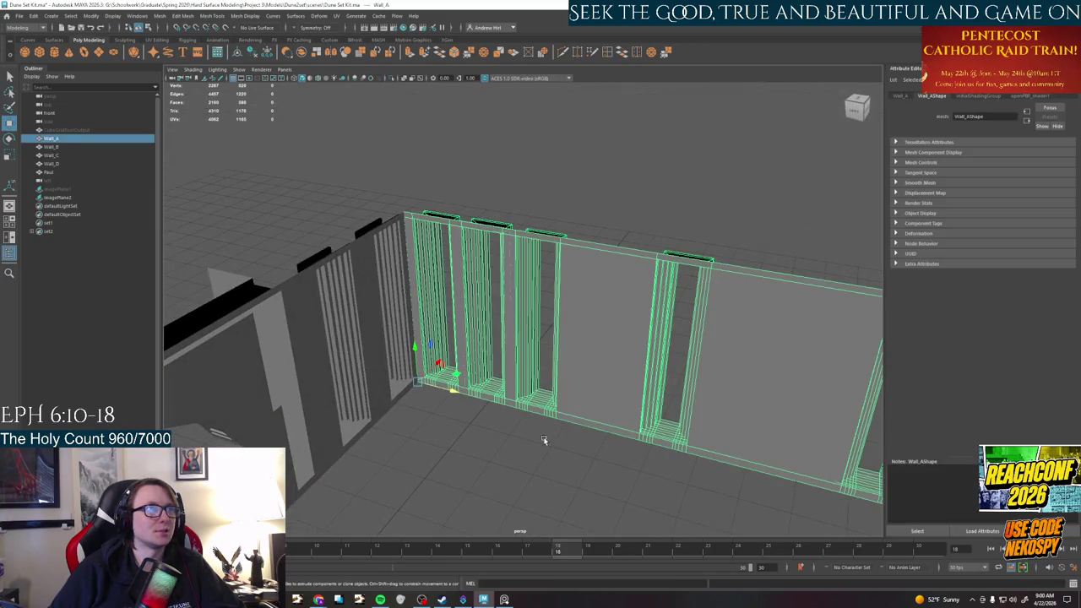
{"action": "left_click_drag", "start_coordinate": [543, 439], "coordinate": [566, 441], "text": "alt"}
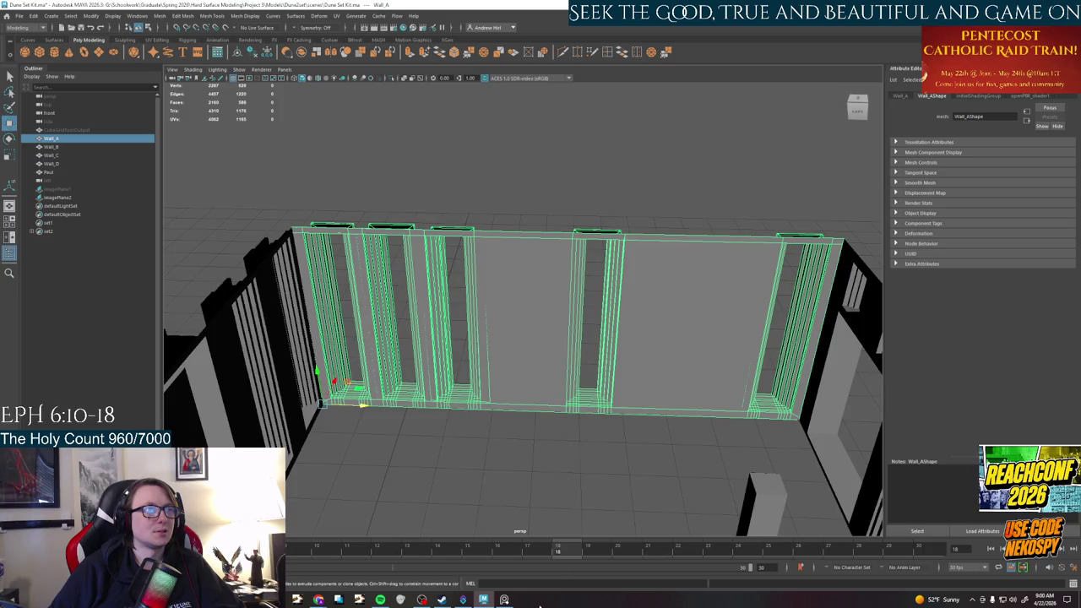
{"action": "left_click", "coordinate": [505, 599]}
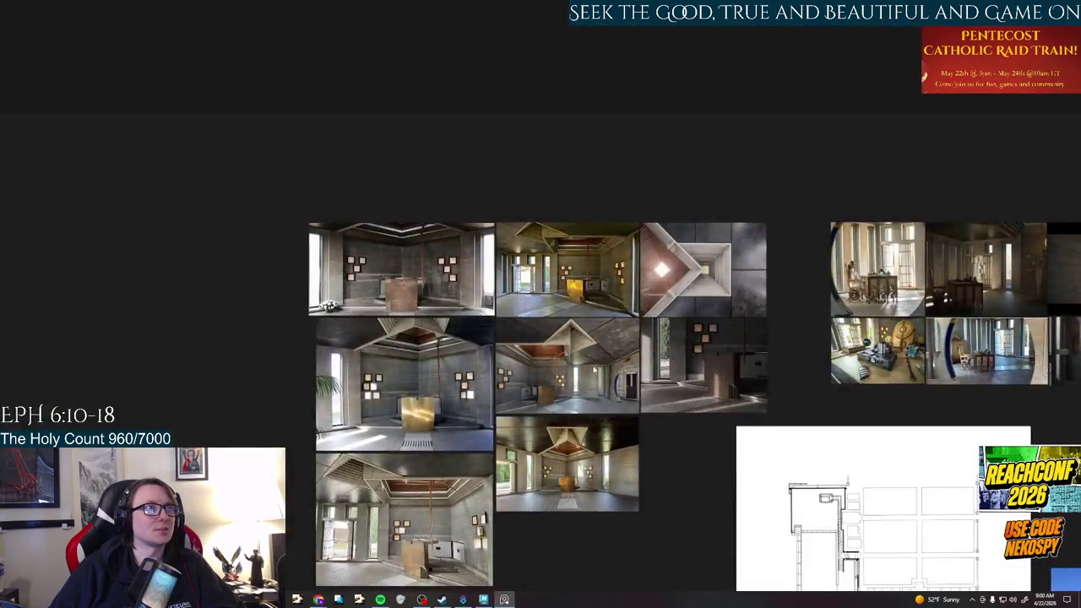
{"action": "middle_click_drag", "start_coordinate": [666, 492], "coordinate": [606, 282]}
{"action": "mouse_move", "coordinate": [605, 358]}
{"action": "middle_mouse_down"}
{"action": "mouse_move", "coordinate": [589, 175]}
{"action": "mouse_move", "coordinate": [553, 407]}
{"action": "mouse_move", "coordinate": [320, 135]}
{"action": "mouse_move", "coordinate": [394, 460]}
{"action": "middle_mouse_up"}
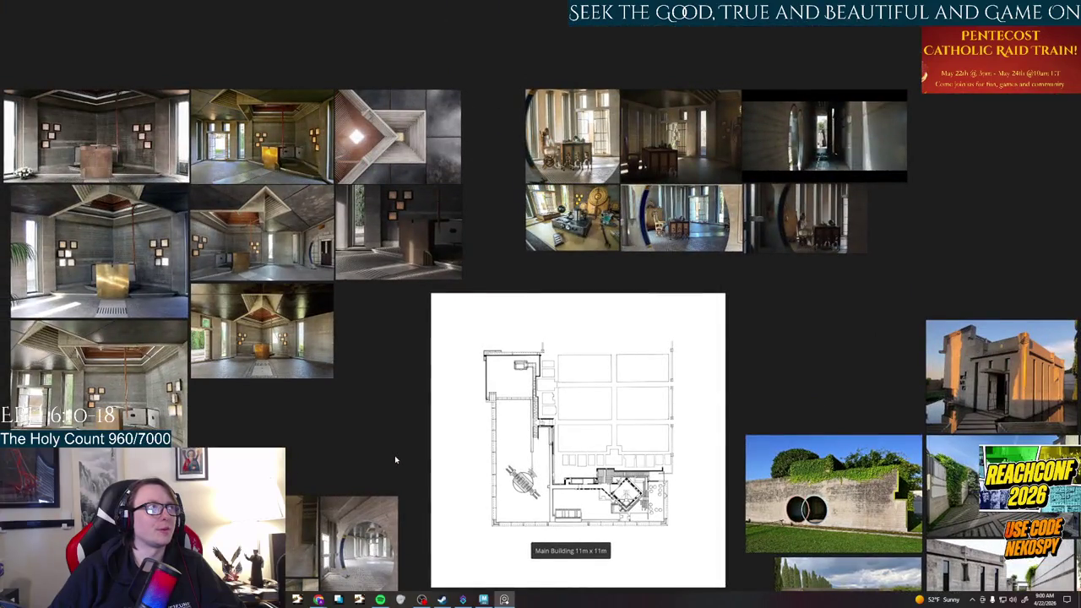
{"action": "mouse_move", "coordinate": [395, 459]}
{"action": "middle_mouse_down"}
{"action": "mouse_move", "coordinate": [244, 309]}
{"action": "mouse_move", "coordinate": [570, 179]}
{"action": "mouse_move", "coordinate": [520, 75]}
{"action": "middle_mouse_up"}
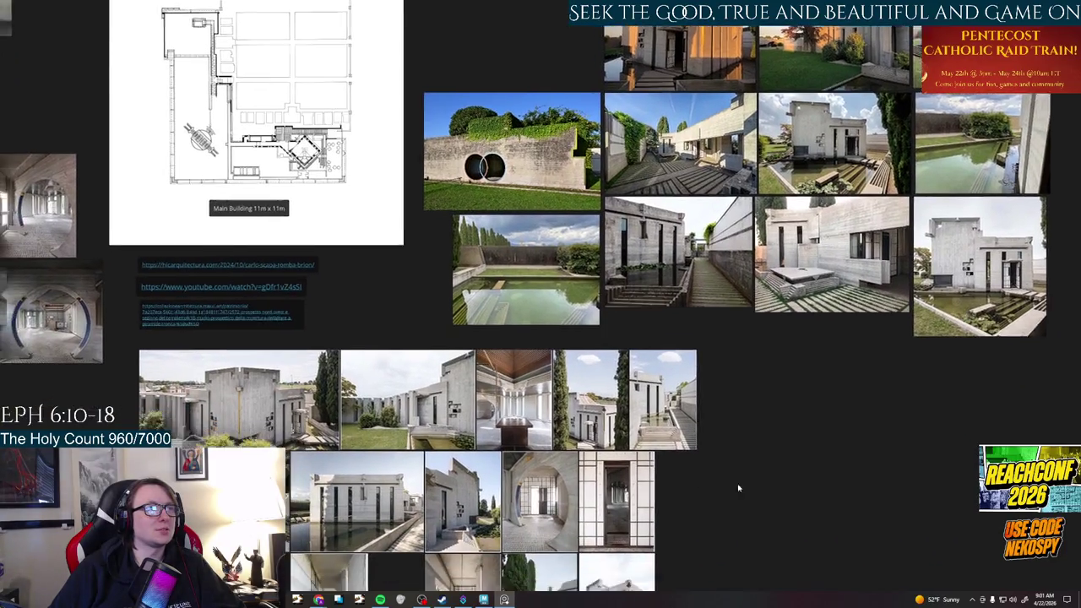
{"action": "middle_click_drag", "start_coordinate": [473, 439], "coordinate": [539, 389]}
{"action": "scroll", "coordinate": [539, 389], "scroll_direction": "up", "scroll_amount": 3}
{"action": "scroll", "coordinate": [536, 386], "scroll_direction": "up", "scroll_amount": 3}
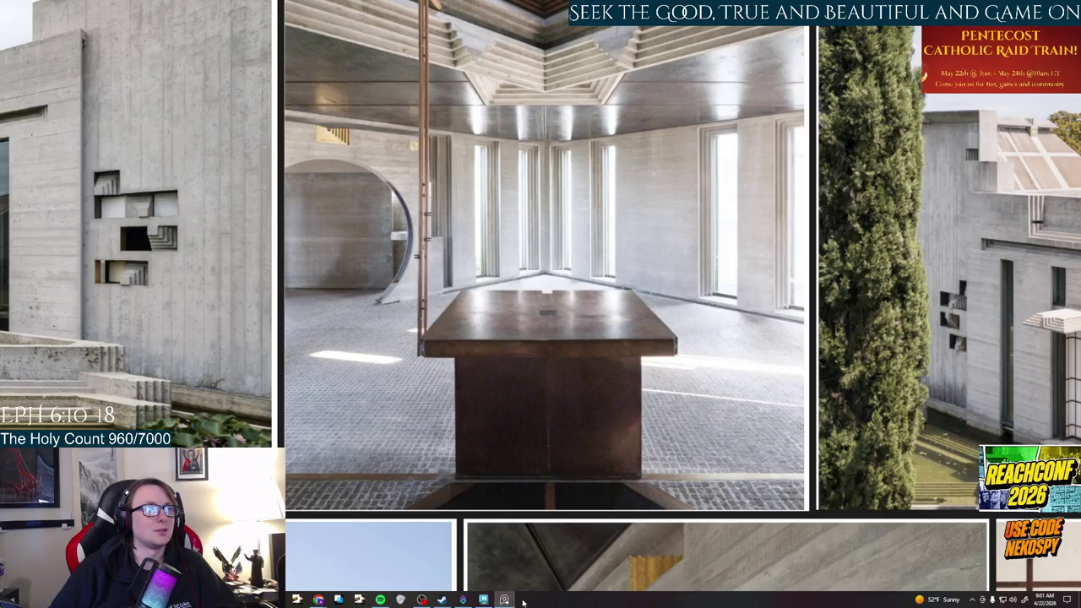
Frame Wall_A in Maya, switching back and forth with the reference board
{"action": "left_click", "coordinate": [483, 600]}
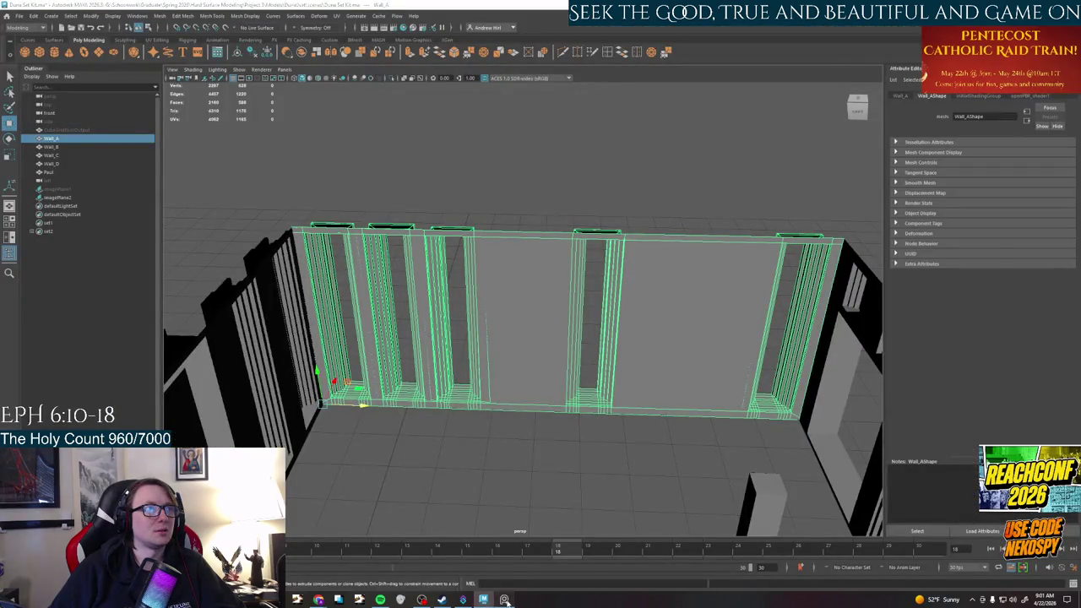
{"action": "left_click", "coordinate": [504, 600]}
{"action": "left_click", "coordinate": [483, 600]}
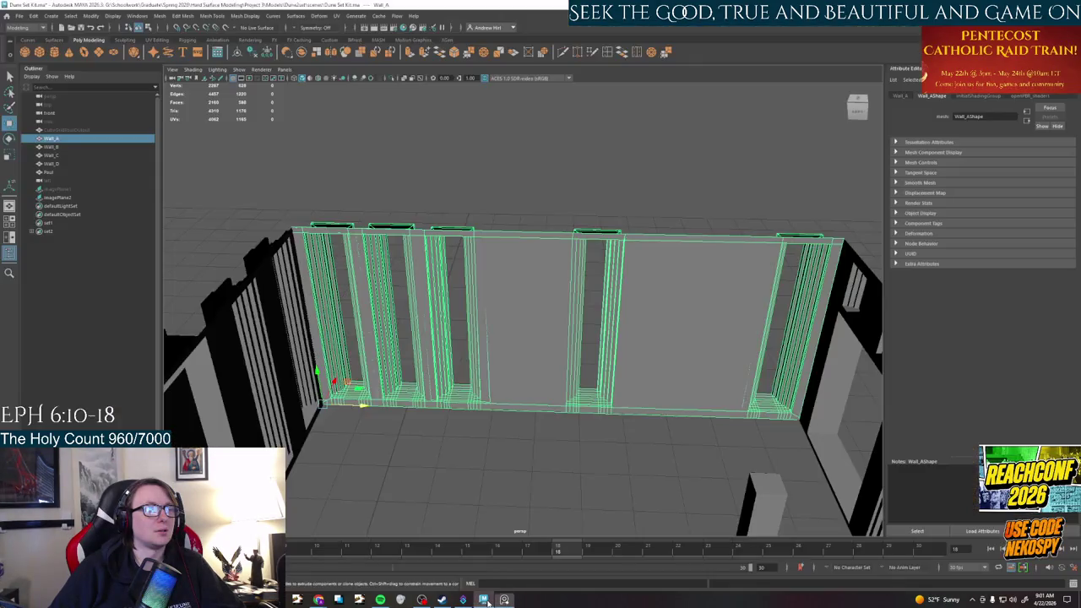
{"action": "key", "text": "f"}
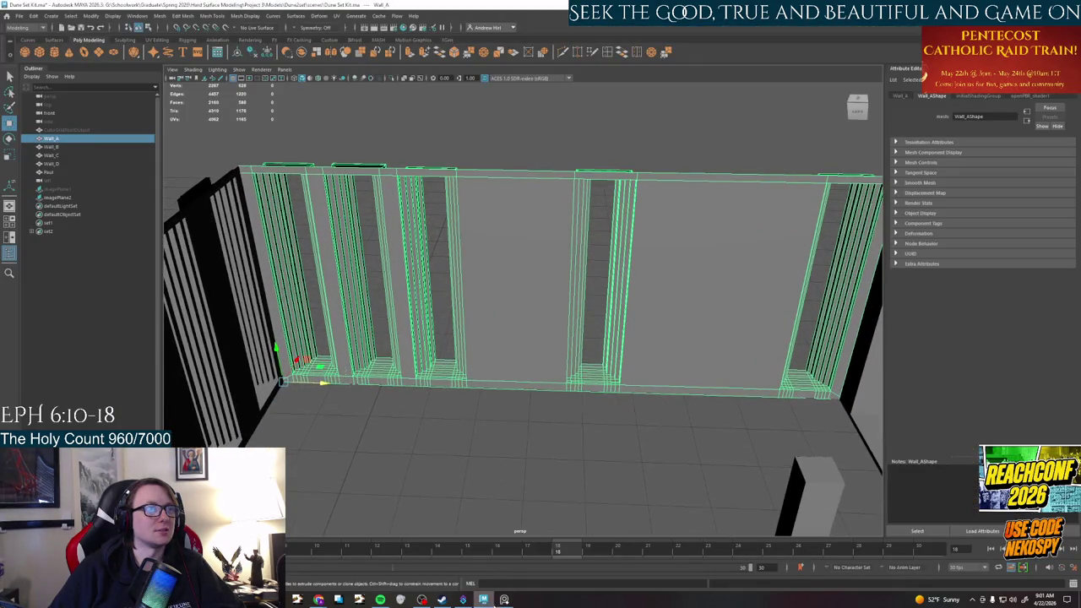
{"action": "left_click", "coordinate": [504, 600]}
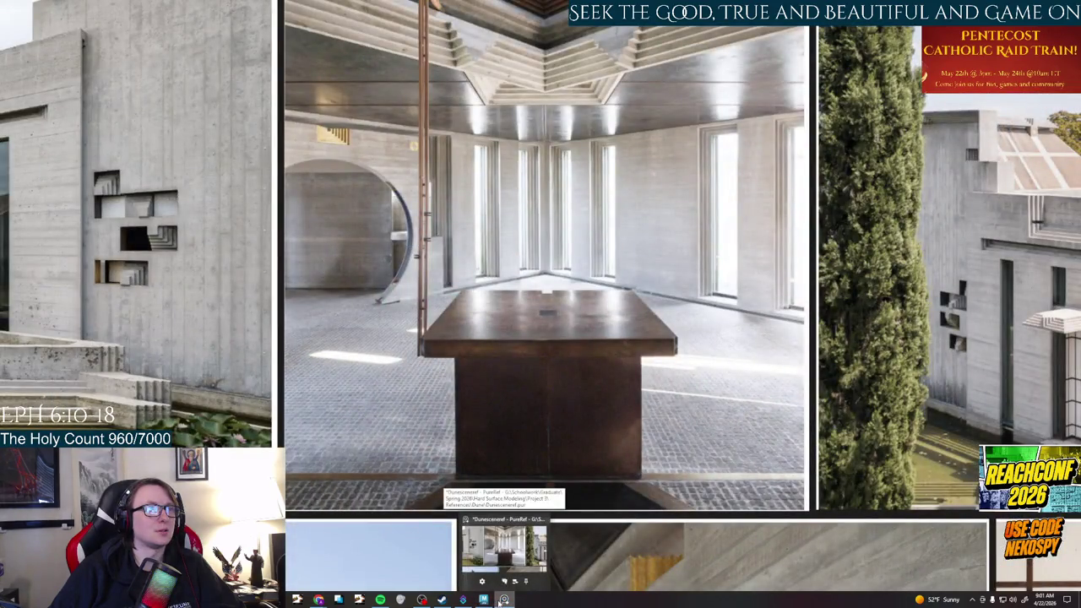
{"action": "left_click", "coordinate": [504, 600]}
{"action": "left_click", "coordinate": [483, 600]}
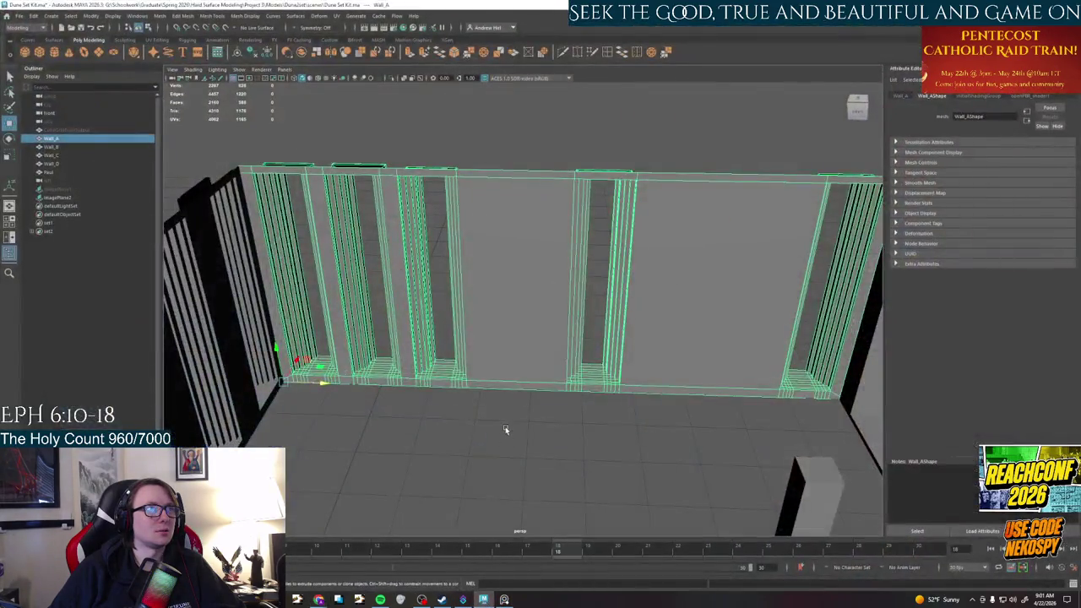
{"action": "left_click", "coordinate": [505, 430]}
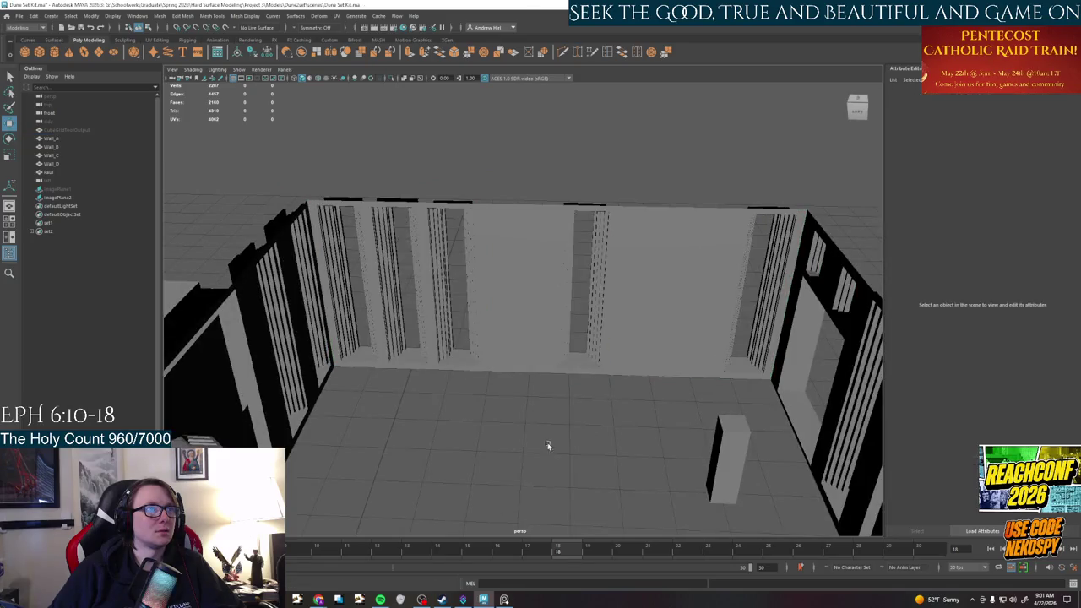
{"action": "right_click_drag", "start_coordinate": [549, 442], "coordinate": [543, 516], "text": "alt"}
{"action": "key", "text": "alt+Tab"}
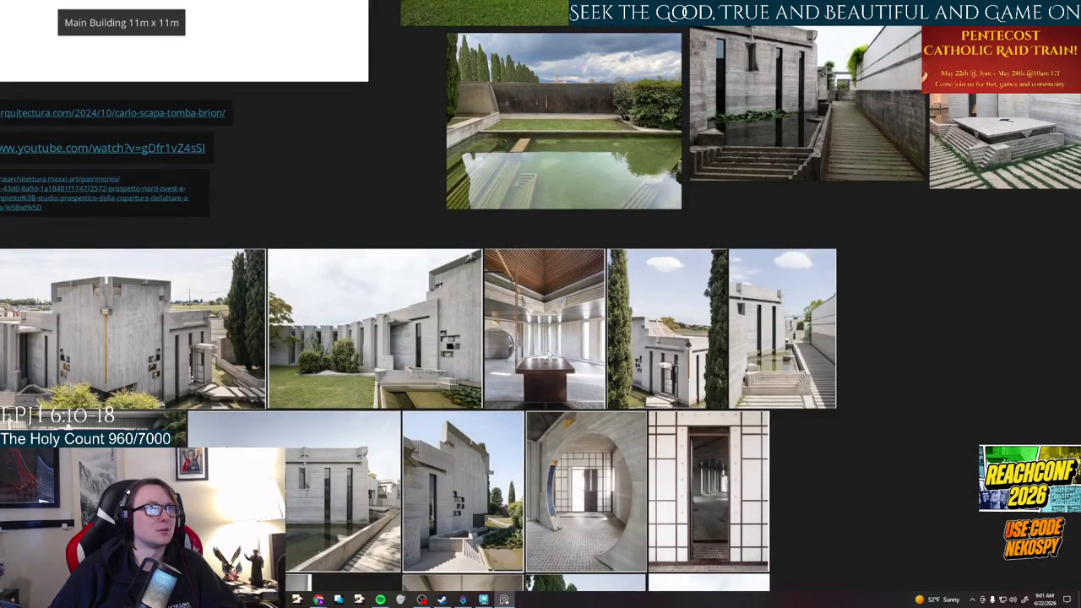
{"action": "left_click", "coordinate": [483, 600]}
Reselect Wall_A and put it into Face component mode
{"action": "left_click", "coordinate": [575, 329]}
{"action": "mouse_move", "coordinate": [501, 388]}
{"action": "left_mouse_down", "text": "alt"}
{"action": "mouse_move", "coordinate": [599, 405]}
{"action": "mouse_move", "coordinate": [405, 282]}
{"action": "mouse_move", "coordinate": [437, 307]}
{"action": "left_mouse_up", "text": "alt"}
{"action": "right_click", "coordinate": [398, 333]}
{"action": "left_click", "coordinate": [395, 344]}
{"action": "mouse_move", "coordinate": [396, 344]}
{"action": "left_mouse_down", "text": "alt"}
{"action": "mouse_move", "coordinate": [507, 362]}
{"action": "mouse_move", "coordinate": [527, 386]}
{"action": "mouse_move", "coordinate": [681, 398]}
{"action": "left_mouse_up", "text": "alt"}
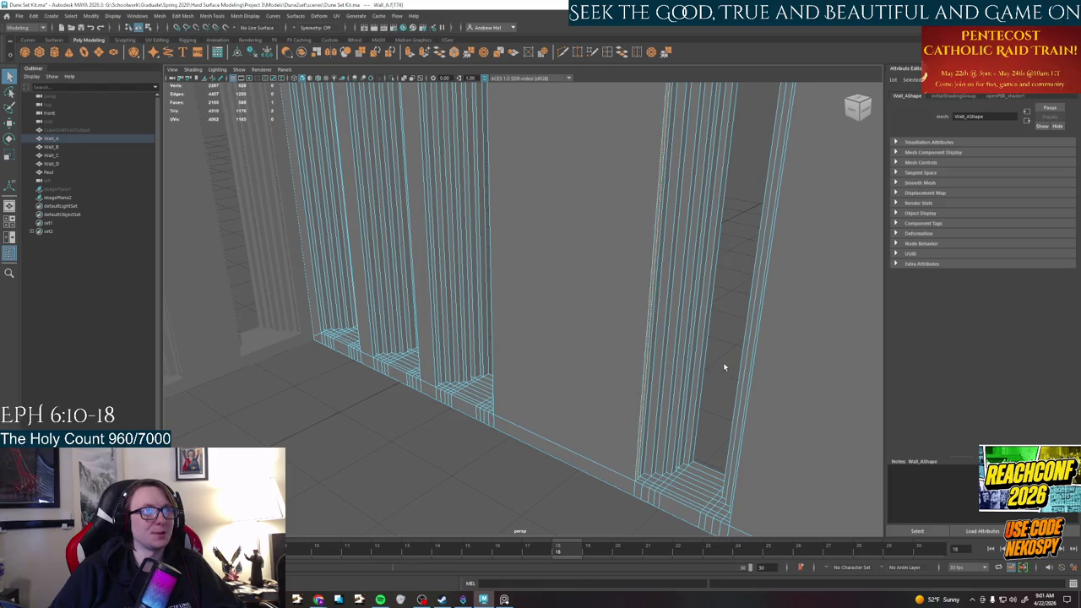
Select the doorway frame's vertical and top edge loops on Wall_A
{"action": "mouse_move", "coordinate": [645, 434]}
{"action": "left_mouse_down", "text": "alt"}
{"action": "mouse_move", "coordinate": [575, 459]}
{"action": "mouse_move", "coordinate": [616, 453]}
{"action": "mouse_move", "coordinate": [560, 199]}
{"action": "left_mouse_up", "text": "alt"}
{"action": "double_click", "coordinate": [565, 429]}
{"action": "key", "text": "f"}
{"action": "double_click", "coordinate": [556, 157], "text": "shift"}
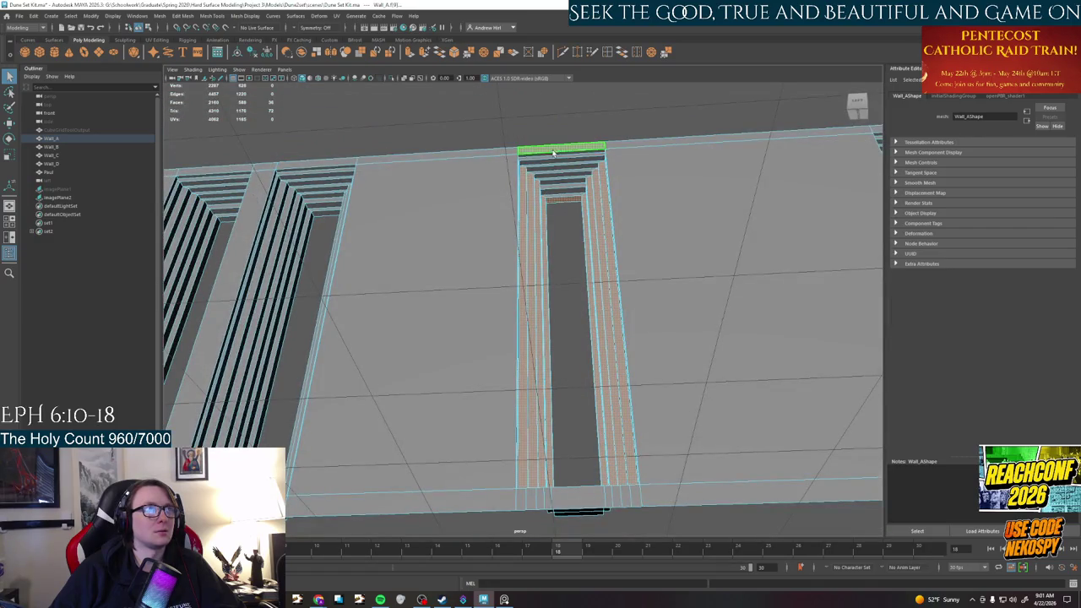
{"action": "left_click_drag", "start_coordinate": [577, 350], "coordinate": [517, 358], "text": "alt"}
{"action": "right_click_drag", "start_coordinate": [517, 359], "coordinate": [444, 443], "text": "alt"}
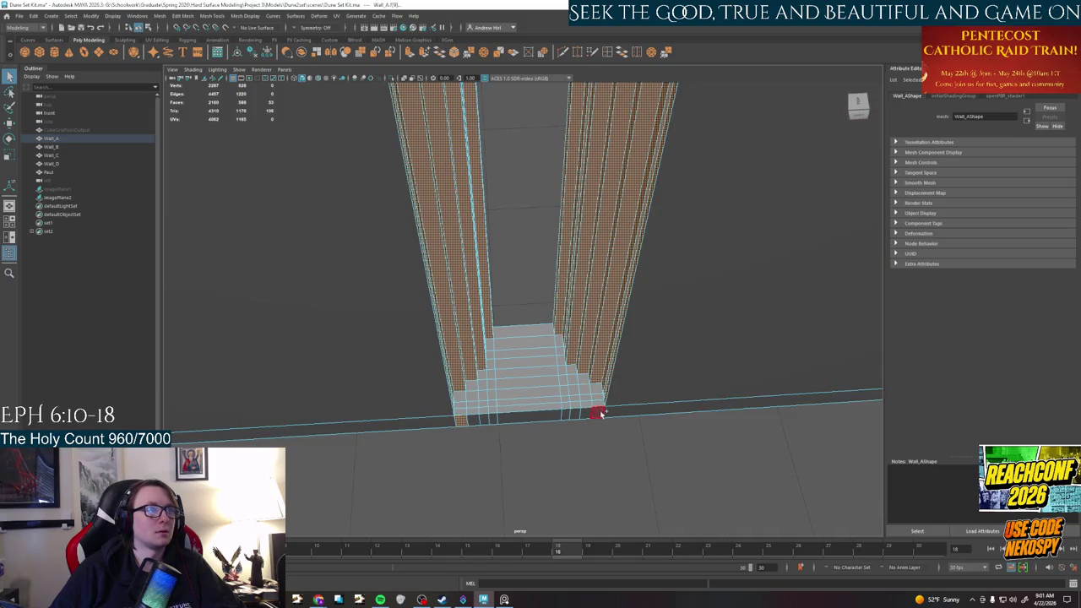
{"action": "left_click", "coordinate": [585, 413]}
{"action": "left_click", "coordinate": [480, 422]}
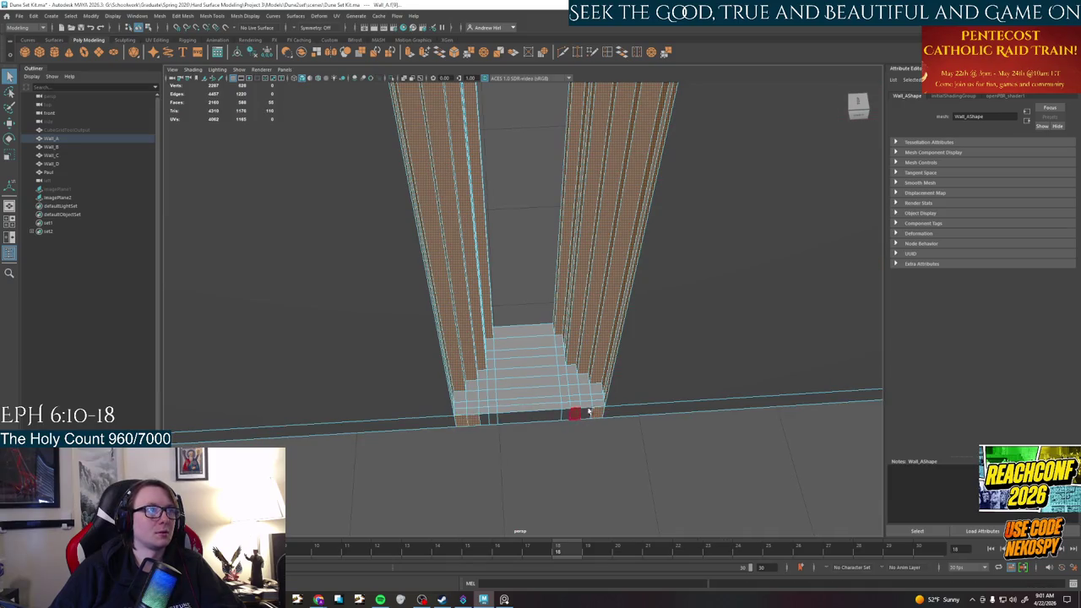
{"action": "left_click_drag", "start_coordinate": [606, 454], "coordinate": [381, 236], "text": "alt"}
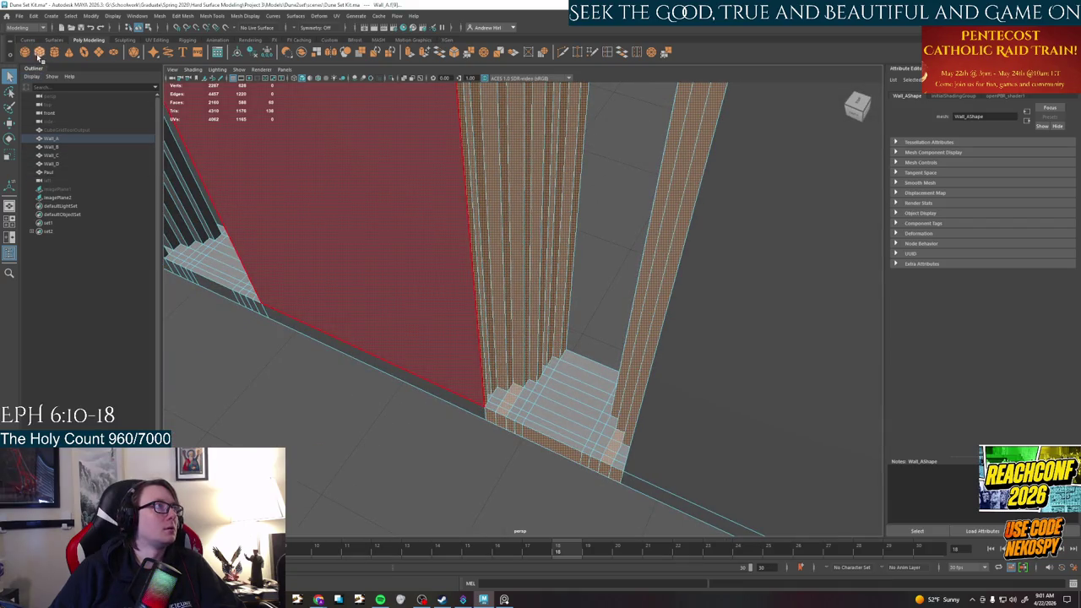
Paint-select the recess stair faces, activate the Move tool and check the reference
{"action": "left_click", "coordinate": [9, 106]}
{"action": "left_click_drag", "start_coordinate": [499, 399], "coordinate": [563, 377]}
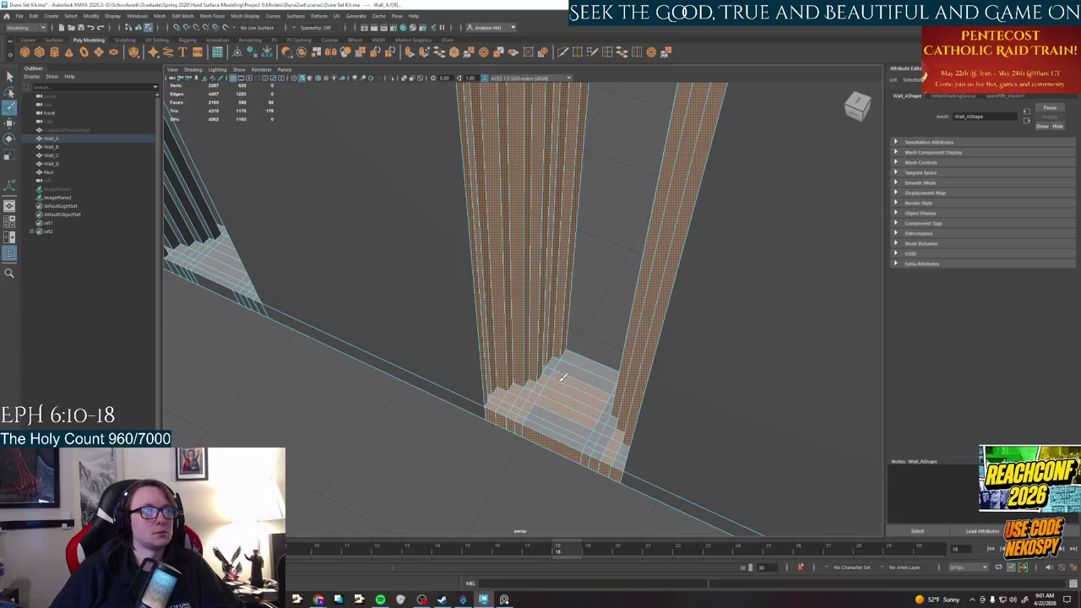
{"action": "left_click_drag", "start_coordinate": [483, 466], "coordinate": [555, 446], "text": "alt"}
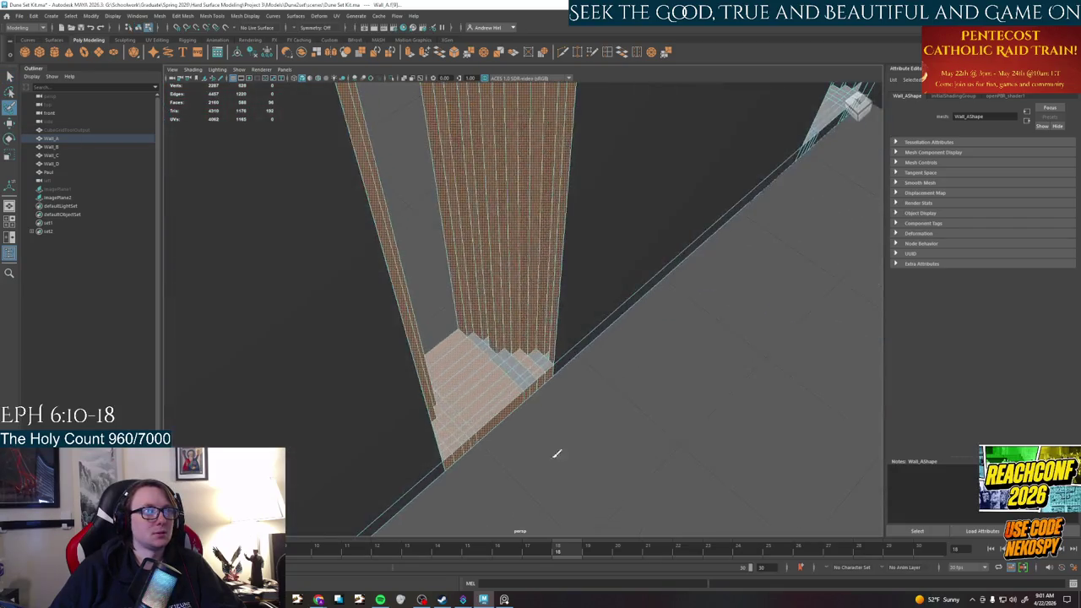
{"action": "mouse_move", "coordinate": [534, 361]}
{"action": "left_mouse_down", "text": "alt"}
{"action": "mouse_move", "coordinate": [501, 374]}
{"action": "mouse_move", "coordinate": [555, 374]}
{"action": "mouse_move", "coordinate": [549, 320]}
{"action": "mouse_move", "coordinate": [639, 313]}
{"action": "mouse_move", "coordinate": [679, 326]}
{"action": "left_mouse_up", "text": "alt"}
{"action": "key", "text": "w"}
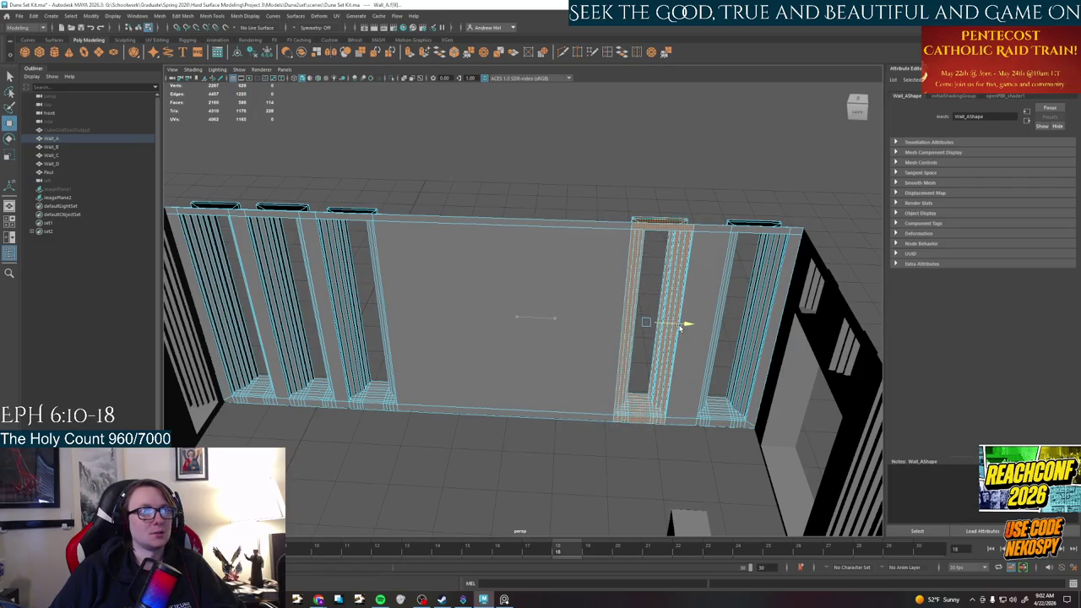
{"action": "key", "text": "alt+Tab"}
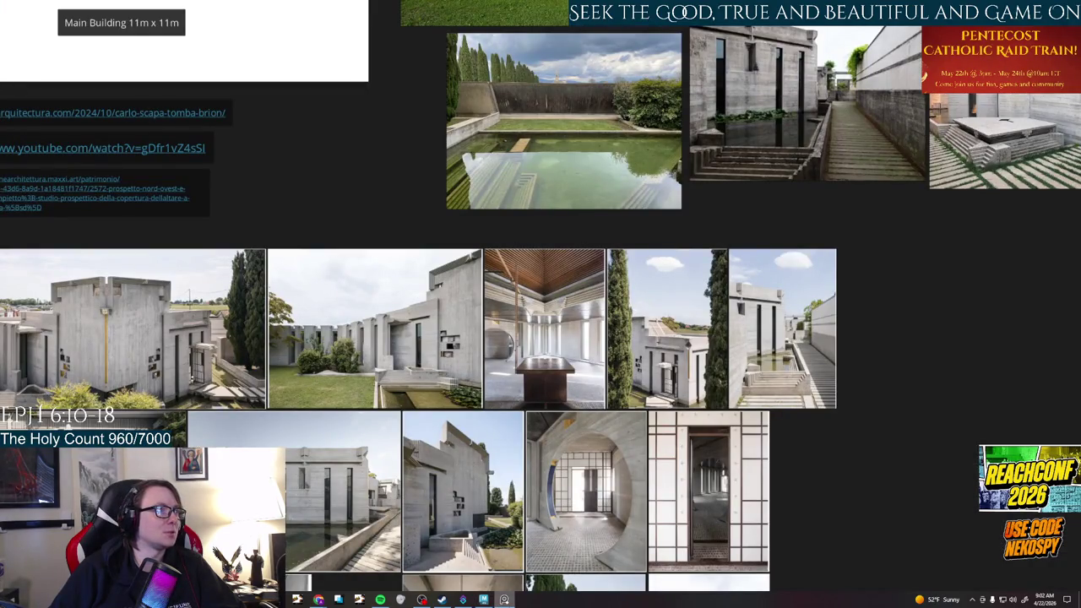
{"action": "scroll", "coordinate": [580, 353], "scroll_direction": "up", "scroll_amount": 5}
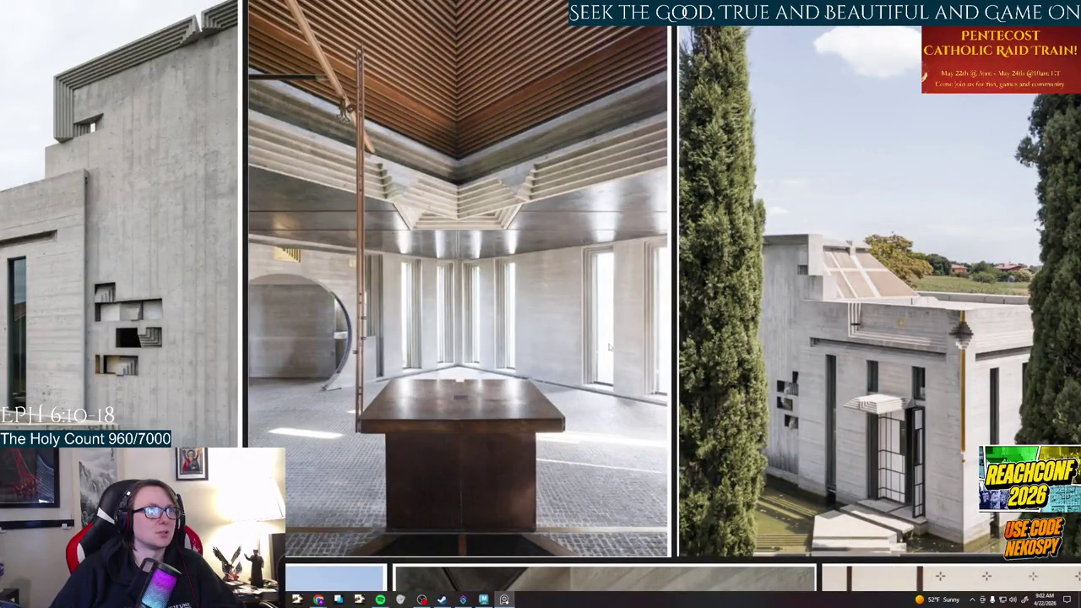
{"action": "key", "text": "alt+Tab"}
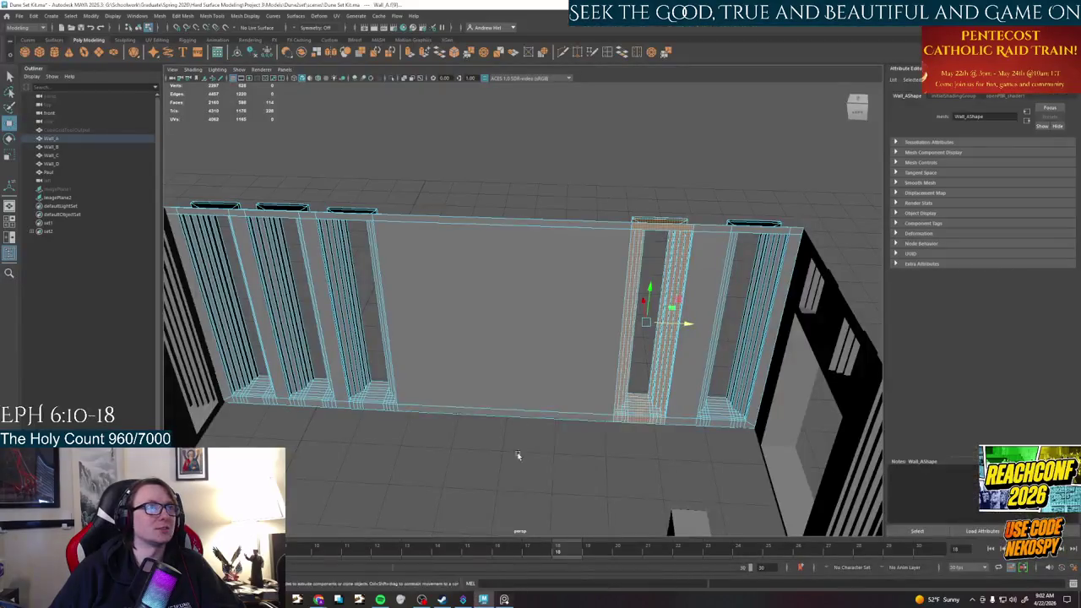
{"action": "mouse_move", "coordinate": [437, 430]}
{"action": "left_mouse_down", "text": "alt"}
{"action": "mouse_move", "coordinate": [422, 366]}
{"action": "mouse_move", "coordinate": [500, 411]}
{"action": "mouse_move", "coordinate": [465, 321]}
{"action": "left_mouse_up", "text": "alt"}
{"action": "double_click", "coordinate": [449, 296]}
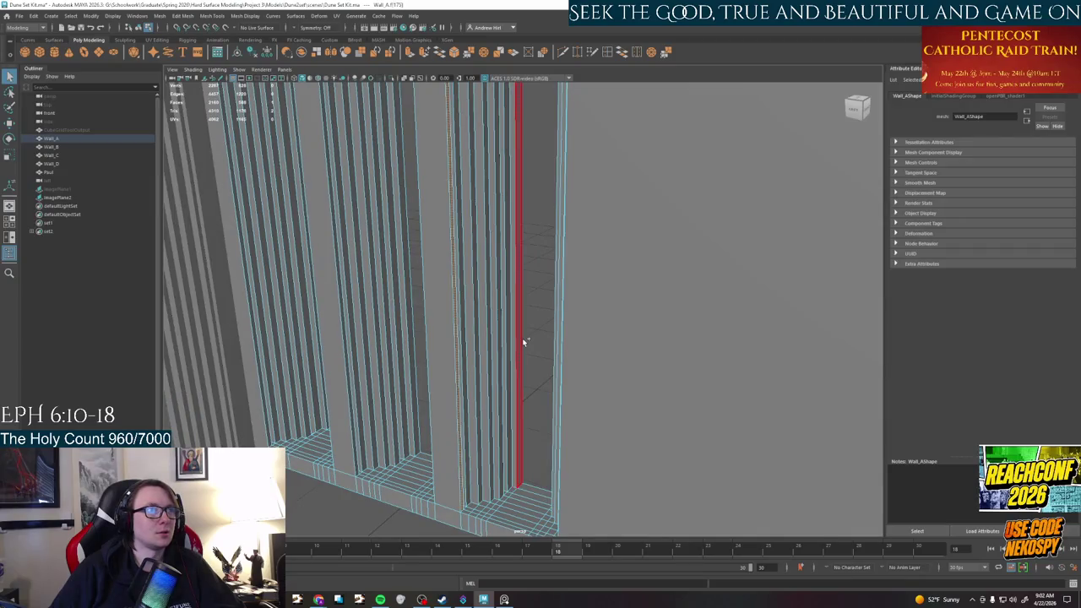
{"action": "double_click", "coordinate": [517, 342], "text": "shift"}
{"action": "mouse_move", "coordinate": [518, 343]}
{"action": "left_mouse_down", "text": "alt"}
{"action": "mouse_move", "coordinate": [500, 436]}
{"action": "mouse_move", "coordinate": [553, 343]}
{"action": "mouse_move", "coordinate": [556, 357]}
{"action": "mouse_move", "coordinate": [526, 237]}
{"action": "mouse_move", "coordinate": [465, 280]}
{"action": "left_mouse_up", "text": "alt"}
{"action": "double_click", "coordinate": [485, 358], "text": "shift"}
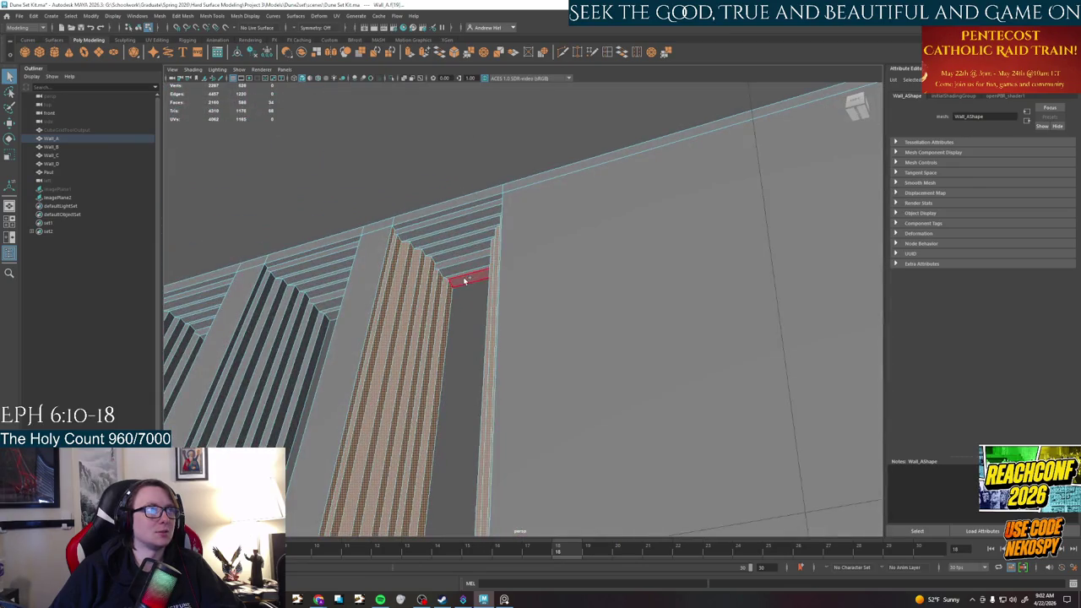
{"action": "double_click", "coordinate": [437, 208], "text": "shift"}
{"action": "mouse_move", "coordinate": [468, 386]}
{"action": "left_mouse_down", "text": "alt"}
{"action": "mouse_move", "coordinate": [521, 272]}
{"action": "mouse_move", "coordinate": [583, 428]}
{"action": "mouse_move", "coordinate": [612, 432]}
{"action": "left_mouse_up", "text": "alt"}
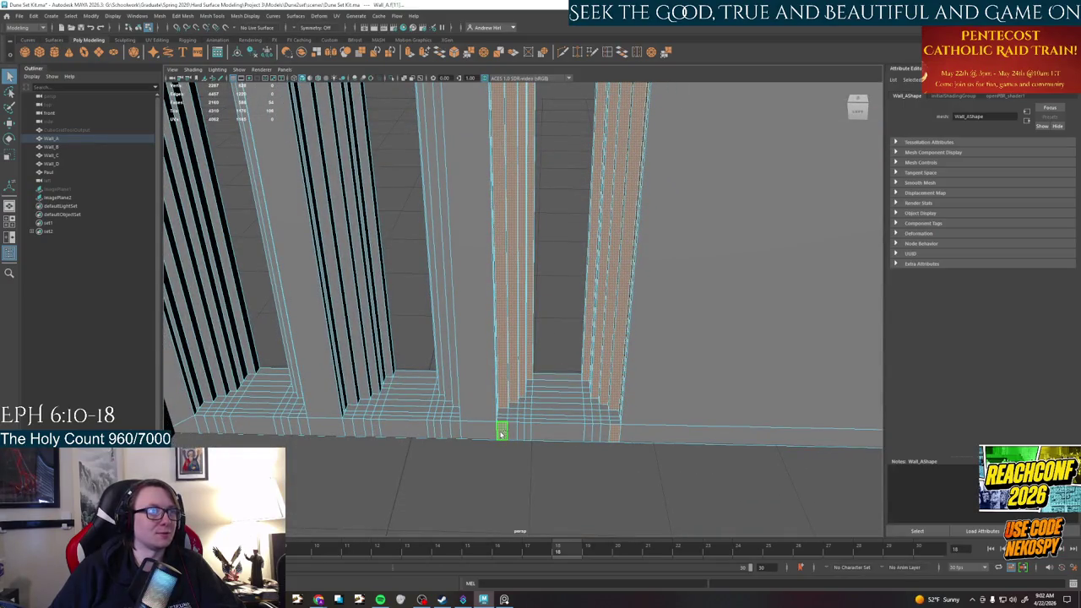
{"action": "double_click", "coordinate": [502, 432], "text": "shift"}
{"action": "left_click", "coordinate": [9, 107]}
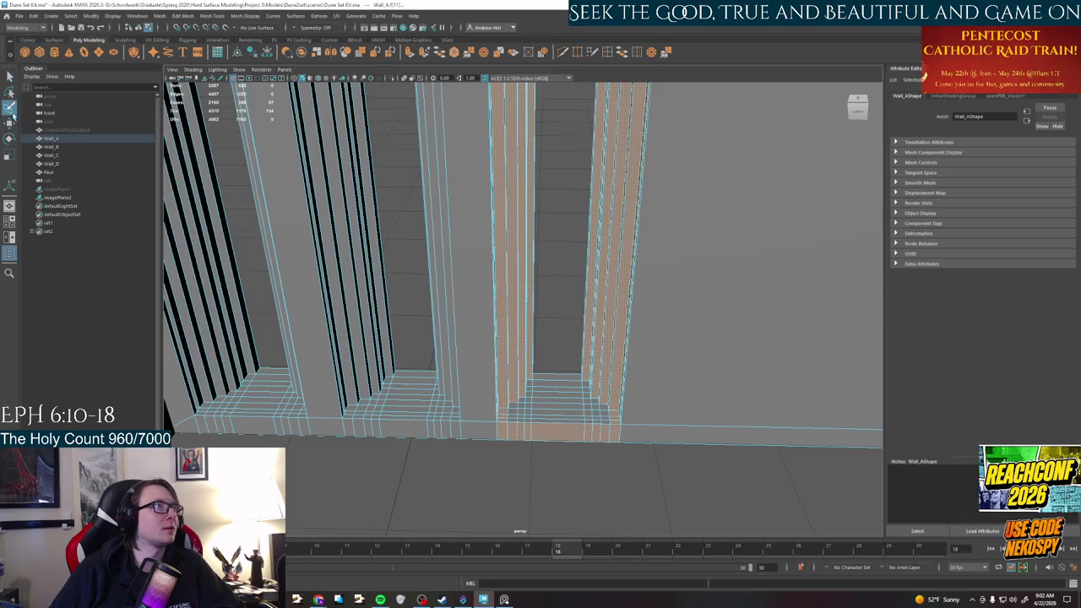
{"action": "left_click_drag", "start_coordinate": [506, 397], "coordinate": [511, 415], "text": "alt"}
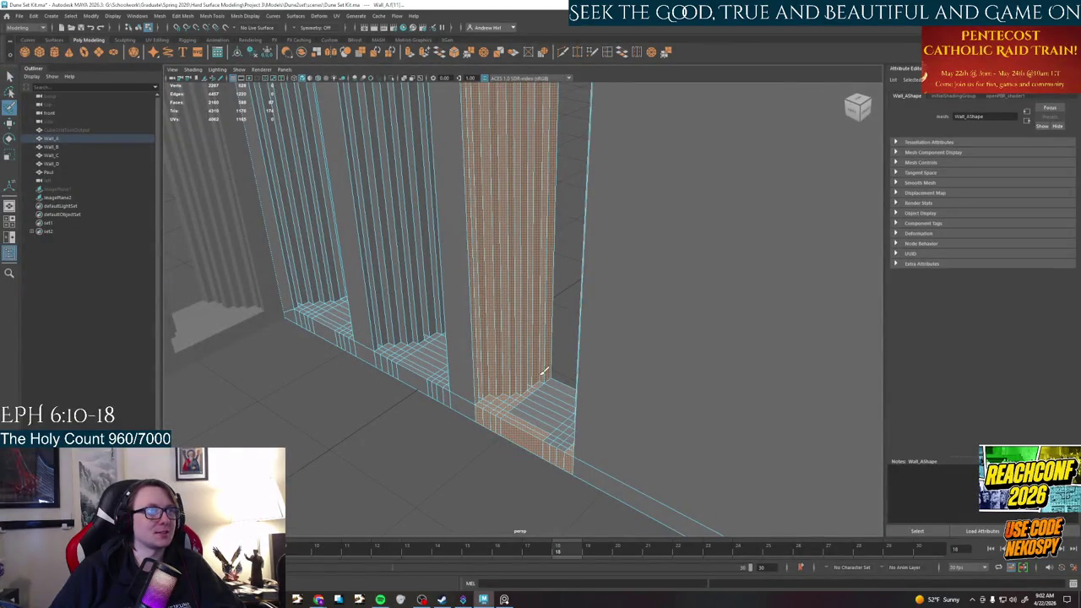
{"action": "left_click_drag", "start_coordinate": [556, 393], "coordinate": [557, 345], "text": "alt"}
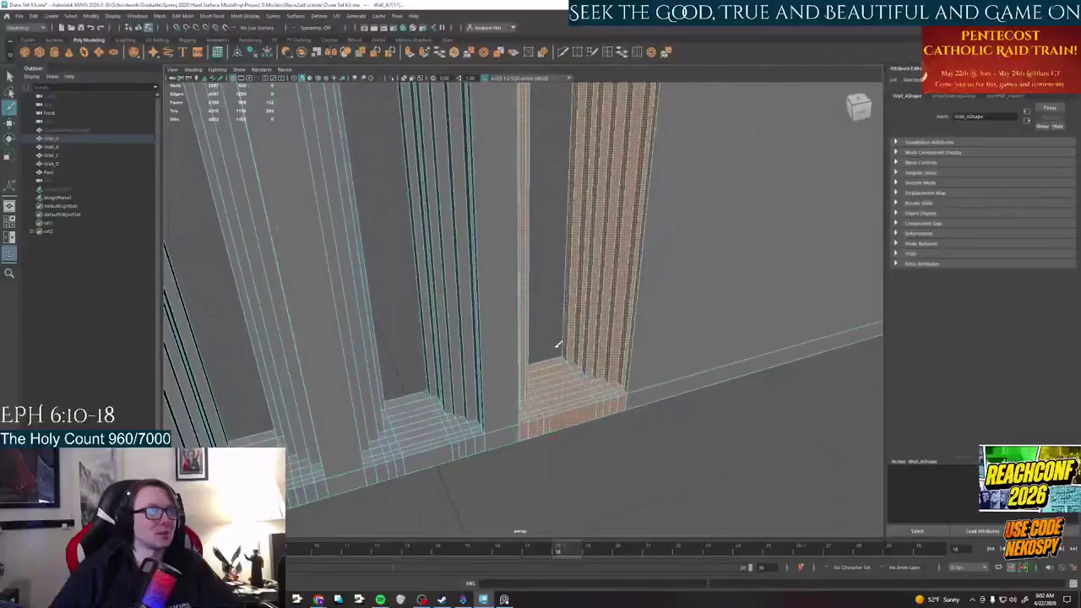
{"action": "mouse_move", "coordinate": [627, 387]}
{"action": "left_mouse_down", "text": "alt"}
{"action": "mouse_move", "coordinate": [652, 373]}
{"action": "mouse_move", "coordinate": [583, 337]}
{"action": "left_mouse_up", "text": "alt"}
{"action": "key", "text": "w"}
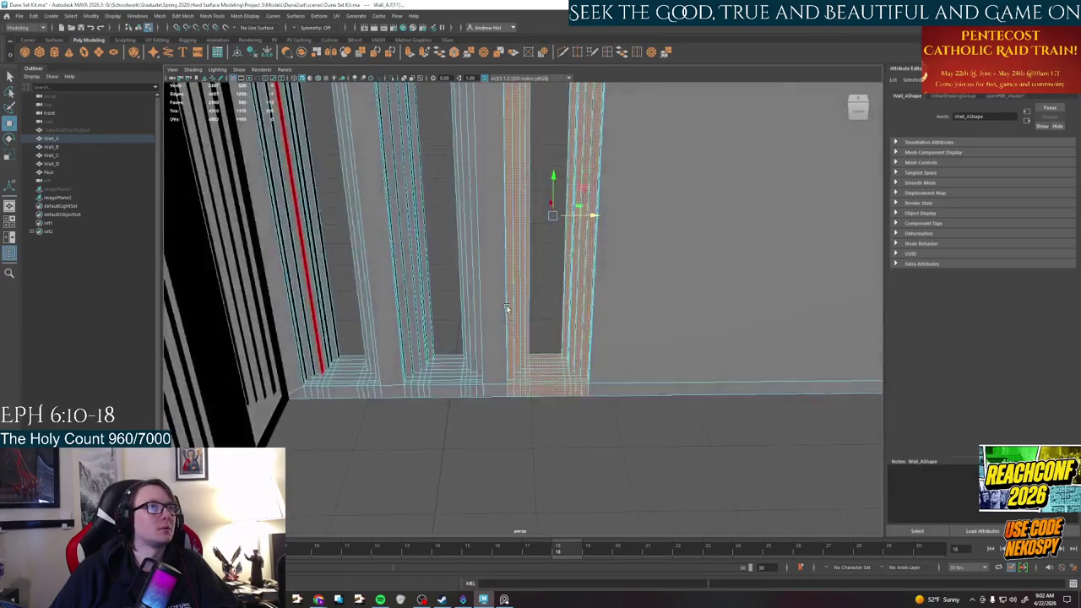
{"action": "mouse_move", "coordinate": [549, 253]}
{"action": "left_mouse_down", "text": "alt"}
{"action": "mouse_move", "coordinate": [498, 296]}
{"action": "mouse_move", "coordinate": [681, 298]}
{"action": "left_mouse_up", "text": "alt"}
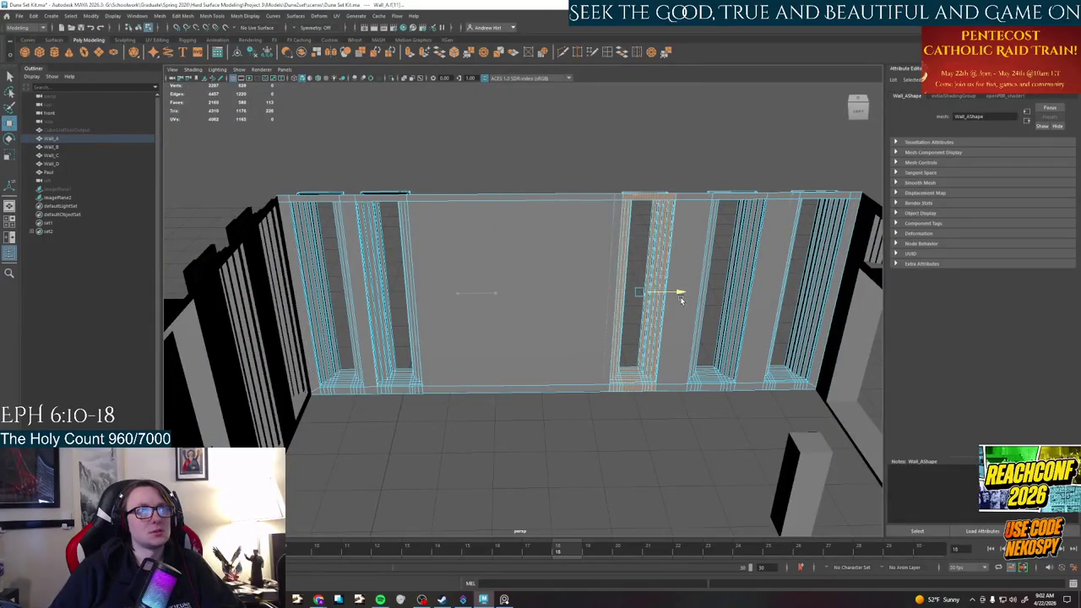
{"action": "mouse_move", "coordinate": [680, 294]}
{"action": "left_mouse_down", "text": "alt"}
{"action": "mouse_move", "coordinate": [636, 323]}
{"action": "mouse_move", "coordinate": [651, 308]}
{"action": "left_mouse_up", "text": "alt"}
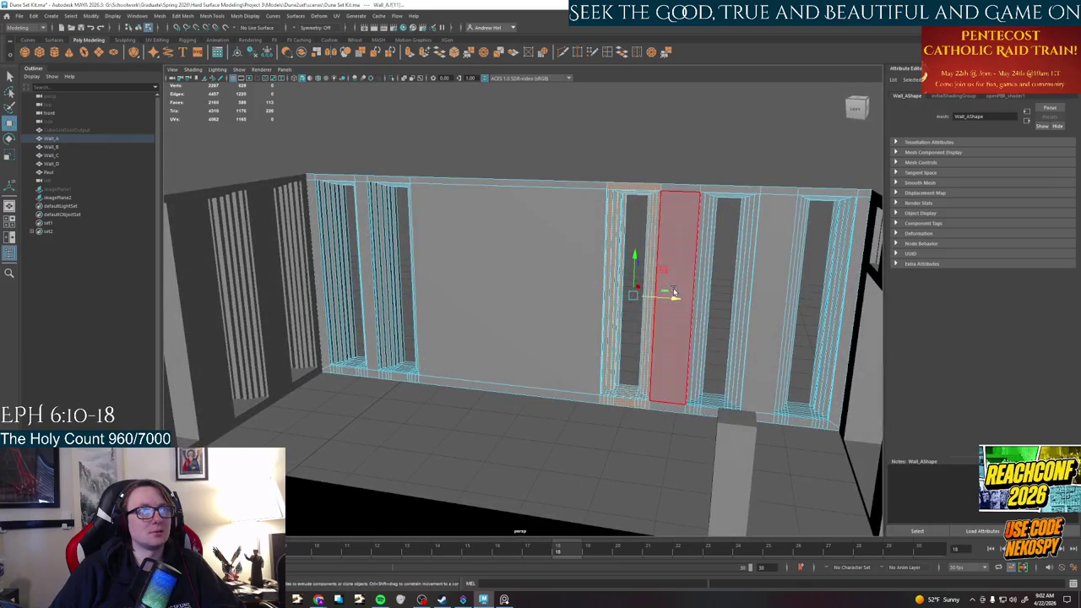
{"action": "left_click", "coordinate": [484, 435]}
{"action": "mouse_move", "coordinate": [485, 434]}
{"action": "left_mouse_down", "text": "alt"}
{"action": "mouse_move", "coordinate": [513, 461]}
{"action": "mouse_move", "coordinate": [541, 398]}
{"action": "mouse_move", "coordinate": [522, 414]}
{"action": "mouse_move", "coordinate": [518, 358]}
{"action": "mouse_move", "coordinate": [483, 330]}
{"action": "mouse_move", "coordinate": [503, 302]}
{"action": "left_mouse_up", "text": "alt"}
{"action": "left_click", "coordinate": [574, 299]}
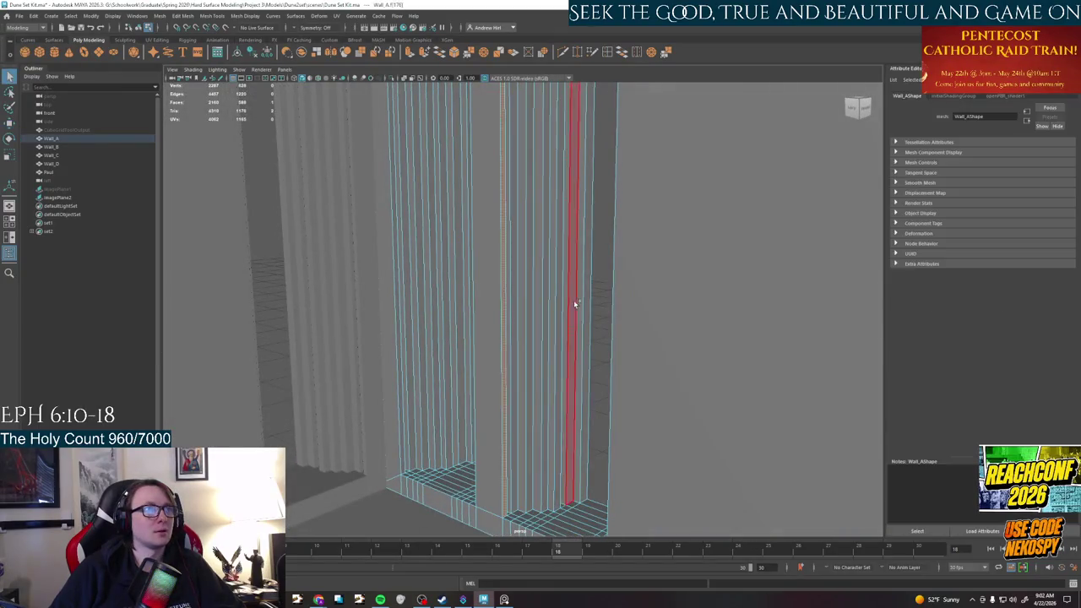
{"action": "left_click_drag", "start_coordinate": [585, 300], "coordinate": [586, 386], "text": "alt"}
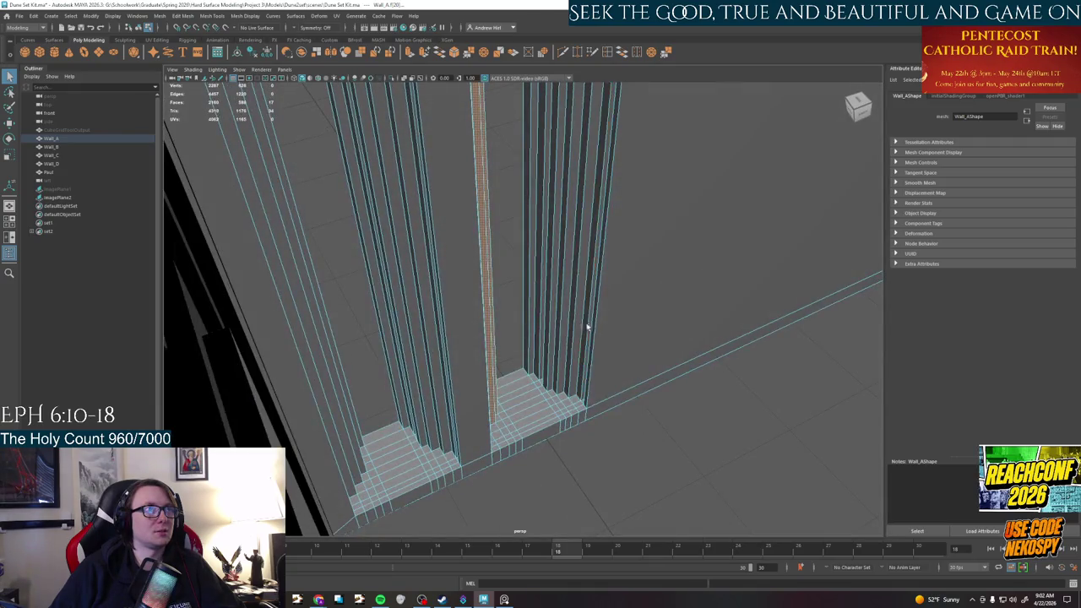
{"action": "left_click", "coordinate": [523, 300]}
{"action": "mouse_move", "coordinate": [520, 299]}
{"action": "left_mouse_down", "text": "alt"}
{"action": "mouse_move", "coordinate": [573, 320]}
{"action": "mouse_move", "coordinate": [566, 429]}
{"action": "mouse_move", "coordinate": [553, 252]}
{"action": "mouse_move", "coordinate": [541, 299]}
{"action": "mouse_move", "coordinate": [487, 228]}
{"action": "mouse_move", "coordinate": [496, 344]}
{"action": "mouse_move", "coordinate": [228, 226]}
{"action": "left_mouse_up", "text": "alt"}
{"action": "mouse_move", "coordinate": [455, 420]}
{"action": "left_mouse_down"}
{"action": "mouse_move", "coordinate": [402, 389]}
{"action": "mouse_move", "coordinate": [449, 336]}
{"action": "left_mouse_up"}
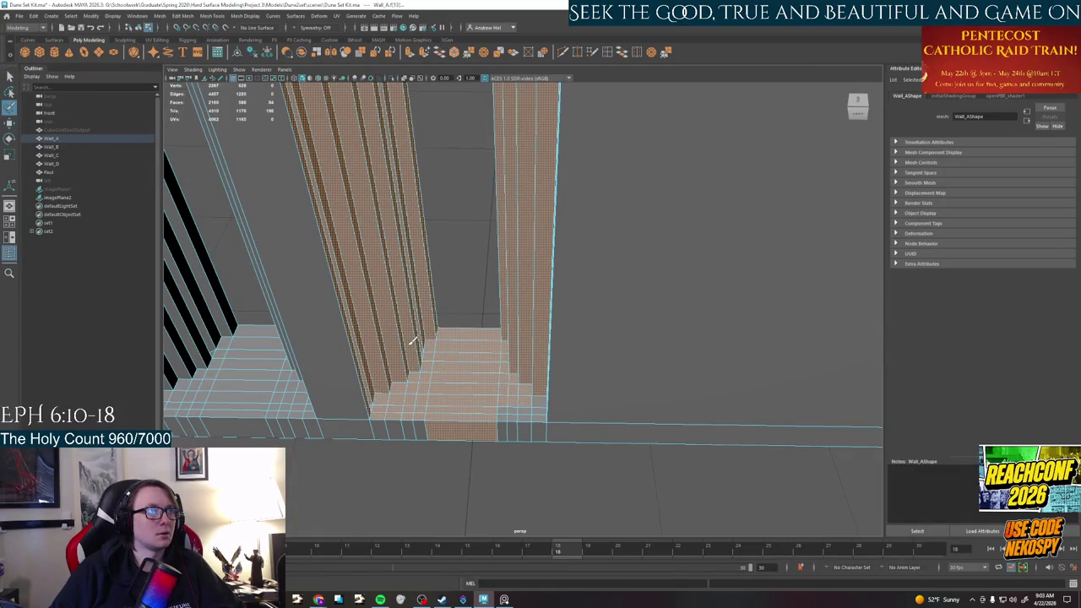
{"action": "mouse_move", "coordinate": [493, 335]}
{"action": "left_mouse_down", "text": "alt"}
{"action": "mouse_move", "coordinate": [507, 398]}
{"action": "mouse_move", "coordinate": [402, 450]}
{"action": "mouse_move", "coordinate": [374, 435]}
{"action": "left_mouse_up", "text": "alt"}
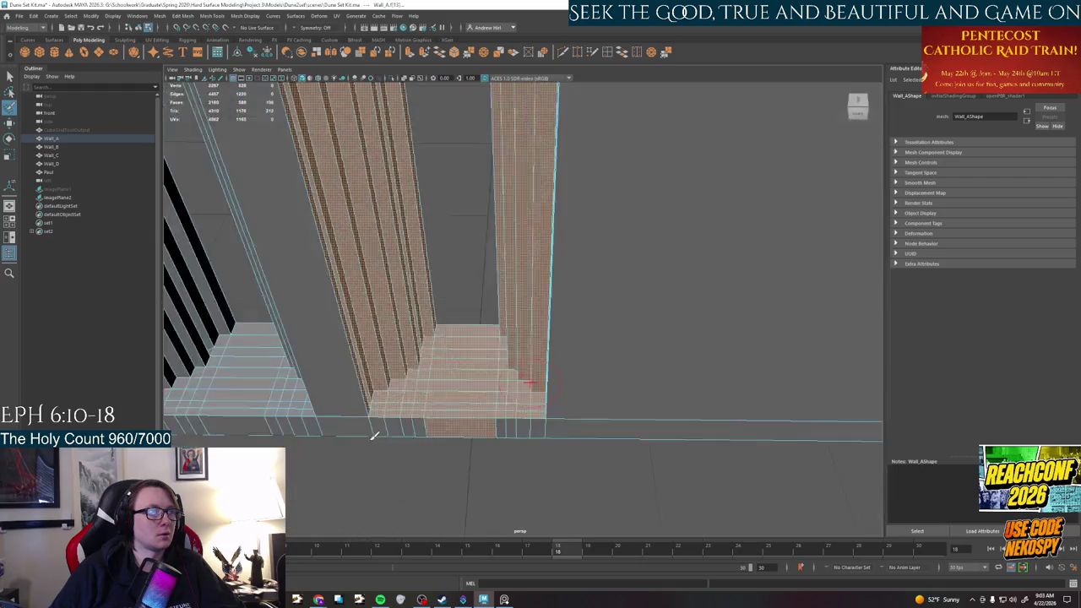
{"action": "mouse_move", "coordinate": [495, 425]}
{"action": "left_mouse_down", "text": "alt"}
{"action": "mouse_move", "coordinate": [386, 490]}
{"action": "mouse_move", "coordinate": [490, 427]}
{"action": "mouse_move", "coordinate": [442, 507]}
{"action": "mouse_move", "coordinate": [386, 414]}
{"action": "mouse_move", "coordinate": [447, 407]}
{"action": "mouse_move", "coordinate": [485, 273]}
{"action": "mouse_move", "coordinate": [533, 305]}
{"action": "left_mouse_up", "text": "alt"}
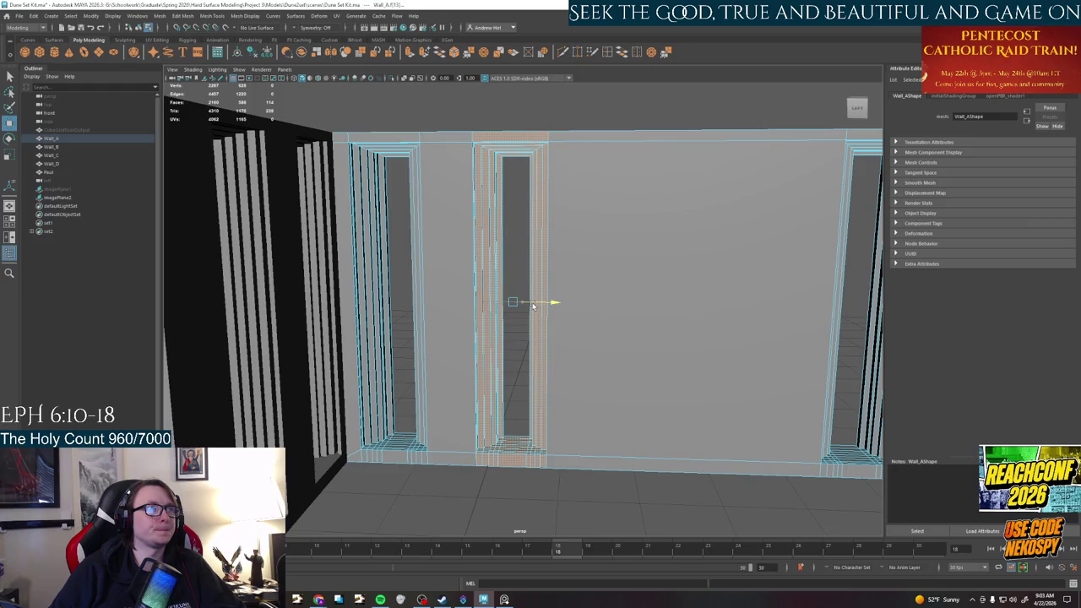
{"action": "left_click", "coordinate": [476, 490]}
{"action": "mouse_move", "coordinate": [476, 490]}
{"action": "left_mouse_down", "text": "alt"}
{"action": "mouse_move", "coordinate": [523, 361]}
{"action": "mouse_move", "coordinate": [609, 386]}
{"action": "mouse_move", "coordinate": [627, 270]}
{"action": "left_mouse_up", "text": "alt"}
{"action": "scroll", "coordinate": [523, 362], "scroll_direction": "down", "scroll_amount": 3}
{"action": "scroll", "coordinate": [529, 392], "scroll_direction": "down", "scroll_amount": 2}
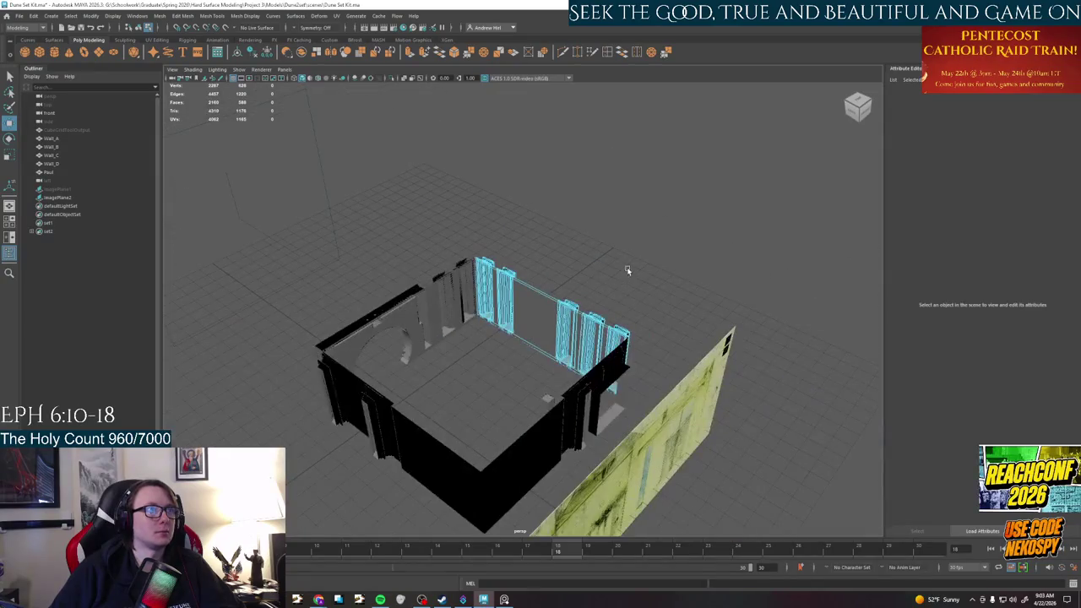
{"action": "right_click_drag", "start_coordinate": [561, 314], "coordinate": [604, 285]}
{"action": "left_click", "coordinate": [603, 285]}
Select Wall_D and isolate it with Ctrl+1
{"action": "mouse_move", "coordinate": [544, 345]}
{"action": "left_mouse_down", "text": "alt"}
{"action": "mouse_move", "coordinate": [614, 341]}
{"action": "mouse_move", "coordinate": [539, 377]}
{"action": "mouse_move", "coordinate": [577, 392]}
{"action": "mouse_move", "coordinate": [691, 369]}
{"action": "mouse_move", "coordinate": [623, 379]}
{"action": "mouse_move", "coordinate": [647, 346]}
{"action": "left_mouse_up", "text": "alt"}
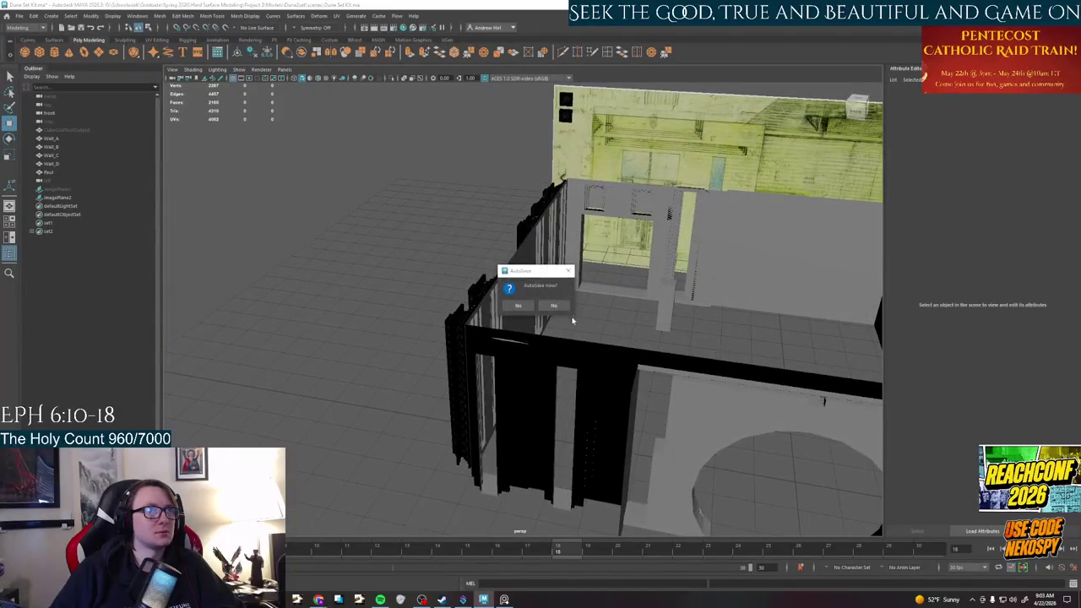
{"action": "mouse_move", "coordinate": [519, 300]}
{"action": "left_mouse_down", "text": "alt"}
{"action": "mouse_move", "coordinate": [673, 261]}
{"action": "mouse_move", "coordinate": [562, 338]}
{"action": "mouse_move", "coordinate": [488, 350]}
{"action": "mouse_move", "coordinate": [541, 372]}
{"action": "mouse_move", "coordinate": [494, 323]}
{"action": "mouse_move", "coordinate": [540, 381]}
{"action": "mouse_move", "coordinate": [558, 386]}
{"action": "left_mouse_up", "text": "alt"}
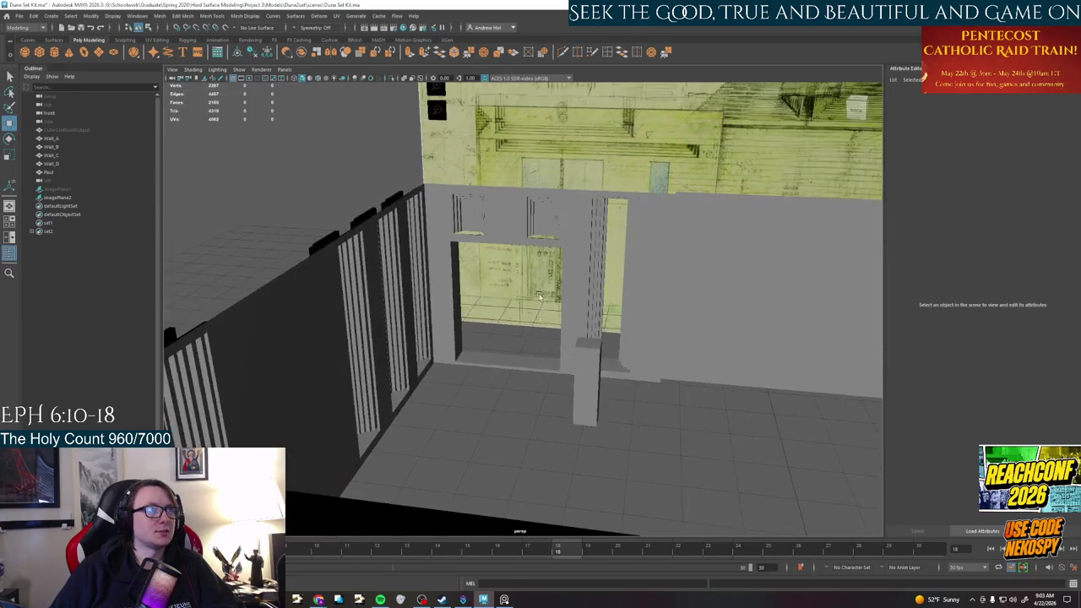
{"action": "left_click", "coordinate": [541, 242]}
{"action": "key", "text": "ctrl+1"}
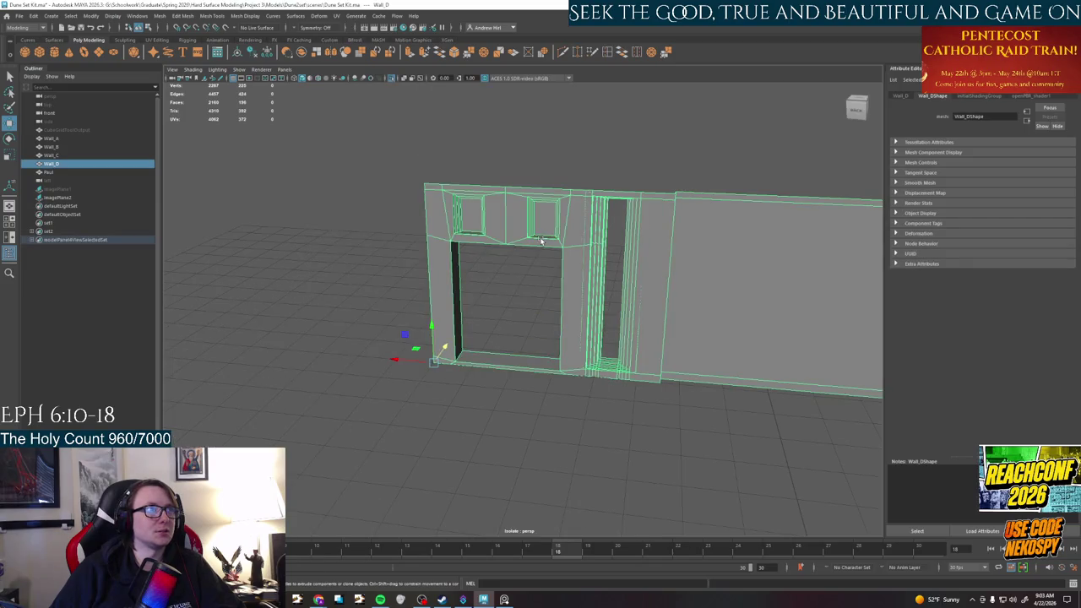
Zoom in on Wall_D's upper window sill, ending back in Object Mode
{"action": "scroll", "coordinate": [541, 242], "scroll_direction": "up", "scroll_amount": 3}
{"action": "mouse_move", "coordinate": [532, 234]}
{"action": "left_mouse_down", "text": "alt"}
{"action": "mouse_move", "coordinate": [510, 208]}
{"action": "mouse_move", "coordinate": [535, 292]}
{"action": "left_mouse_up", "text": "alt"}
{"action": "scroll", "coordinate": [528, 300], "scroll_direction": "up", "scroll_amount": 4}
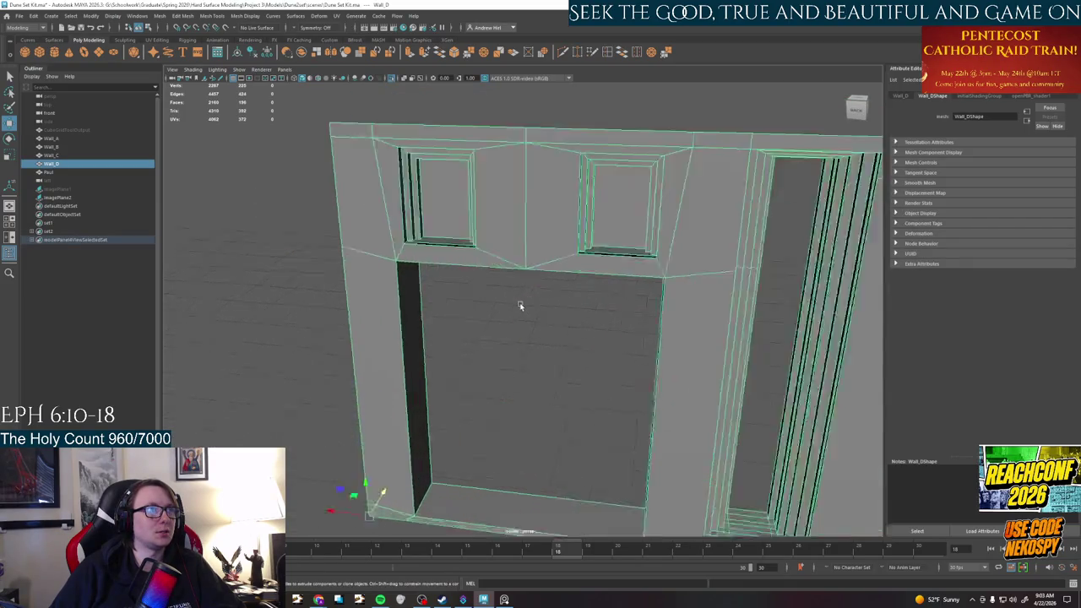
{"action": "scroll", "coordinate": [519, 305], "scroll_direction": "up", "scroll_amount": 3}
{"action": "mouse_move", "coordinate": [470, 279]}
{"action": "left_mouse_down", "text": "alt"}
{"action": "mouse_move", "coordinate": [608, 272]}
{"action": "mouse_move", "coordinate": [478, 290]}
{"action": "mouse_move", "coordinate": [389, 254]}
{"action": "left_mouse_up", "text": "alt"}
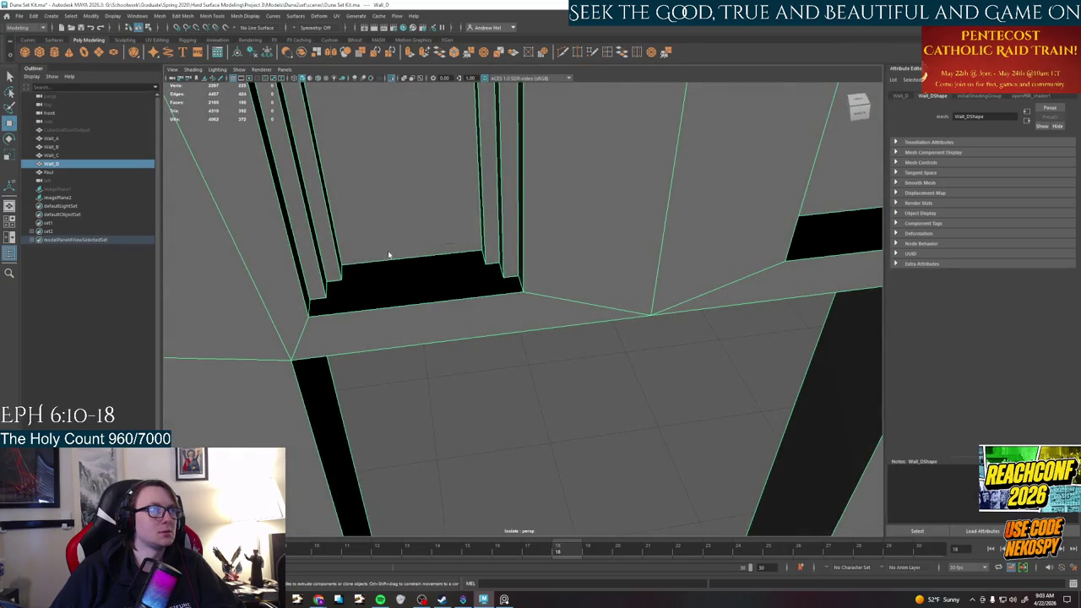
{"action": "right_click_drag", "start_coordinate": [389, 255], "coordinate": [377, 217]}
{"action": "mouse_move", "coordinate": [378, 217]}
{"action": "left_mouse_down", "text": "alt"}
{"action": "mouse_move", "coordinate": [466, 234]}
{"action": "mouse_move", "coordinate": [434, 224]}
{"action": "mouse_move", "coordinate": [483, 286]}
{"action": "left_mouse_up", "text": "alt"}
{"action": "scroll", "coordinate": [482, 285], "scroll_direction": "up", "scroll_amount": 3}
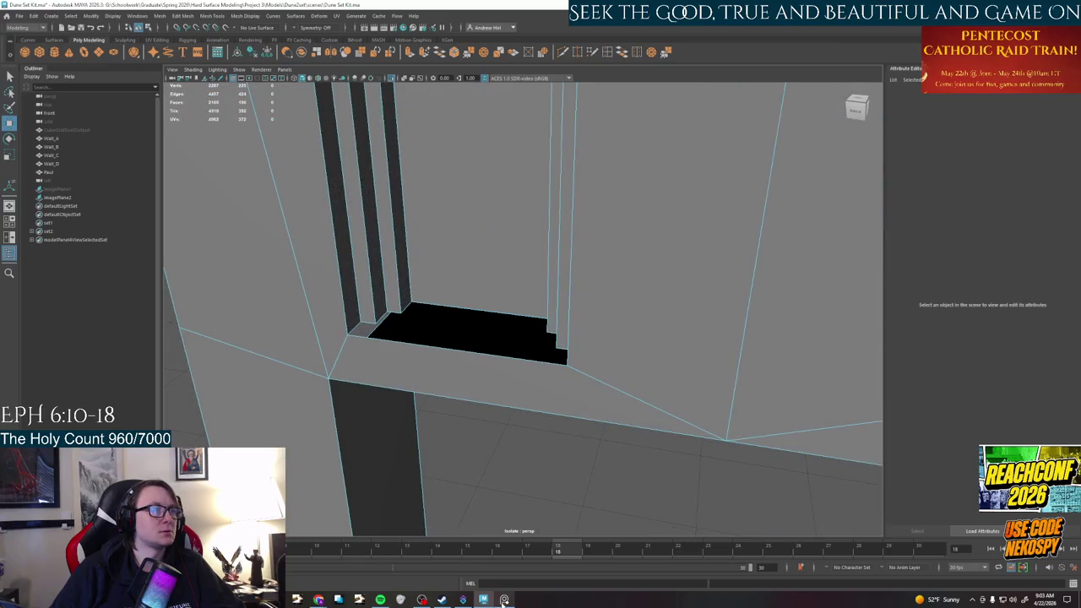
{"action": "scroll", "coordinate": [422, 316], "scroll_direction": "up", "scroll_amount": 1}
{"action": "right_click", "coordinate": [368, 330]}
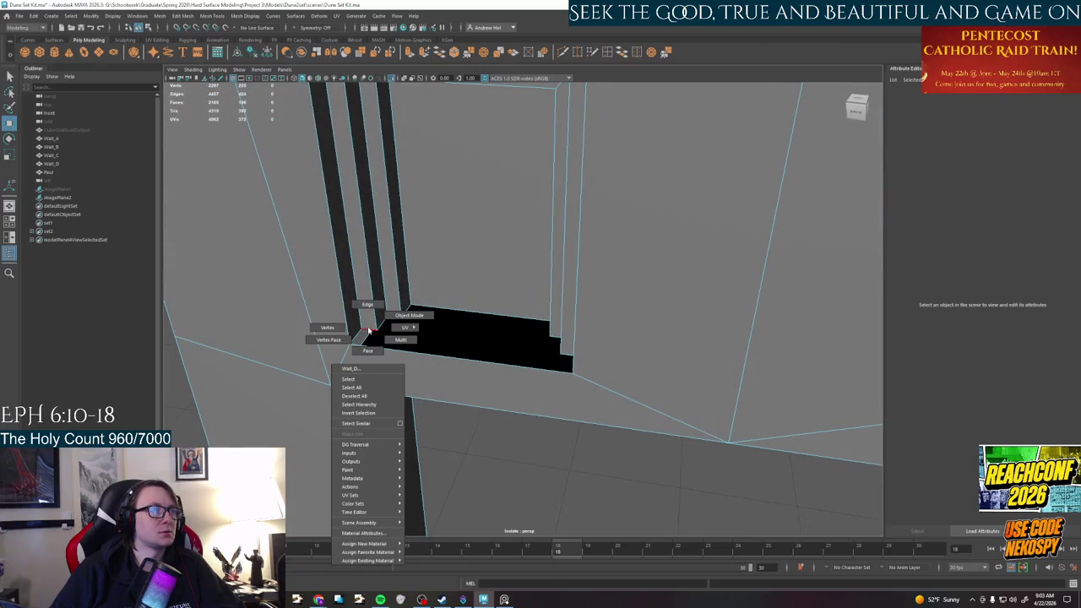
{"action": "left_click", "coordinate": [396, 319]}
Scroll across the PureRef board and zoom into the interior photo's doorway and upper windows
{"action": "left_click", "coordinate": [504, 600]}
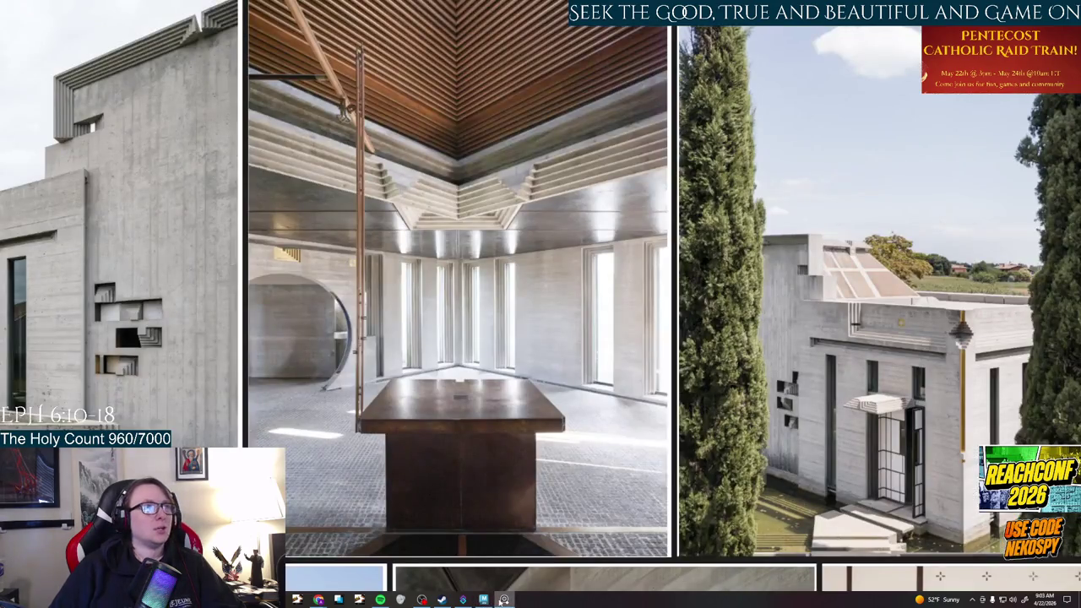
{"action": "scroll", "coordinate": [598, 483], "scroll_direction": "down", "scroll_amount": 3}
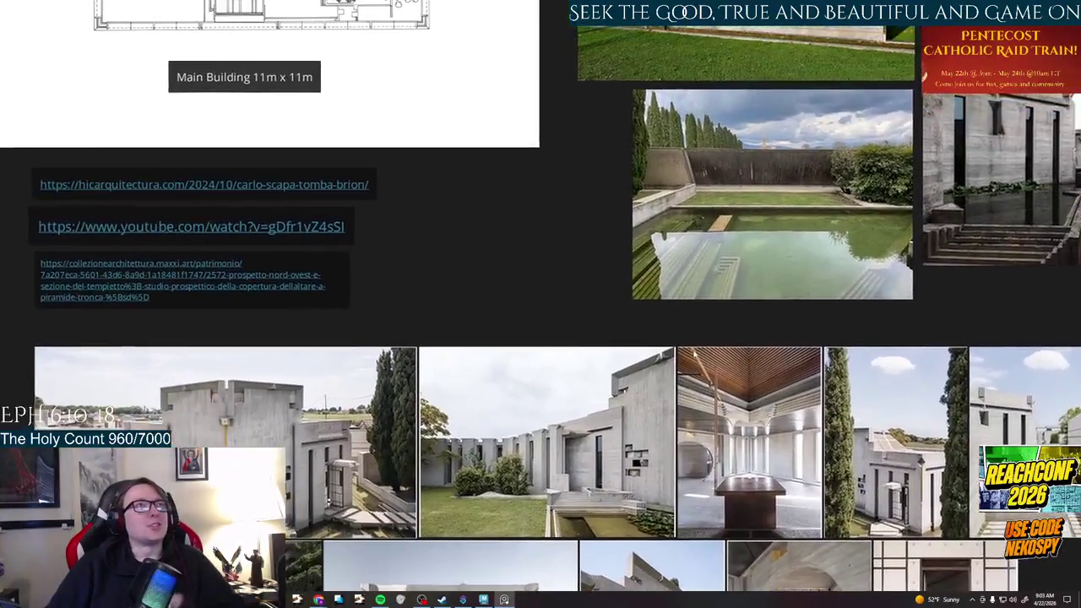
{"action": "scroll", "coordinate": [598, 484], "scroll_direction": "up", "scroll_amount": 3}
{"action": "scroll", "coordinate": [598, 483], "scroll_direction": "down", "scroll_amount": 2}
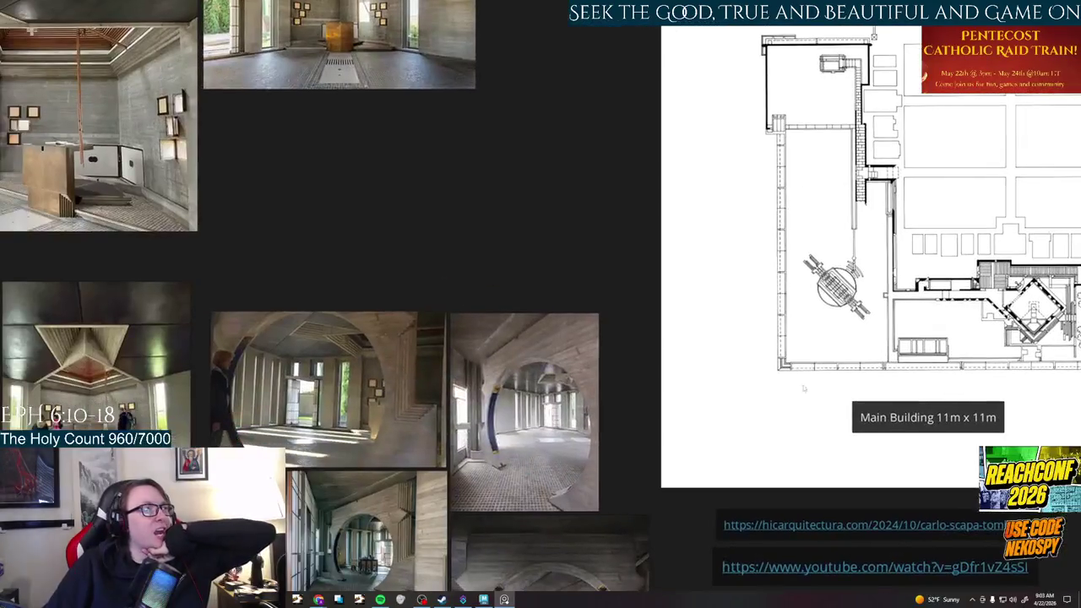
{"action": "scroll", "coordinate": [737, 214], "scroll_direction": "up", "scroll_amount": 3}
{"action": "scroll", "coordinate": [560, 394], "scroll_direction": "up", "scroll_amount": 5}
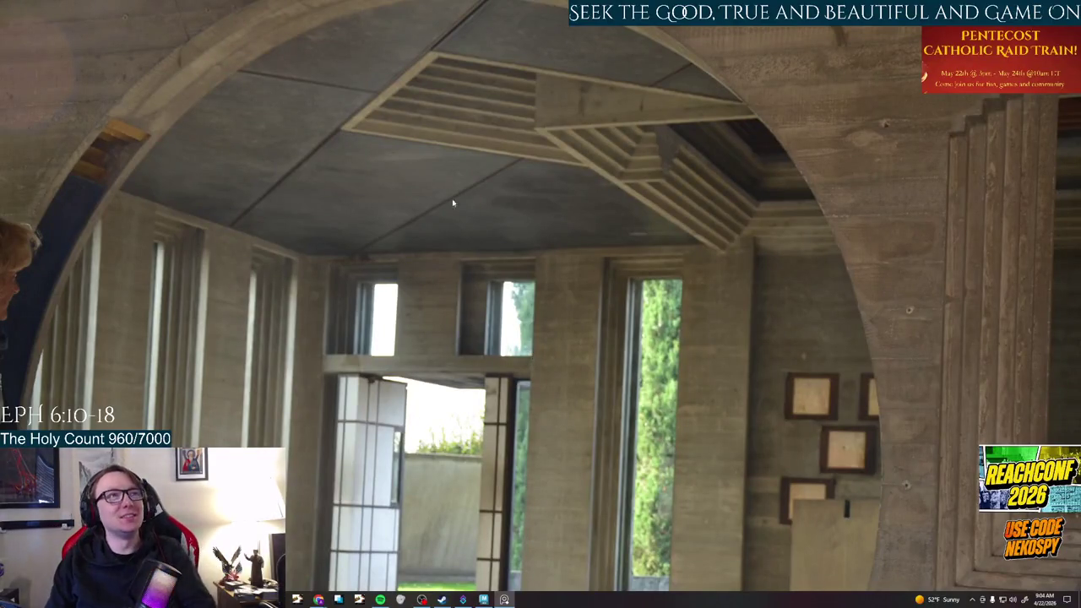
{"action": "scroll", "coordinate": [452, 199], "scroll_direction": "down", "scroll_amount": 5}
{"action": "scroll", "coordinate": [644, 206], "scroll_direction": "right", "scroll_amount": 5}
{"action": "scroll", "coordinate": [643, 206], "scroll_direction": "right", "scroll_amount": 5}
{"action": "scroll", "coordinate": [643, 206], "scroll_direction": "right", "scroll_amount": 5}
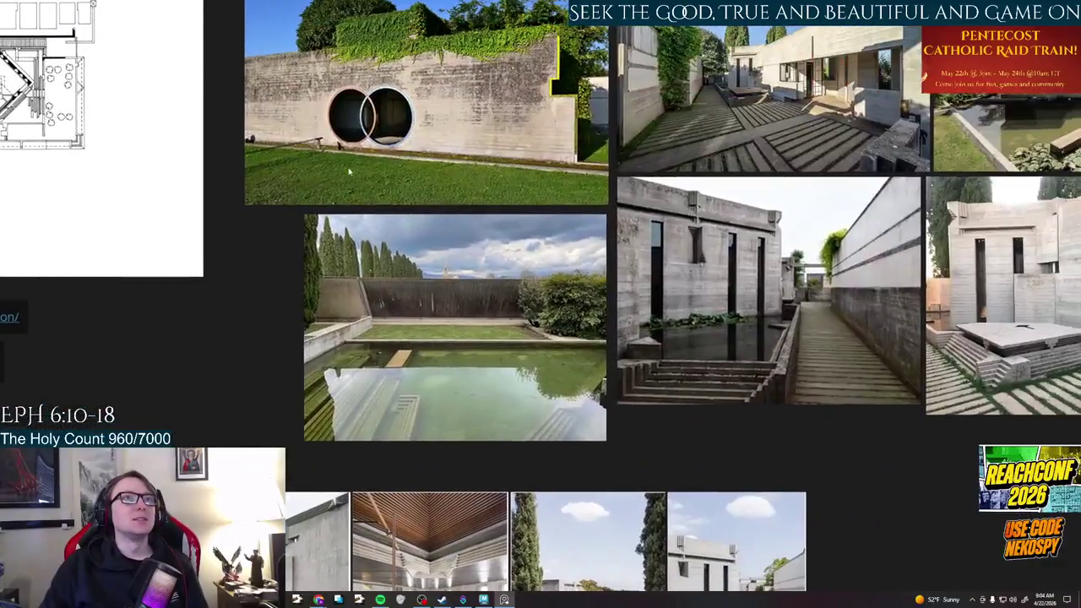
{"action": "scroll", "coordinate": [644, 206], "scroll_direction": "right", "scroll_amount": 3}
{"action": "scroll", "coordinate": [644, 205], "scroll_direction": "right", "scroll_amount": 3}
{"action": "scroll", "coordinate": [521, 205], "scroll_direction": "right", "scroll_amount": 3}
{"action": "scroll", "coordinate": [518, 127], "scroll_direction": "up", "scroll_amount": 5}
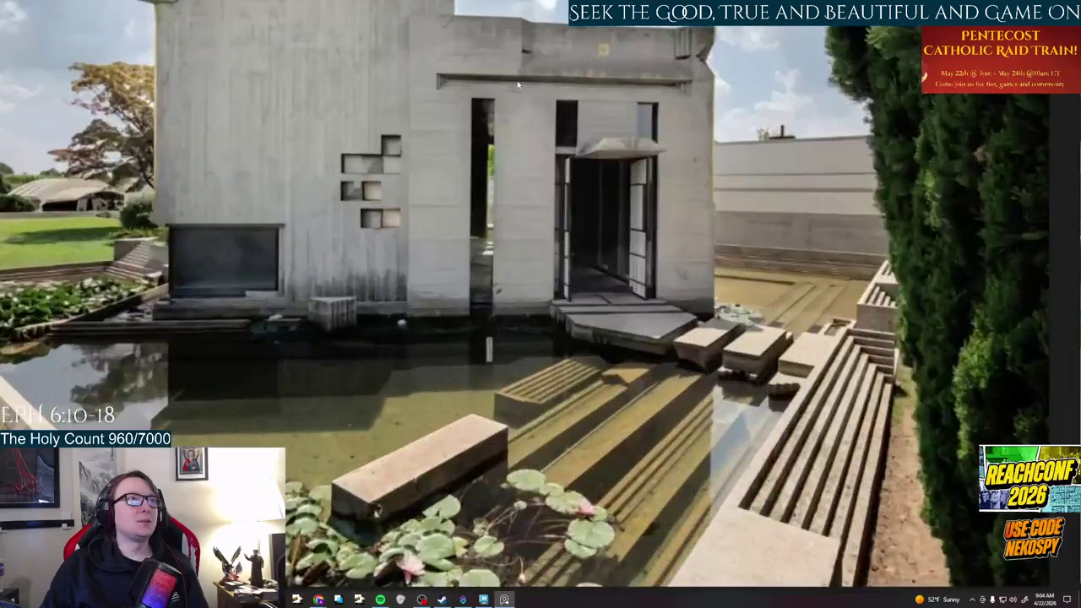
{"action": "scroll", "coordinate": [519, 84], "scroll_direction": "up", "scroll_amount": 3}
{"action": "scroll", "coordinate": [518, 86], "scroll_direction": "down", "scroll_amount": 3}
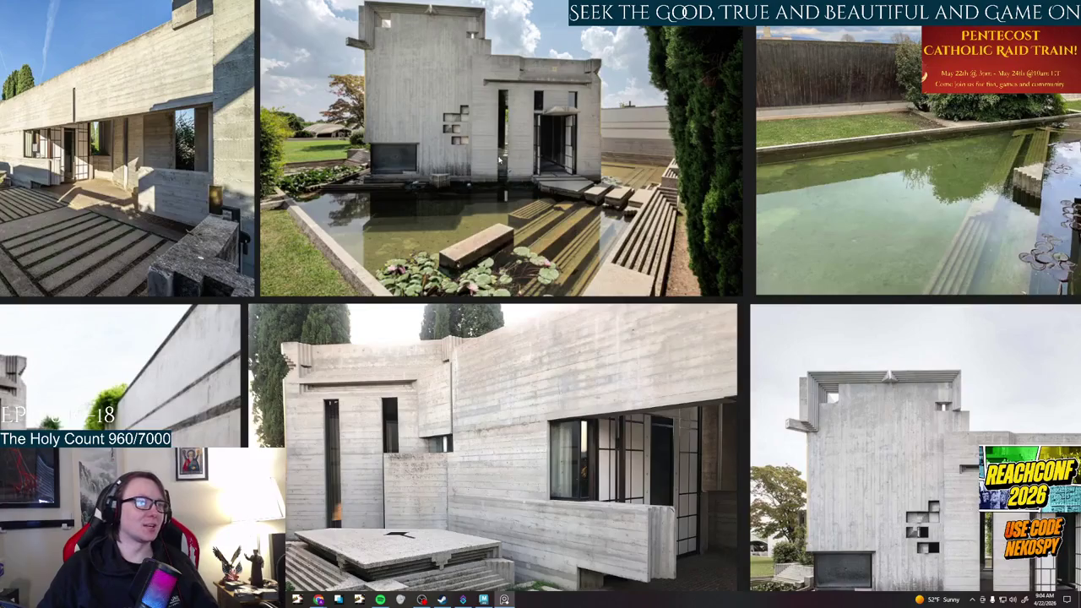
{"action": "scroll", "coordinate": [500, 159], "scroll_direction": "left", "scroll_amount": 3}
{"action": "scroll", "coordinate": [515, 194], "scroll_direction": "left", "scroll_amount": 3}
{"action": "scroll", "coordinate": [532, 245], "scroll_direction": "left", "scroll_amount": 3}
{"action": "scroll", "coordinate": [550, 299], "scroll_direction": "left", "scroll_amount": 3}
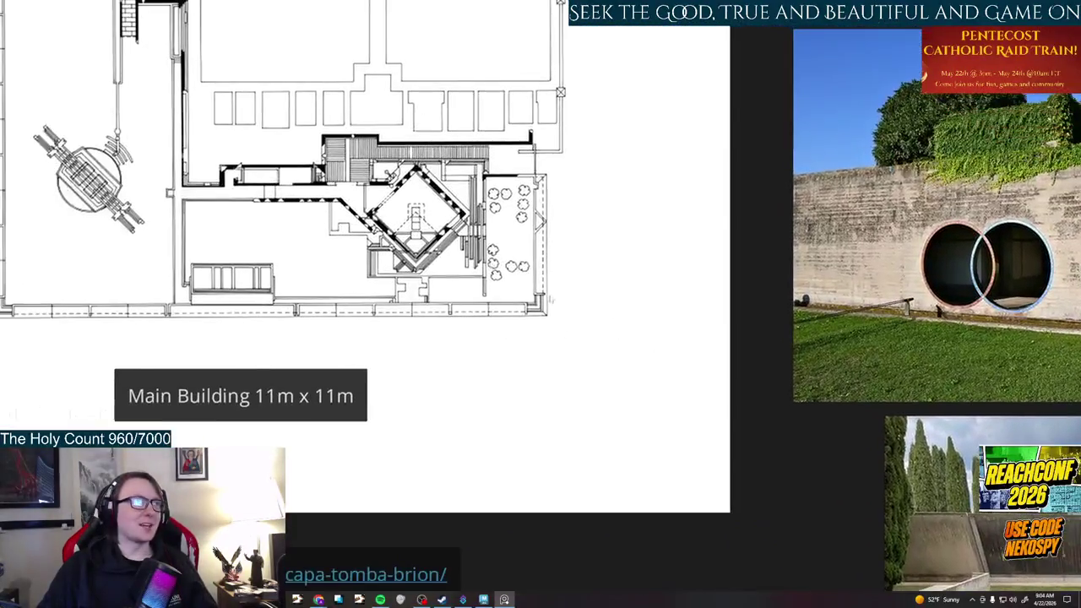
{"action": "scroll", "coordinate": [549, 299], "scroll_direction": "down", "scroll_amount": 2}
{"action": "scroll", "coordinate": [439, 220], "scroll_direction": "left", "scroll_amount": 5}
{"action": "scroll", "coordinate": [355, 169], "scroll_direction": "left", "scroll_amount": 3}
{"action": "scroll", "coordinate": [324, 146], "scroll_direction": "down", "scroll_amount": 2}
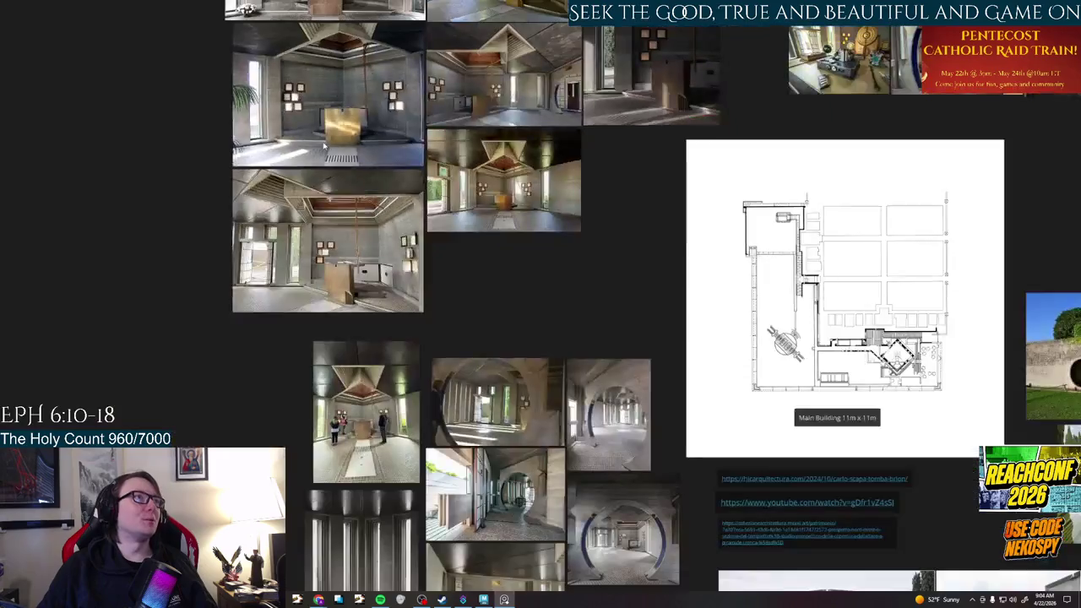
{"action": "scroll", "coordinate": [323, 146], "scroll_direction": "up", "scroll_amount": 3}
{"action": "scroll", "coordinate": [355, 212], "scroll_direction": "up", "scroll_amount": 4}
{"action": "scroll", "coordinate": [378, 271], "scroll_direction": "up", "scroll_amount": 5}
{"action": "scroll", "coordinate": [559, 302], "scroll_direction": "up", "scroll_amount": 2}
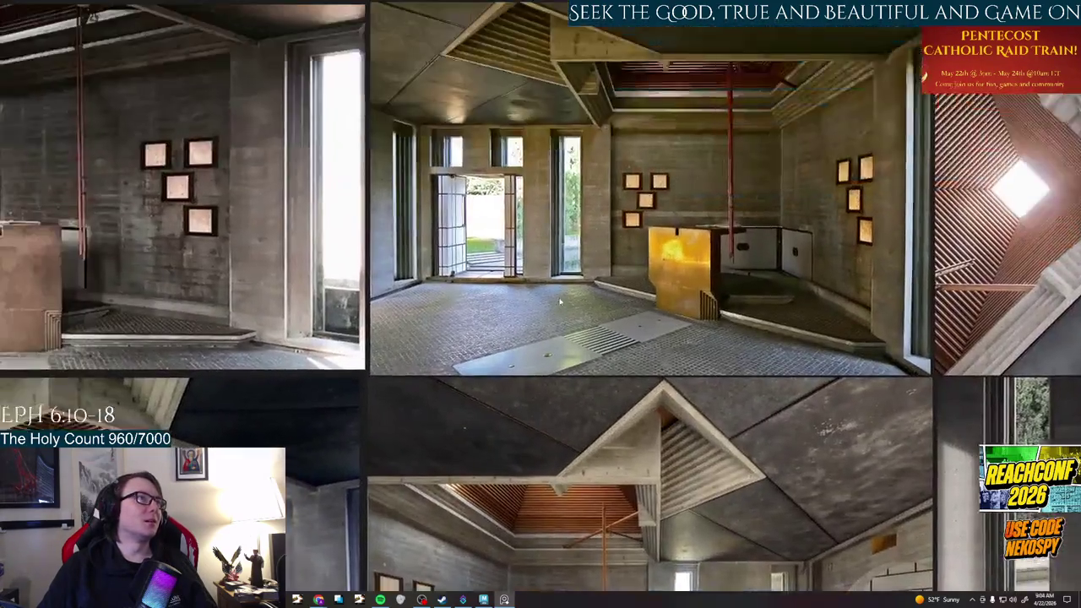
{"action": "scroll", "coordinate": [529, 193], "scroll_direction": "up", "scroll_amount": 3}
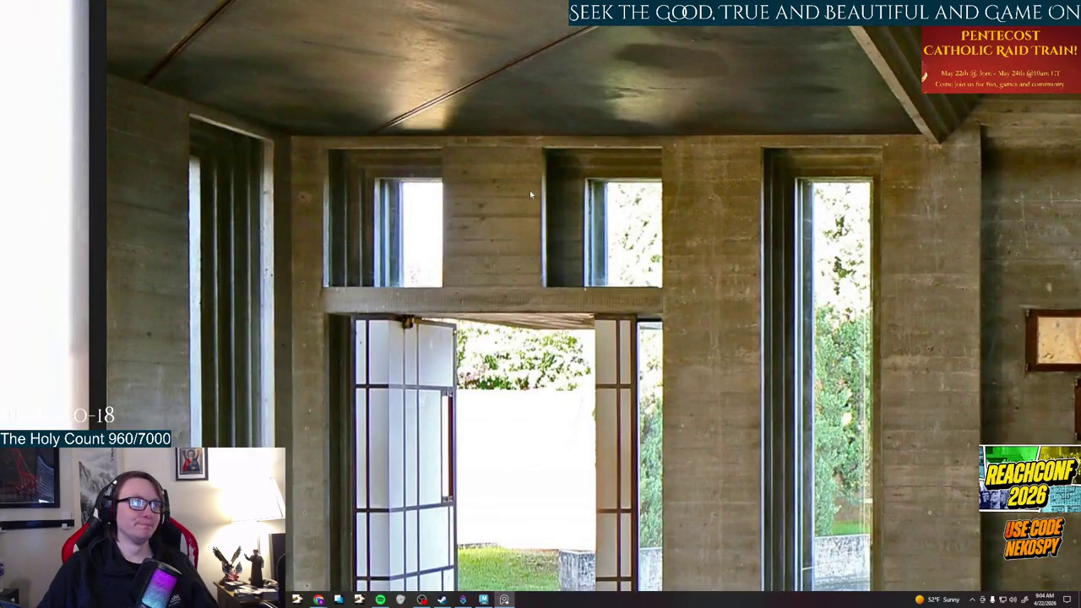
{"action": "left_click", "coordinate": [491, 601]}
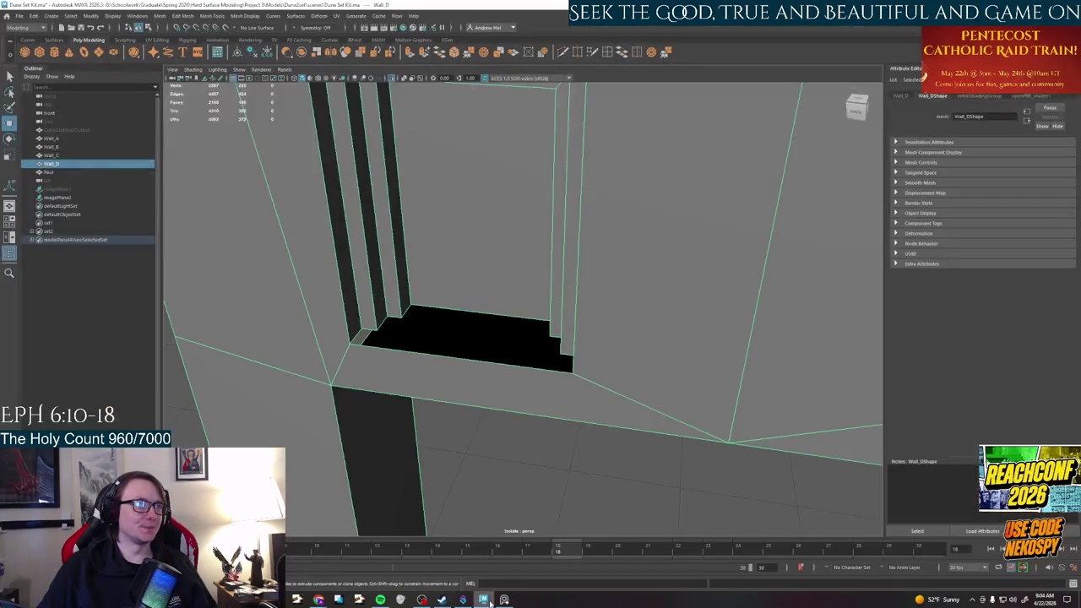
Select Wall_D's right and left window faces and slide both outward
{"action": "scroll", "coordinate": [541, 338], "scroll_direction": "down", "scroll_amount": 5}
{"action": "mouse_move", "coordinate": [550, 379]}
{"action": "left_mouse_down", "text": "alt"}
{"action": "mouse_move", "coordinate": [449, 444]}
{"action": "mouse_move", "coordinate": [398, 393]}
{"action": "left_mouse_up", "text": "alt"}
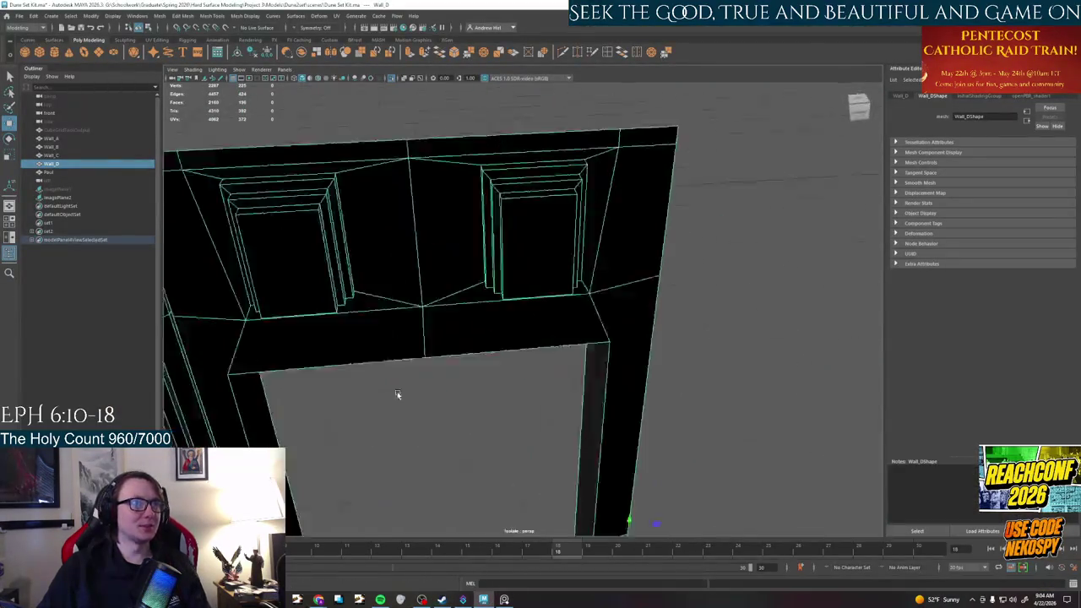
{"action": "scroll", "coordinate": [449, 294], "scroll_direction": "up", "scroll_amount": 2}
{"action": "mouse_move", "coordinate": [449, 294]}
{"action": "left_mouse_down", "text": "alt"}
{"action": "mouse_move", "coordinate": [454, 307]}
{"action": "mouse_move", "coordinate": [539, 310]}
{"action": "left_mouse_up", "text": "alt"}
{"action": "right_click_drag", "start_coordinate": [539, 310], "coordinate": [536, 334]}
{"action": "left_click", "coordinate": [536, 313]}
{"action": "left_click_drag", "start_coordinate": [536, 313], "coordinate": [312, 441], "text": "alt"}
{"action": "left_click", "coordinate": [313, 442], "text": "shift"}
{"action": "mouse_move", "coordinate": [467, 388]}
{"action": "left_mouse_down"}
{"action": "mouse_move", "coordinate": [475, 403]}
{"action": "mouse_move", "coordinate": [548, 274]}
{"action": "left_mouse_up"}
Insert multiple vertical edge loops across Wall_D's upper window block
{"action": "right_click_drag", "start_coordinate": [547, 274], "coordinate": [548, 257]}
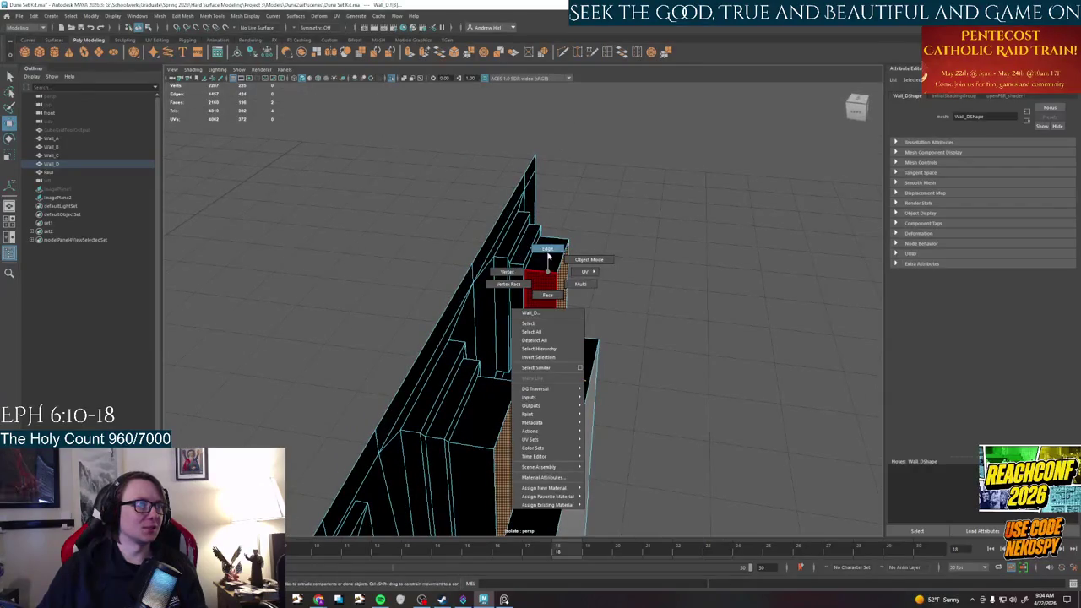
{"action": "right_click_drag", "start_coordinate": [637, 160], "coordinate": [637, 159]}
{"action": "left_click", "coordinate": [609, 54]}
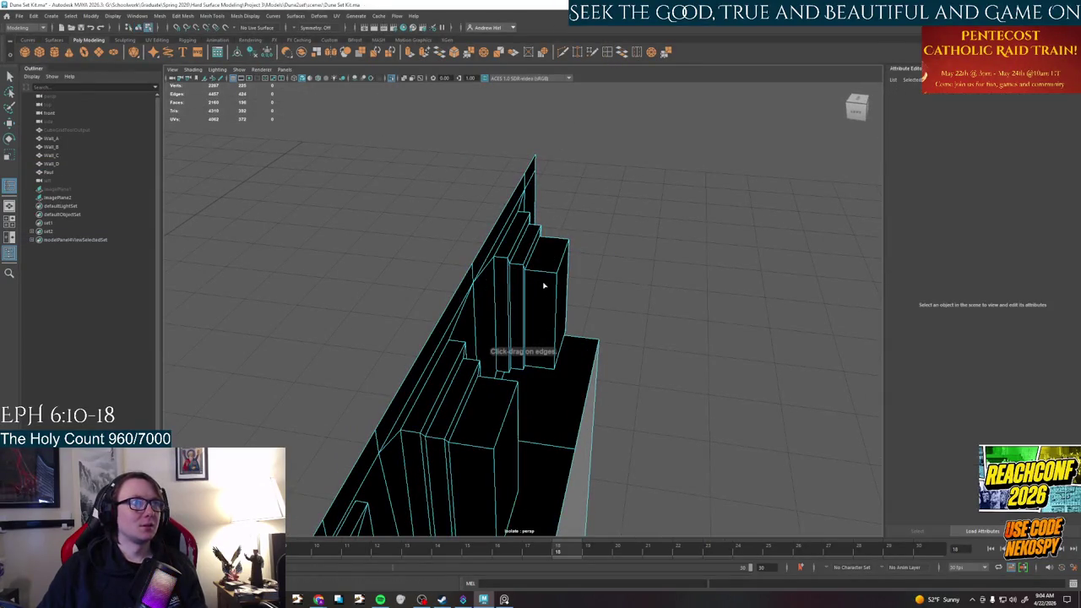
{"action": "left_click", "coordinate": [545, 275]}
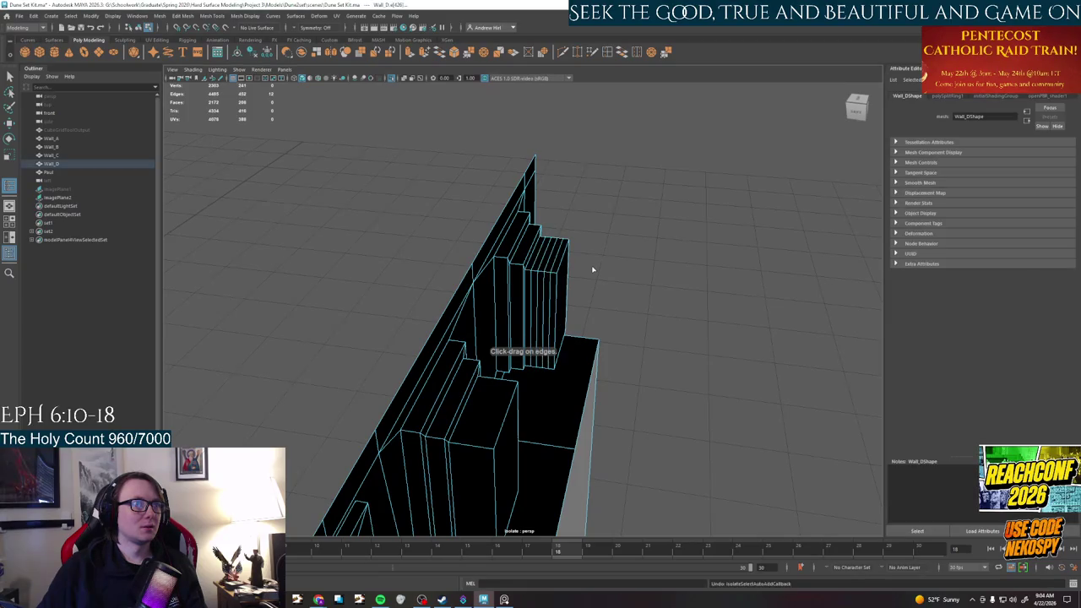
{"action": "key", "text": "ctrl+z"}
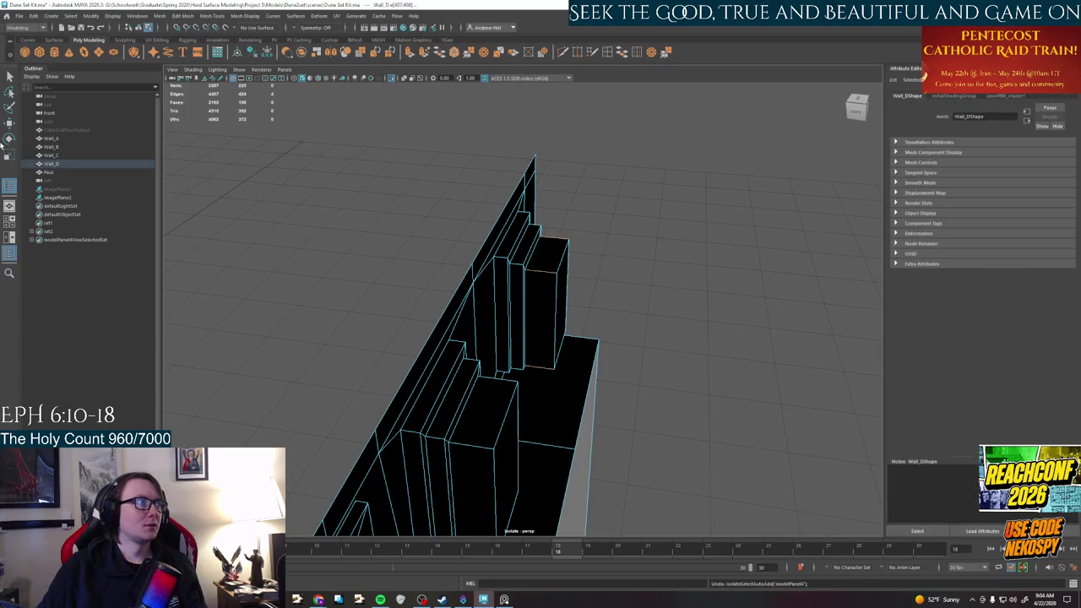
{"action": "double_click", "coordinate": [9, 186]}
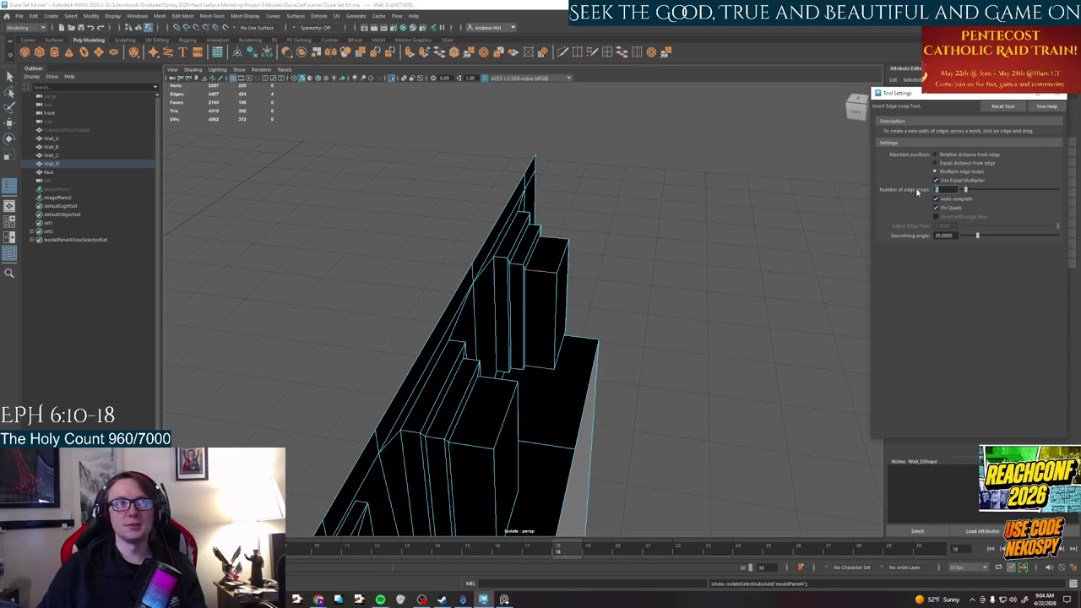
{"action": "left_click_drag", "start_coordinate": [555, 272], "coordinate": [544, 273]}
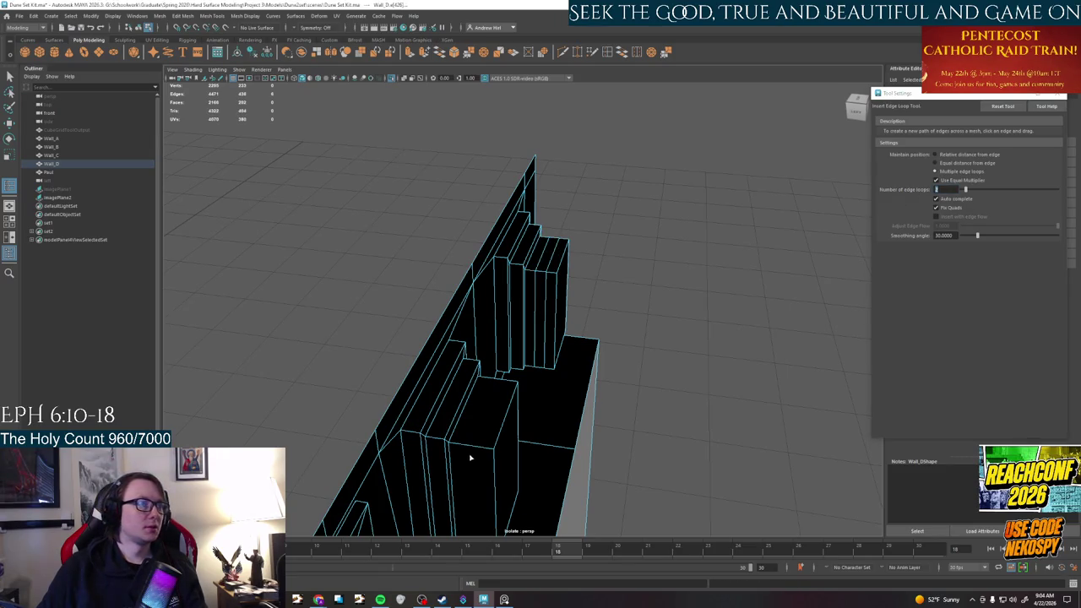
Extrude two face columns of the upper block to Local Translate Z -7.84
{"action": "left_click_drag", "start_coordinate": [474, 448], "coordinate": [560, 338], "text": "alt"}
{"action": "right_click_drag", "start_coordinate": [470, 278], "coordinate": [475, 306]}
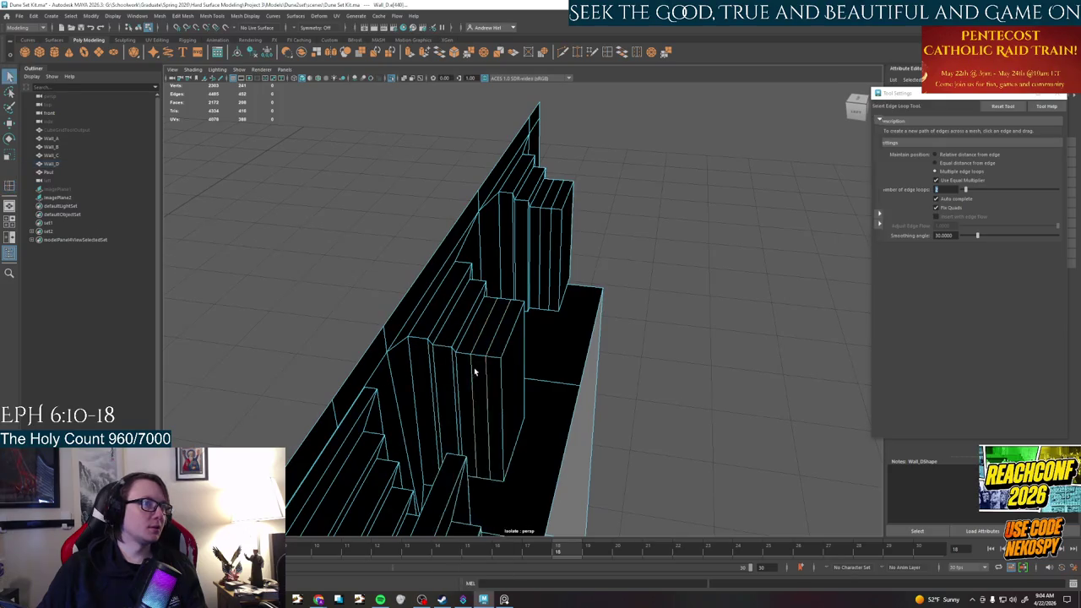
{"action": "double_click", "coordinate": [550, 205], "text": "shift"}
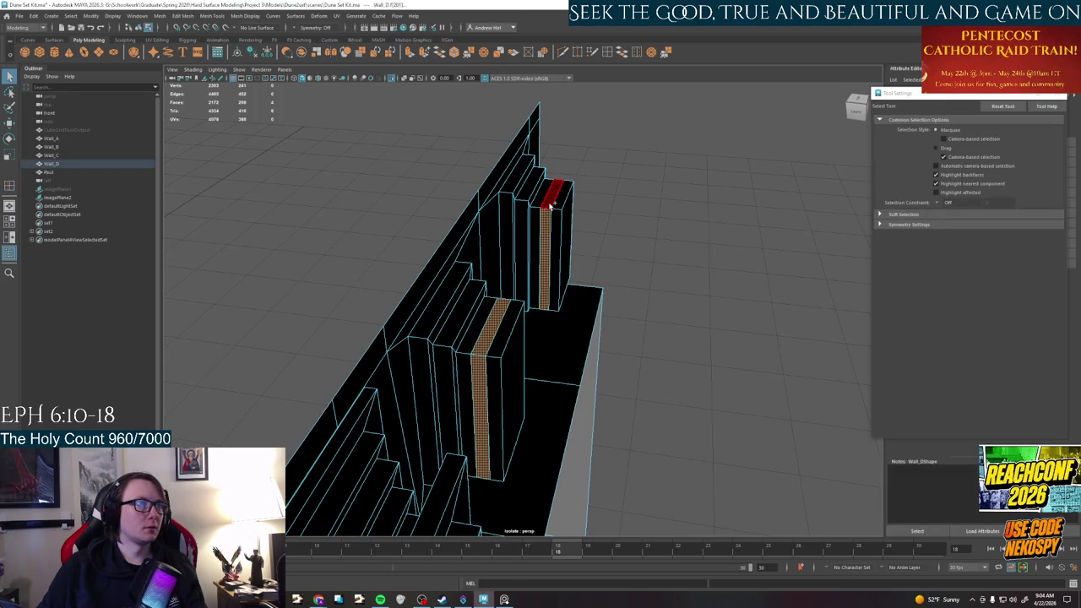
{"action": "mouse_move", "coordinate": [704, 262]}
{"action": "left_mouse_down", "text": "alt"}
{"action": "mouse_move", "coordinate": [602, 256]}
{"action": "mouse_move", "coordinate": [547, 313]}
{"action": "left_mouse_up", "text": "alt"}
{"action": "key", "text": "ctrl+e"}
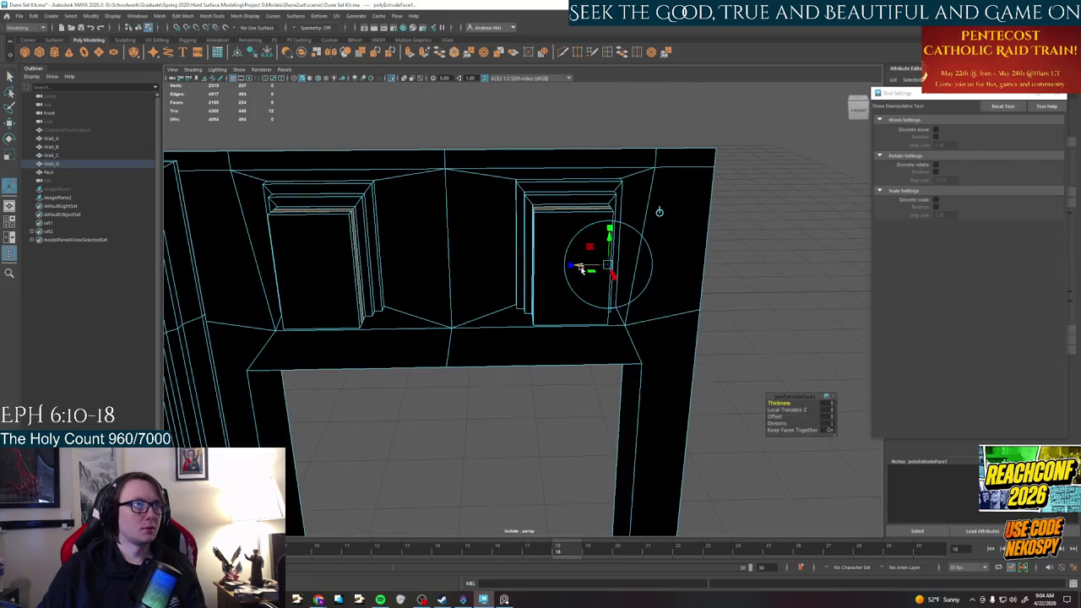
{"action": "mouse_move", "coordinate": [571, 269]}
{"action": "left_mouse_down"}
{"action": "mouse_move", "coordinate": [592, 270]}
{"action": "mouse_move", "coordinate": [588, 261]}
{"action": "mouse_move", "coordinate": [256, 271]}
{"action": "mouse_move", "coordinate": [437, 253]}
{"action": "mouse_move", "coordinate": [414, 256]}
{"action": "mouse_move", "coordinate": [496, 280]}
{"action": "mouse_move", "coordinate": [483, 278]}
{"action": "left_mouse_up"}
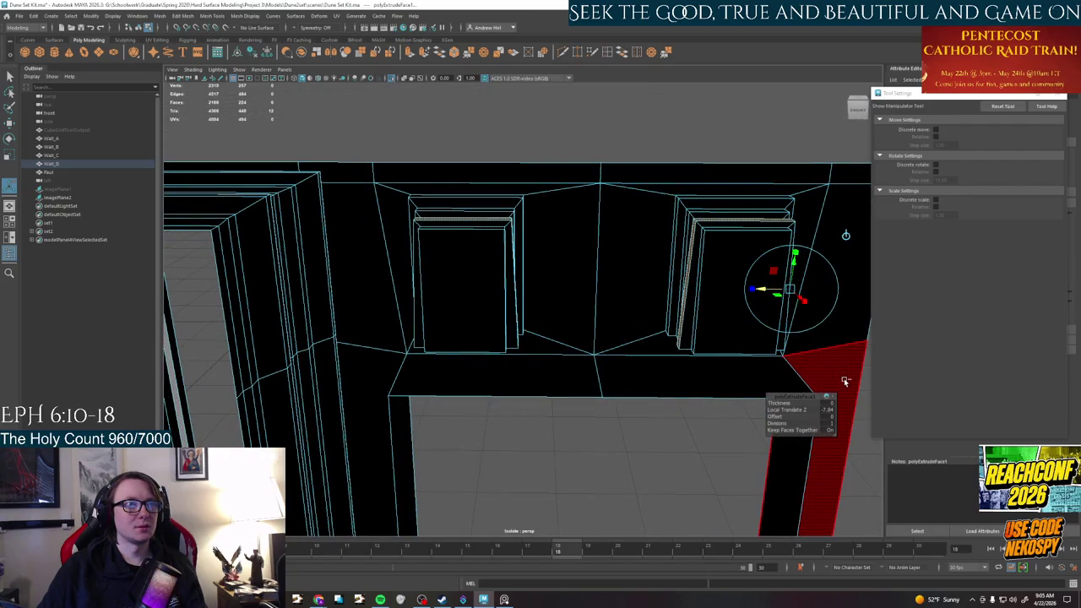
Select the front frame's narrow side strip in vertex-face mode and switch to the Scale Tool
{"action": "scroll", "coordinate": [643, 354], "scroll_direction": "up", "scroll_amount": 3}
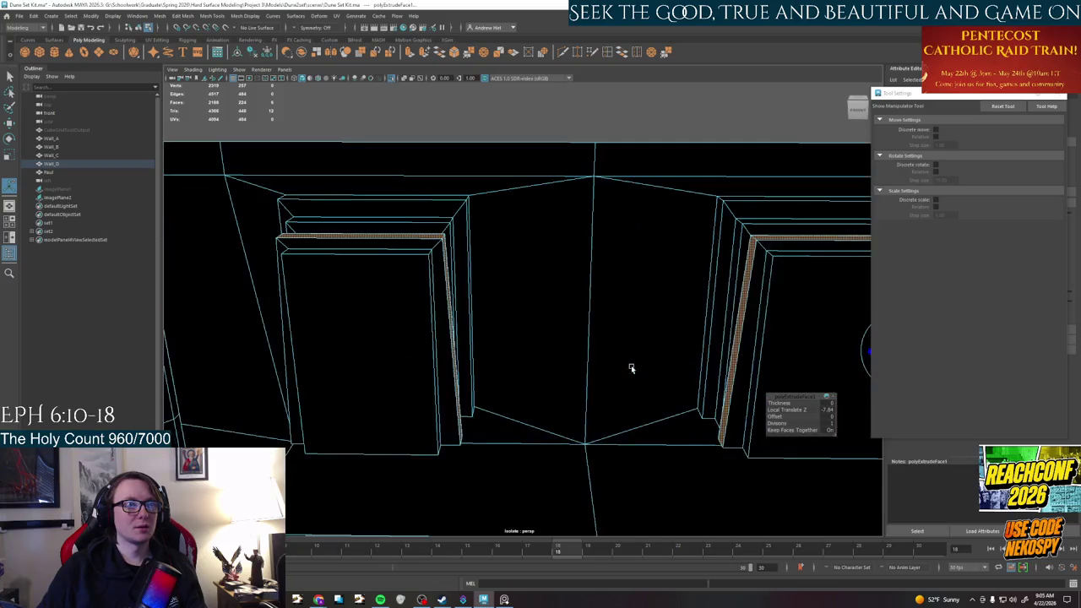
{"action": "mouse_move", "coordinate": [644, 295]}
{"action": "left_mouse_down", "text": "alt"}
{"action": "mouse_move", "coordinate": [664, 292]}
{"action": "mouse_move", "coordinate": [682, 362]}
{"action": "left_mouse_up", "text": "alt"}
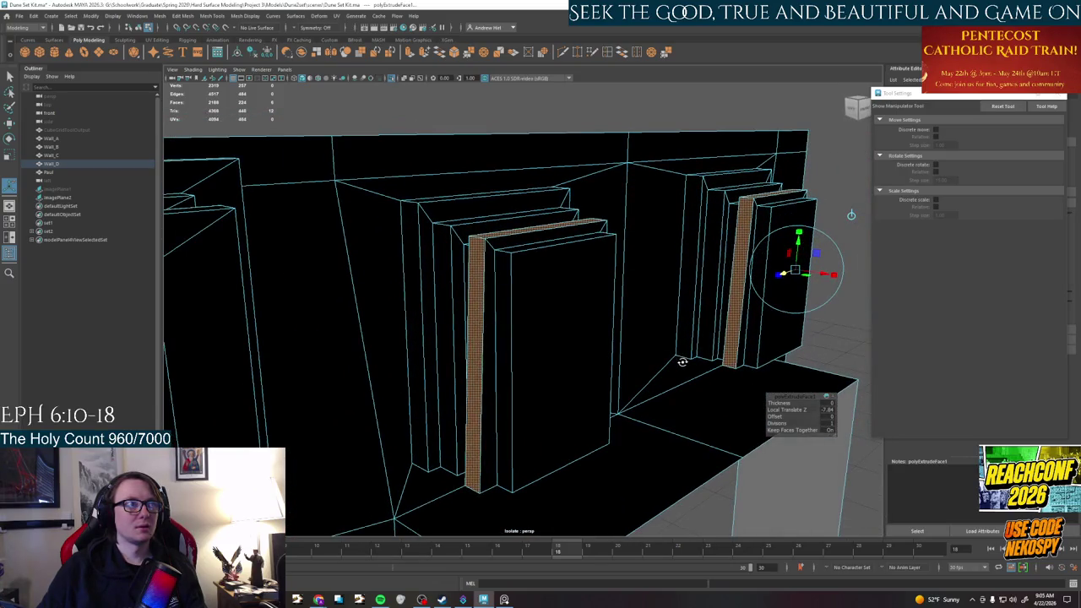
{"action": "left_click", "coordinate": [478, 256]}
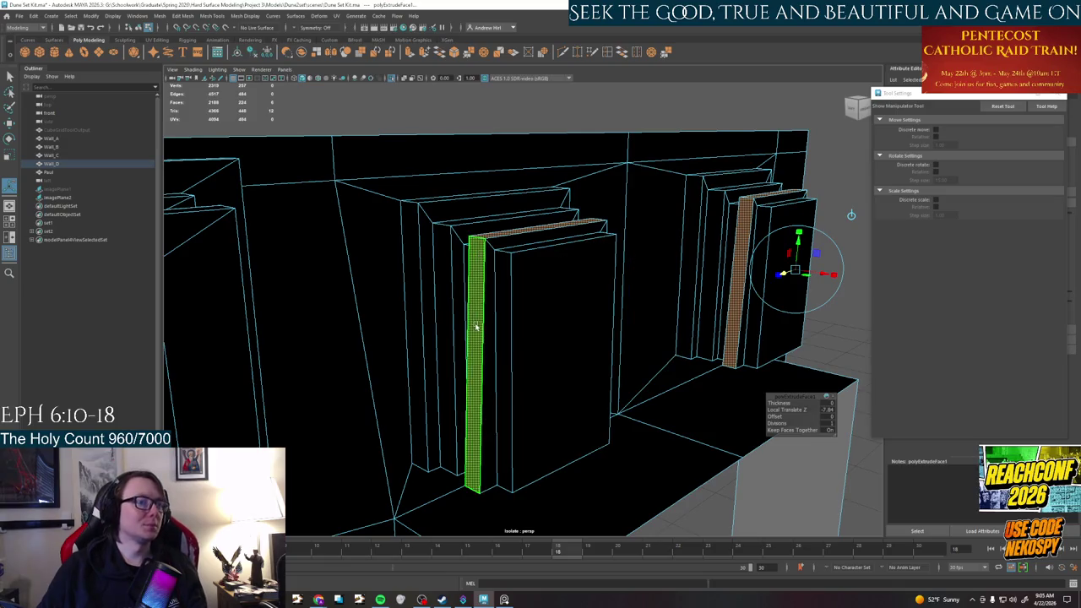
{"action": "right_click", "coordinate": [479, 280]}
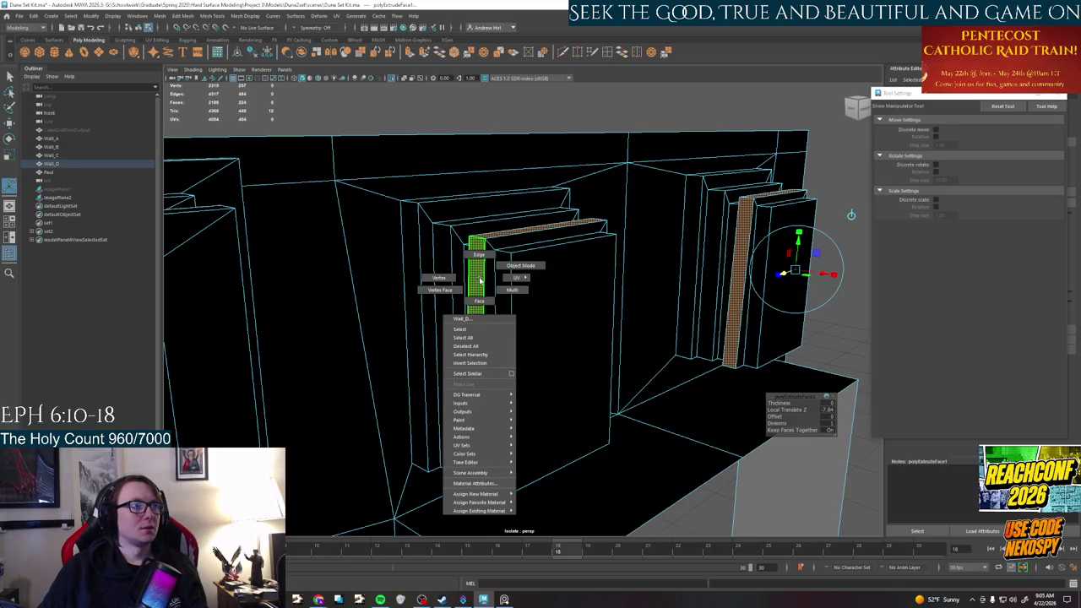
{"action": "right_click_drag", "start_coordinate": [479, 312], "coordinate": [477, 335]}
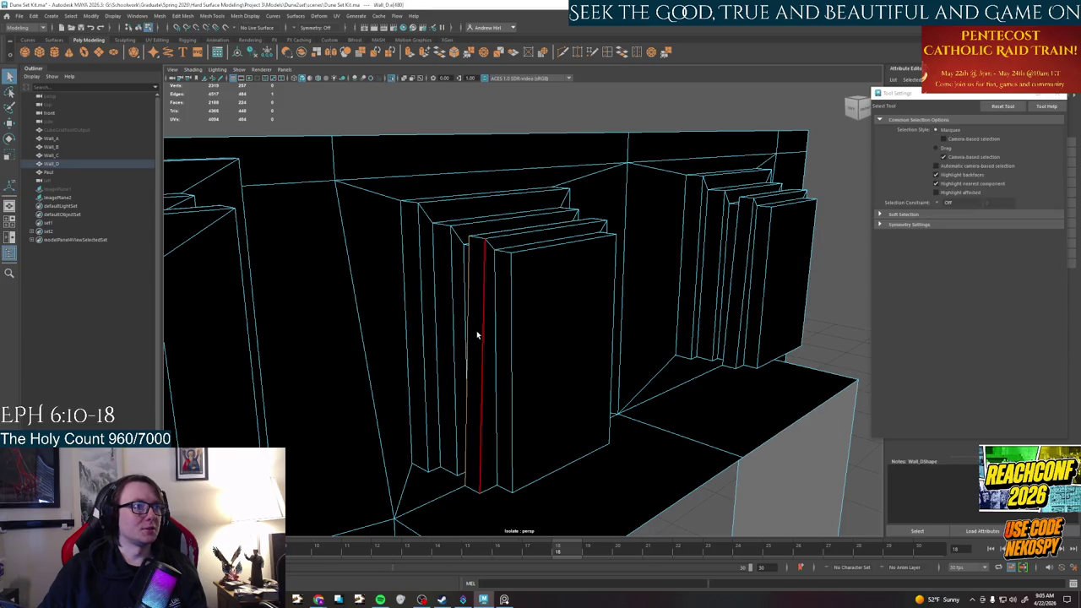
{"action": "right_click", "coordinate": [476, 339]}
{"action": "left_click", "coordinate": [460, 349]}
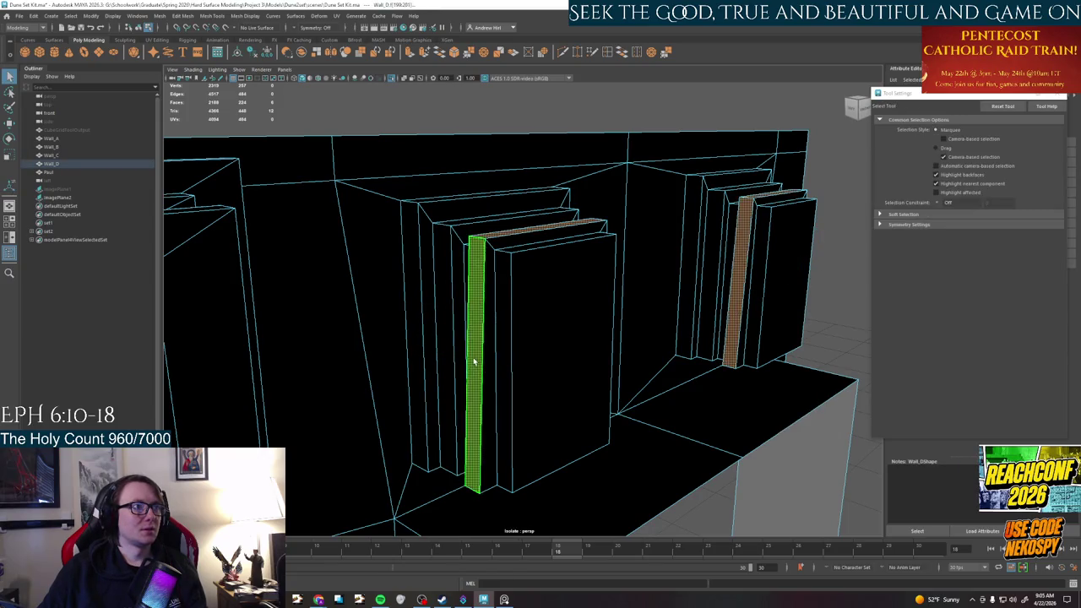
{"action": "left_click", "coordinate": [473, 358]}
{"action": "key", "text": "r"}
Select the thin side strips on the frames and centre the view on them
{"action": "mouse_move", "coordinate": [514, 361]}
{"action": "left_mouse_down", "text": "alt"}
{"action": "mouse_move", "coordinate": [379, 316]}
{"action": "mouse_move", "coordinate": [535, 306]}
{"action": "mouse_move", "coordinate": [481, 299]}
{"action": "mouse_move", "coordinate": [448, 349]}
{"action": "left_mouse_up", "text": "alt"}
{"action": "left_click", "coordinate": [447, 349]}
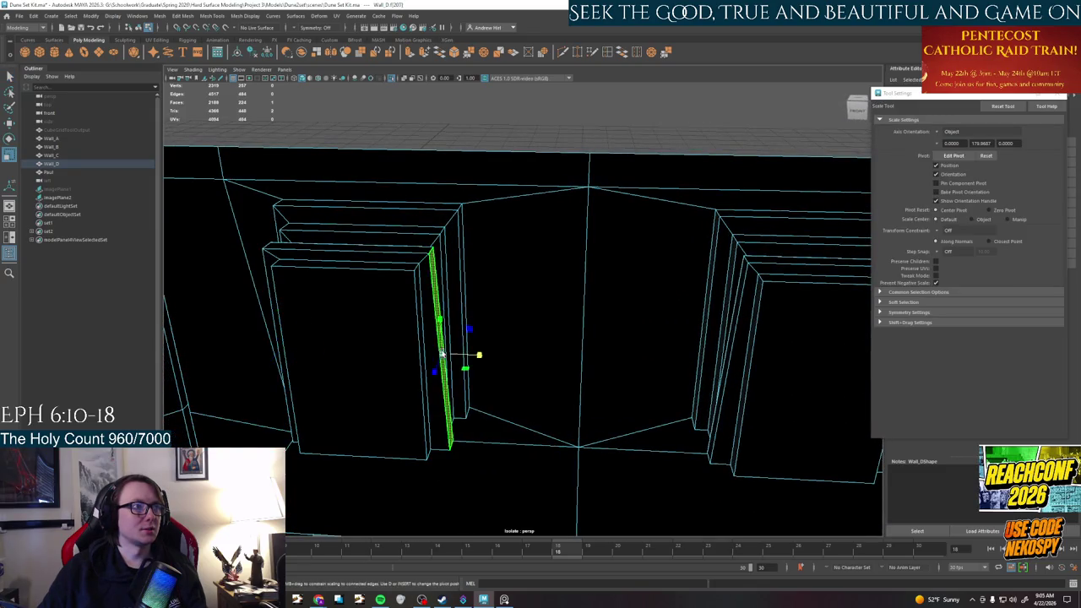
{"action": "mouse_move", "coordinate": [344, 343]}
{"action": "left_mouse_down", "text": "alt"}
{"action": "mouse_move", "coordinate": [502, 386]}
{"action": "mouse_move", "coordinate": [693, 357]}
{"action": "left_mouse_up", "text": "alt"}
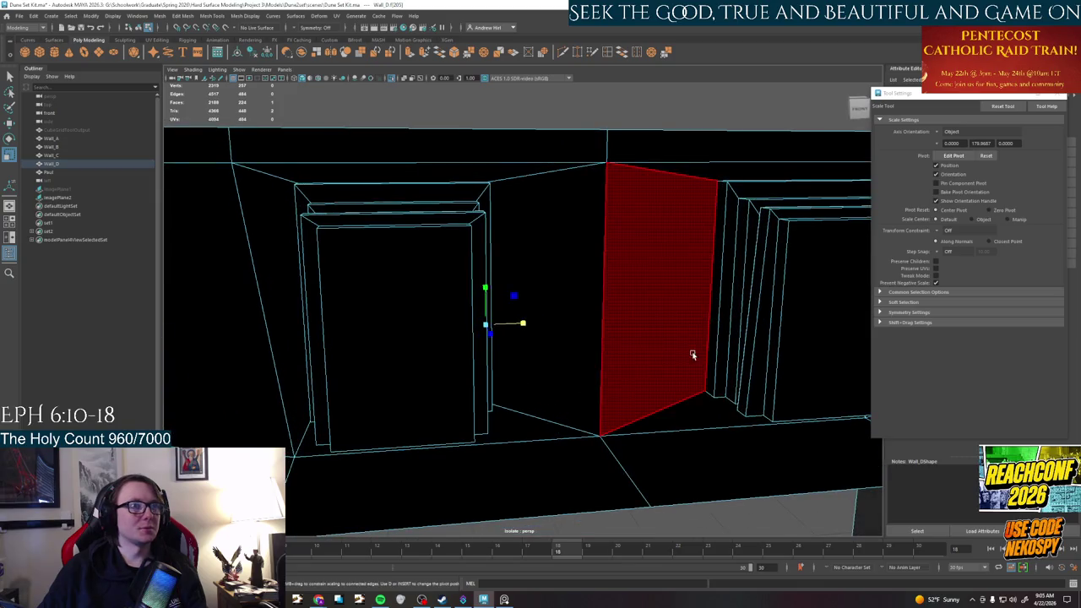
{"action": "left_click", "coordinate": [760, 334]}
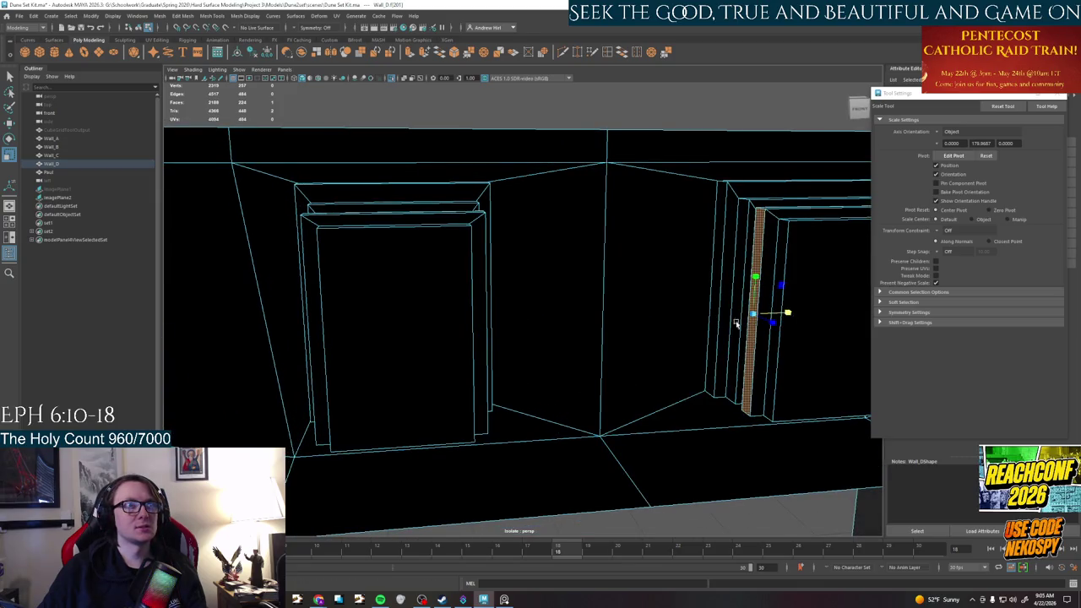
{"action": "key", "text": "f"}
Select both the right and left recessed window faces together
{"action": "mouse_move", "coordinate": [588, 323]}
{"action": "left_mouse_down", "text": "alt"}
{"action": "mouse_move", "coordinate": [572, 321]}
{"action": "mouse_move", "coordinate": [572, 333]}
{"action": "left_mouse_up", "text": "alt"}
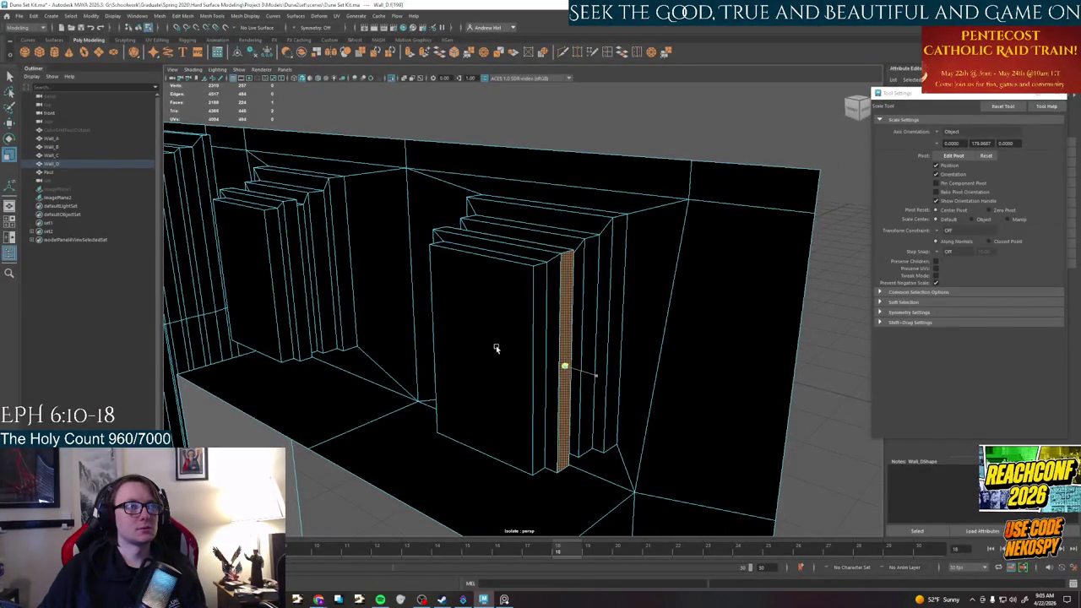
{"action": "mouse_move", "coordinate": [502, 292]}
{"action": "left_mouse_down", "text": "alt"}
{"action": "mouse_move", "coordinate": [540, 357]}
{"action": "mouse_move", "coordinate": [666, 303]}
{"action": "mouse_move", "coordinate": [579, 343]}
{"action": "left_mouse_up", "text": "alt"}
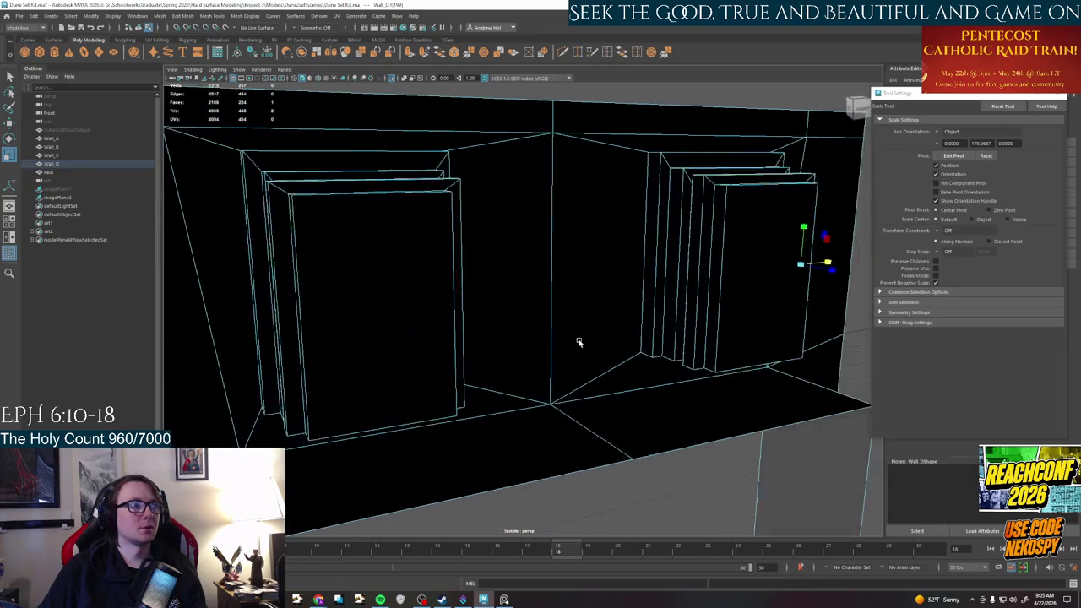
{"action": "left_click_drag", "start_coordinate": [633, 321], "coordinate": [744, 278], "text": "alt"}
{"action": "left_click", "coordinate": [736, 301], "text": "shift"}
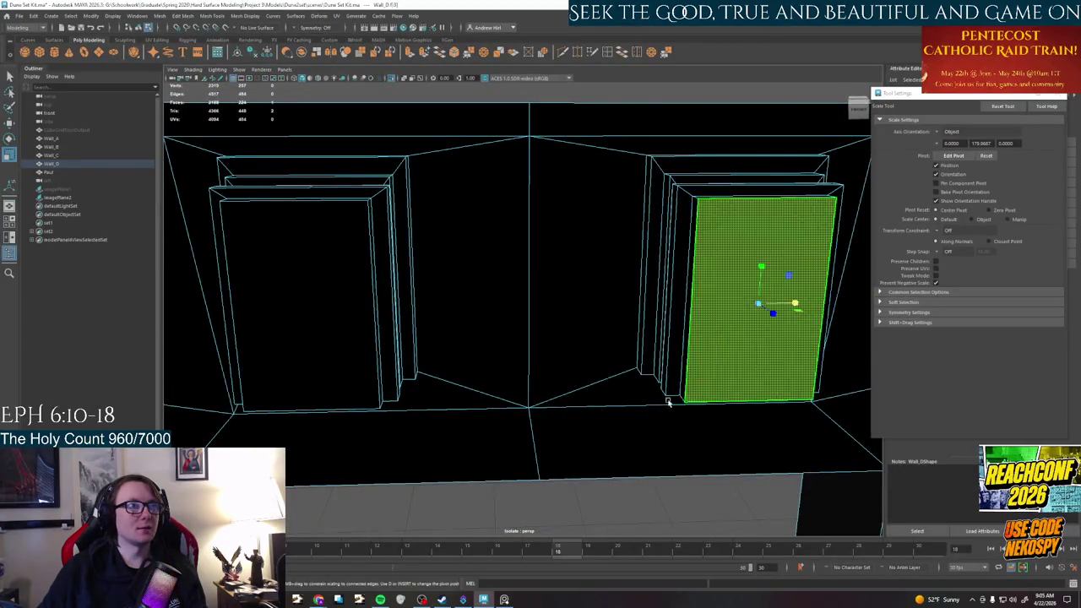
{"action": "left_click", "coordinate": [323, 381], "text": "shift"}
{"action": "mouse_move", "coordinate": [446, 380]}
{"action": "left_mouse_down", "text": "alt"}
{"action": "mouse_move", "coordinate": [478, 389]}
{"action": "mouse_move", "coordinate": [634, 379]}
{"action": "mouse_move", "coordinate": [620, 370]}
{"action": "mouse_move", "coordinate": [456, 386]}
{"action": "mouse_move", "coordinate": [526, 327]}
{"action": "mouse_move", "coordinate": [555, 334]}
{"action": "mouse_move", "coordinate": [536, 324]}
{"action": "left_mouse_up", "text": "alt"}
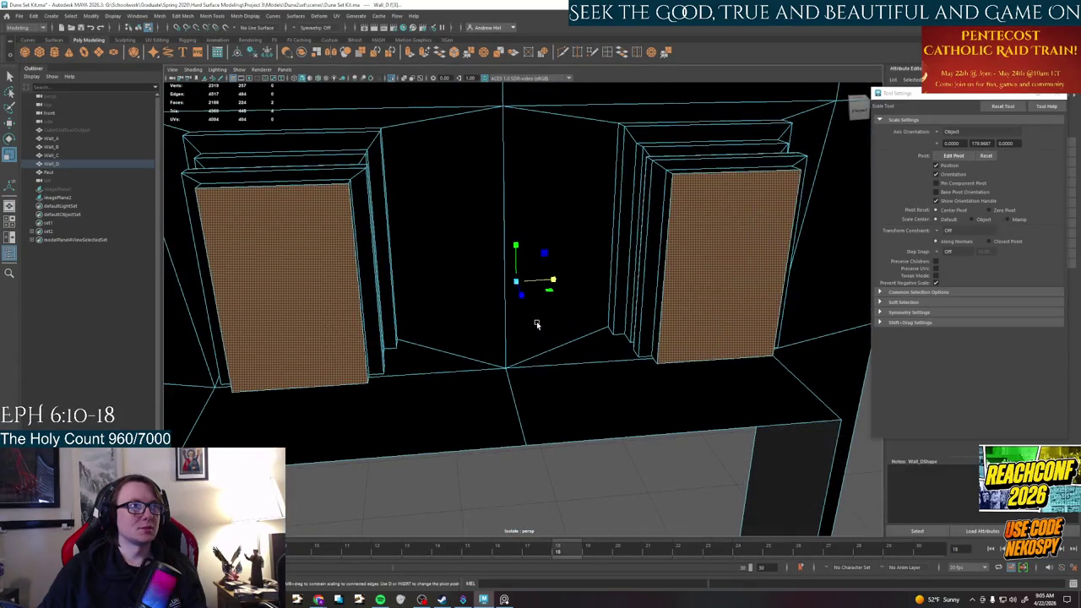
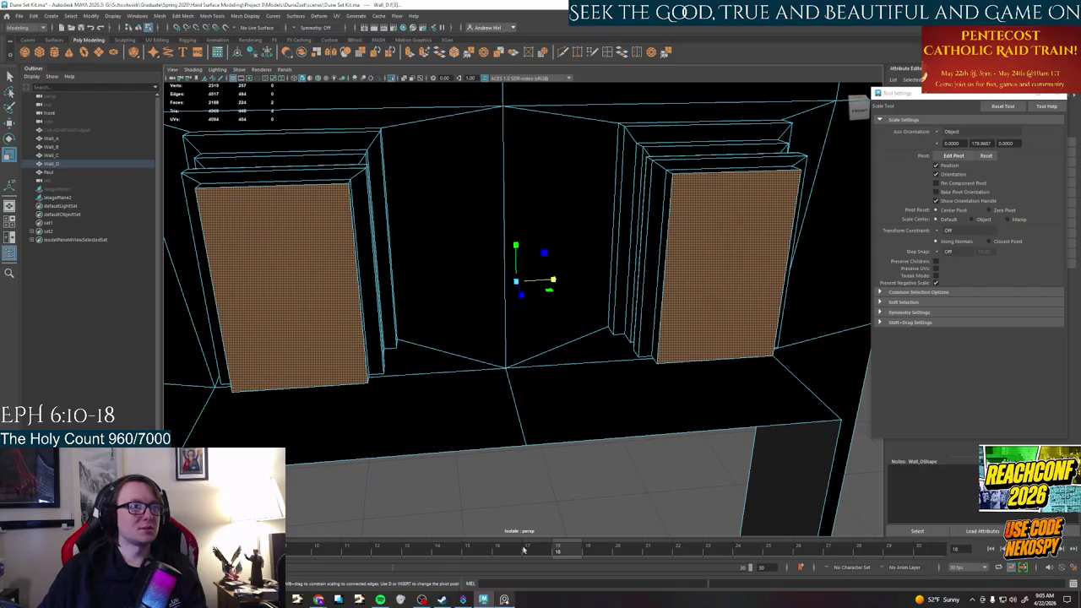
Extrude the two window faces and push them back to about -6.81 in local Z
{"action": "mouse_move", "coordinate": [465, 217]}
{"action": "left_mouse_down", "text": "alt"}
{"action": "mouse_move", "coordinate": [535, 236]}
{"action": "mouse_move", "coordinate": [580, 234]}
{"action": "mouse_move", "coordinate": [703, 282]}
{"action": "left_mouse_up", "text": "alt"}
{"action": "key", "text": "ctrl+e"}
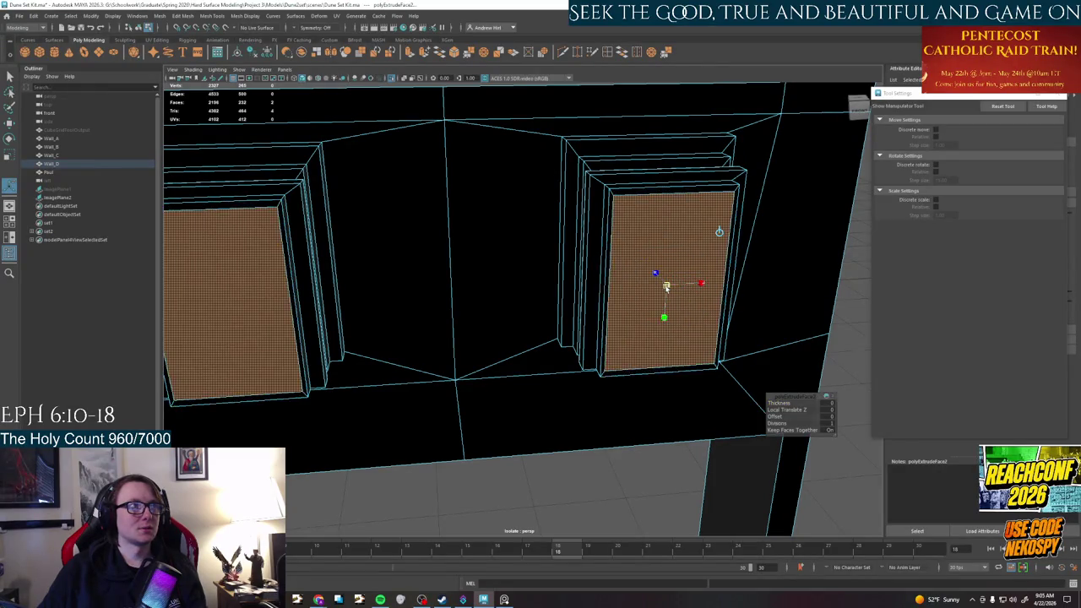
{"action": "mouse_move", "coordinate": [667, 287]}
{"action": "left_mouse_down", "text": "alt"}
{"action": "mouse_move", "coordinate": [609, 297]}
{"action": "mouse_move", "coordinate": [691, 297]}
{"action": "left_mouse_up", "text": "alt"}
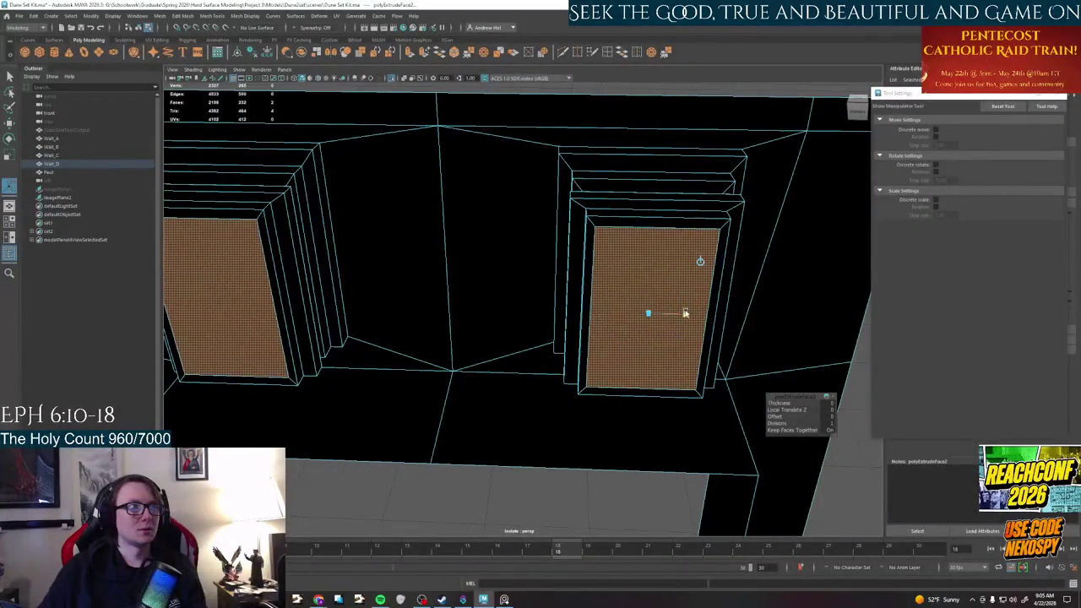
{"action": "left_click_drag", "start_coordinate": [583, 336], "coordinate": [666, 295], "text": "alt"}
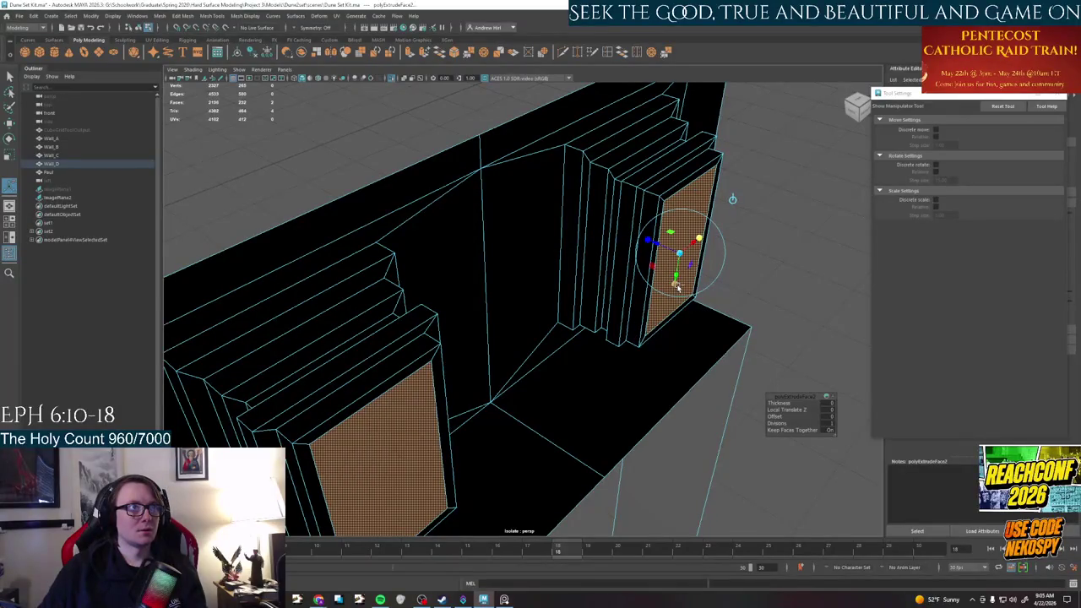
{"action": "mouse_move", "coordinate": [658, 246]}
{"action": "left_mouse_down"}
{"action": "mouse_move", "coordinate": [671, 249]}
{"action": "mouse_move", "coordinate": [549, 301]}
{"action": "mouse_move", "coordinate": [684, 292]}
{"action": "mouse_move", "coordinate": [668, 307]}
{"action": "mouse_move", "coordinate": [466, 277]}
{"action": "mouse_move", "coordinate": [586, 292]}
{"action": "mouse_move", "coordinate": [526, 277]}
{"action": "mouse_move", "coordinate": [599, 273]}
{"action": "mouse_move", "coordinate": [583, 282]}
{"action": "mouse_move", "coordinate": [565, 271]}
{"action": "left_mouse_up"}
Delete the edge running along the window sill
{"action": "key", "text": "q"}
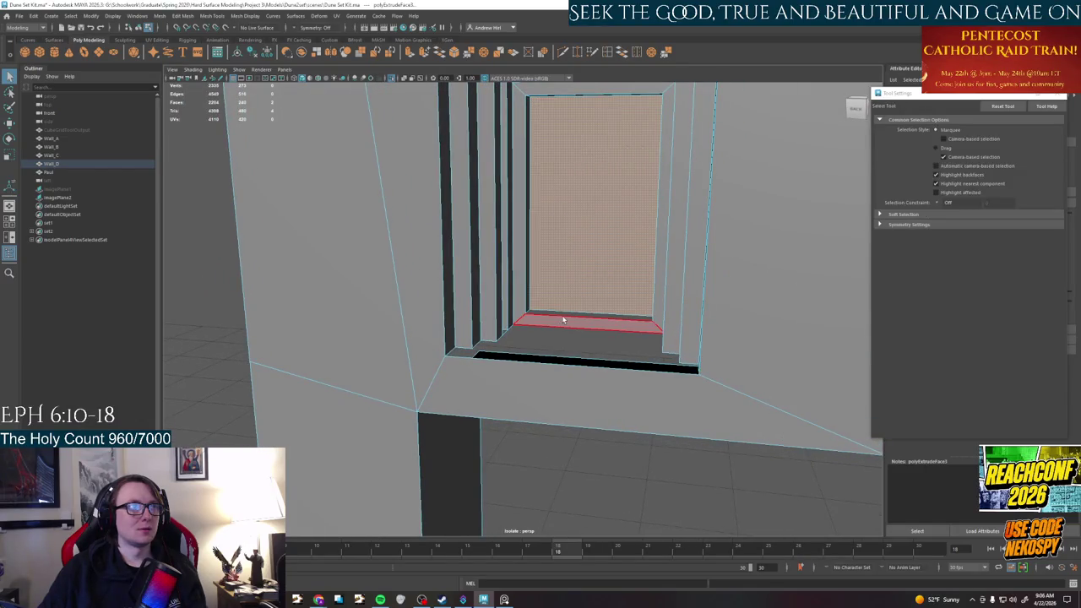
{"action": "left_click", "coordinate": [562, 321]}
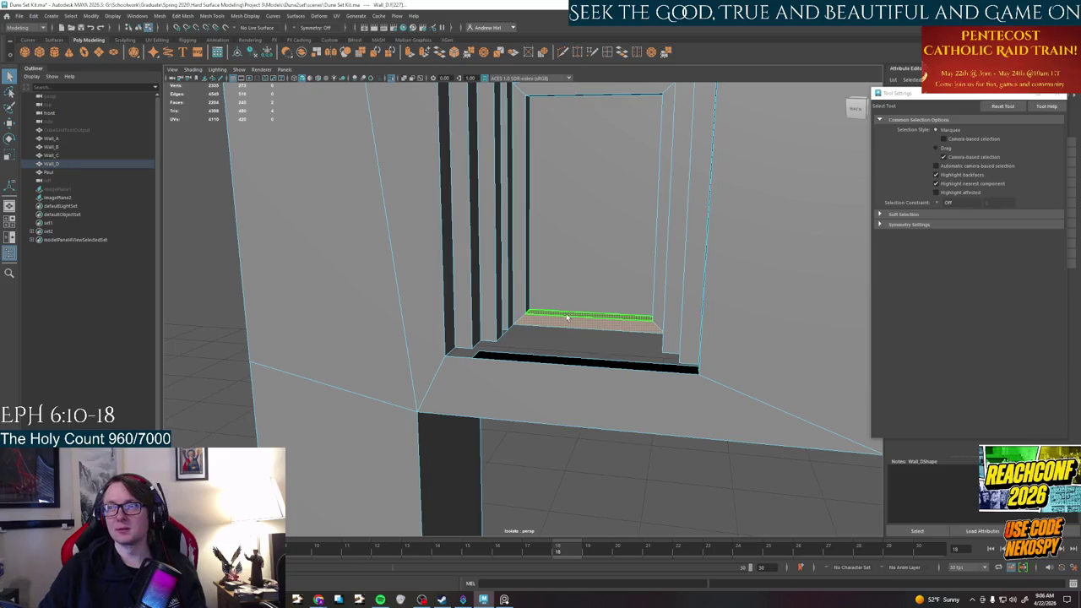
{"action": "key", "text": "Delete"}
{"action": "left_click_drag", "start_coordinate": [600, 278], "coordinate": [477, 325], "text": "alt"}
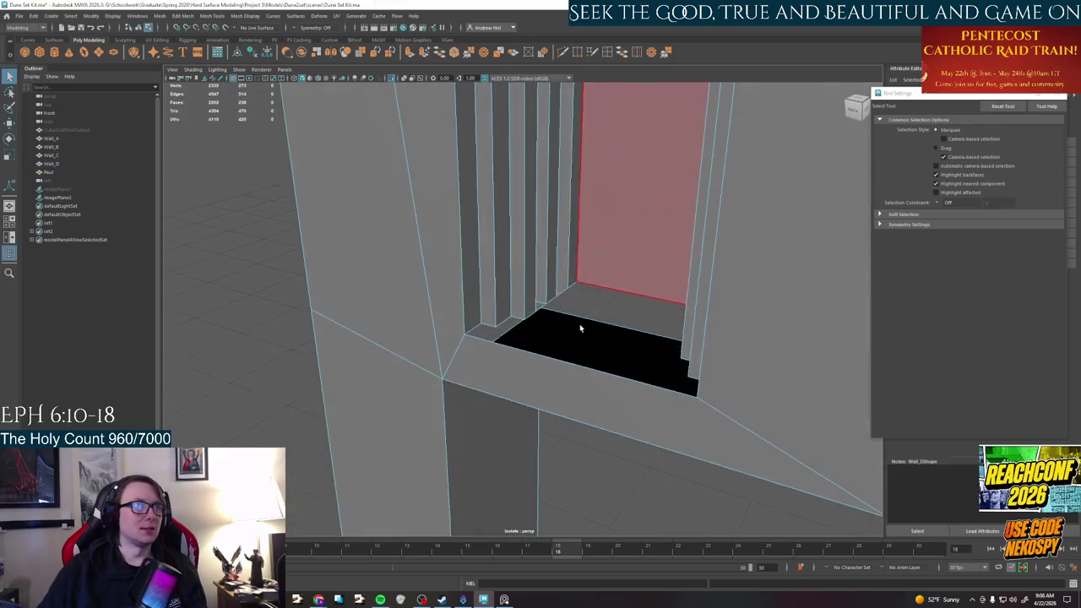
{"action": "right_click", "coordinate": [474, 329]}
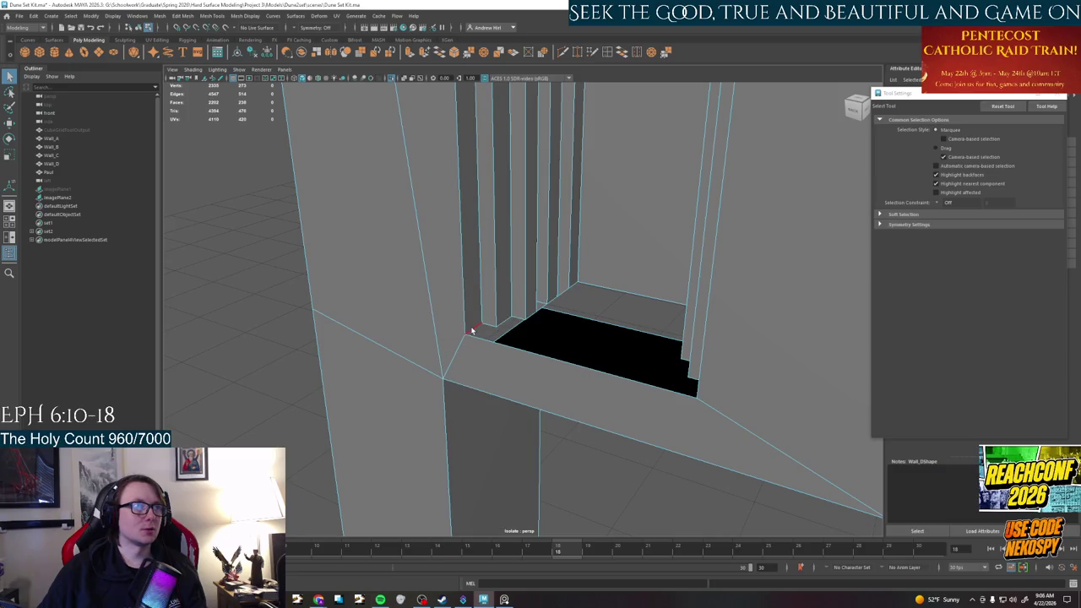
{"action": "mouse_move", "coordinate": [556, 352]}
{"action": "left_mouse_down", "text": "alt"}
{"action": "mouse_move", "coordinate": [411, 225]}
{"action": "mouse_move", "coordinate": [332, 278]}
{"action": "mouse_move", "coordinate": [611, 374]}
{"action": "mouse_move", "coordinate": [604, 313]}
{"action": "mouse_move", "coordinate": [604, 384]}
{"action": "left_mouse_up", "text": "alt"}
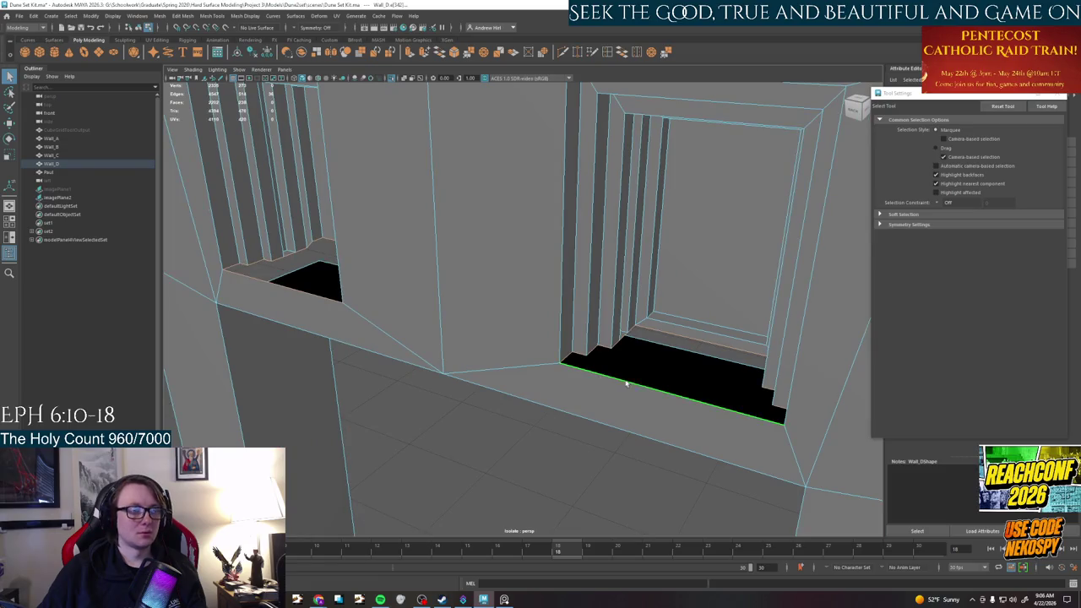
Select the ledge edges around the window opening in edge mode
{"action": "right_click_drag", "start_coordinate": [687, 331], "coordinate": [688, 372]}
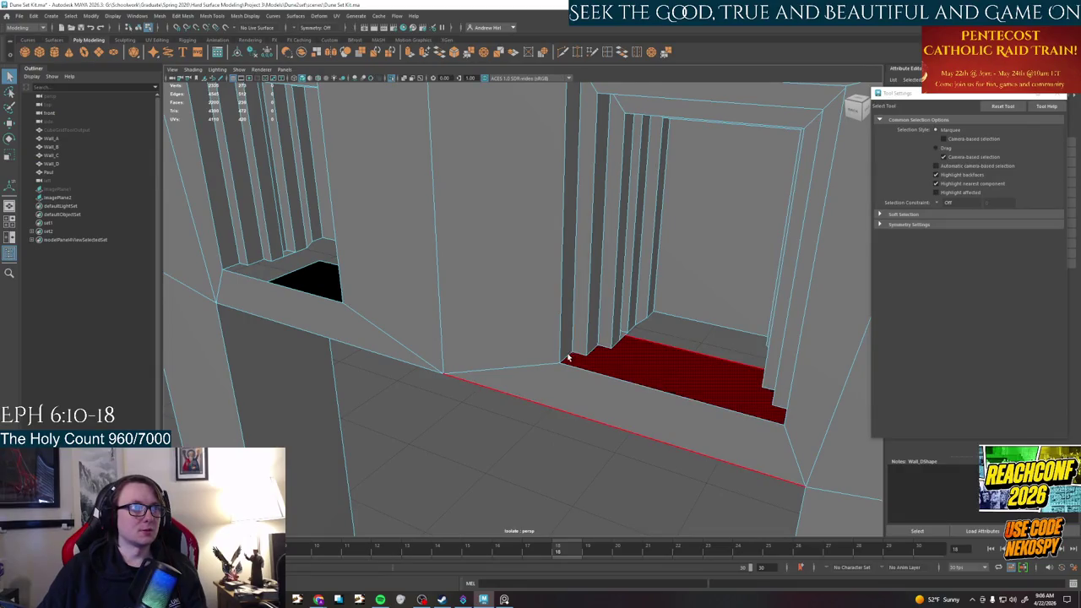
{"action": "right_click_drag", "start_coordinate": [567, 358], "coordinate": [565, 370]}
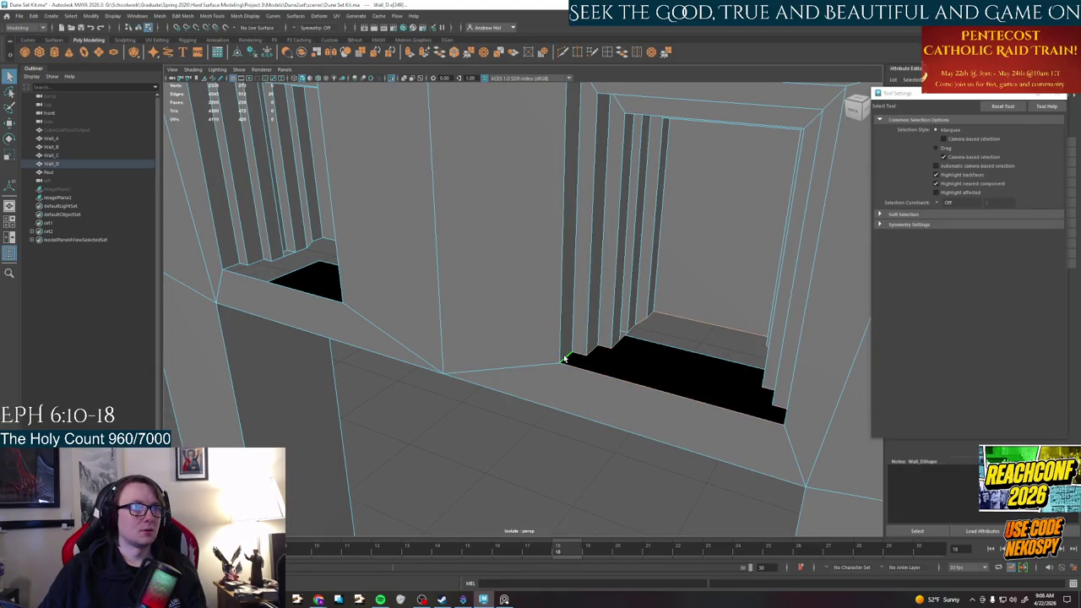
{"action": "left_click_drag", "start_coordinate": [565, 359], "coordinate": [337, 285], "text": "alt"}
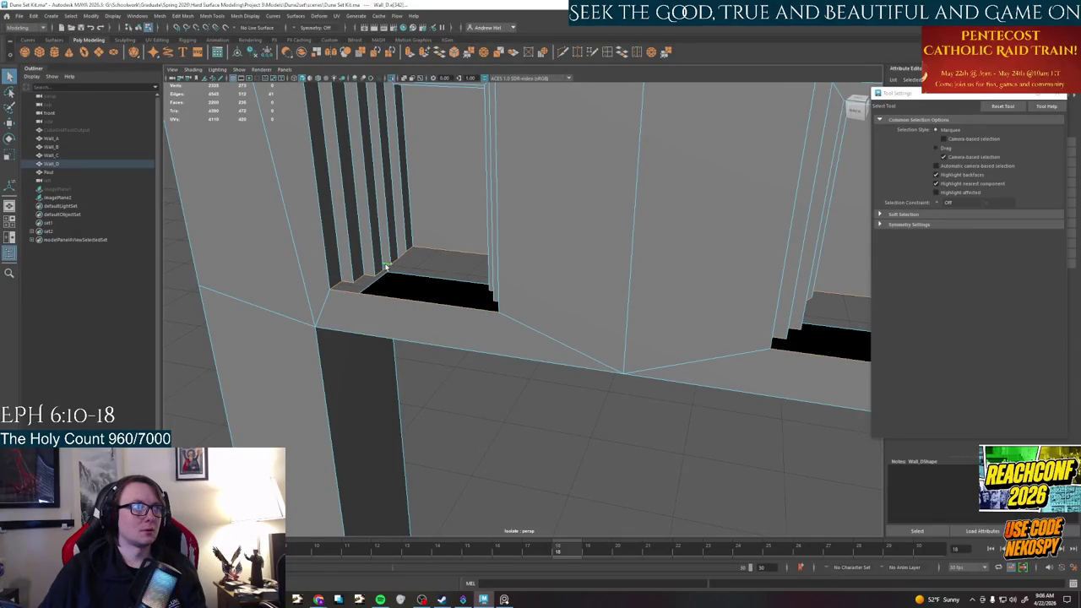
{"action": "left_click_drag", "start_coordinate": [572, 277], "coordinate": [312, 278], "text": "alt"}
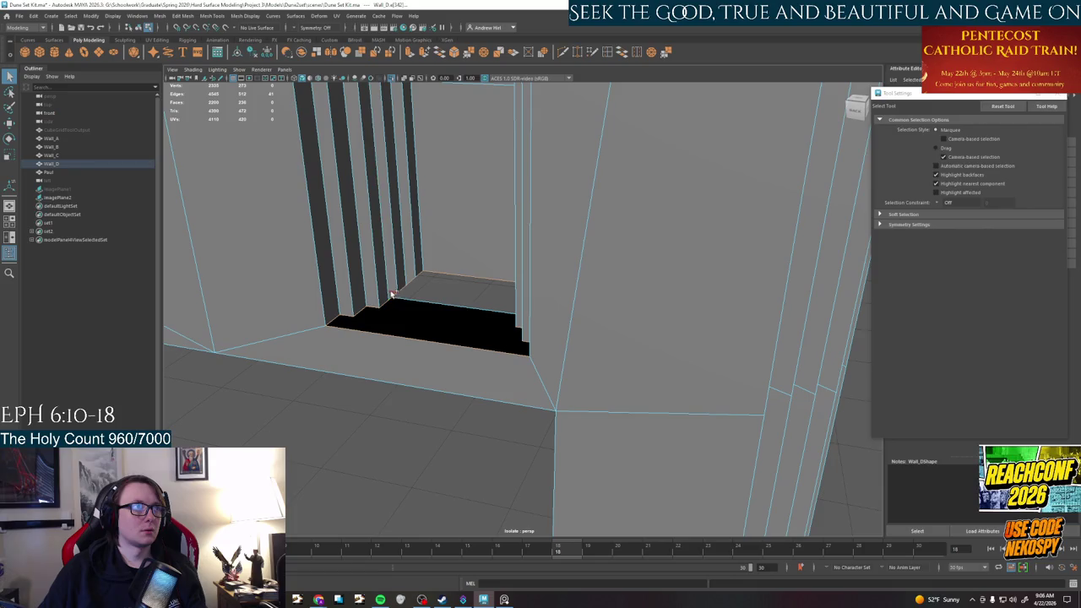
{"action": "left_click_drag", "start_coordinate": [380, 309], "coordinate": [442, 349], "text": "alt"}
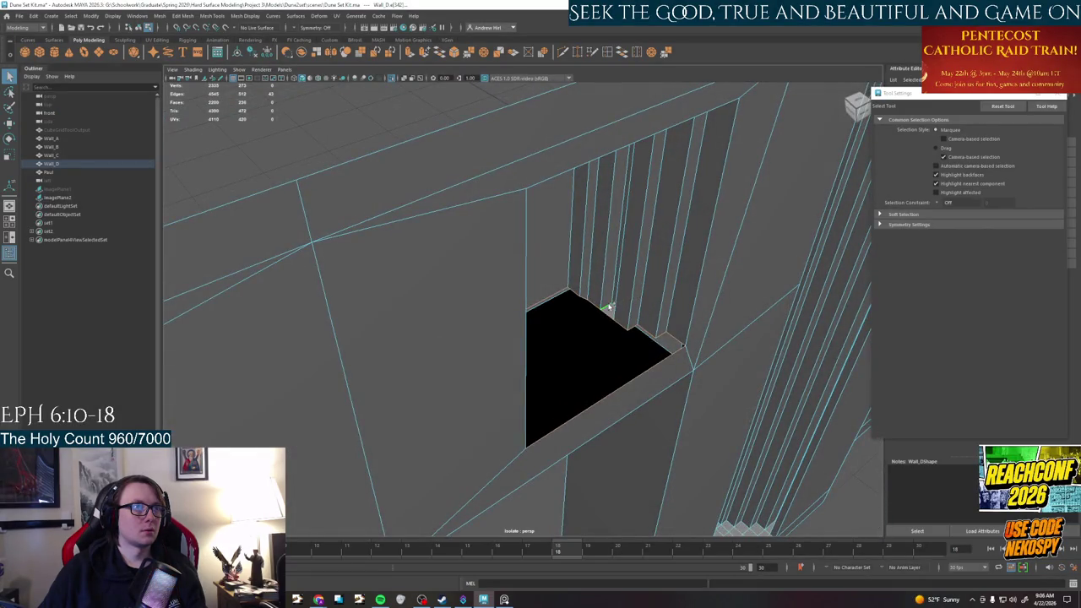
{"action": "scroll", "coordinate": [608, 306], "scroll_direction": "up", "scroll_amount": 5}
{"action": "scroll", "coordinate": [595, 325], "scroll_direction": "down", "scroll_amount": 3}
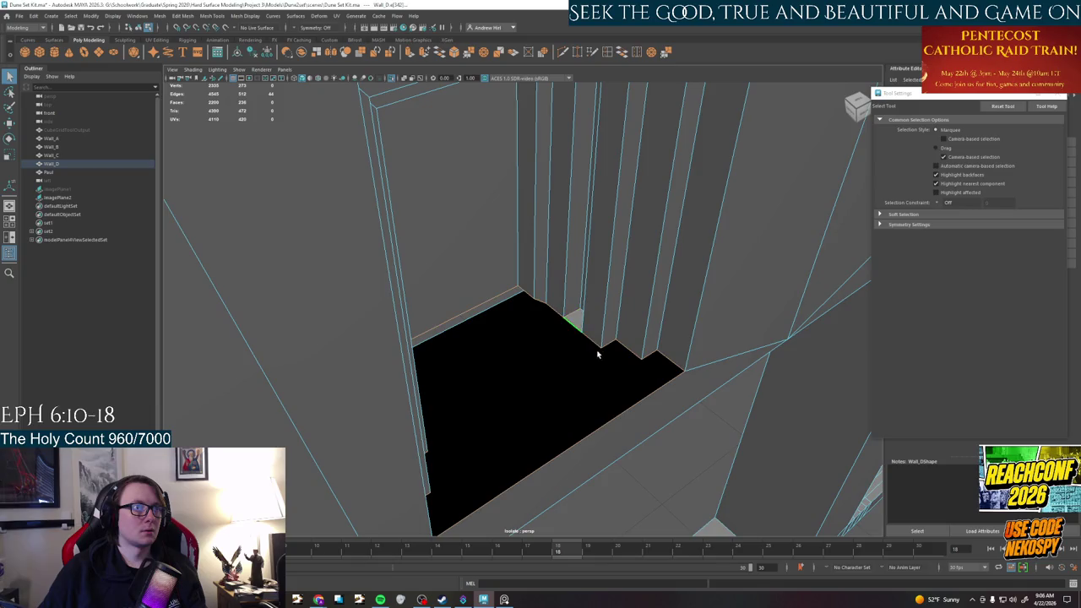
{"action": "left_click_drag", "start_coordinate": [597, 355], "coordinate": [567, 340], "text": "alt"}
{"action": "scroll", "coordinate": [553, 340], "scroll_direction": "up", "scroll_amount": 3}
Squash the ledge geometry vertically and move it down in Y
{"action": "key", "text": "r"}
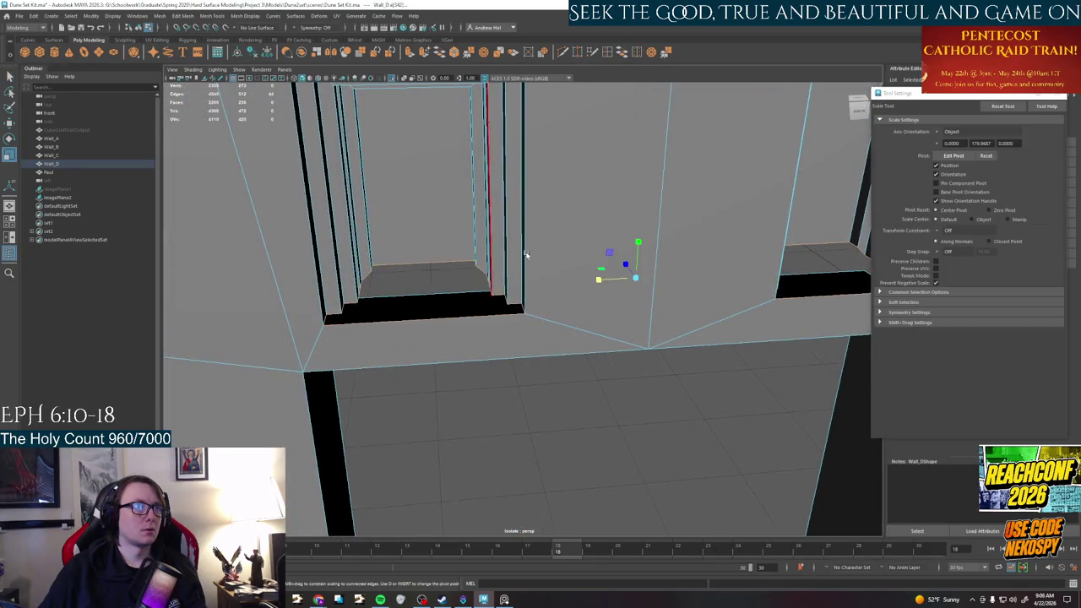
{"action": "left_click_drag", "start_coordinate": [638, 251], "coordinate": [634, 319]}
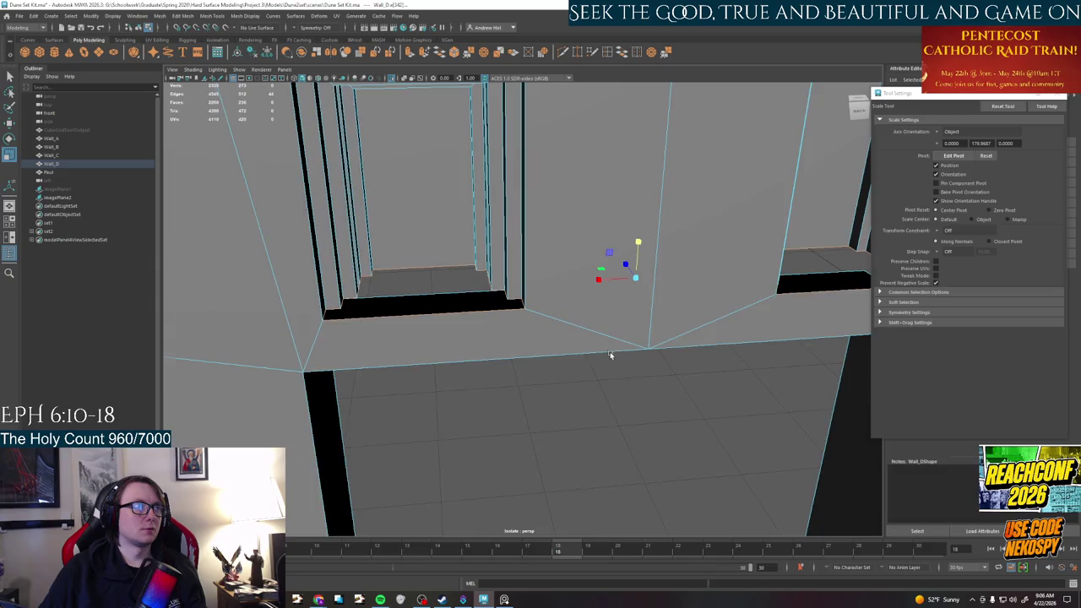
{"action": "left_click_drag", "start_coordinate": [610, 353], "coordinate": [592, 342], "text": "alt"}
{"action": "key", "text": "w"}
{"action": "mouse_move", "coordinate": [592, 220]}
{"action": "left_mouse_down"}
{"action": "mouse_move", "coordinate": [584, 311]}
{"action": "mouse_move", "coordinate": [628, 307]}
{"action": "mouse_move", "coordinate": [393, 278]}
{"action": "left_mouse_up"}
Delete the back faces of both windows so they open through the wall
{"action": "right_click_drag", "start_coordinate": [393, 278], "coordinate": [535, 272]}
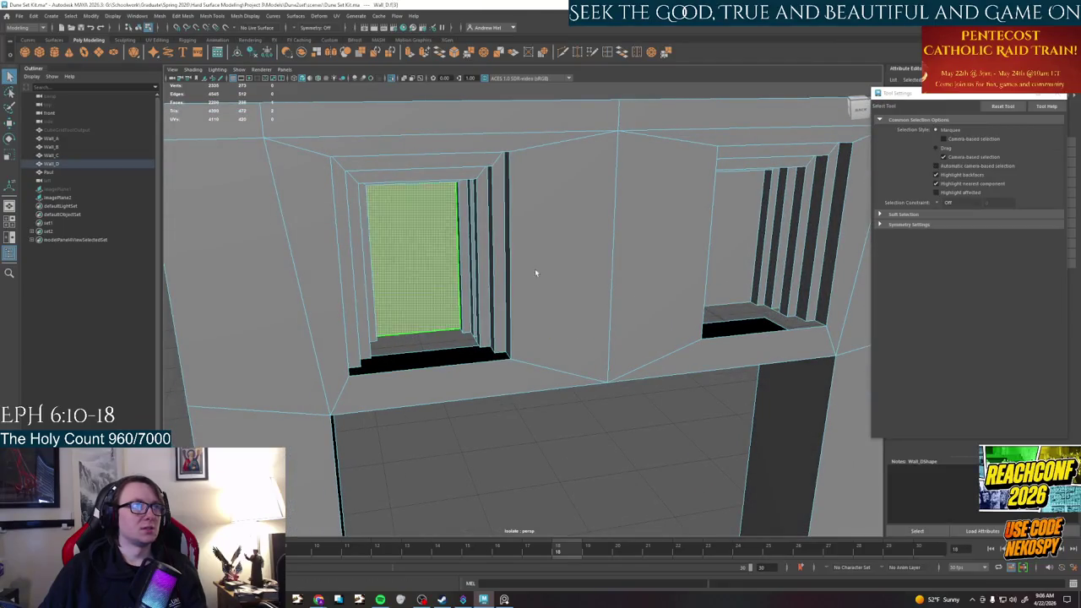
{"action": "left_click", "coordinate": [717, 265], "text": "shift"}
{"action": "key", "text": "Delete"}
{"action": "mouse_move", "coordinate": [781, 238]}
{"action": "left_mouse_down", "text": "alt"}
{"action": "mouse_move", "coordinate": [668, 234]}
{"action": "mouse_move", "coordinate": [651, 242]}
{"action": "mouse_move", "coordinate": [792, 259]}
{"action": "mouse_move", "coordinate": [620, 282]}
{"action": "left_mouse_up", "text": "alt"}
{"action": "scroll", "coordinate": [616, 282], "scroll_direction": "up", "scroll_amount": 3}
In face mode, loop-select the stepped frame faces around the left window
{"action": "right_click_drag", "start_coordinate": [596, 280], "coordinate": [603, 355]}
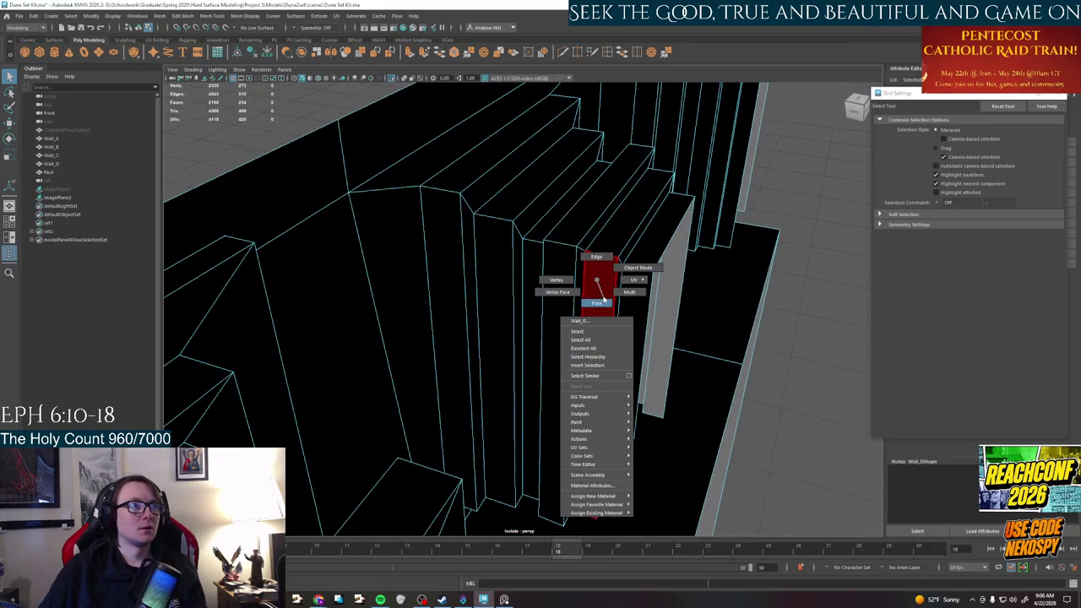
{"action": "left_click_drag", "start_coordinate": [597, 309], "coordinate": [592, 313], "text": "alt"}
{"action": "left_click", "coordinate": [571, 318]}
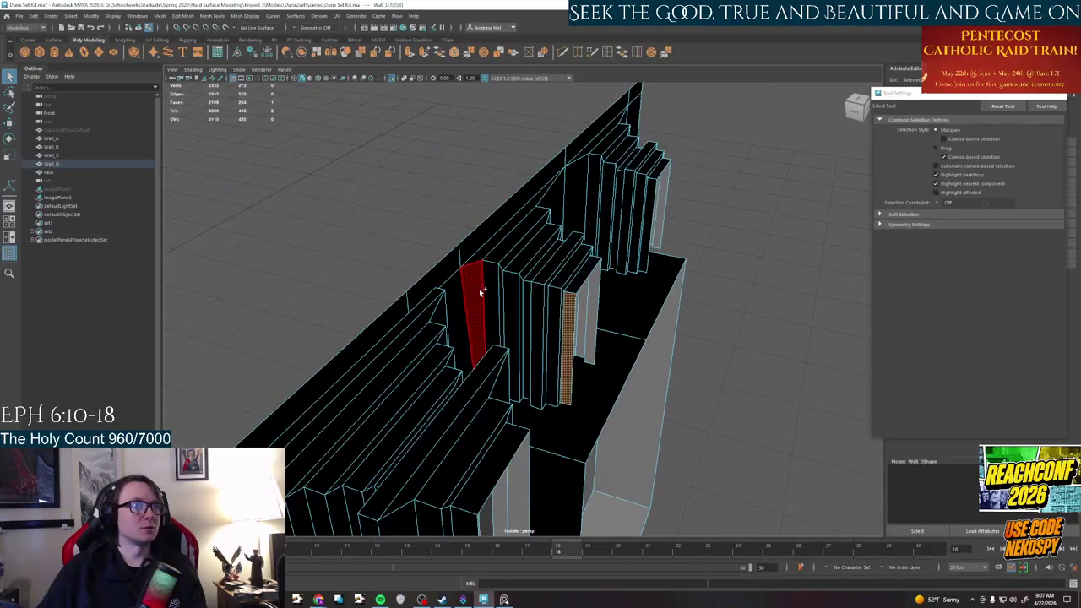
{"action": "mouse_move", "coordinate": [486, 295]}
{"action": "left_mouse_down", "text": "alt"}
{"action": "mouse_move", "coordinate": [514, 307]}
{"action": "mouse_move", "coordinate": [560, 301]}
{"action": "mouse_move", "coordinate": [479, 308]}
{"action": "left_mouse_up", "text": "alt"}
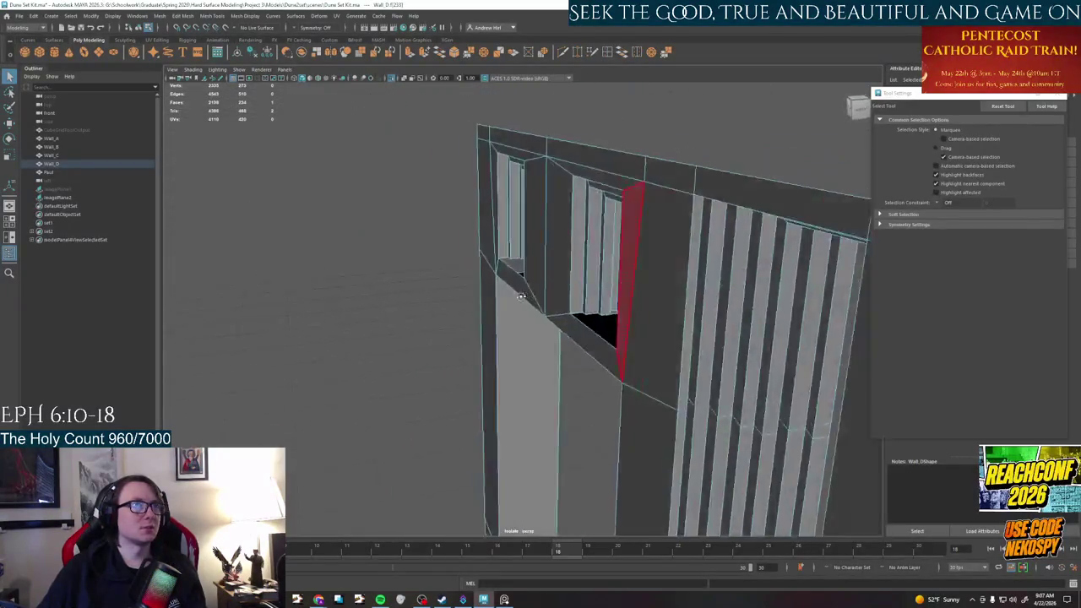
{"action": "double_click", "coordinate": [479, 308]}
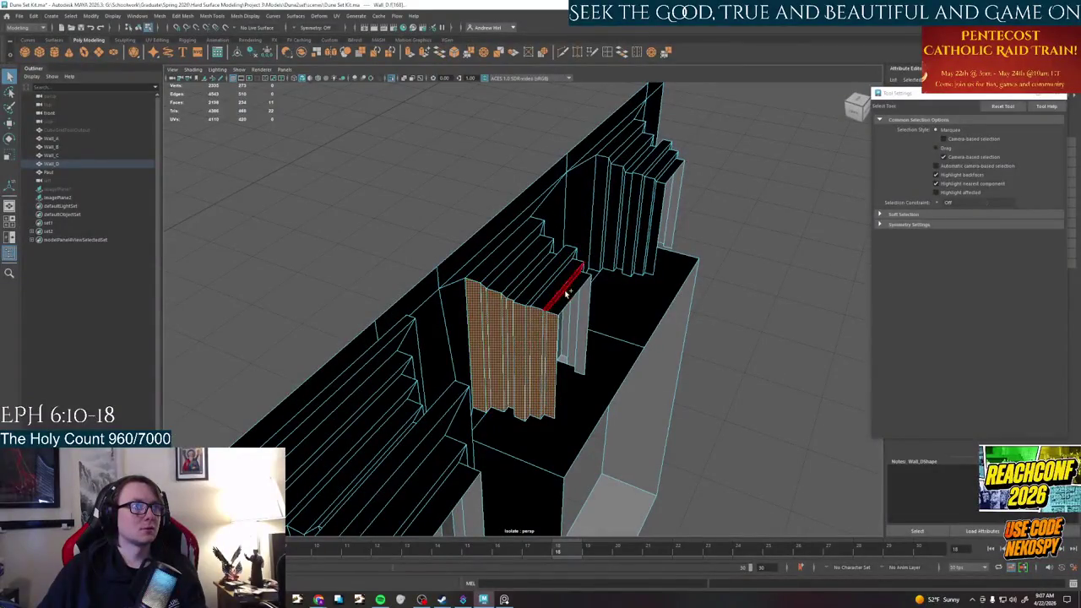
{"action": "double_click", "coordinate": [513, 279], "text": "shift"}
{"action": "left_click_drag", "start_coordinate": [490, 274], "coordinate": [545, 347], "text": "alt"}
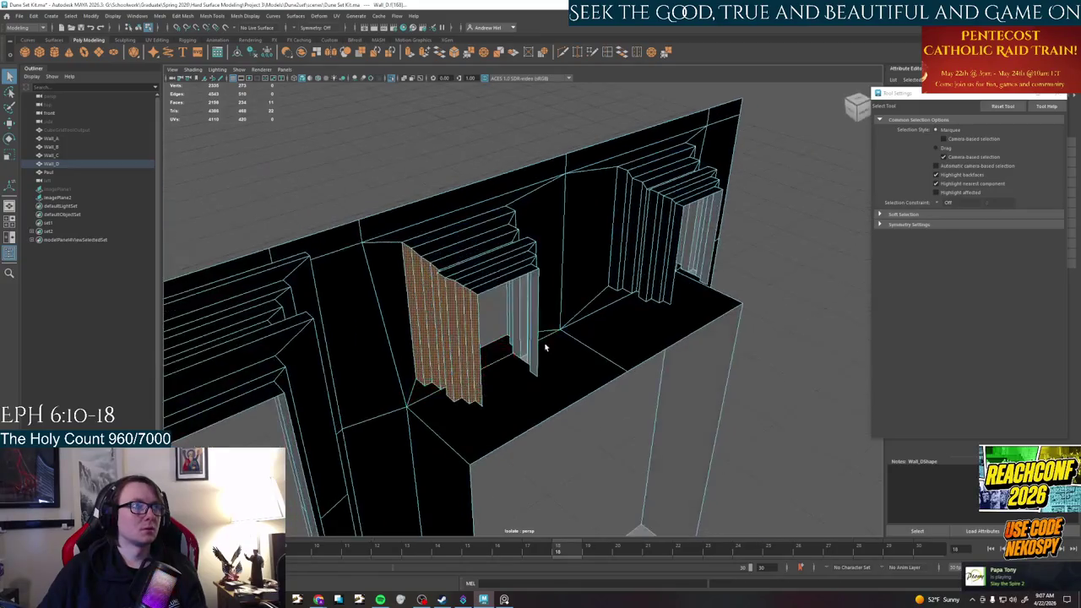
{"action": "mouse_move", "coordinate": [434, 240]}
{"action": "left_mouse_down", "text": "alt"}
{"action": "mouse_move", "coordinate": [469, 242]}
{"action": "mouse_move", "coordinate": [543, 330]}
{"action": "mouse_move", "coordinate": [676, 285]}
{"action": "left_mouse_up", "text": "alt"}
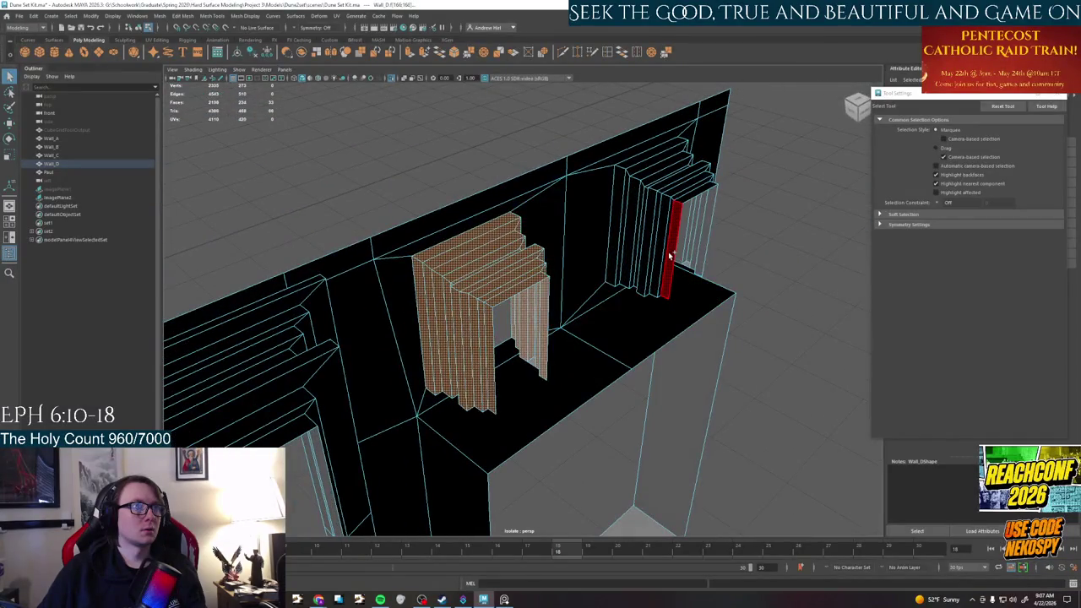
Add the right window's frame faces and the thin frame panel, ready to scale and move
{"action": "left_click", "coordinate": [621, 228], "text": "shift"}
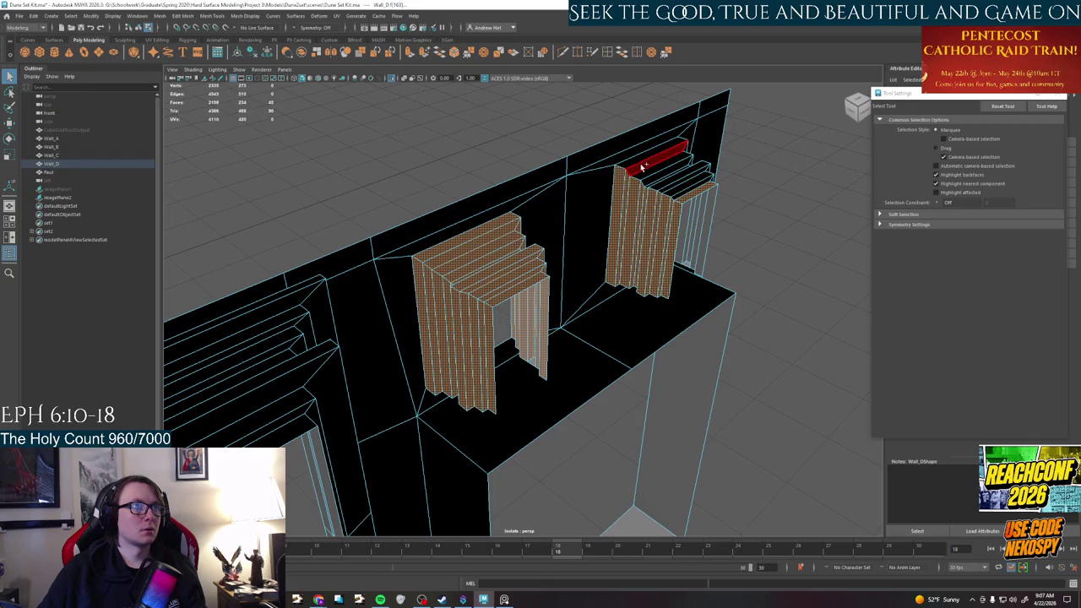
{"action": "left_click_drag", "start_coordinate": [732, 248], "coordinate": [623, 234], "text": "alt"}
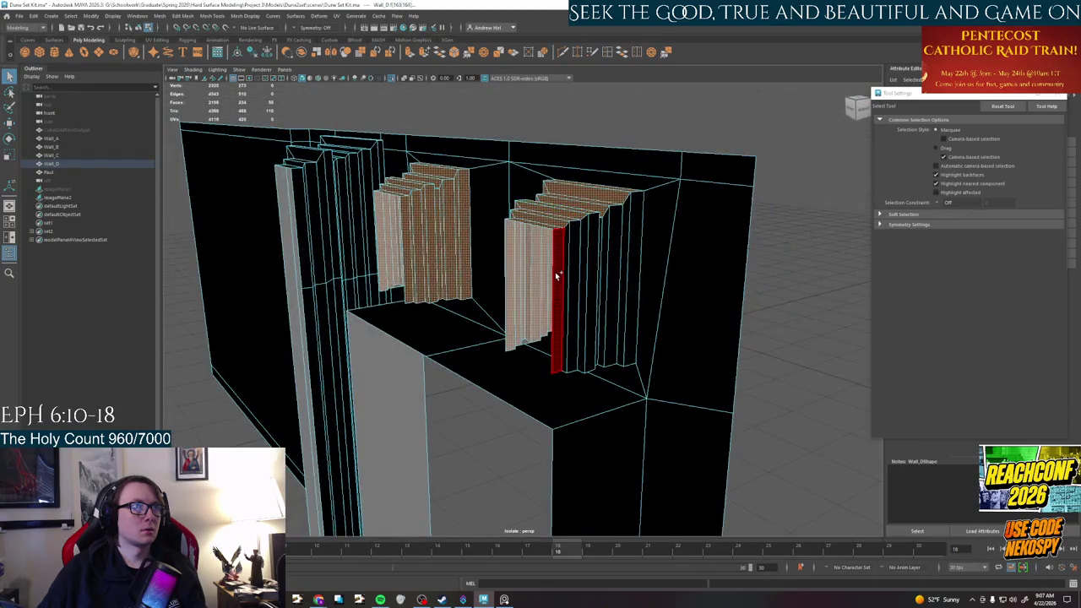
{"action": "left_click", "coordinate": [641, 262], "text": "shift"}
{"action": "left_click_drag", "start_coordinate": [544, 317], "coordinate": [657, 339], "text": "alt"}
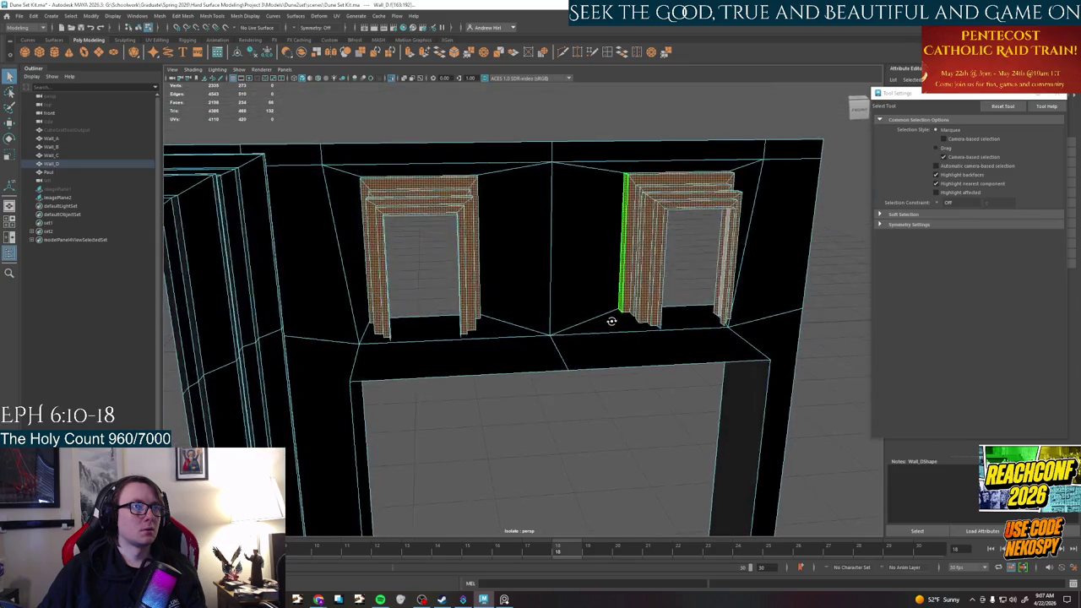
{"action": "key", "text": "r"}
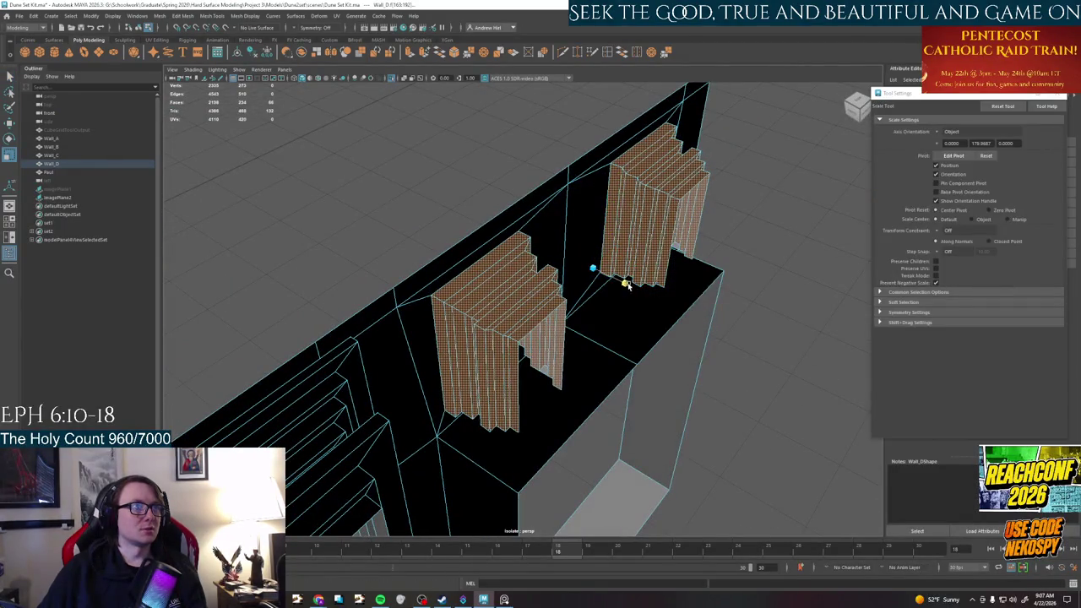
{"action": "mouse_move", "coordinate": [628, 285]}
{"action": "left_mouse_down", "text": "alt"}
{"action": "mouse_move", "coordinate": [627, 301]}
{"action": "mouse_move", "coordinate": [640, 253]}
{"action": "mouse_move", "coordinate": [661, 293]}
{"action": "mouse_move", "coordinate": [562, 264]}
{"action": "left_mouse_up", "text": "alt"}
{"action": "key", "text": "w"}
{"action": "key", "text": "space"}
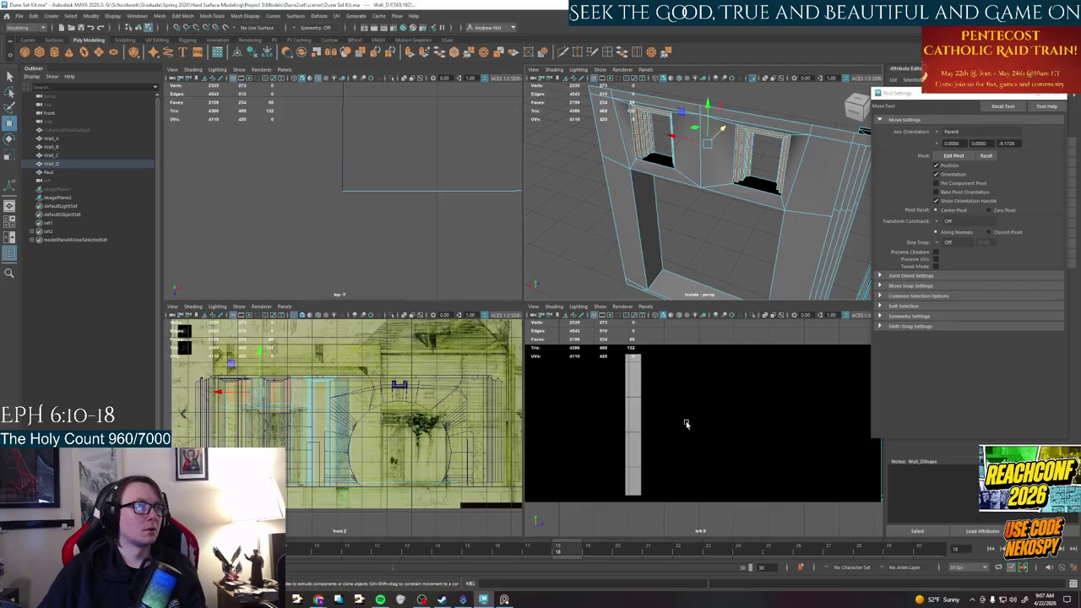
Maximize the top view and orbit to inspect the wall cut-outs
{"action": "key", "text": "space"}
{"action": "scroll", "coordinate": [761, 273], "scroll_direction": "down", "scroll_amount": 2}
{"action": "mouse_move", "coordinate": [792, 266]}
{"action": "left_mouse_down", "text": "alt"}
{"action": "mouse_move", "coordinate": [574, 251]}
{"action": "mouse_move", "coordinate": [664, 270]}
{"action": "mouse_move", "coordinate": [536, 374]}
{"action": "left_mouse_up", "text": "alt"}
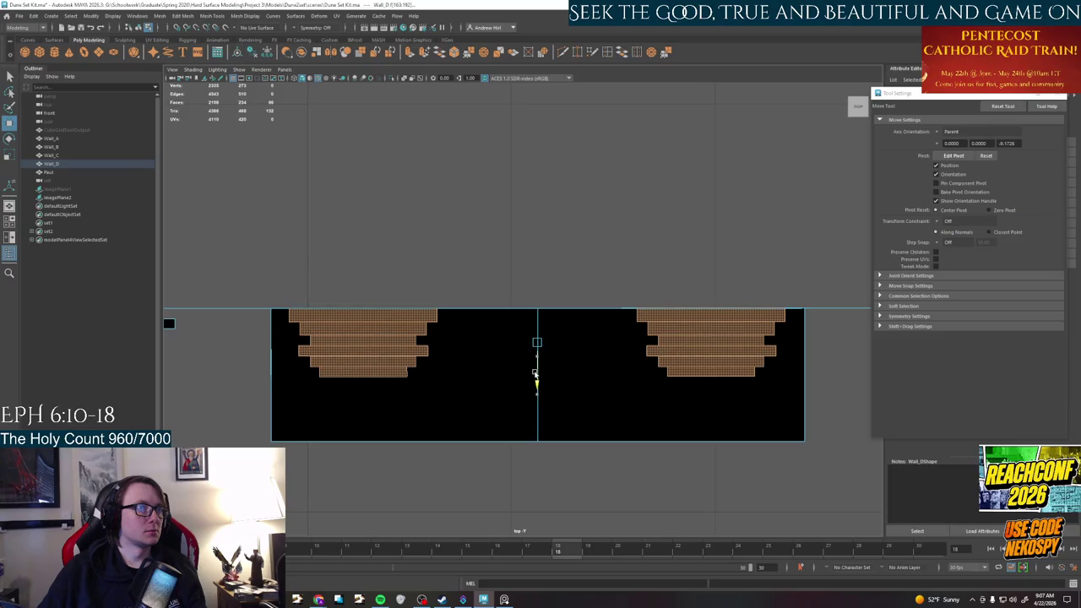
{"action": "key", "text": "space"}
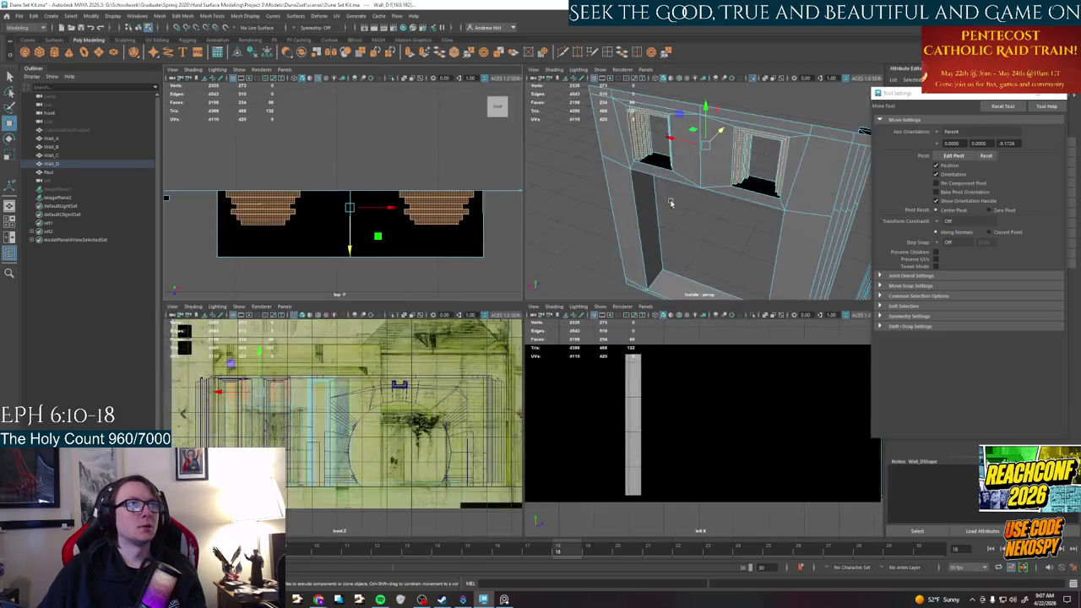
{"action": "key", "text": "space"}
Inspect Wall_D's window ledges in perspective, frame Wall_D, then show all walls again
{"action": "left_click_drag", "start_coordinate": [517, 428], "coordinate": [501, 425], "text": "alt"}
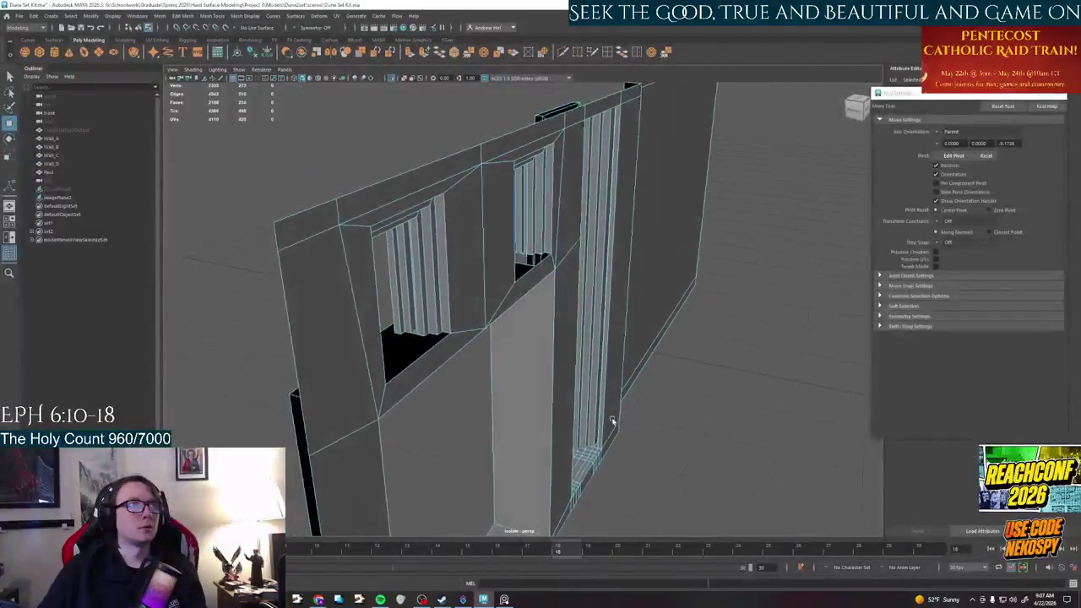
{"action": "scroll", "coordinate": [501, 425], "scroll_direction": "up", "scroll_amount": 5}
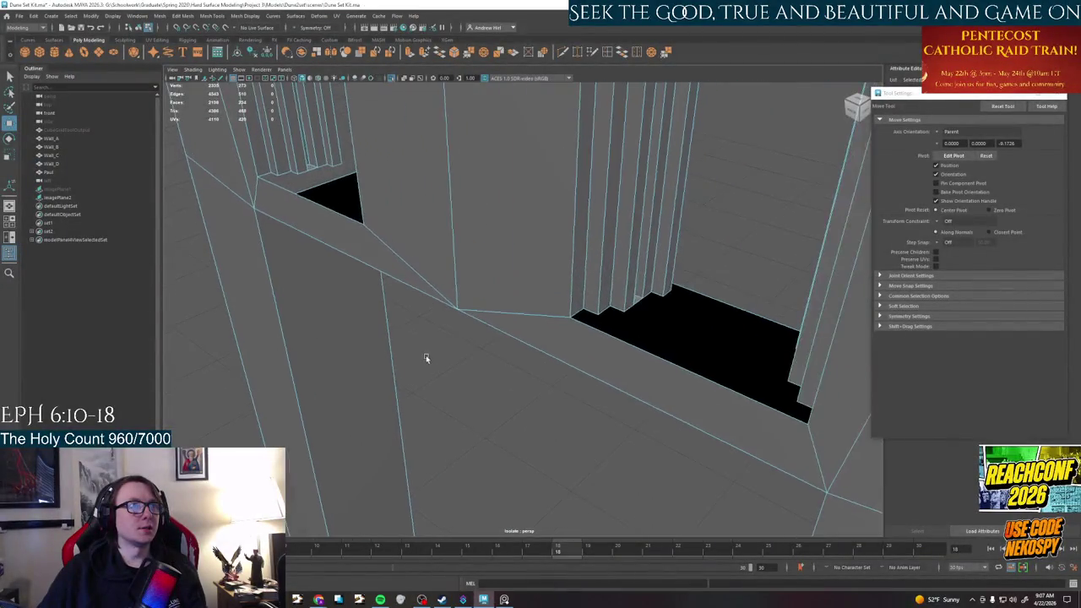
{"action": "left_click_drag", "start_coordinate": [565, 307], "coordinate": [447, 360], "text": "alt"}
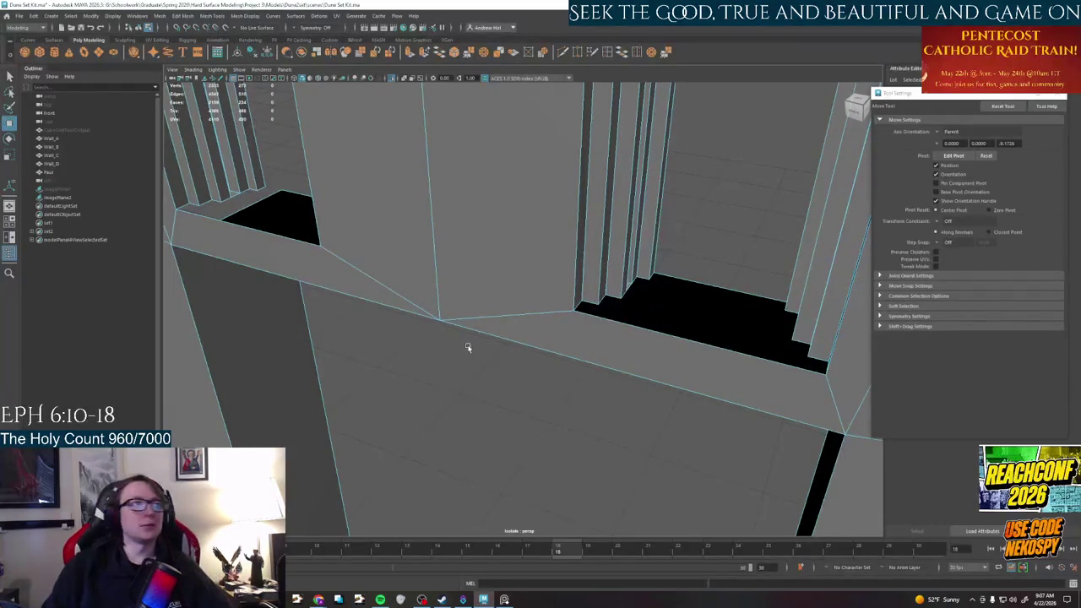
{"action": "left_click_drag", "start_coordinate": [587, 382], "coordinate": [473, 245], "text": "alt"}
{"action": "right_click_drag", "start_coordinate": [464, 236], "coordinate": [464, 185]}
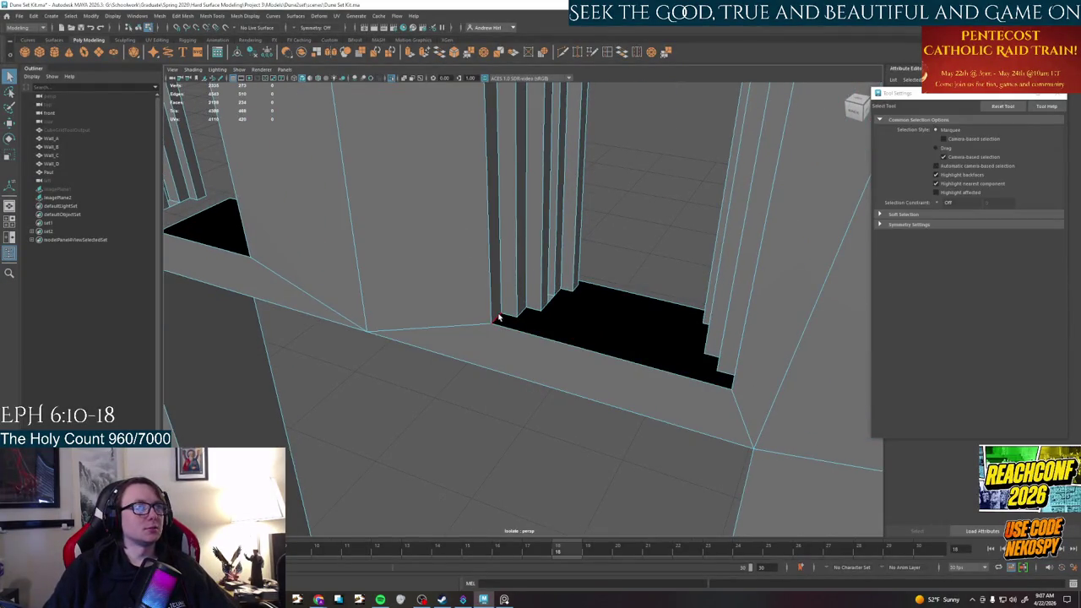
{"action": "right_click_drag", "start_coordinate": [415, 302], "coordinate": [415, 272]}
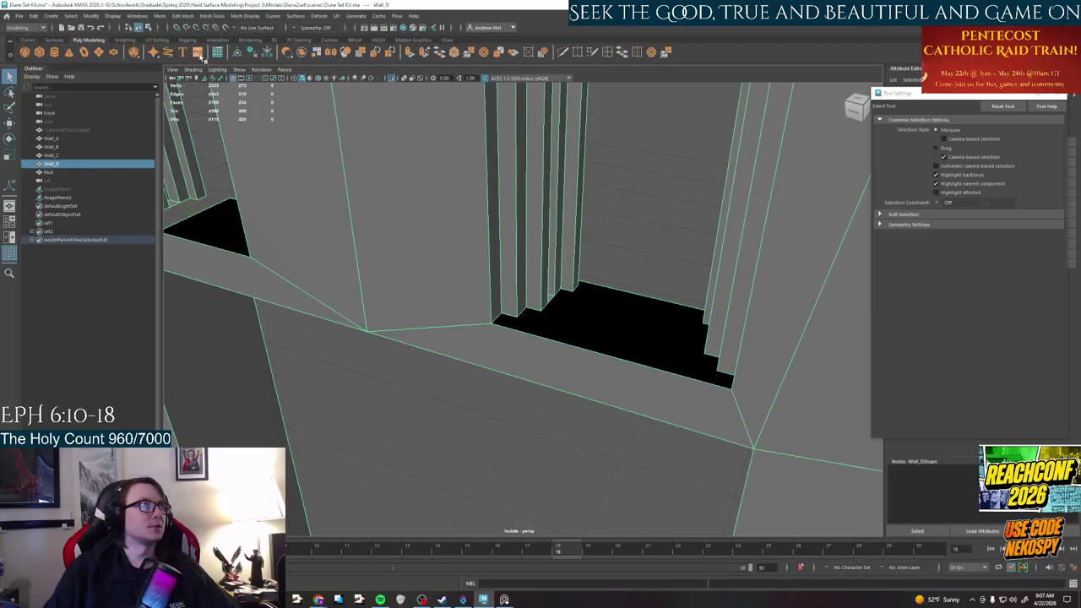
{"action": "key", "text": "f"}
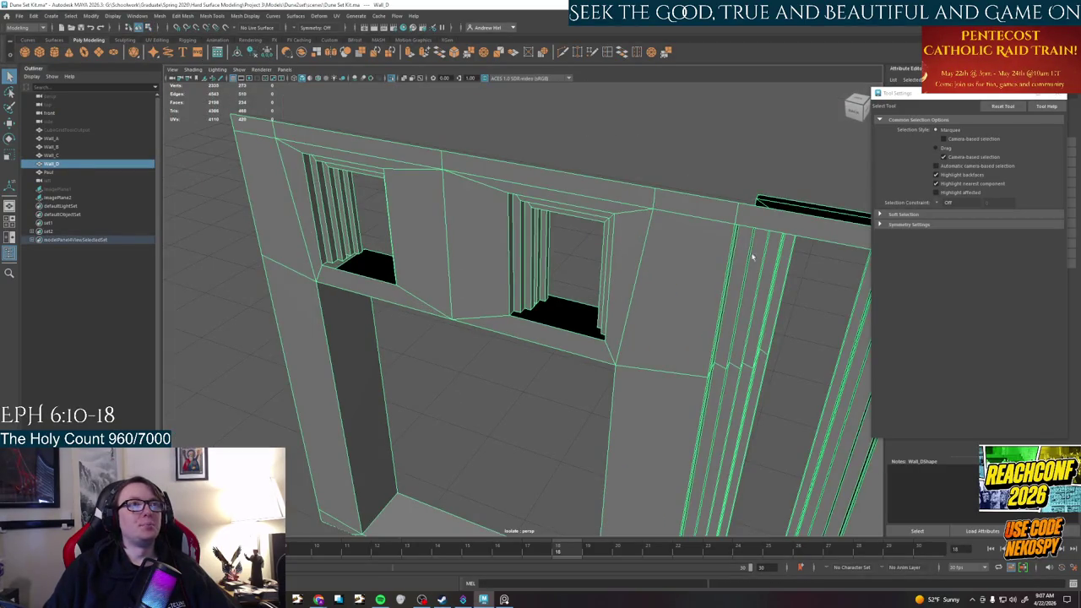
{"action": "mouse_move", "coordinate": [752, 257]}
{"action": "left_mouse_down", "text": "alt"}
{"action": "mouse_move", "coordinate": [683, 353]}
{"action": "mouse_move", "coordinate": [661, 358]}
{"action": "mouse_move", "coordinate": [591, 169]}
{"action": "left_mouse_up", "text": "alt"}
{"action": "key", "text": "ctrl+1"}
Check Wall_C, Wall_A and Wall_B, then select and frame Wall_D
{"action": "left_click", "coordinate": [587, 111]}
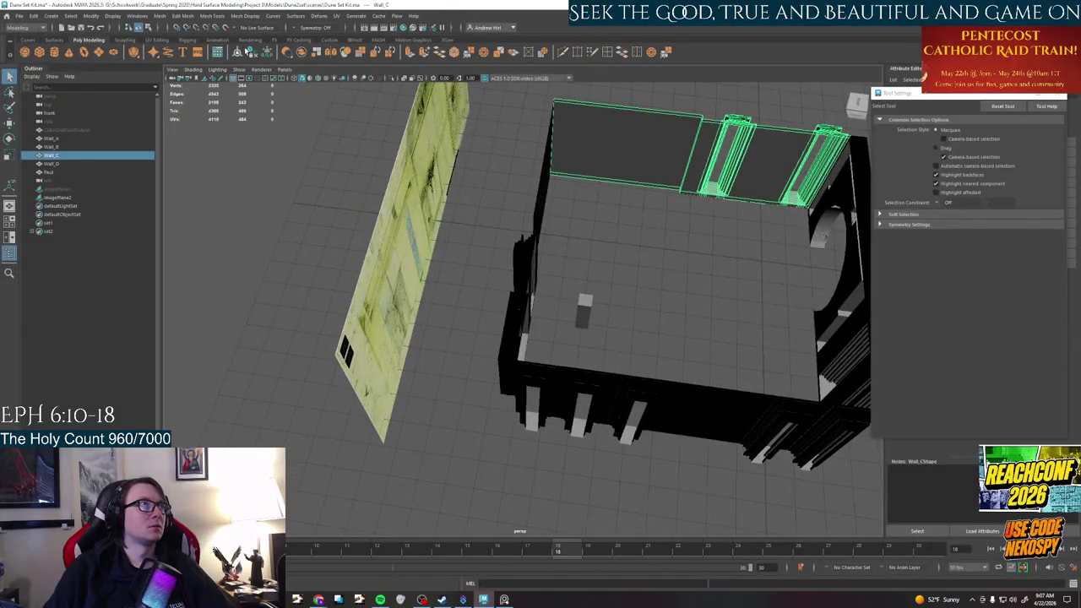
{"action": "left_click", "coordinate": [579, 397]}
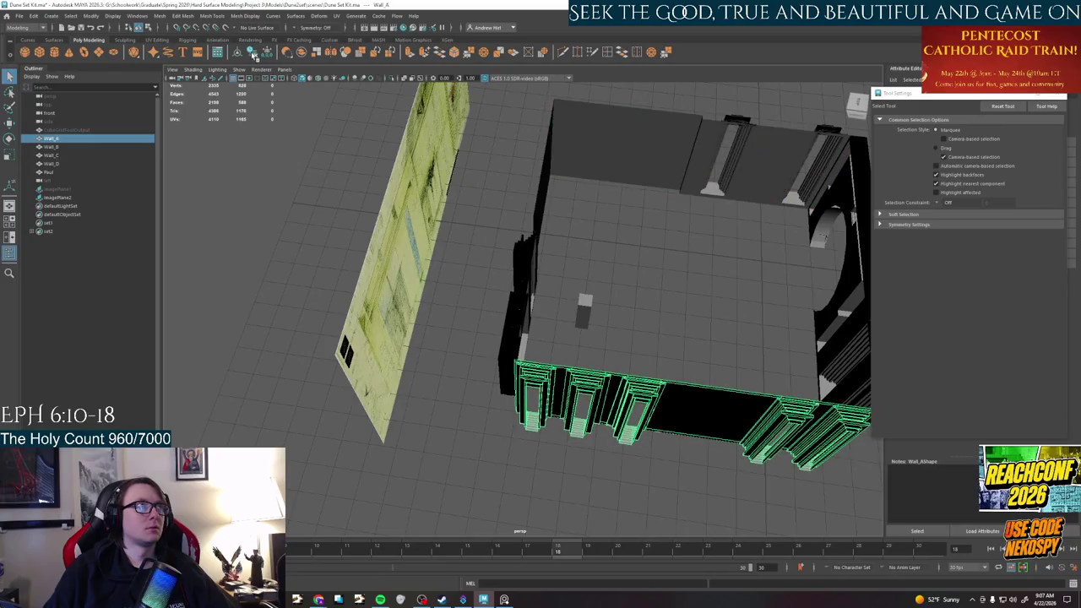
{"action": "left_click_drag", "start_coordinate": [541, 304], "coordinate": [473, 278], "text": "alt"}
{"action": "key", "text": "Right"}
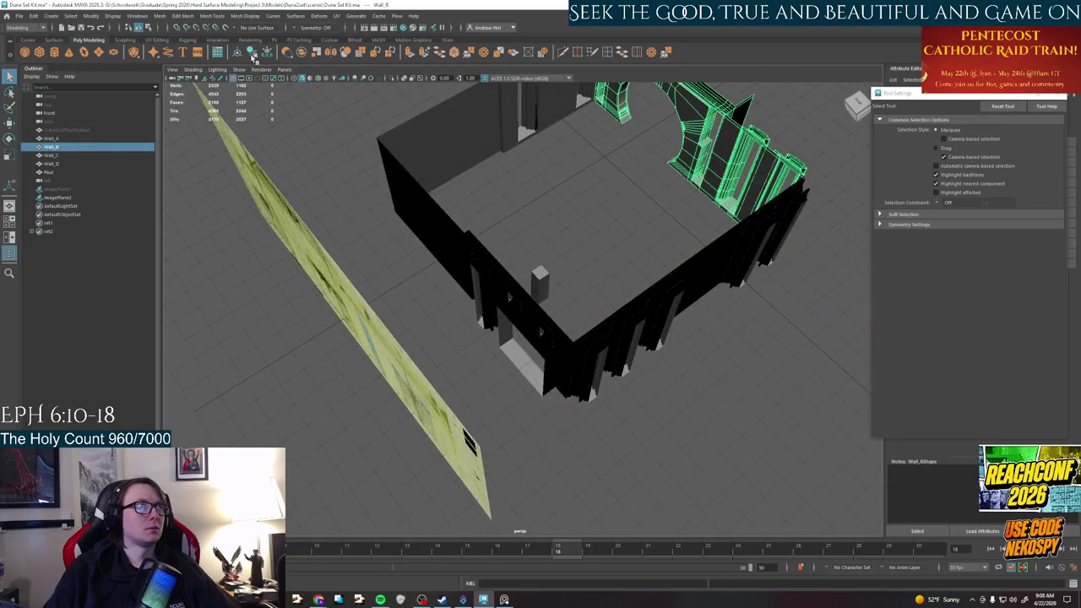
{"action": "mouse_move", "coordinate": [620, 257]}
{"action": "left_mouse_down", "text": "alt"}
{"action": "mouse_move", "coordinate": [582, 332]}
{"action": "mouse_move", "coordinate": [488, 291]}
{"action": "left_mouse_up", "text": "alt"}
{"action": "left_click", "coordinate": [582, 332]}
{"action": "key", "text": "f"}
In edge mode, pick the open border edges on Wall_D's window ledge
{"action": "right_click_drag", "start_coordinate": [488, 292], "coordinate": [488, 258]}
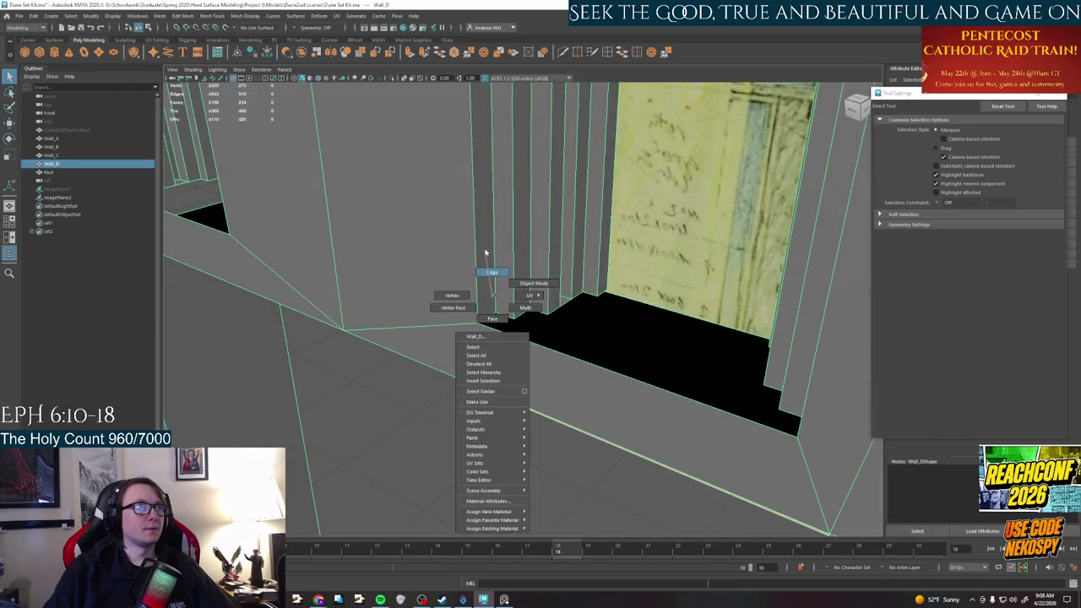
{"action": "left_click", "coordinate": [488, 323]}
{"action": "mouse_move", "coordinate": [488, 323]}
{"action": "left_mouse_down", "text": "alt"}
{"action": "mouse_move", "coordinate": [515, 301]}
{"action": "mouse_move", "coordinate": [801, 338]}
{"action": "left_mouse_up", "text": "alt"}
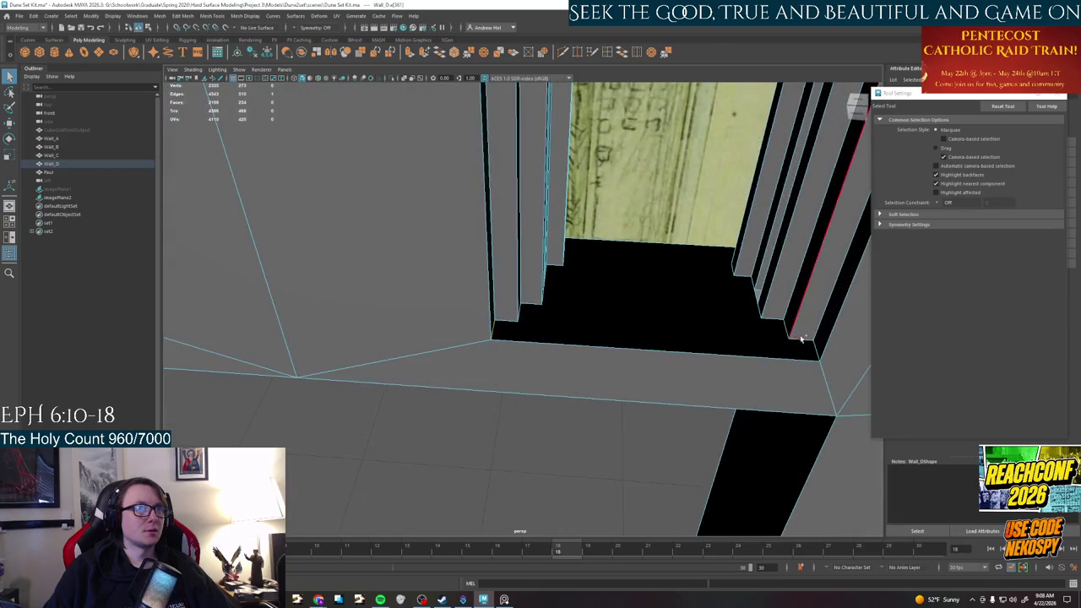
{"action": "mouse_move", "coordinate": [633, 81]}
{"action": "left_mouse_down", "text": "alt"}
{"action": "mouse_move", "coordinate": [695, 278]}
{"action": "mouse_move", "coordinate": [550, 316]}
{"action": "left_mouse_up", "text": "alt"}
{"action": "key", "text": "t"}
{"action": "mouse_move", "coordinate": [766, 425]}
{"action": "left_mouse_down", "text": "alt"}
{"action": "mouse_move", "coordinate": [740, 437]}
{"action": "mouse_move", "coordinate": [779, 353]}
{"action": "left_mouse_up", "text": "alt"}
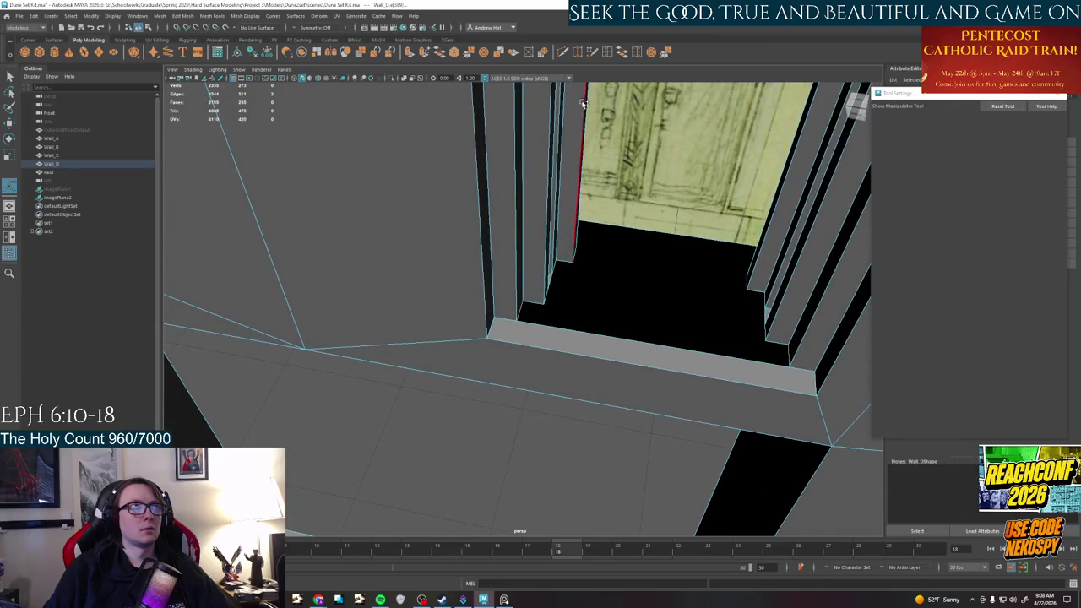
Bridge the open gaps on each step of the window ledge with new faces
{"action": "left_click", "coordinate": [625, 52]}
{"action": "mouse_move", "coordinate": [652, 278]}
{"action": "left_mouse_down", "text": "alt"}
{"action": "mouse_move", "coordinate": [603, 291]}
{"action": "mouse_move", "coordinate": [659, 312]}
{"action": "mouse_move", "coordinate": [754, 313]}
{"action": "left_mouse_up", "text": "alt"}
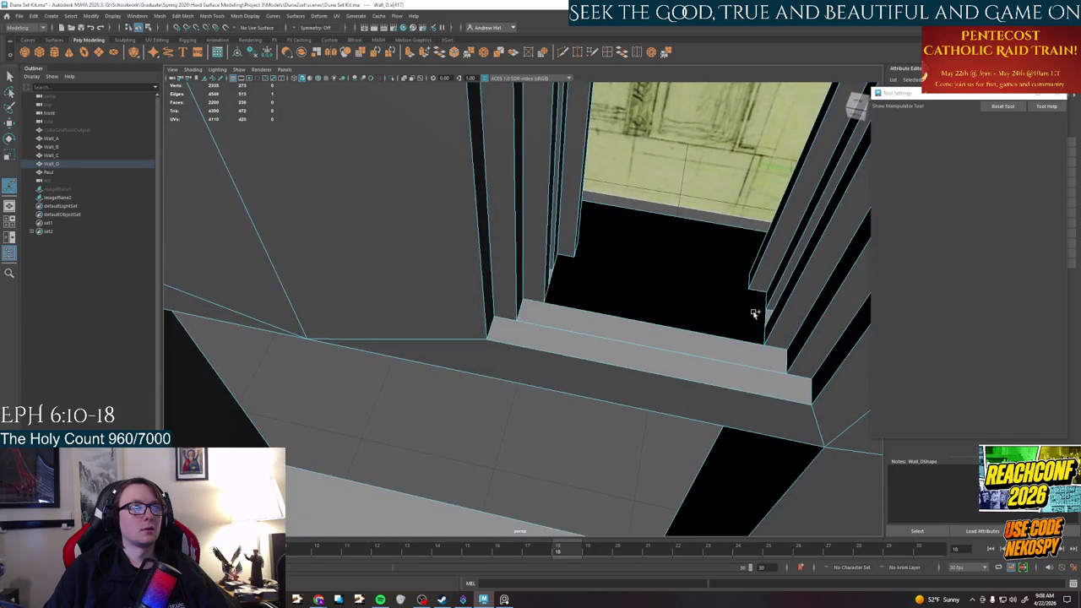
{"action": "left_click", "coordinate": [625, 53]}
{"action": "mouse_move", "coordinate": [644, 248]}
{"action": "left_mouse_down", "text": "alt"}
{"action": "mouse_move", "coordinate": [591, 253]}
{"action": "mouse_move", "coordinate": [716, 224]}
{"action": "left_mouse_up", "text": "alt"}
{"action": "left_click", "coordinate": [625, 52]}
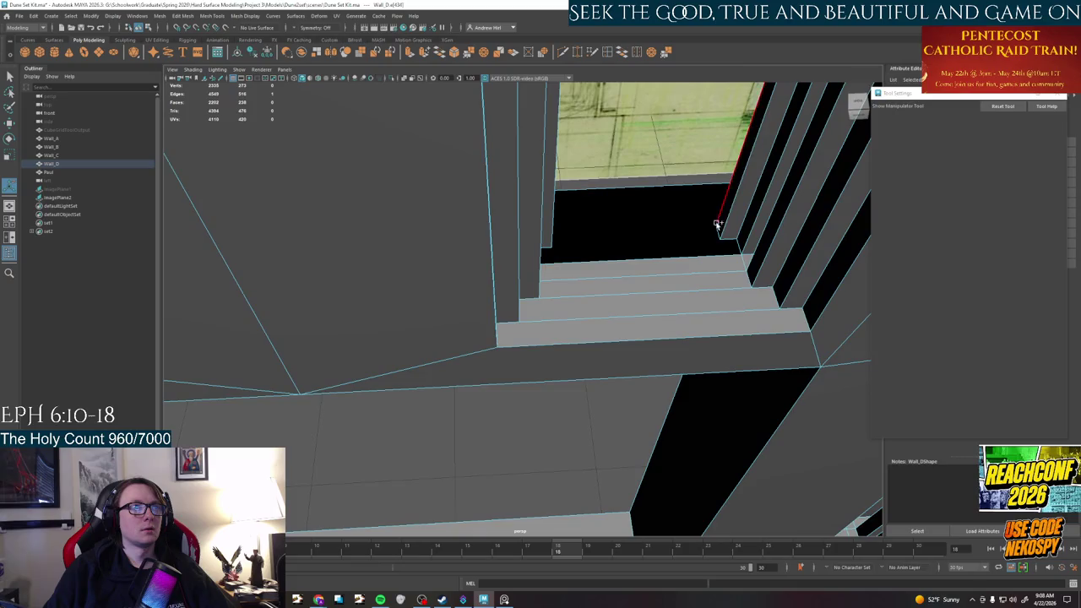
{"action": "left_click", "coordinate": [622, 52]}
{"action": "left_click_drag", "start_coordinate": [642, 169], "coordinate": [667, 195], "text": "alt"}
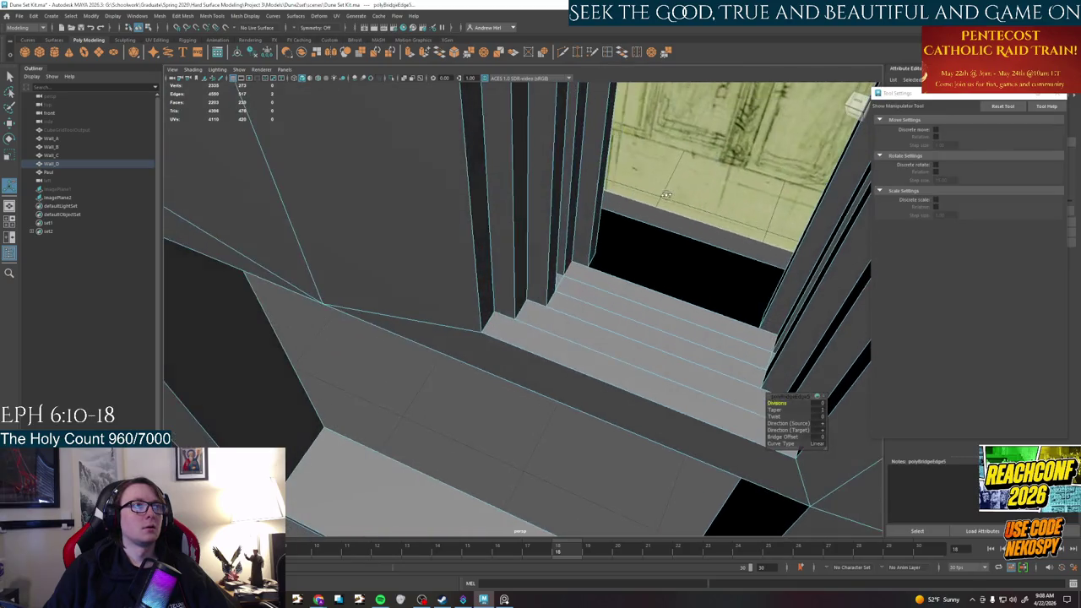
{"action": "left_click", "coordinate": [684, 286]}
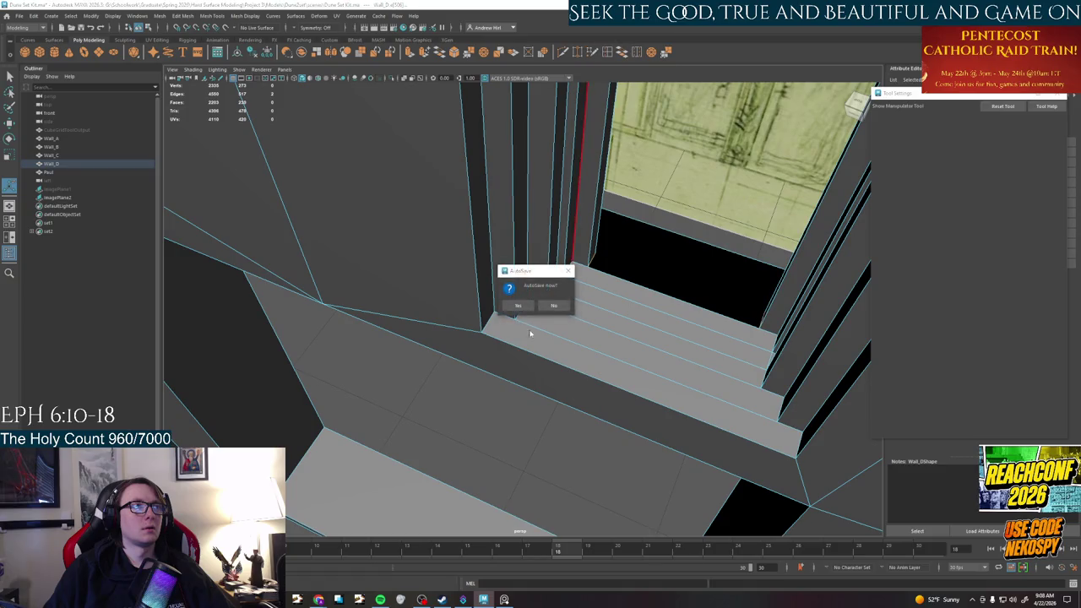
{"action": "left_click", "coordinate": [519, 305]}
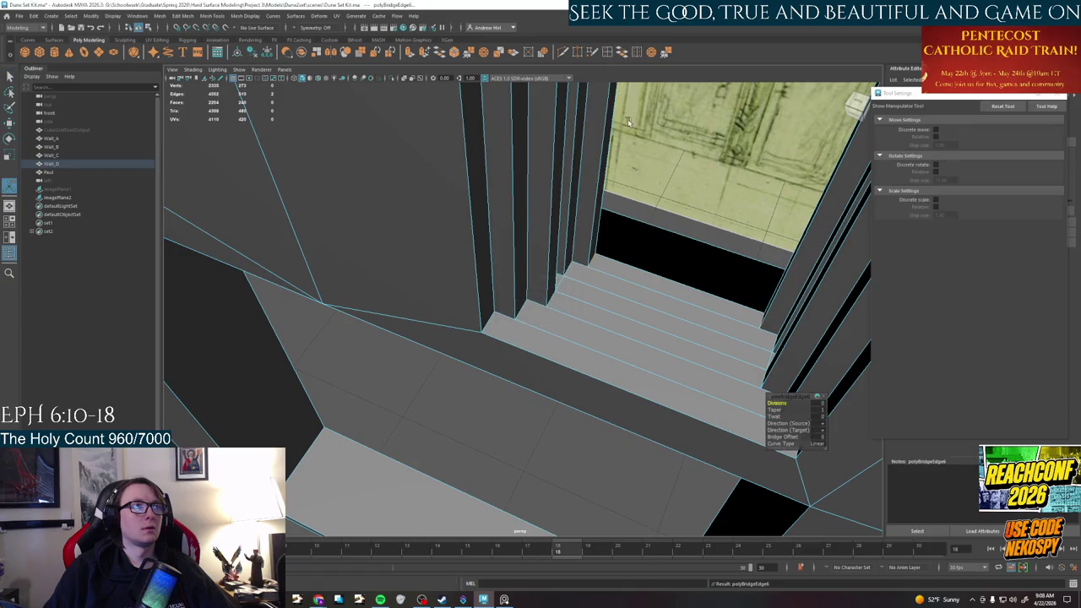
{"action": "mouse_move", "coordinate": [607, 300]}
{"action": "left_mouse_down", "text": "alt"}
{"action": "mouse_move", "coordinate": [632, 283]}
{"action": "mouse_move", "coordinate": [579, 242]}
{"action": "mouse_move", "coordinate": [518, 225]}
{"action": "mouse_move", "coordinate": [549, 231]}
{"action": "mouse_move", "coordinate": [490, 263]}
{"action": "left_mouse_up", "text": "alt"}
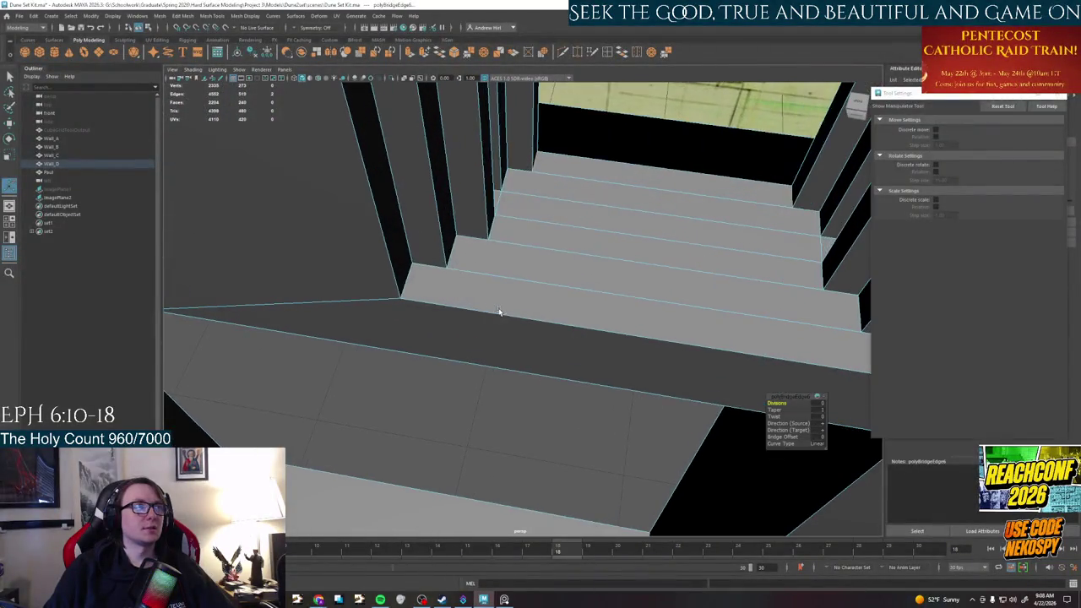
{"action": "key", "text": "q"}
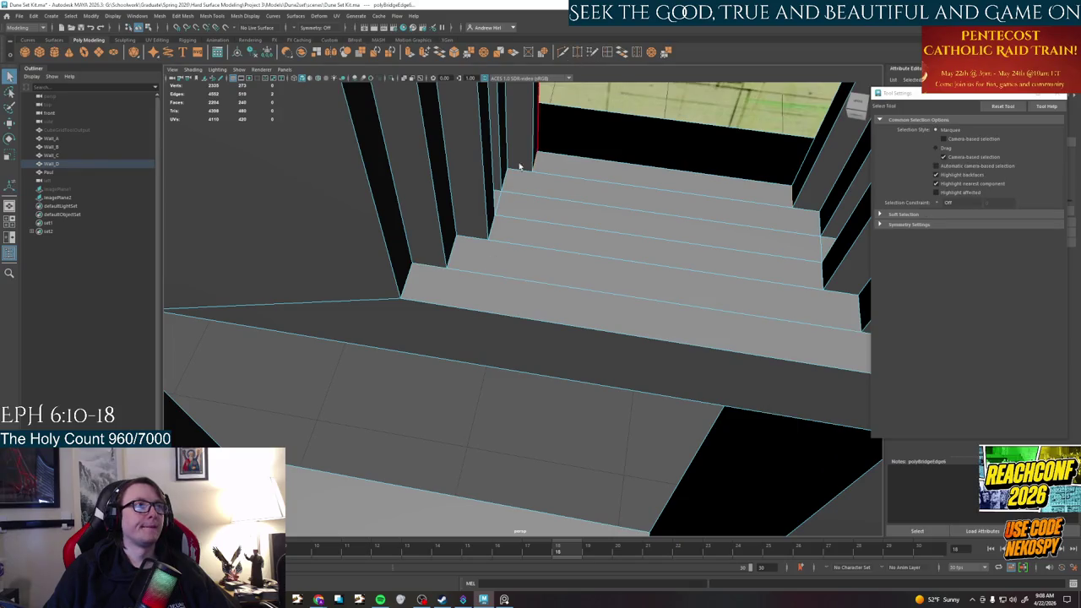
{"action": "key", "text": "ctrl+shift+x"}
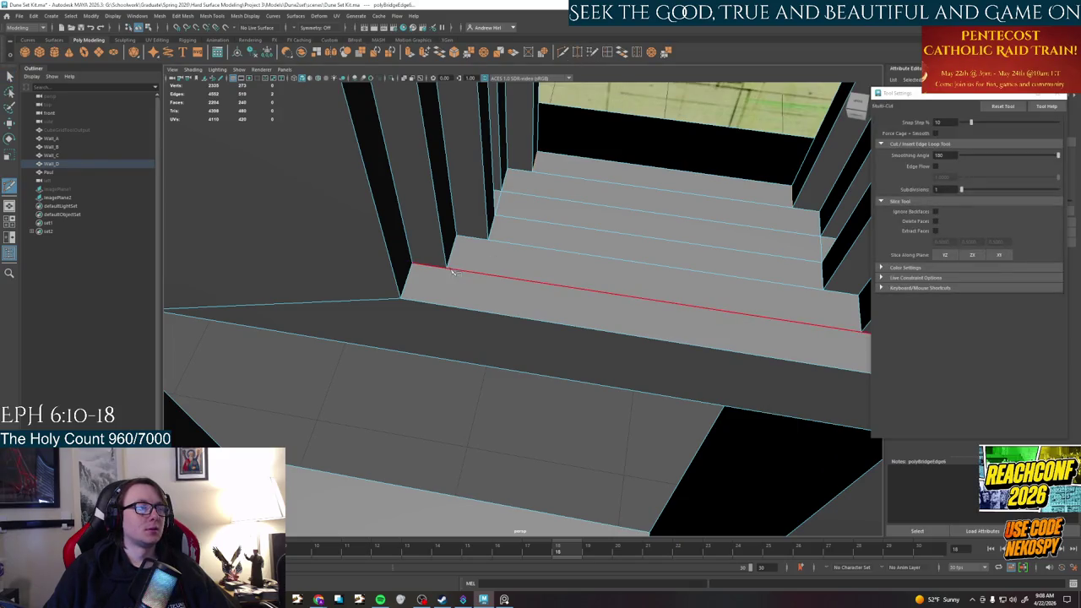
Multi-Cut an edge across the step face of the window ledge
{"action": "left_click", "coordinate": [459, 270]}
{"action": "key", "text": "Return"}
{"action": "mouse_move", "coordinate": [435, 314]}
{"action": "left_mouse_down", "text": "alt"}
{"action": "mouse_move", "coordinate": [454, 307]}
{"action": "mouse_move", "coordinate": [462, 366]}
{"action": "left_mouse_up", "text": "alt"}
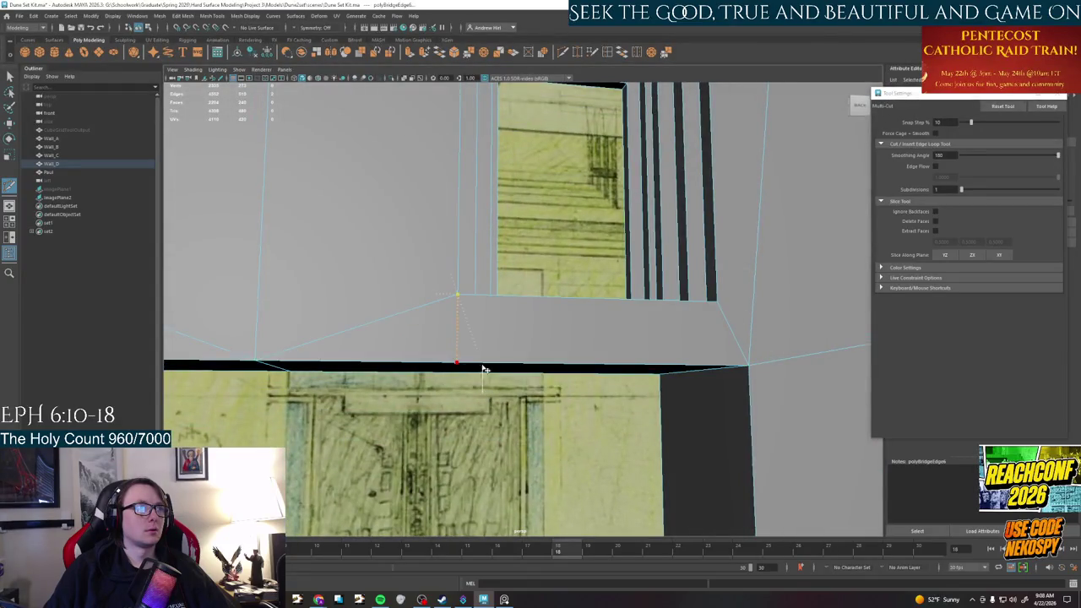
{"action": "left_click_drag", "start_coordinate": [482, 307], "coordinate": [483, 376], "text": "alt"}
{"action": "scroll", "coordinate": [523, 323], "scroll_direction": "up", "scroll_amount": 5}
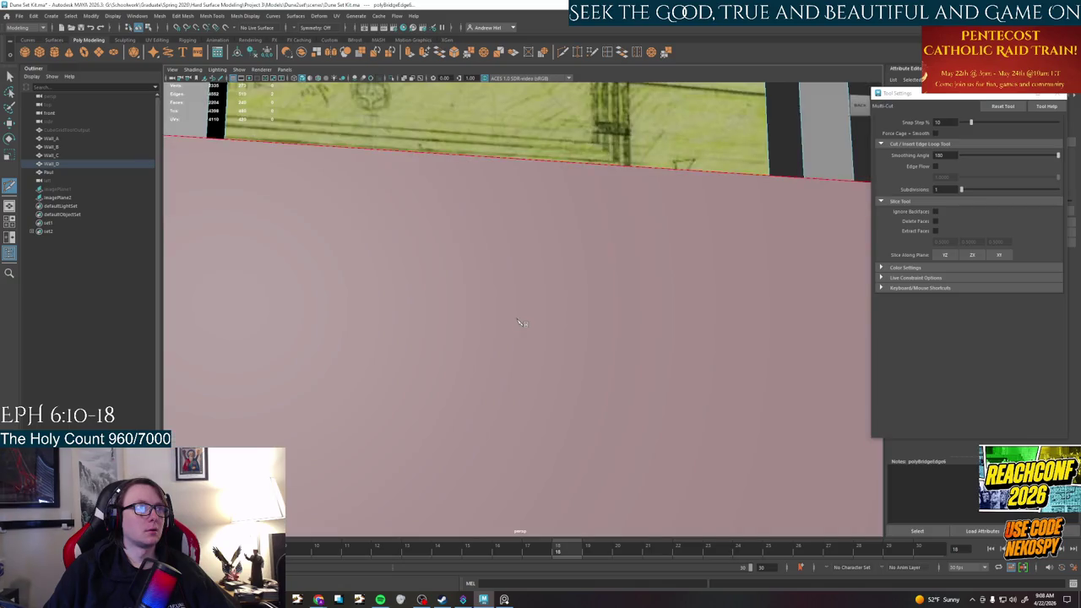
Cut a new edge from the corner vertex down to the wall's bottom edge
{"action": "left_click_drag", "start_coordinate": [523, 323], "coordinate": [462, 323], "text": "alt"}
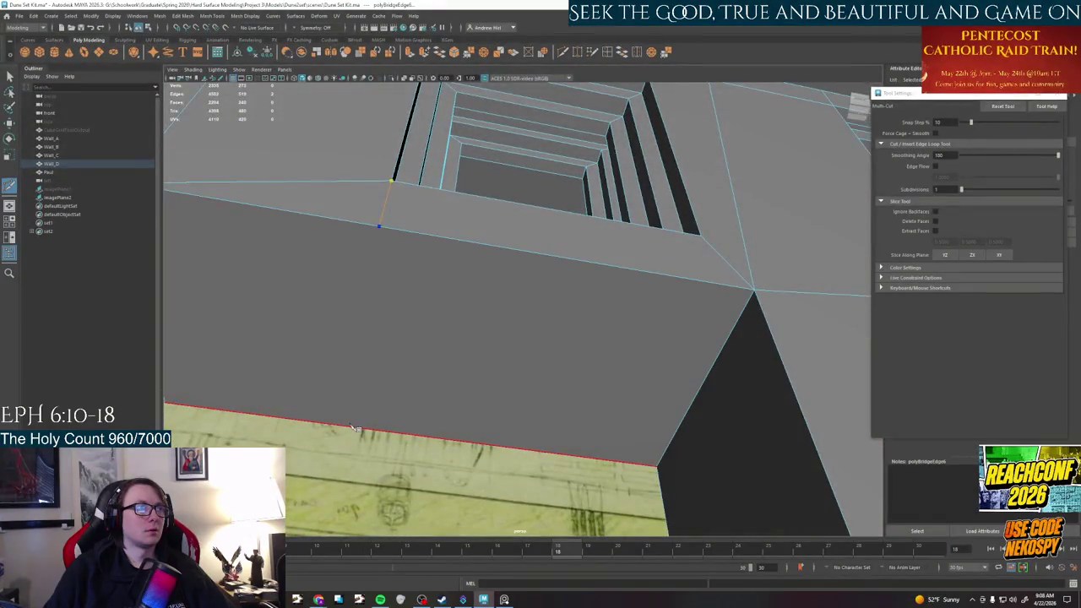
{"action": "mouse_move", "coordinate": [423, 475]}
{"action": "left_mouse_down", "text": "alt"}
{"action": "mouse_move", "coordinate": [545, 427]}
{"action": "mouse_move", "coordinate": [409, 424]}
{"action": "left_mouse_up", "text": "alt"}
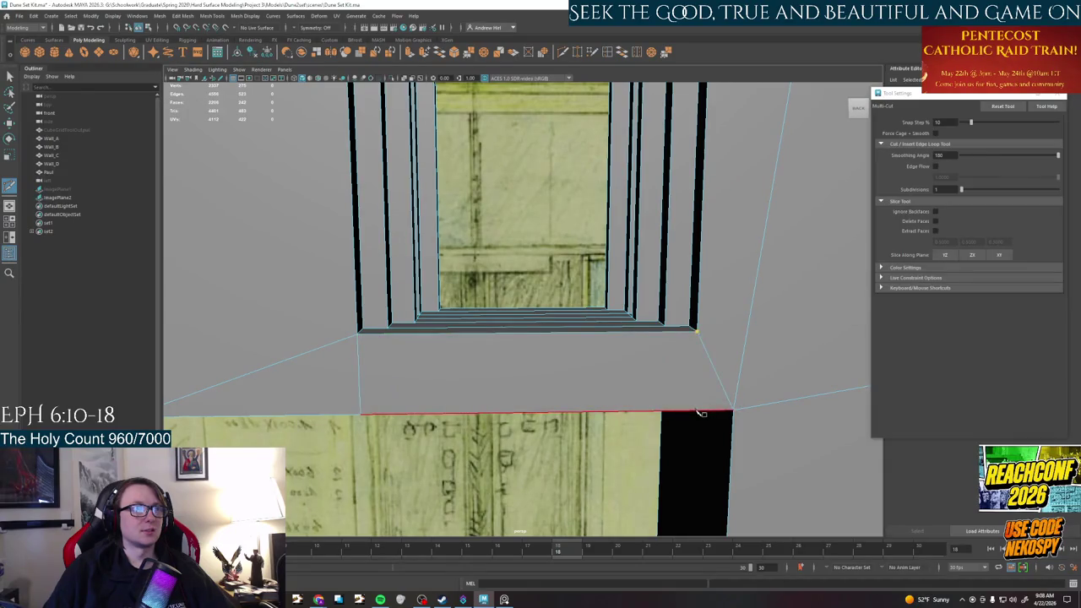
{"action": "mouse_move", "coordinate": [700, 413]}
{"action": "left_mouse_down", "text": "alt"}
{"action": "mouse_move", "coordinate": [661, 485]}
{"action": "mouse_move", "coordinate": [597, 468]}
{"action": "mouse_move", "coordinate": [422, 382]}
{"action": "left_mouse_up", "text": "alt"}
{"action": "left_click", "coordinate": [658, 483]}
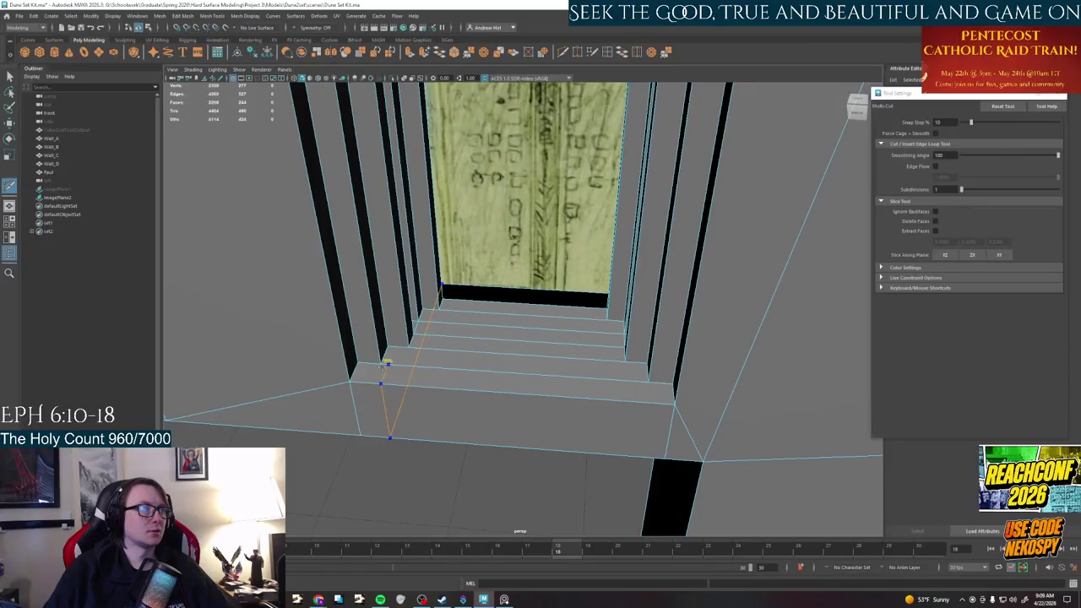
{"action": "key", "text": "Return"}
{"action": "mouse_move", "coordinate": [596, 382]}
{"action": "left_mouse_down", "text": "alt"}
{"action": "mouse_move", "coordinate": [548, 316]}
{"action": "mouse_move", "coordinate": [521, 302]}
{"action": "left_mouse_up", "text": "alt"}
{"action": "mouse_move", "coordinate": [521, 302]}
{"action": "right_mouse_down"}
{"action": "mouse_move", "coordinate": [219, 297]}
{"action": "mouse_move", "coordinate": [237, 287]}
{"action": "mouse_move", "coordinate": [238, 269]}
{"action": "right_mouse_up"}
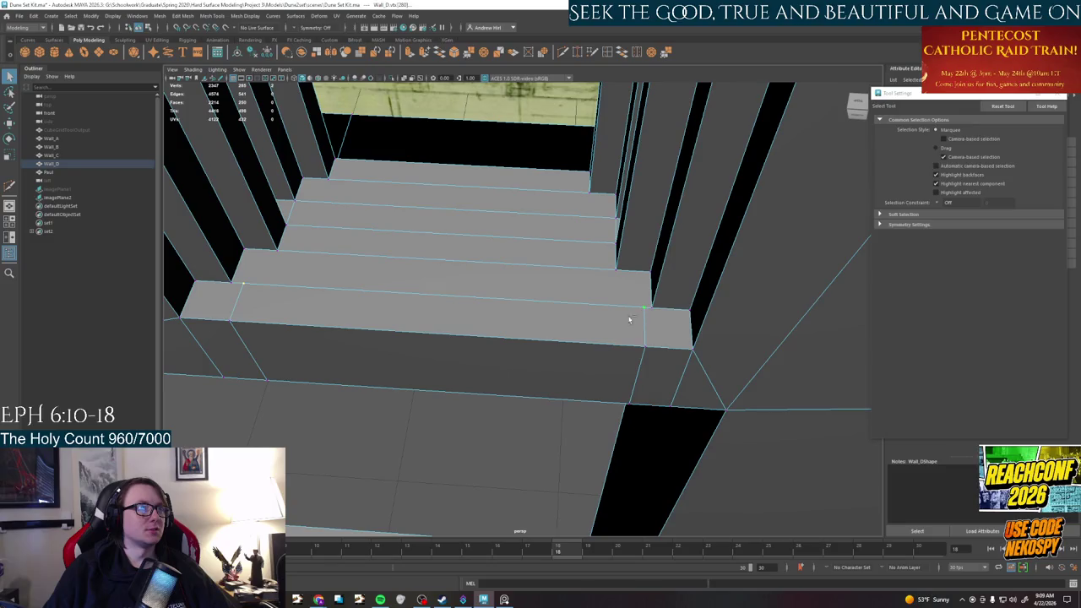
Try lowering the front step edge, then undo the move
{"action": "left_click", "coordinate": [595, 302]}
{"action": "key", "text": "w"}
{"action": "left_click_drag", "start_coordinate": [442, 267], "coordinate": [443, 277]}
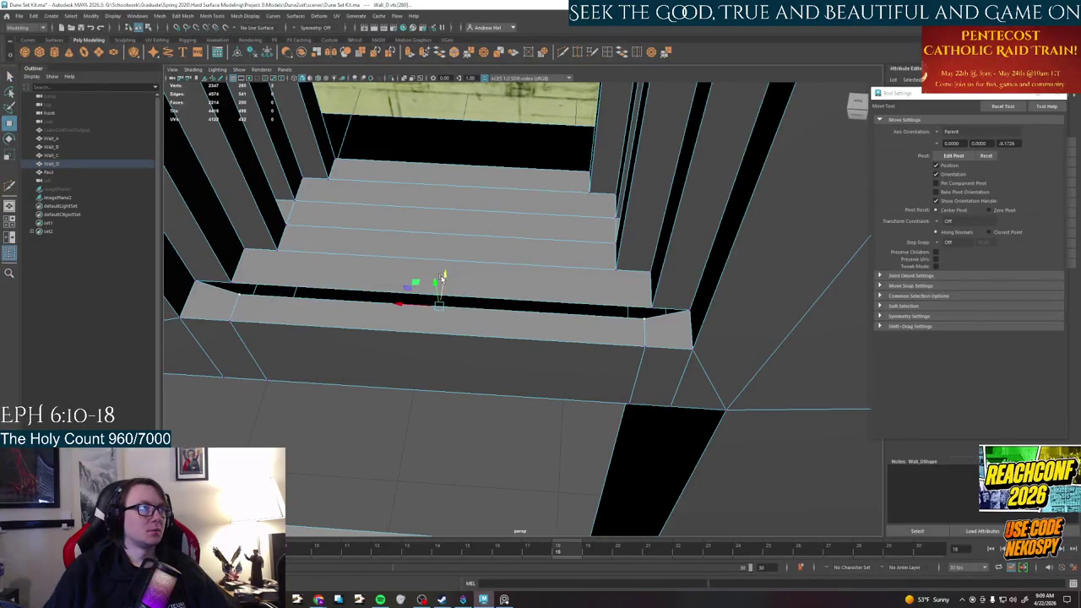
{"action": "right_click_drag", "start_coordinate": [638, 336], "coordinate": [644, 365], "text": "shift"}
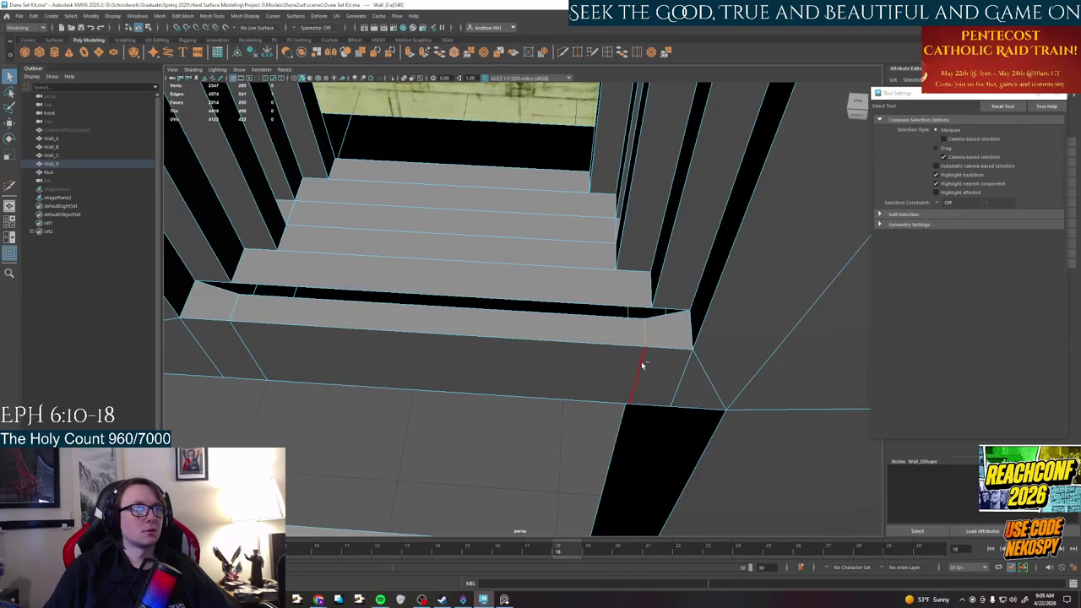
{"action": "key", "text": "ctrl+z"}
Cut a new edge on the step riser and nudge its lower vertex right
{"action": "right_click_drag", "start_coordinate": [643, 324], "coordinate": [606, 322], "text": "shift"}
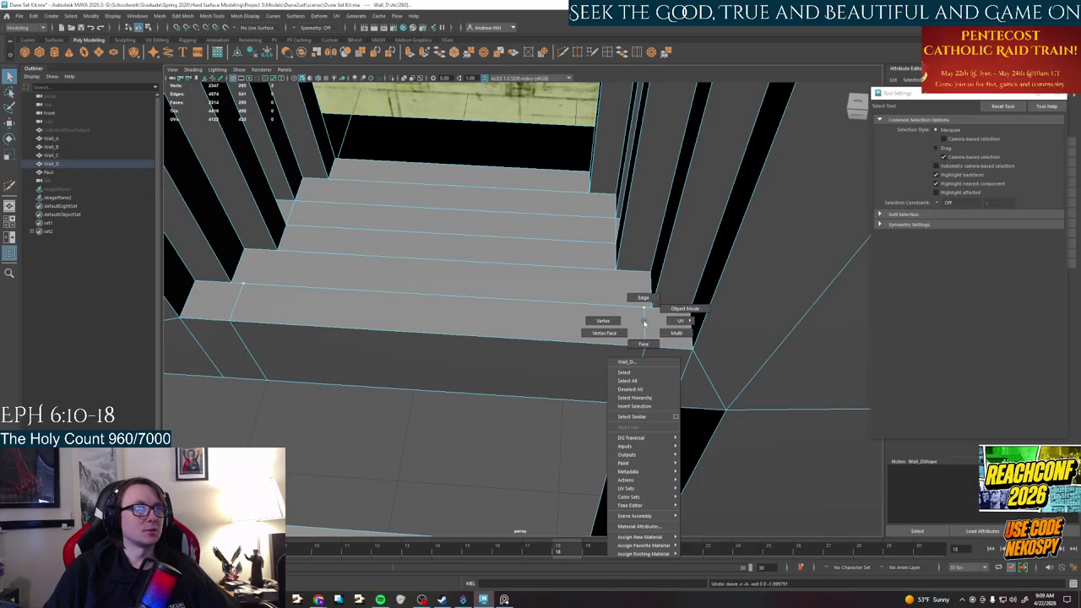
{"action": "left_click", "coordinate": [643, 304]}
{"action": "key", "text": "Return"}
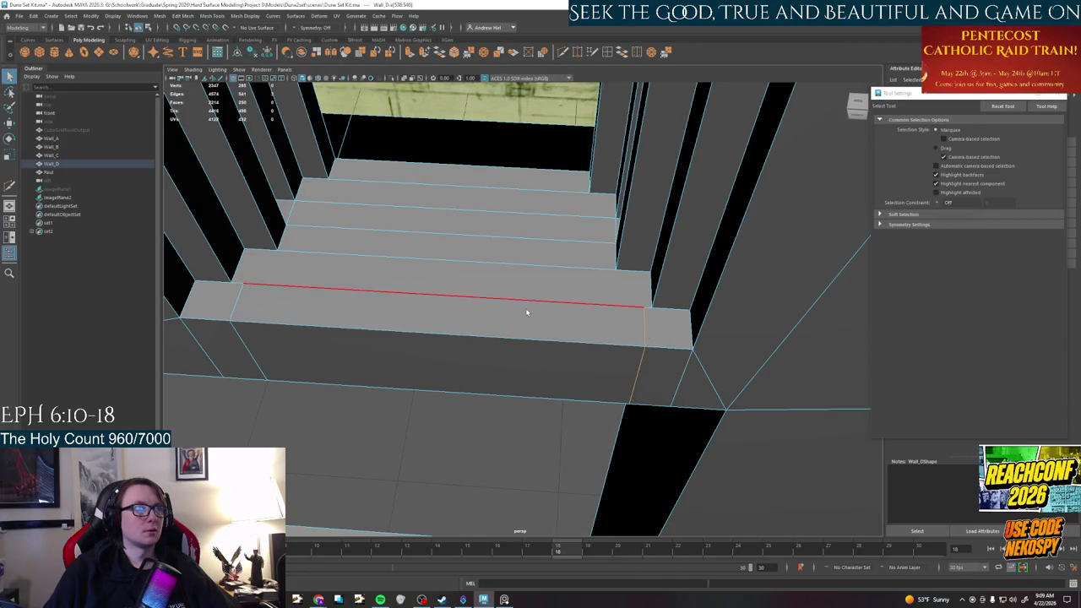
{"action": "key", "text": "w"}
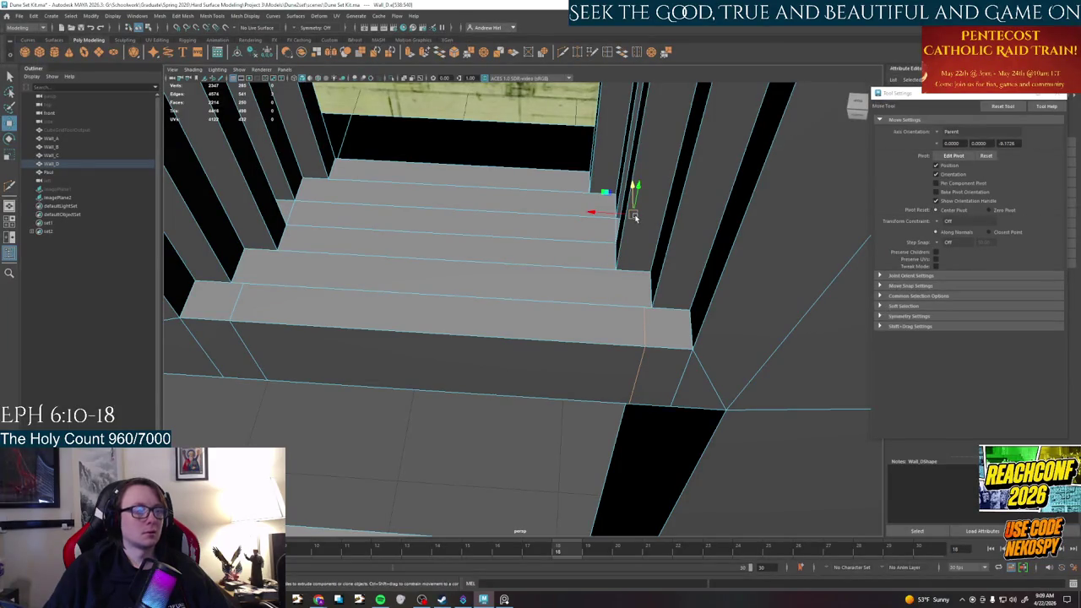
{"action": "left_click", "coordinate": [640, 297]}
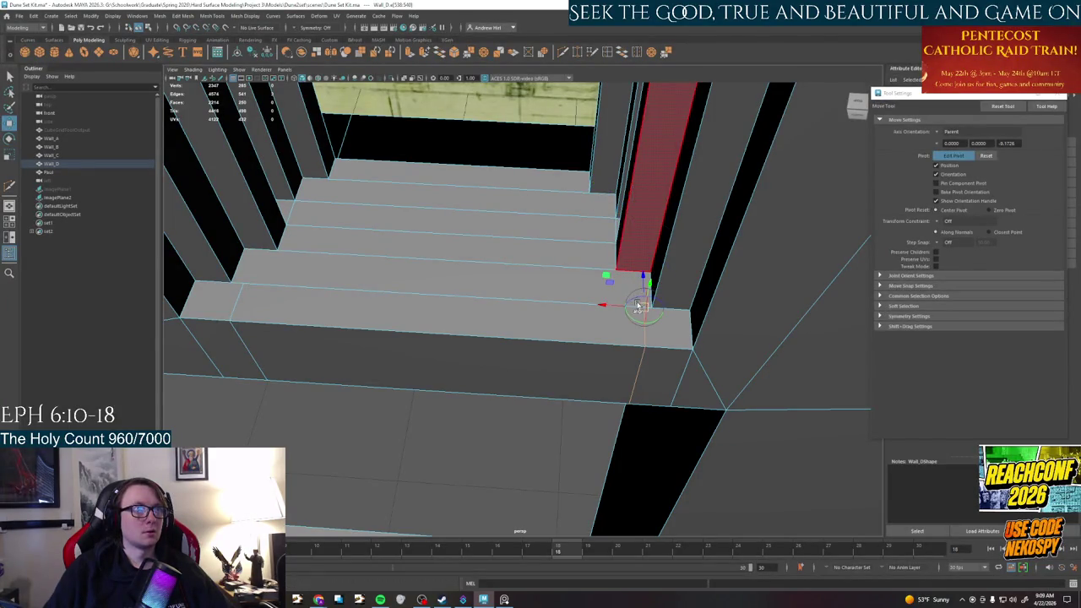
{"action": "left_click_drag", "start_coordinate": [646, 309], "coordinate": [653, 308]}
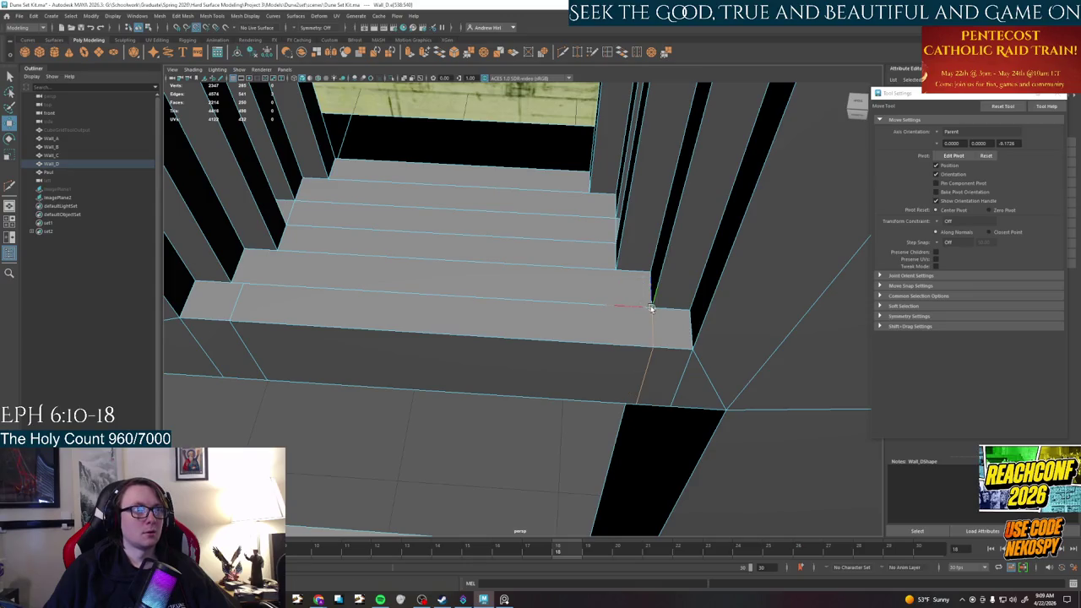
Snap the pivot to the left step corner vertex
{"action": "left_click", "coordinate": [231, 296]}
{"action": "key", "text": "d"}
{"action": "left_click", "coordinate": [232, 283]}
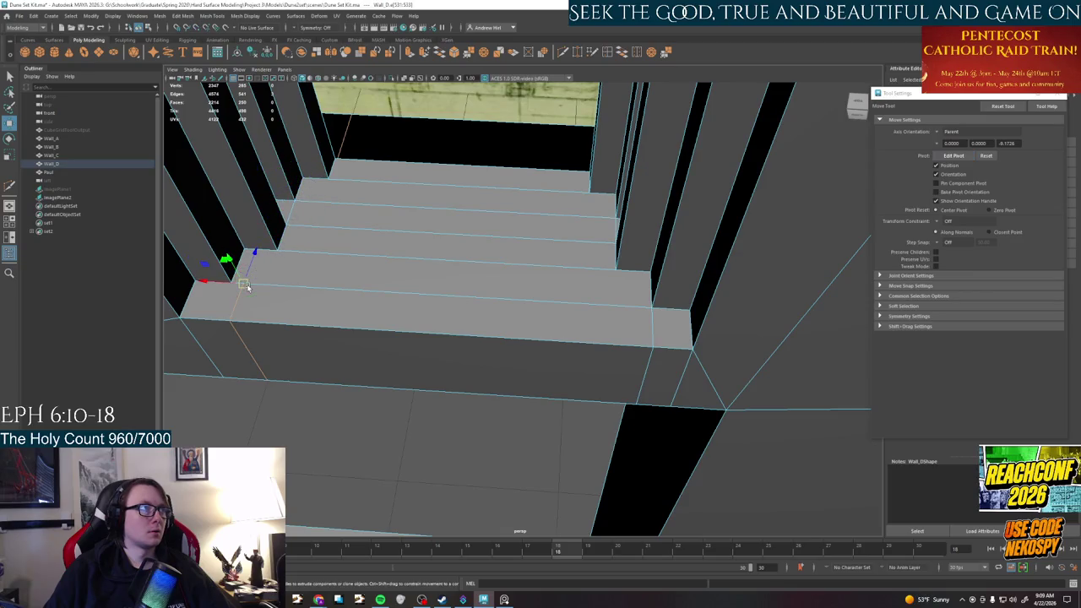
{"action": "middle_click_drag", "start_coordinate": [282, 313], "coordinate": [359, 292], "text": "alt"}
{"action": "right_click", "coordinate": [294, 287]}
{"action": "key", "text": "q"}
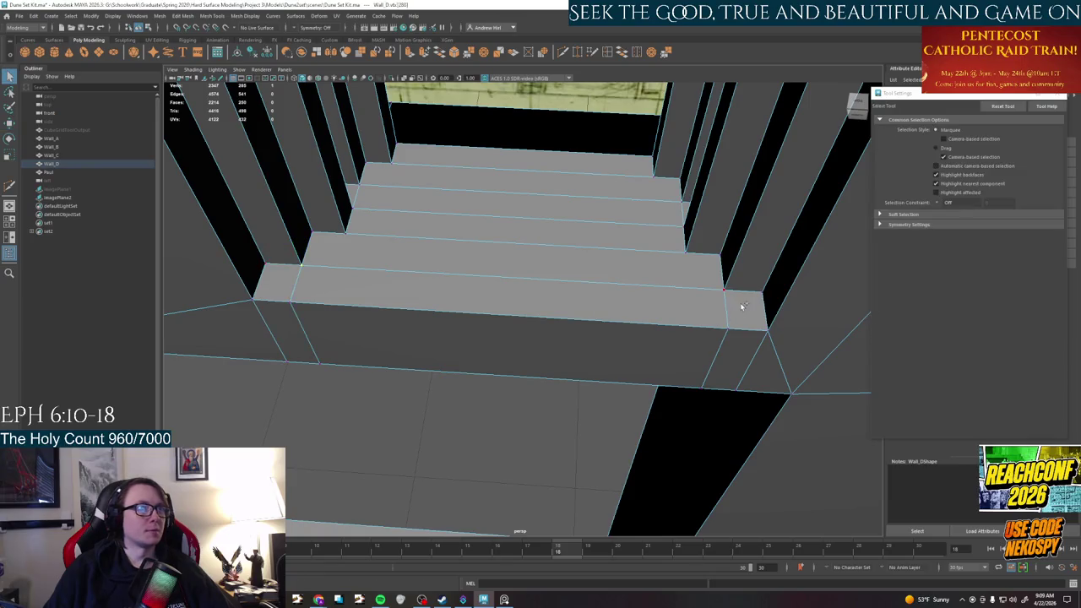
Lower the step's front edge, then Target Weld the vertex back to close the gap
{"action": "left_click", "coordinate": [697, 283]}
{"action": "key", "text": "w"}
{"action": "left_click_drag", "start_coordinate": [511, 250], "coordinate": [511, 257]}
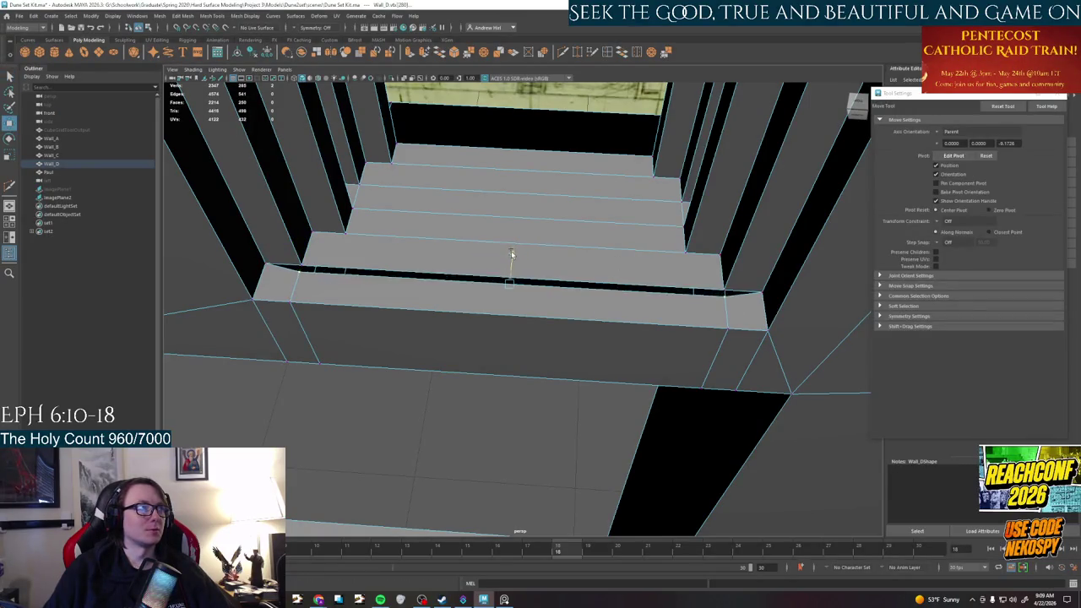
{"action": "key", "text": "q"}
{"action": "left_click", "coordinate": [577, 52]}
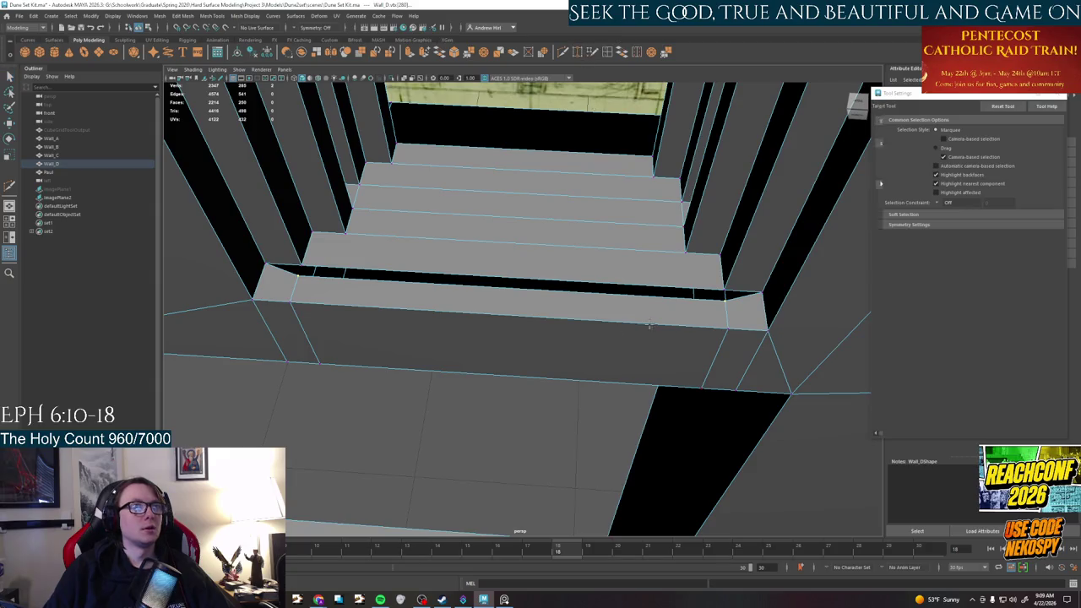
{"action": "left_click_drag", "start_coordinate": [725, 300], "coordinate": [723, 288]}
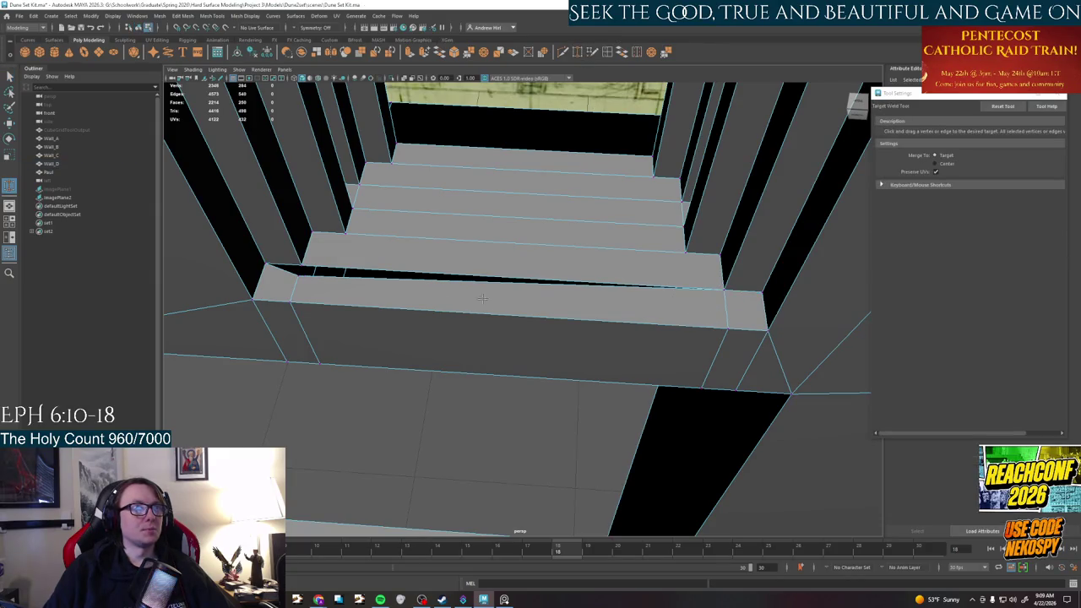
{"action": "key", "text": "q"}
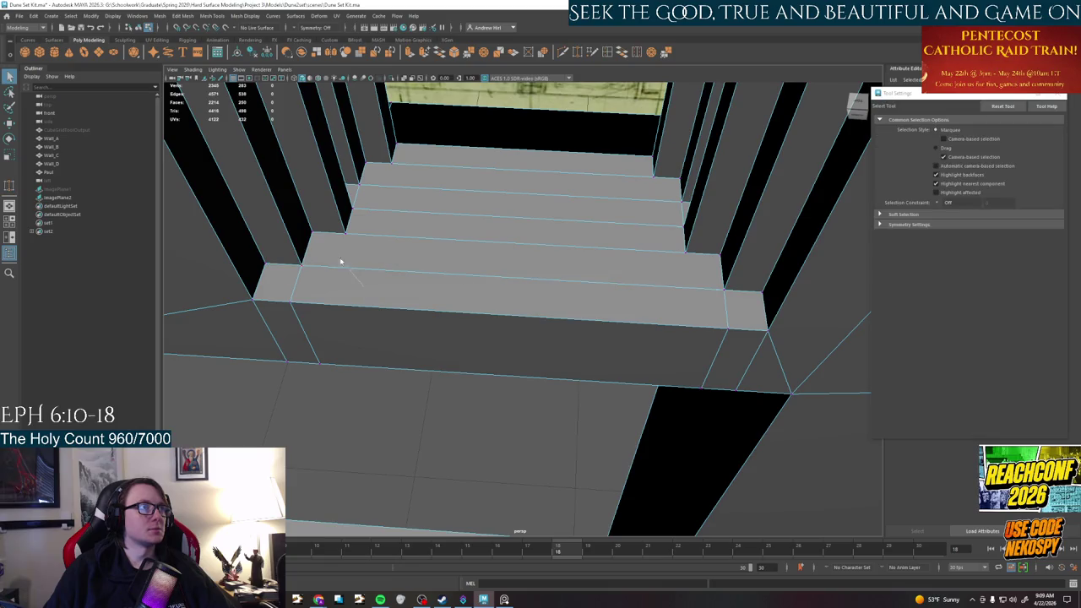
Multi-Cut an edge loop across the steps
{"action": "right_click_drag", "start_coordinate": [363, 287], "coordinate": [330, 287]}
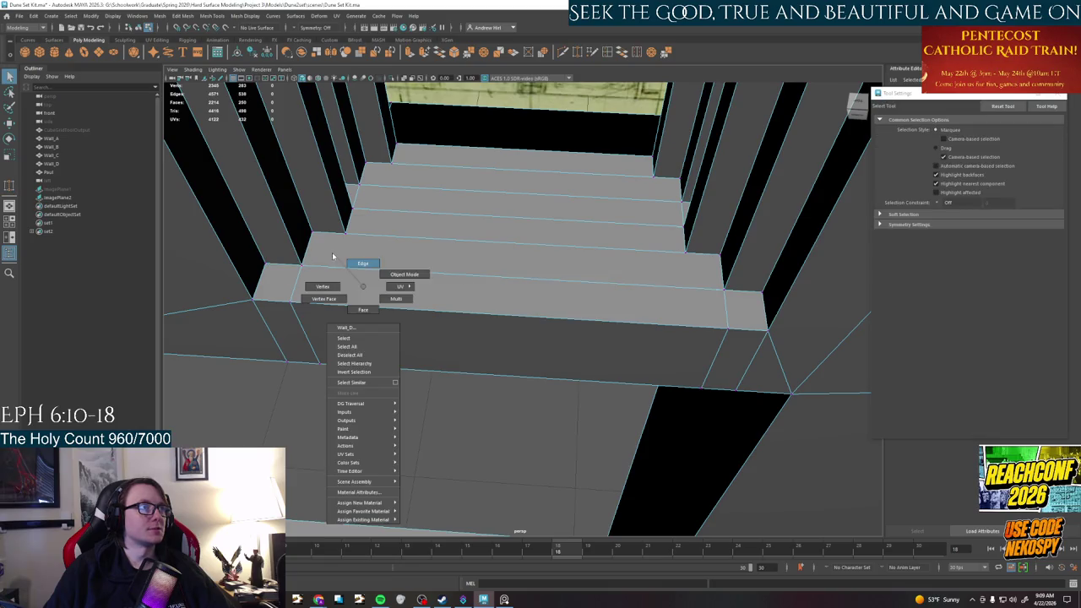
{"action": "right_click_drag", "start_coordinate": [330, 287], "coordinate": [363, 264]}
{"action": "key", "text": "w"}
{"action": "left_click", "coordinate": [381, 283]}
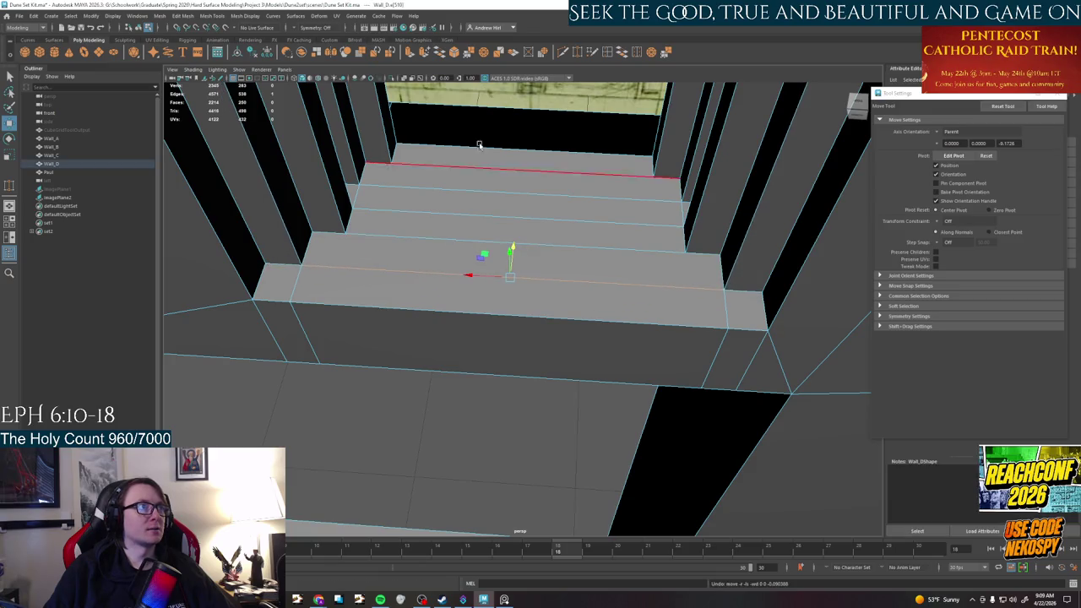
{"action": "left_click", "coordinate": [564, 52]}
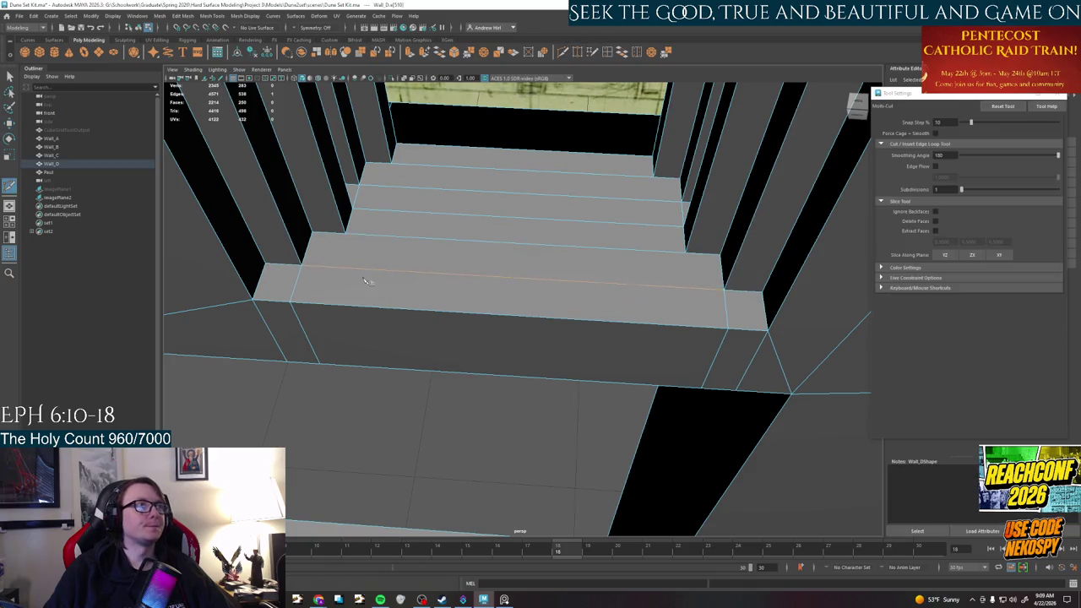
{"action": "left_click", "coordinate": [365, 234], "text": "ctrl"}
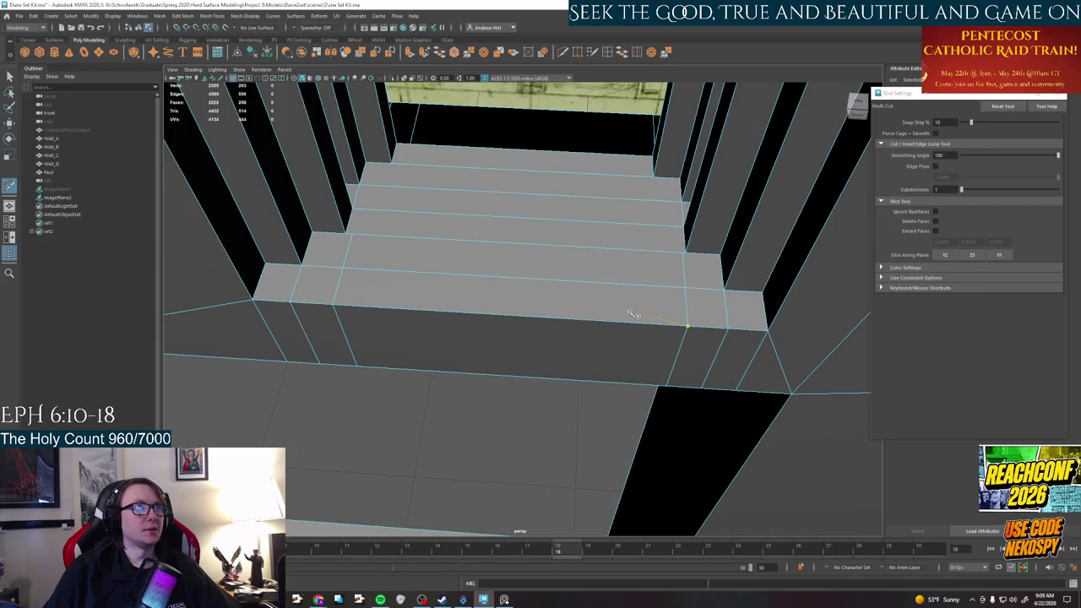
{"action": "key", "text": "q"}
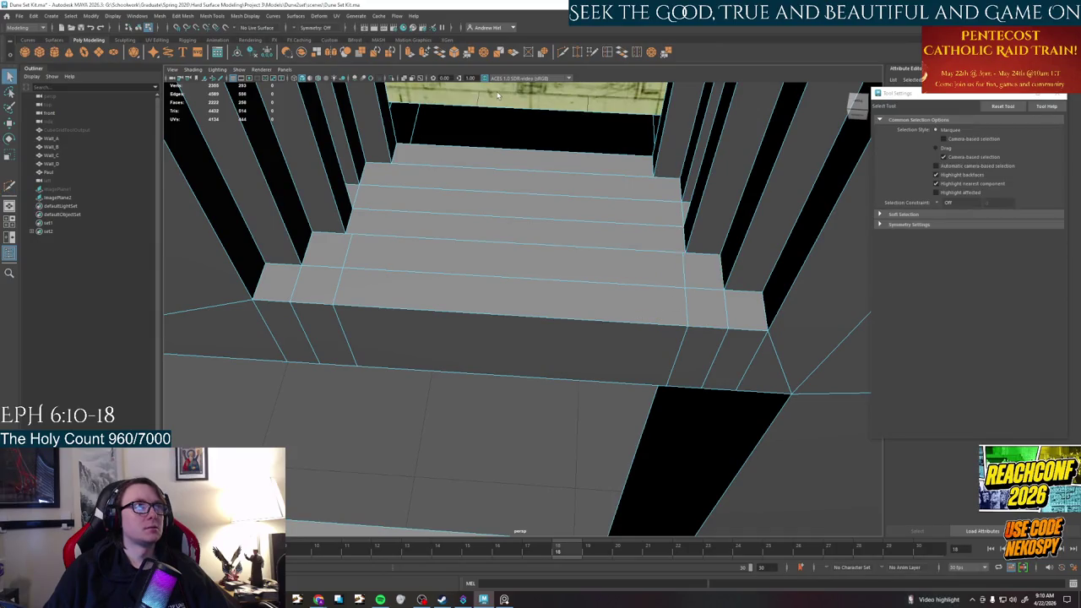
Pivot the step corner at the lower step edge and slide that edge slightly right
{"action": "right_click_drag", "start_coordinate": [382, 250], "coordinate": [348, 250]}
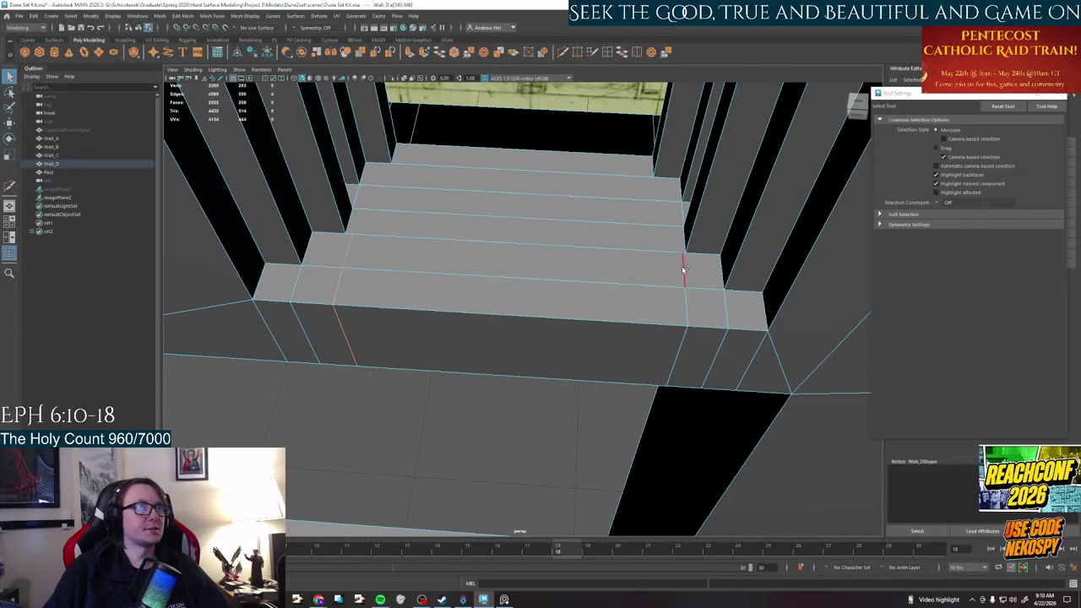
{"action": "key", "text": "w"}
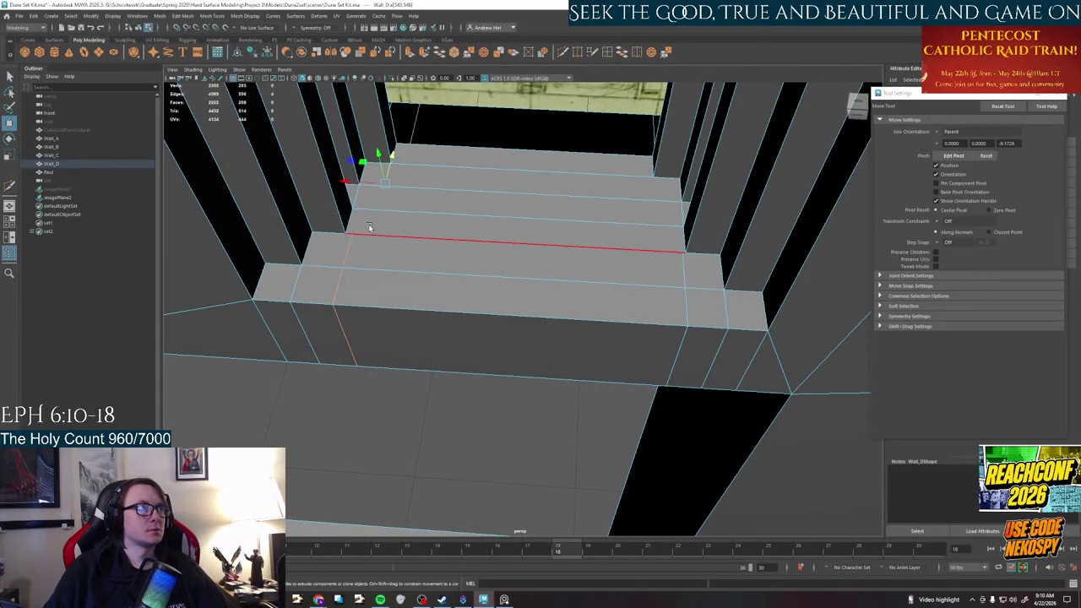
{"action": "left_click", "coordinate": [346, 227]}
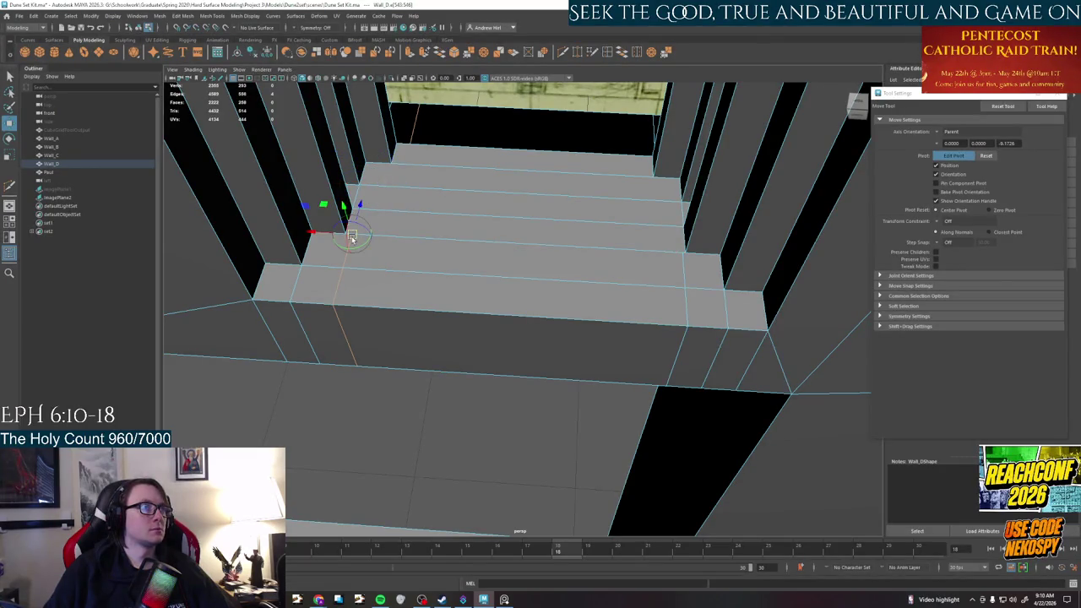
{"action": "key", "text": "e"}
{"action": "key", "text": "d"}
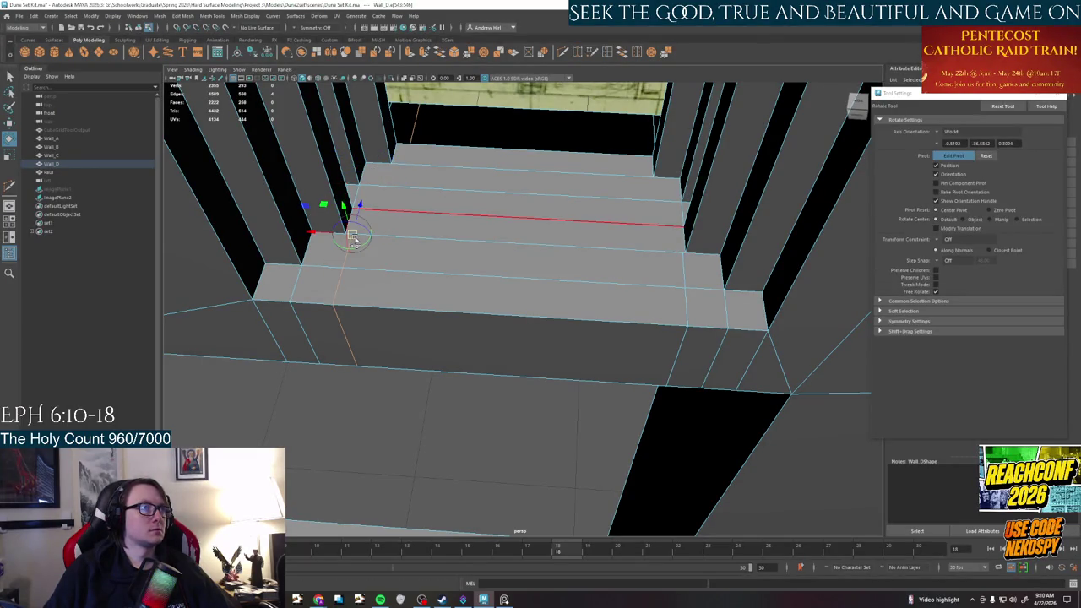
{"action": "key", "text": "d"}
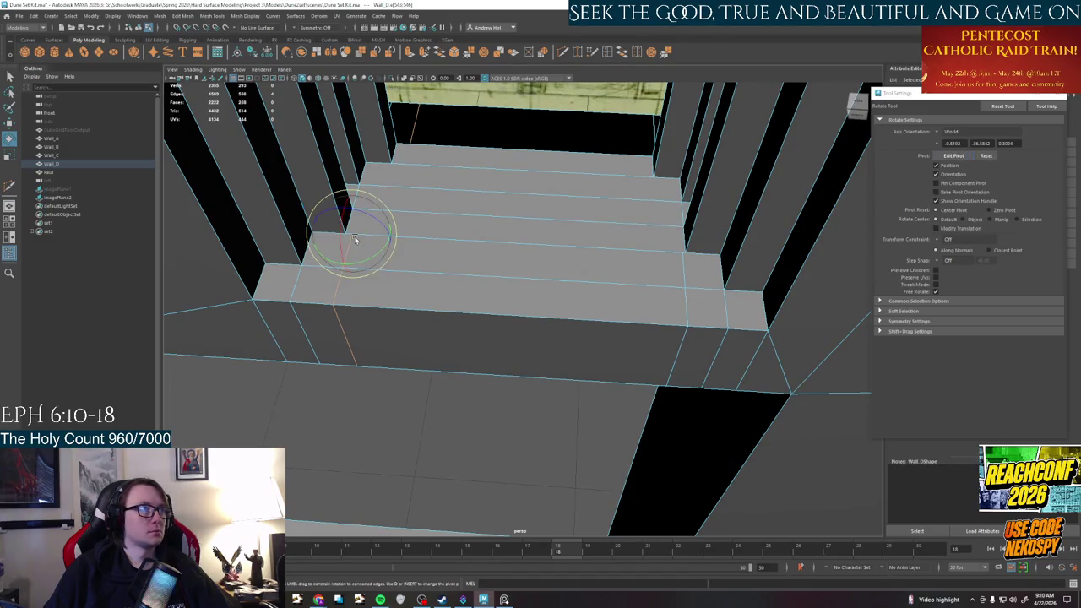
{"action": "key", "text": "w"}
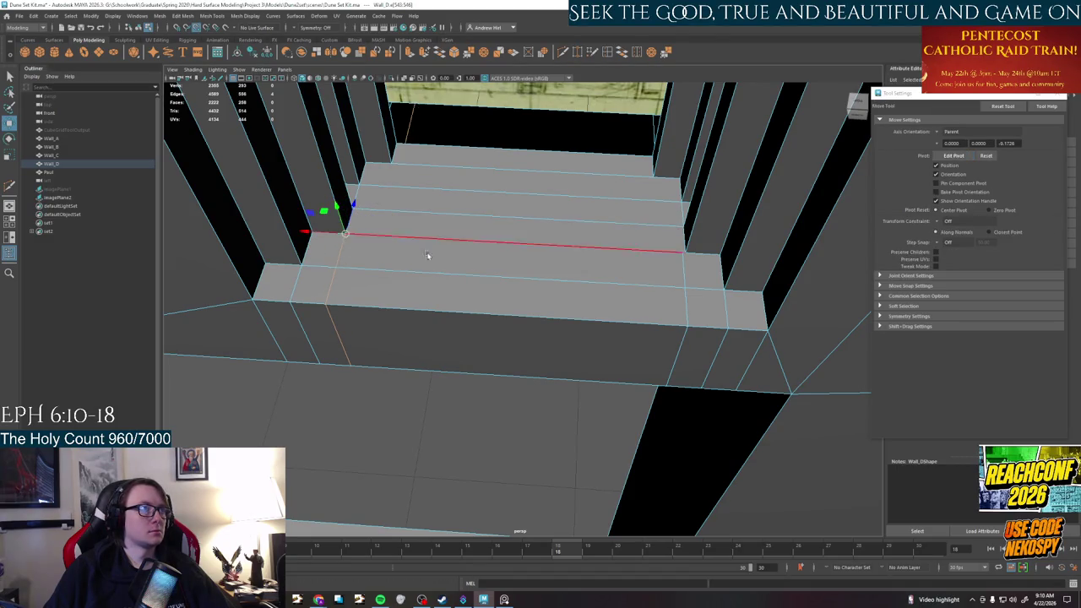
{"action": "key", "text": "e"}
{"action": "key", "text": "d"}
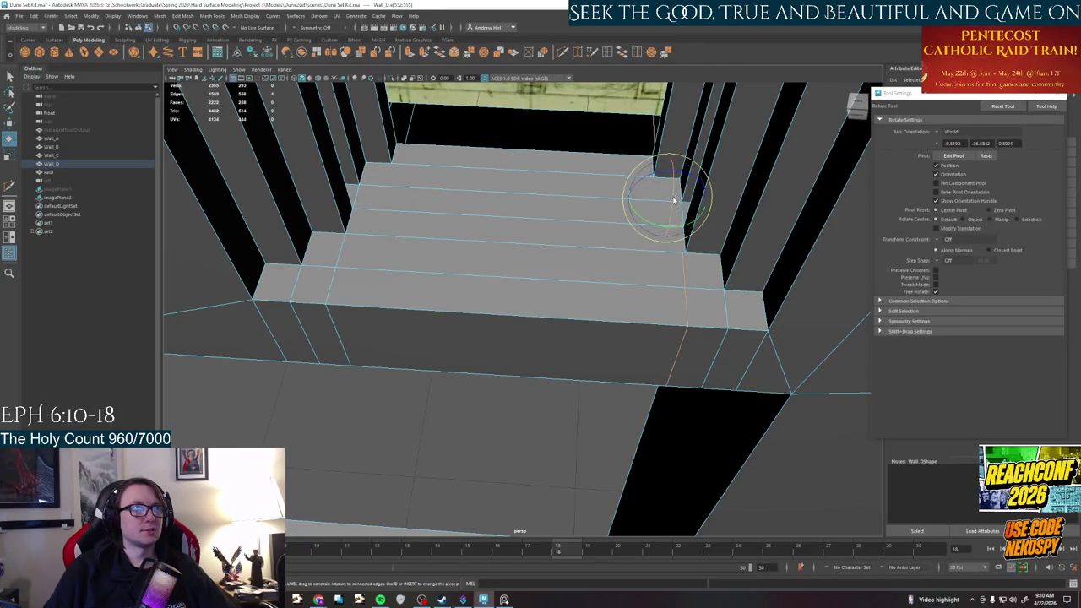
{"action": "mouse_move", "coordinate": [667, 201]}
{"action": "left_mouse_down"}
{"action": "mouse_move", "coordinate": [677, 264]}
{"action": "mouse_move", "coordinate": [683, 257]}
{"action": "left_mouse_up"}
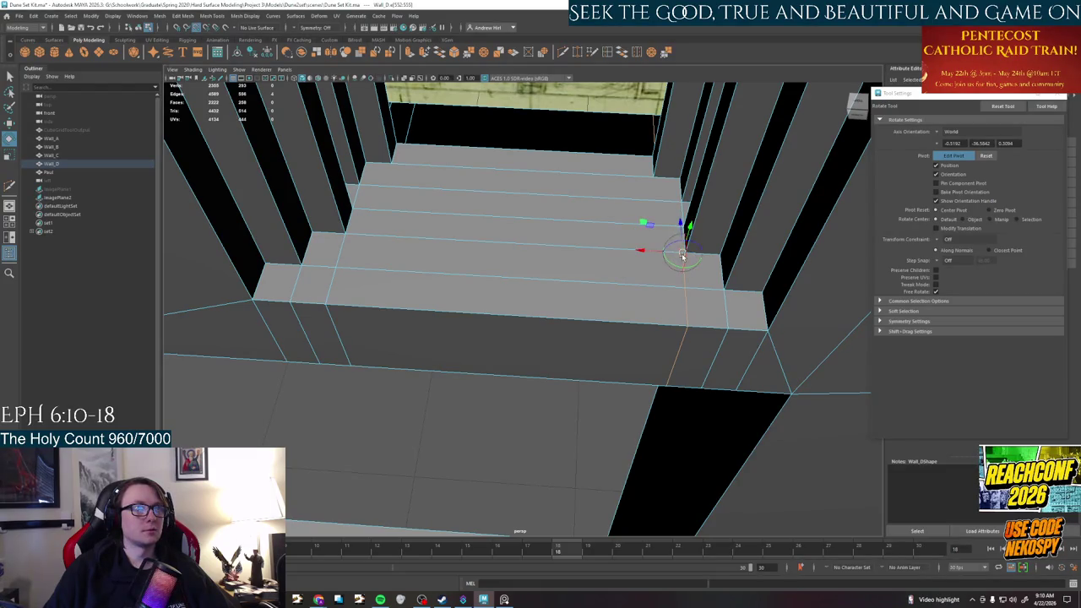
{"action": "key", "text": "d"}
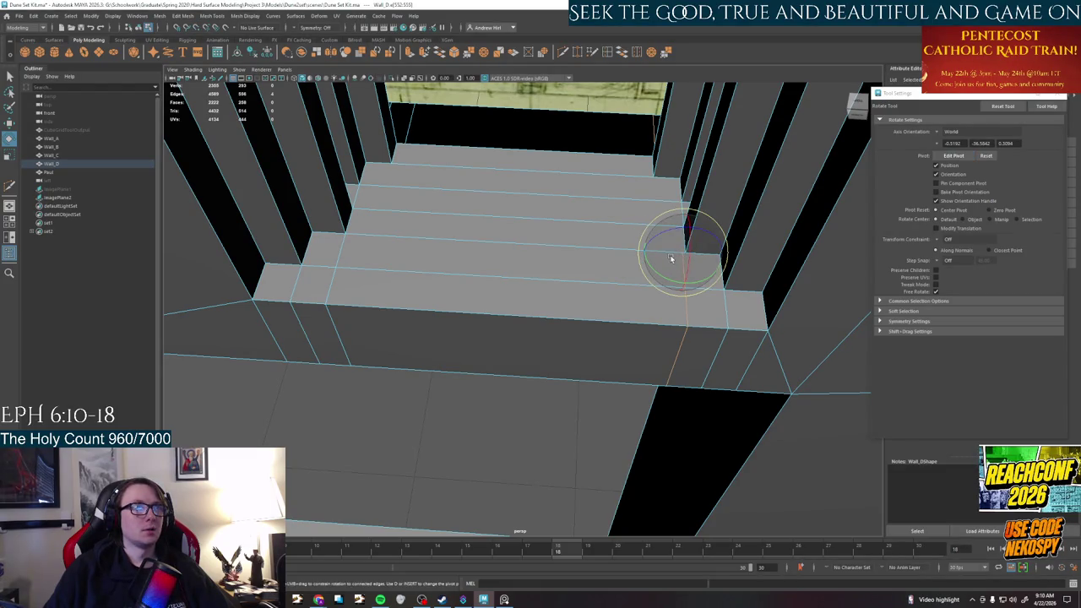
{"action": "key", "text": "w"}
{"action": "left_click_drag", "start_coordinate": [661, 254], "coordinate": [689, 253]}
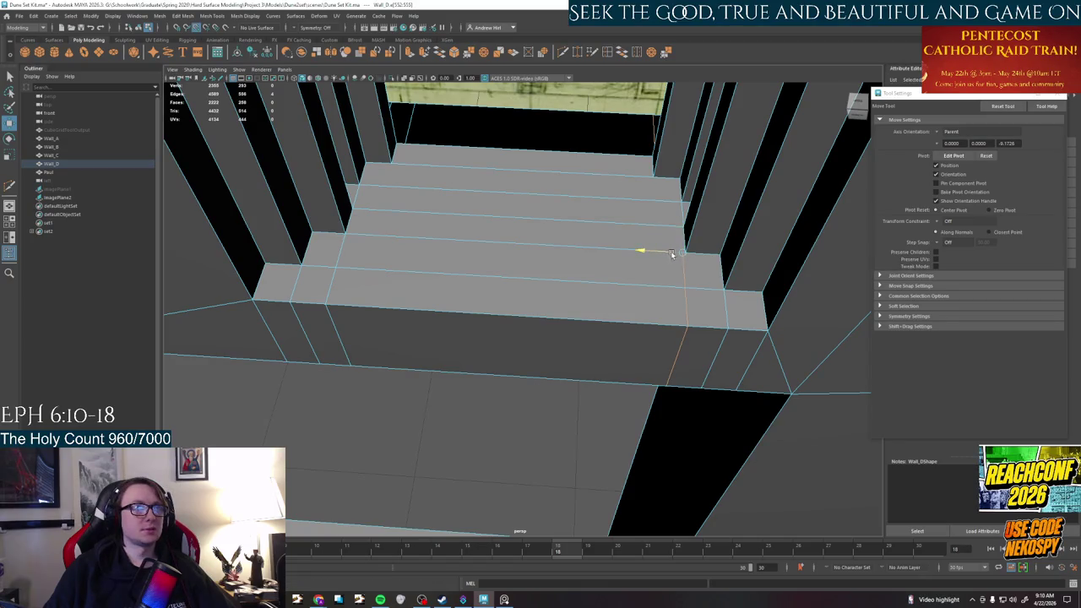
Push the sill's step edge back and up
{"action": "double_click", "coordinate": [629, 283]}
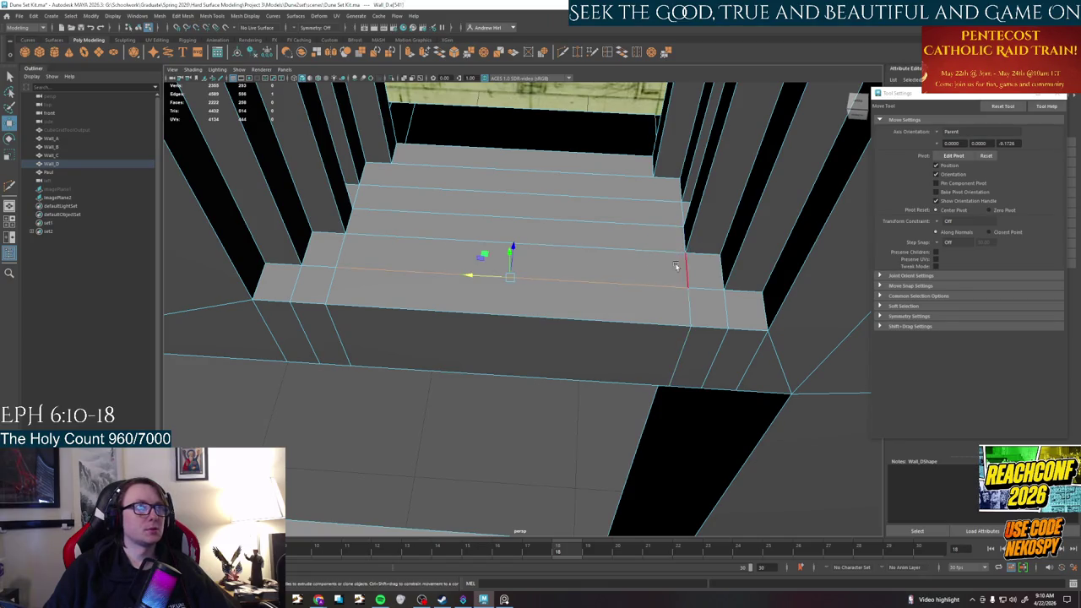
{"action": "right_click_drag", "start_coordinate": [540, 268], "coordinate": [503, 291]}
{"action": "key", "text": "q"}
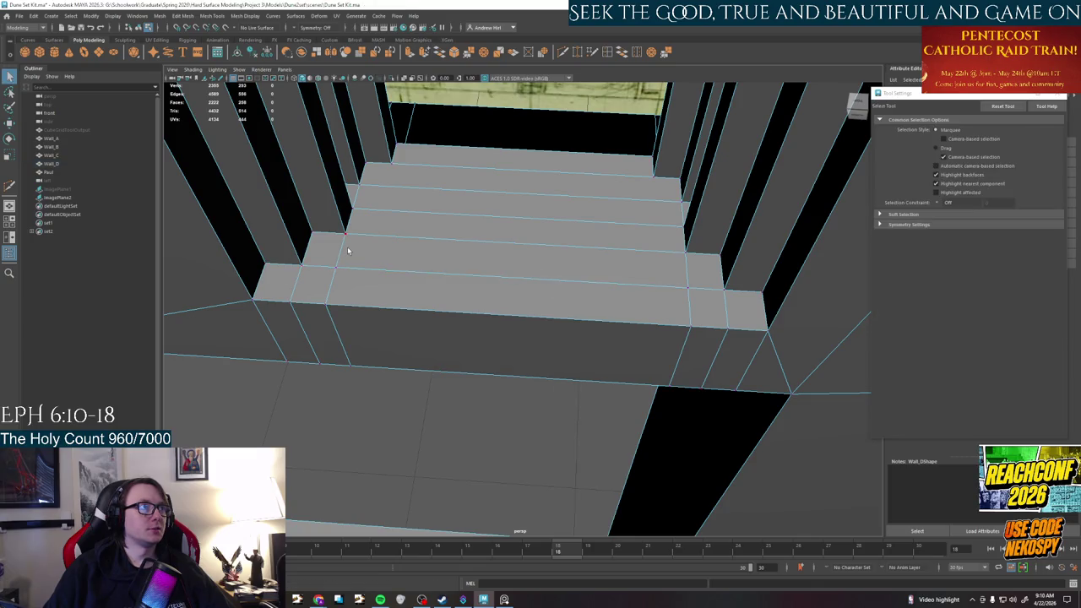
{"action": "left_click", "coordinate": [548, 250]}
{"action": "key", "text": "w"}
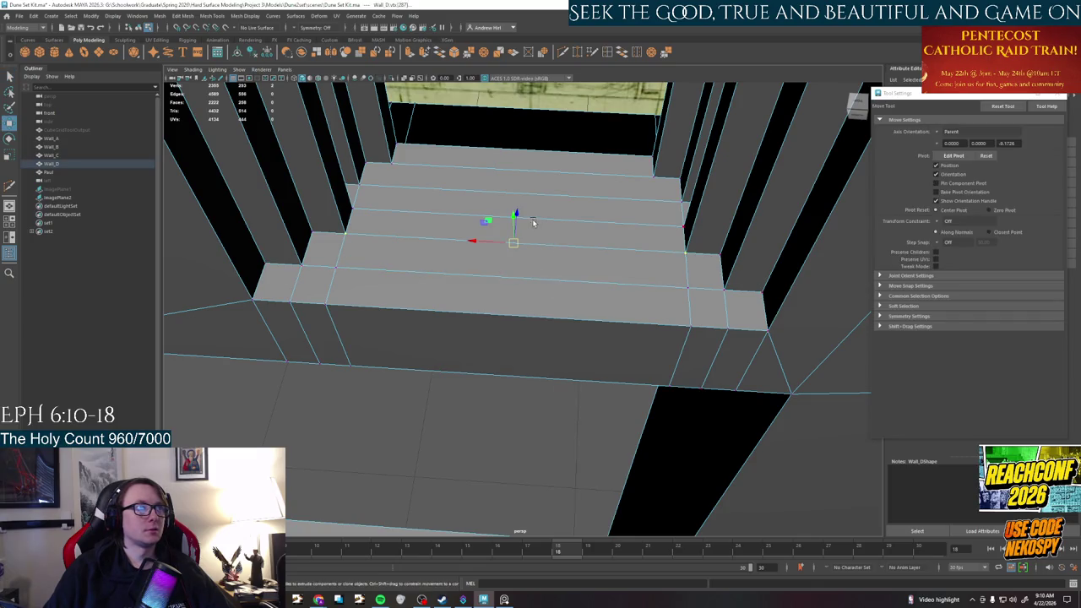
{"action": "left_click_drag", "start_coordinate": [519, 222], "coordinate": [514, 164]}
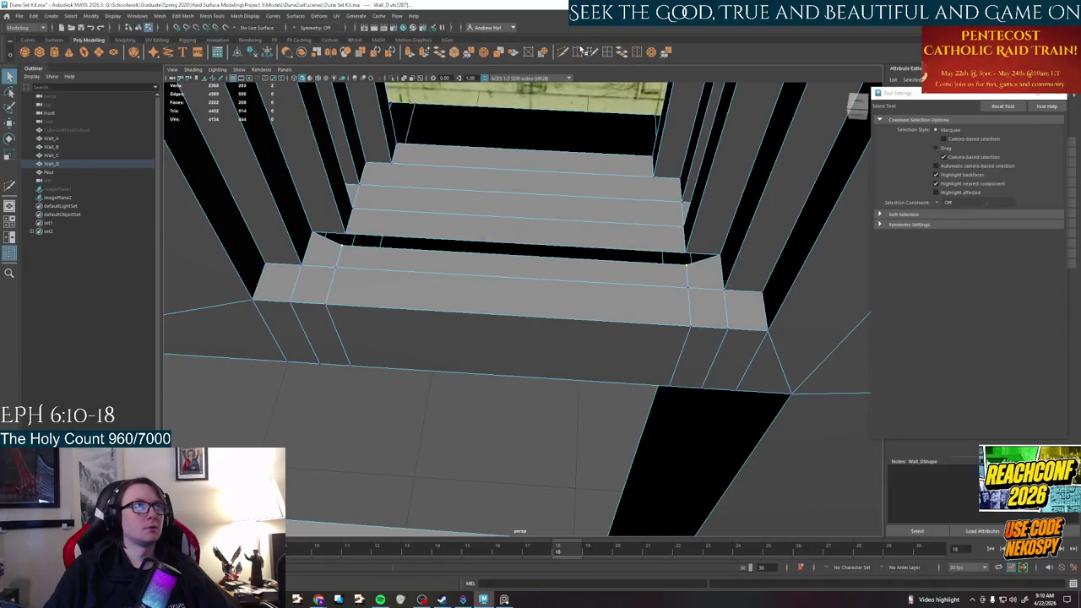
Target Weld the loose vertex onto the upper step, then readjust the step edge's height
{"action": "right_click_drag", "start_coordinate": [688, 262], "coordinate": [668, 287], "text": "shift"}
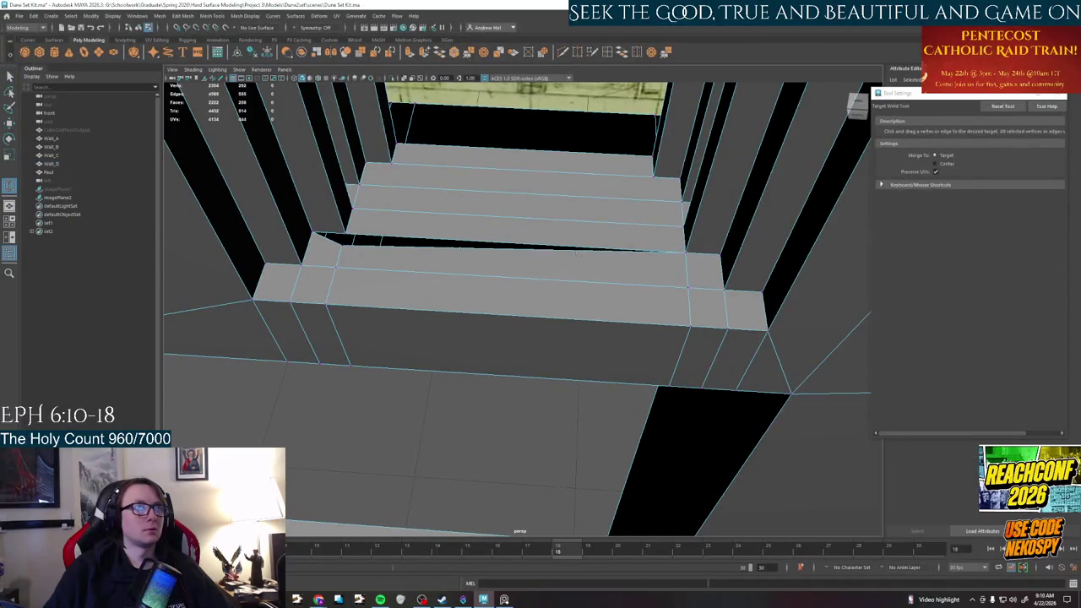
{"action": "left_click_drag", "start_coordinate": [338, 242], "coordinate": [348, 223]}
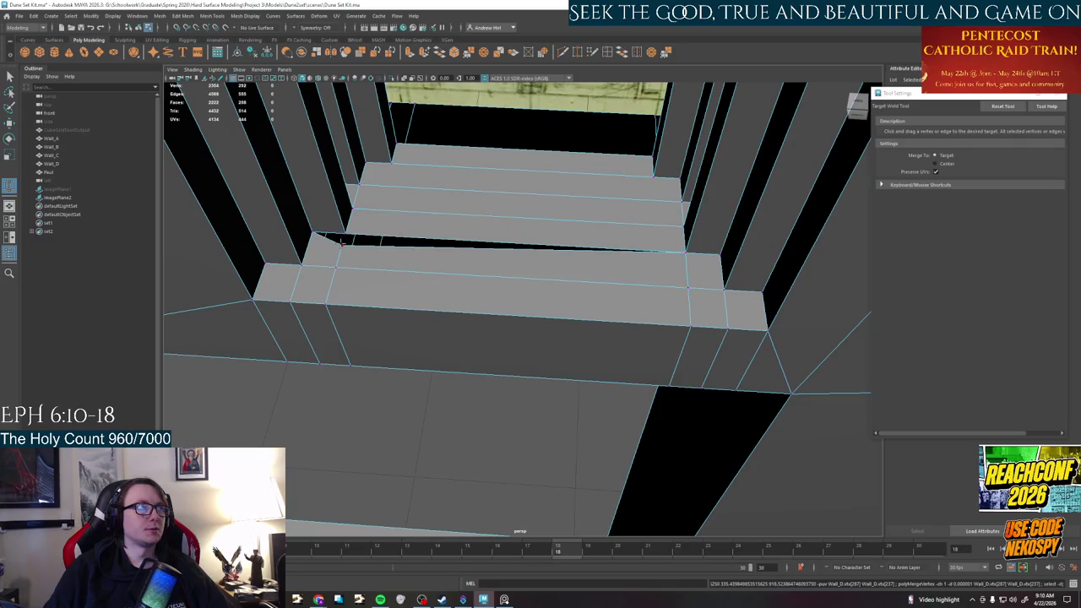
{"action": "key", "text": "q"}
{"action": "left_click", "coordinate": [424, 221]}
{"action": "key", "text": "w"}
{"action": "mouse_move", "coordinate": [513, 190]}
{"action": "left_mouse_down"}
{"action": "mouse_move", "coordinate": [518, 222]}
{"action": "mouse_move", "coordinate": [431, 253]}
{"action": "left_mouse_up"}
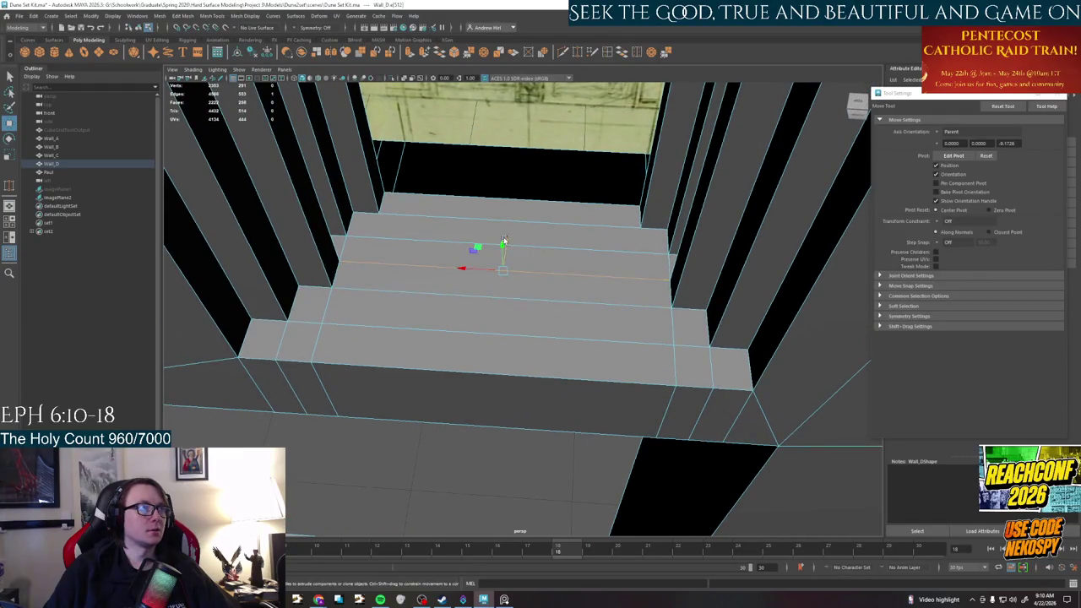
{"action": "left_click_drag", "start_coordinate": [503, 242], "coordinate": [509, 220]}
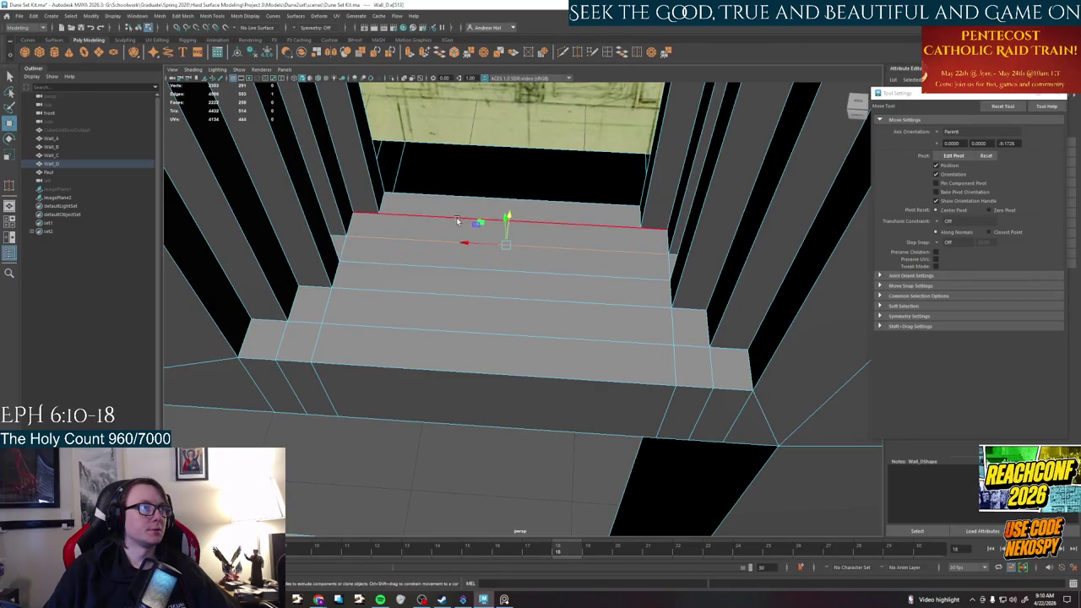
{"action": "key", "text": "q"}
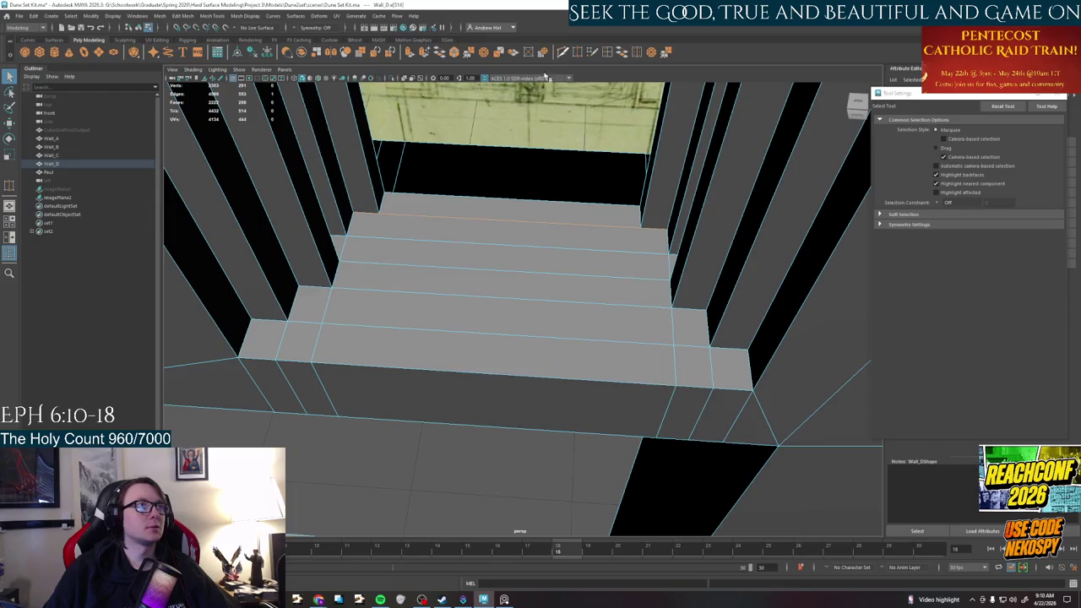
Multi-Cut a vertical edge loop down the steps and reposition its move pivot
{"action": "left_click", "coordinate": [563, 52]}
{"action": "left_click", "coordinate": [391, 210], "text": "ctrl"}
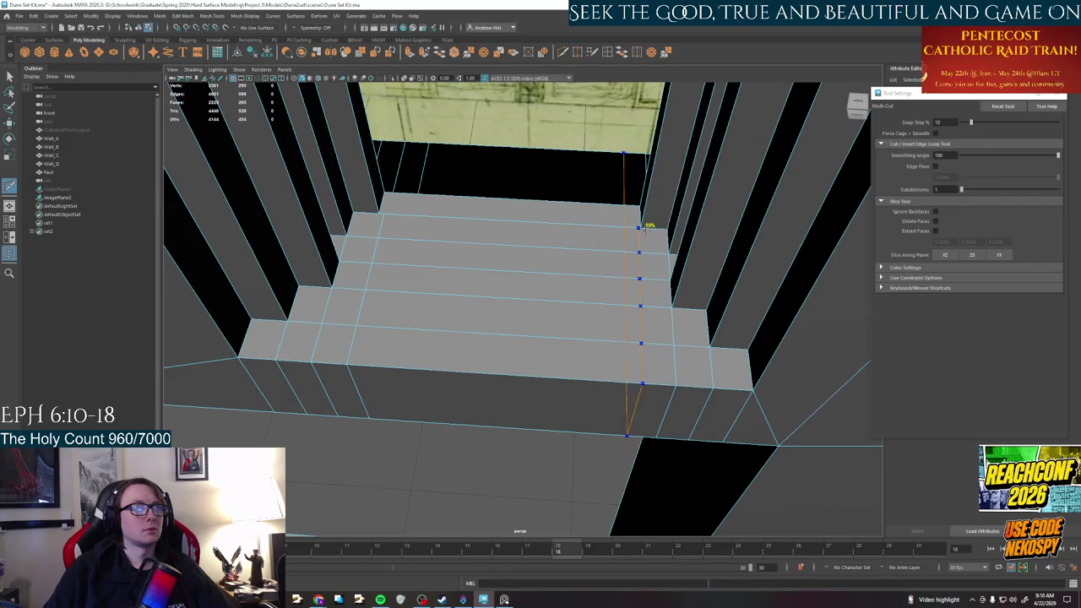
{"action": "key", "text": "q"}
{"action": "double_click", "coordinate": [642, 242]}
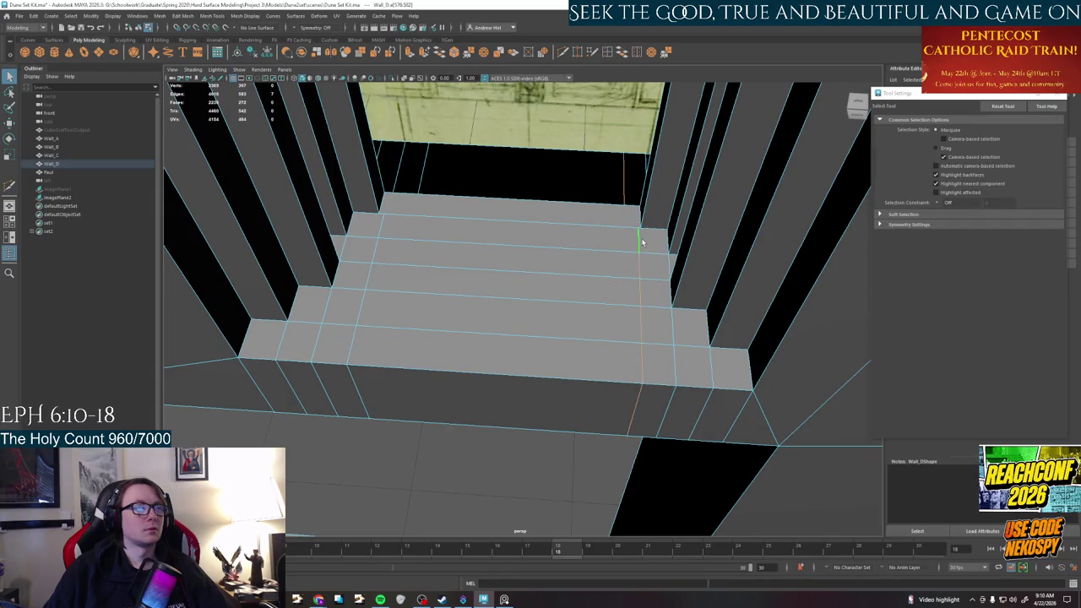
{"action": "key", "text": "w"}
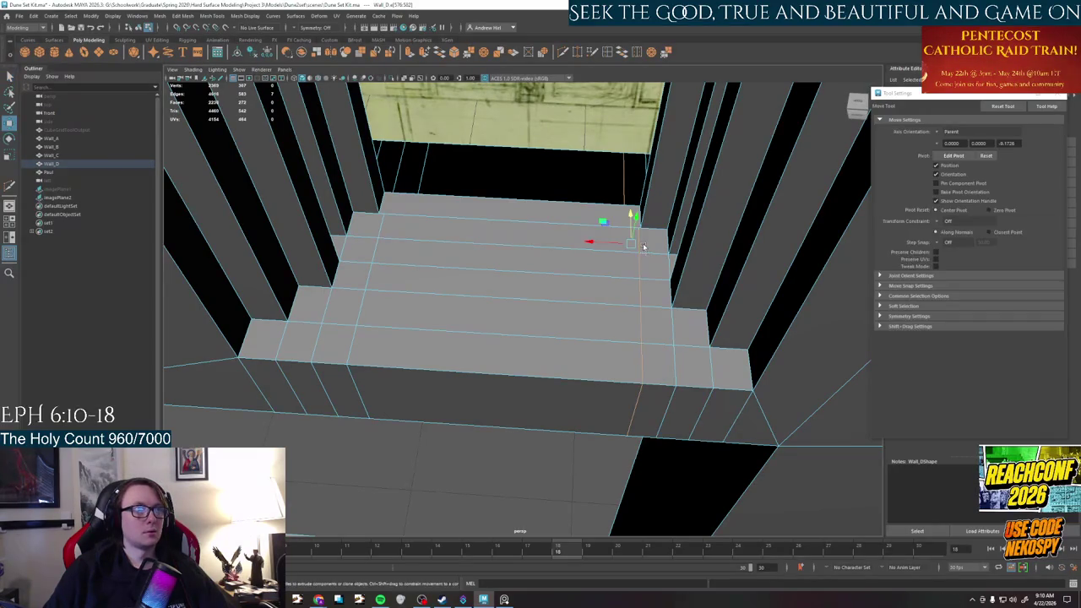
{"action": "mouse_move", "coordinate": [629, 246]}
{"action": "left_mouse_down"}
{"action": "mouse_move", "coordinate": [638, 227]}
{"action": "mouse_move", "coordinate": [624, 231]}
{"action": "mouse_move", "coordinate": [655, 229]}
{"action": "mouse_move", "coordinate": [396, 241]}
{"action": "mouse_move", "coordinate": [383, 215]}
{"action": "left_mouse_up"}
{"action": "key", "text": "d"}
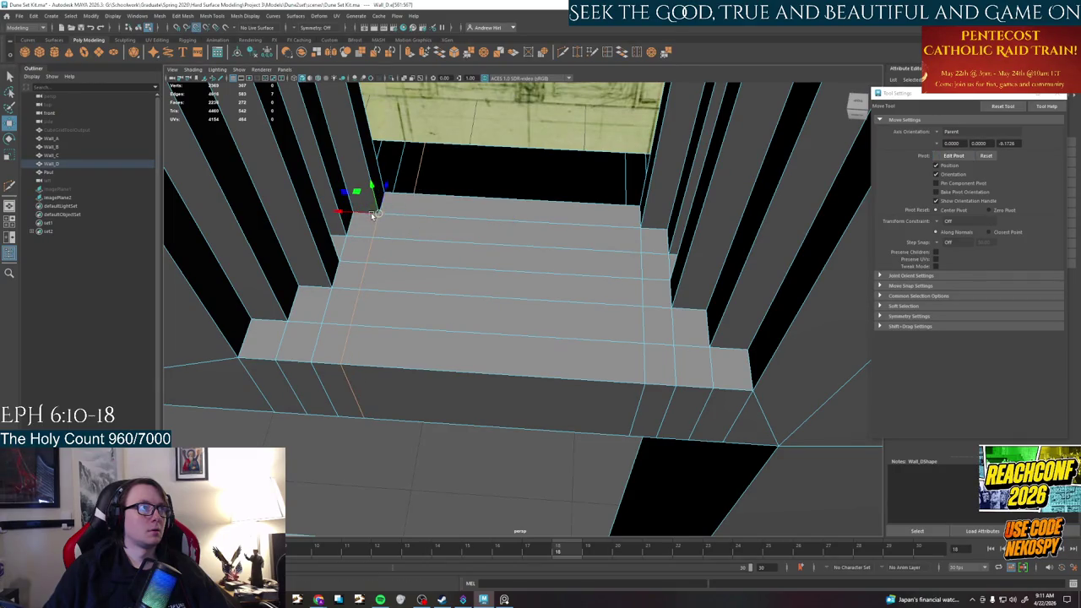
{"action": "right_click_drag", "start_coordinate": [406, 223], "coordinate": [388, 226]}
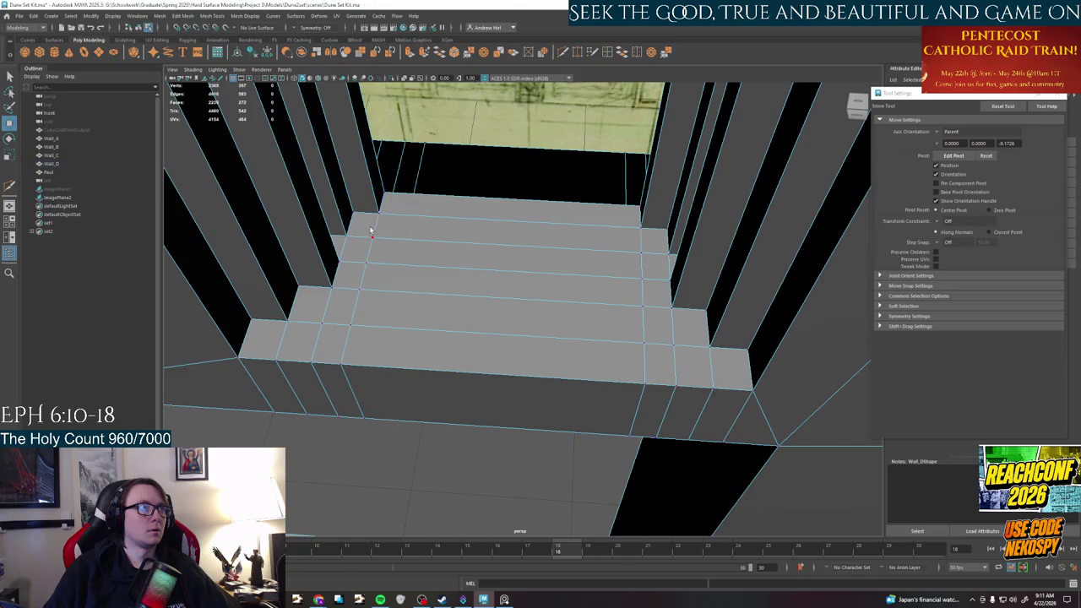
{"action": "key", "text": "q"}
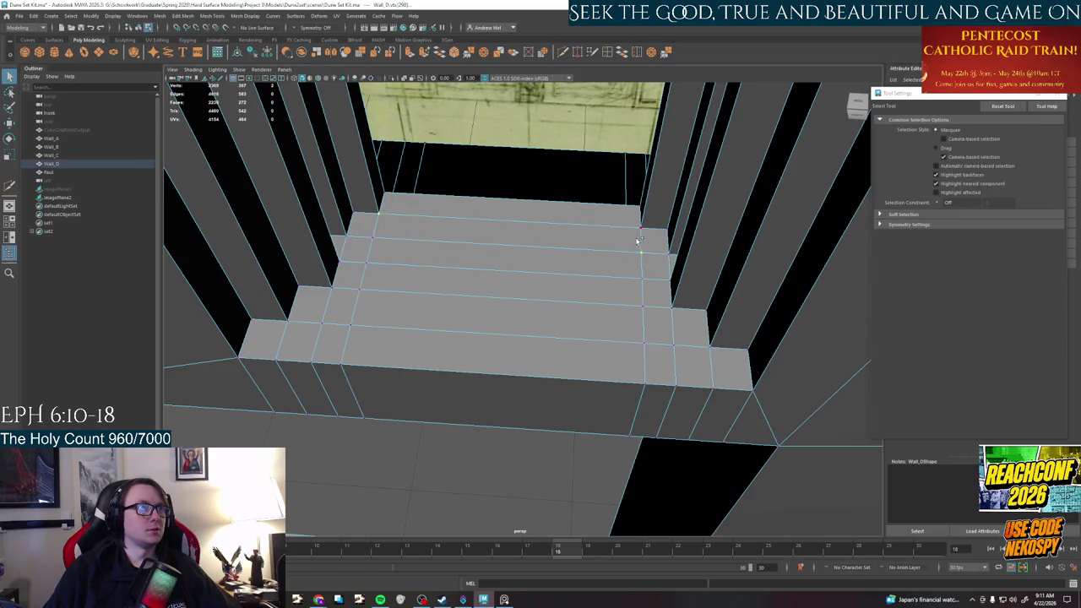
Weld the corner vertex up to the top stair edge and raise that edge into place
{"action": "key", "text": "w"}
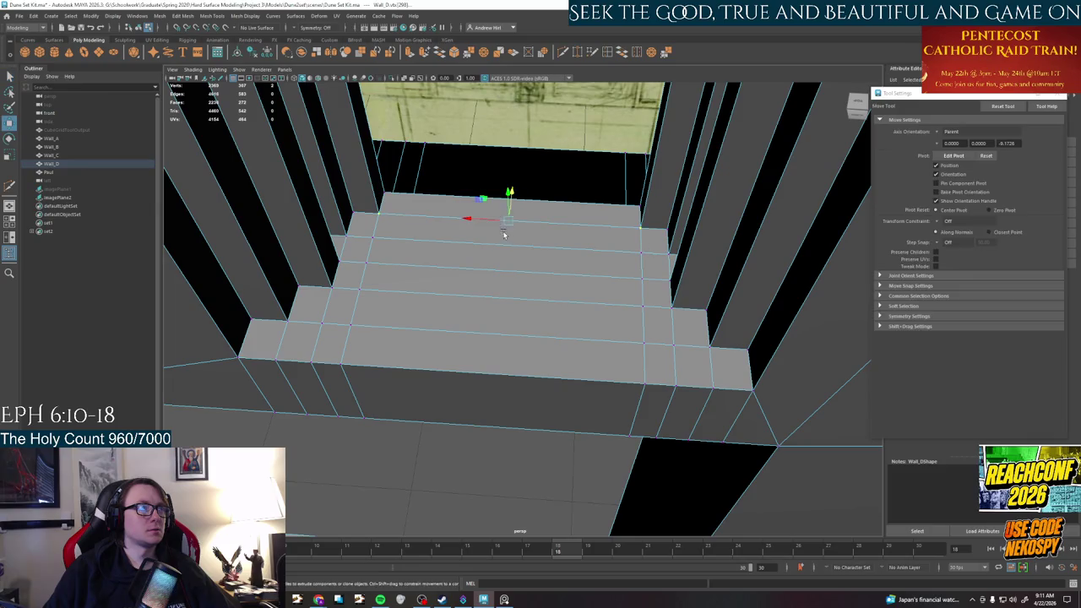
{"action": "left_click_drag", "start_coordinate": [516, 194], "coordinate": [512, 187]}
{"action": "key", "text": "q"}
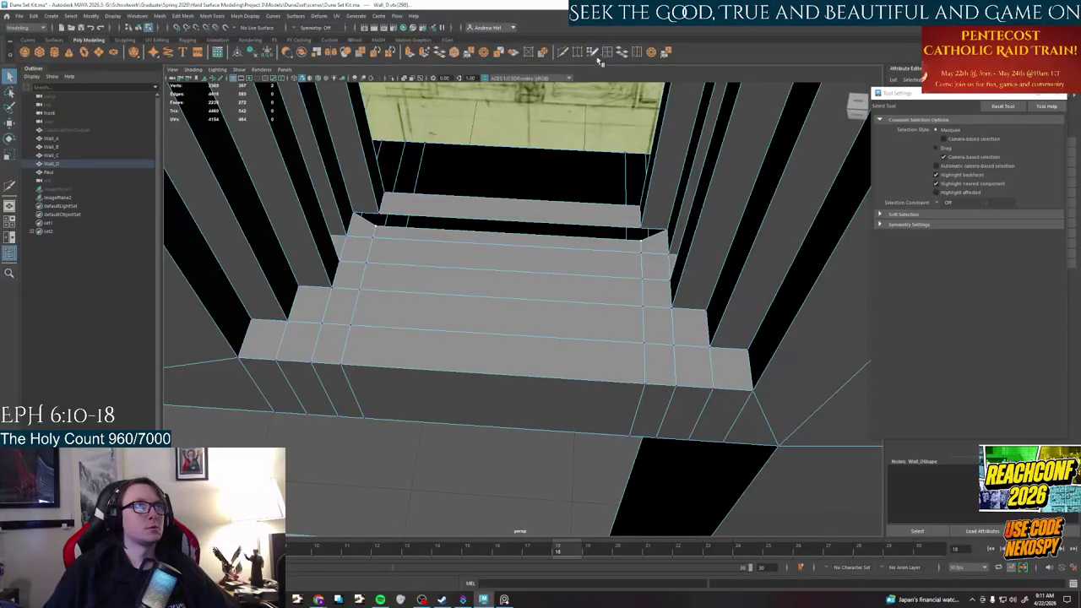
{"action": "left_click", "coordinate": [578, 52]}
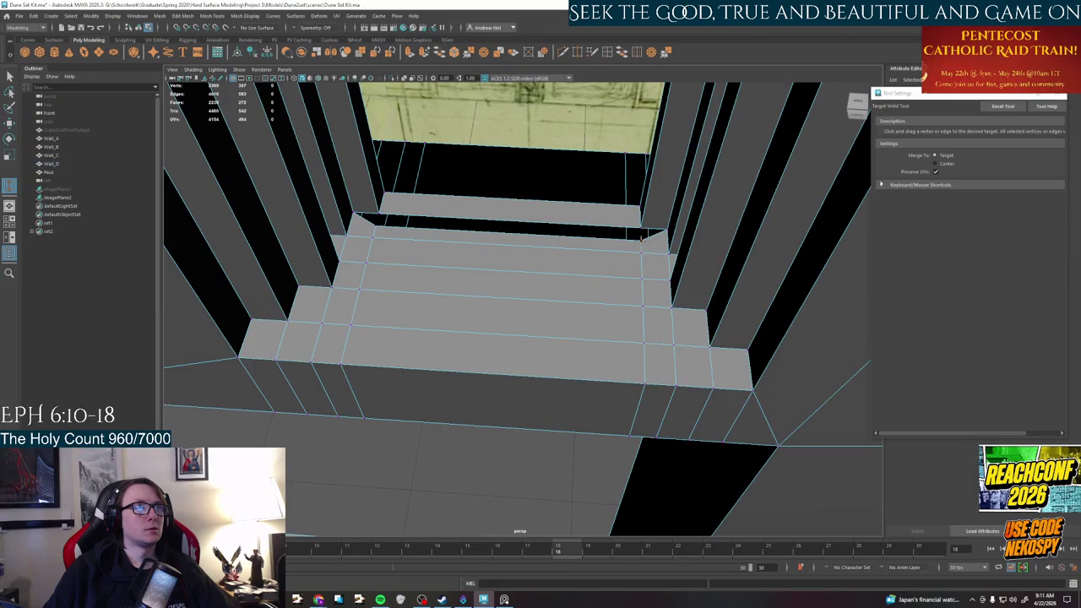
{"action": "left_click_drag", "start_coordinate": [640, 240], "coordinate": [642, 229]}
{"action": "right_click_drag", "start_coordinate": [438, 231], "coordinate": [436, 207]}
{"action": "left_click", "coordinate": [507, 219]}
{"action": "key", "text": "w"}
{"action": "mouse_move", "coordinate": [512, 194]}
{"action": "left_mouse_down"}
{"action": "mouse_move", "coordinate": [466, 302]}
{"action": "mouse_move", "coordinate": [593, 321]}
{"action": "mouse_move", "coordinate": [543, 285]}
{"action": "left_mouse_up"}
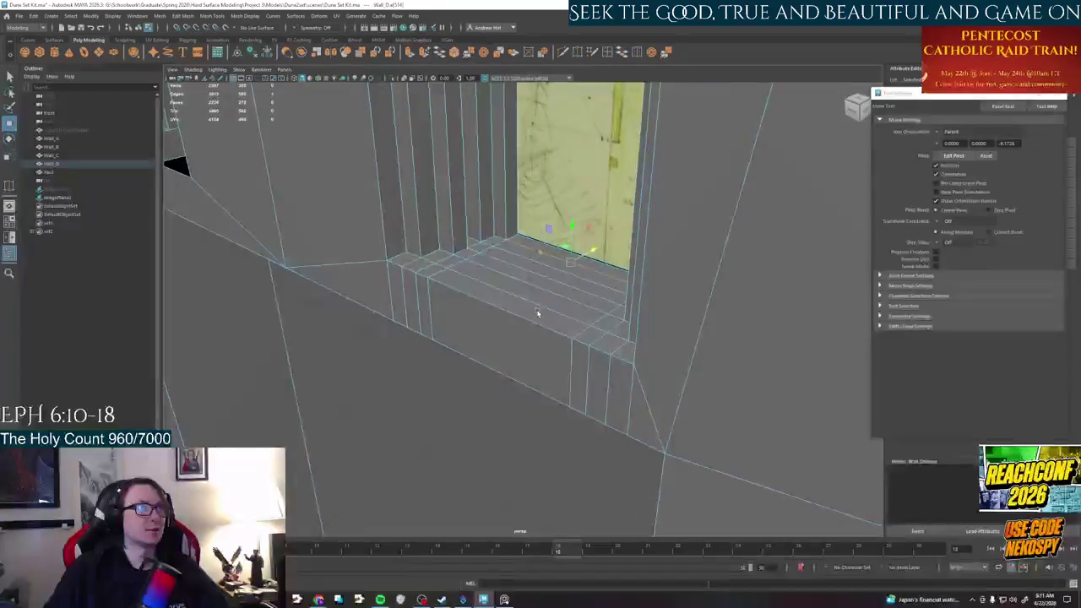
Bridge the sill and wall border edges to fill the first gap
{"action": "right_click_drag", "start_coordinate": [543, 284], "coordinate": [543, 253]}
{"action": "mouse_move", "coordinate": [543, 253]}
{"action": "left_mouse_down", "text": "alt"}
{"action": "mouse_move", "coordinate": [491, 312]}
{"action": "mouse_move", "coordinate": [605, 335]}
{"action": "mouse_move", "coordinate": [566, 292]}
{"action": "mouse_move", "coordinate": [567, 357]}
{"action": "mouse_move", "coordinate": [378, 330]}
{"action": "left_mouse_up", "text": "alt"}
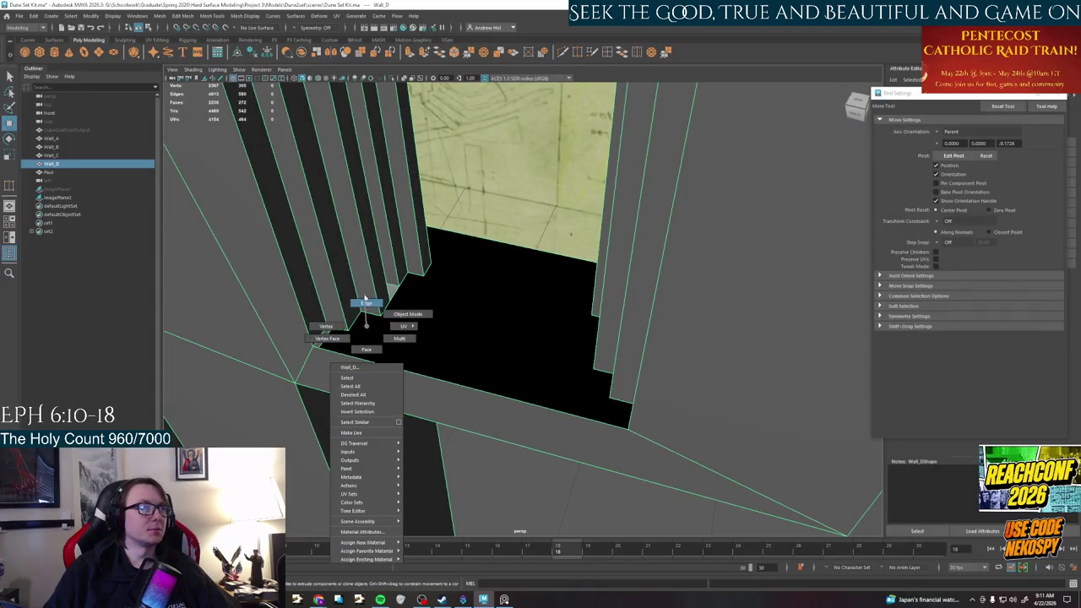
{"action": "right_click_drag", "start_coordinate": [378, 330], "coordinate": [302, 349]}
{"action": "mouse_move", "coordinate": [643, 400]}
{"action": "left_mouse_down", "text": "alt"}
{"action": "mouse_move", "coordinate": [603, 415]}
{"action": "mouse_move", "coordinate": [707, 327]}
{"action": "left_mouse_up", "text": "alt"}
{"action": "key", "text": "t"}
{"action": "mouse_move", "coordinate": [636, 182]}
{"action": "left_mouse_down", "text": "alt"}
{"action": "mouse_move", "coordinate": [355, 296]}
{"action": "mouse_move", "coordinate": [403, 248]}
{"action": "mouse_move", "coordinate": [689, 347]}
{"action": "left_mouse_up", "text": "alt"}
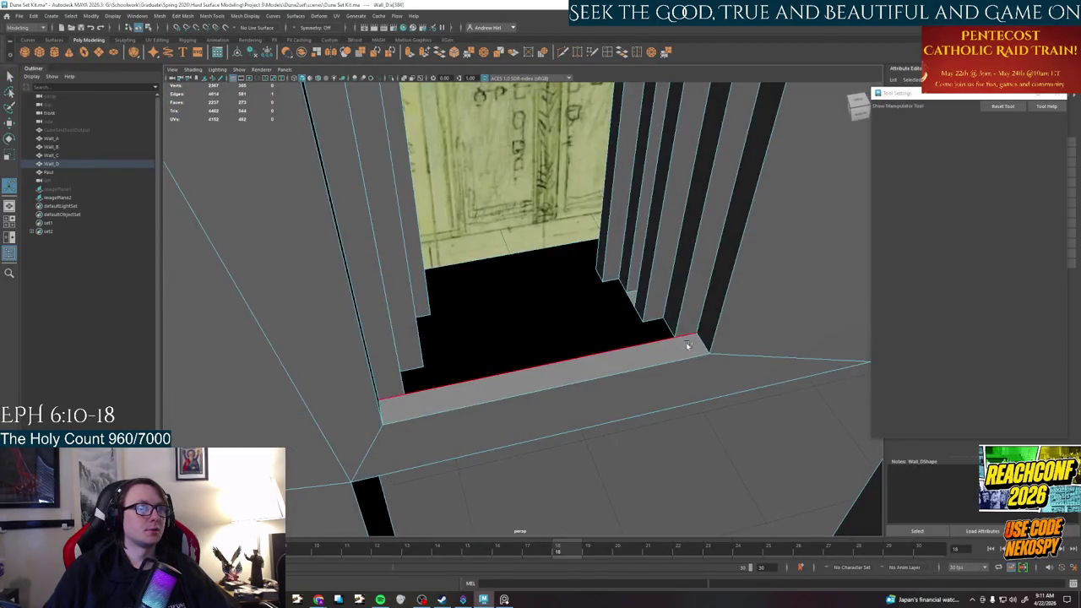
{"action": "right_click_drag", "start_coordinate": [668, 326], "coordinate": [574, 369], "text": "shift"}
{"action": "left_click_drag", "start_coordinate": [575, 369], "coordinate": [524, 369], "text": "alt"}
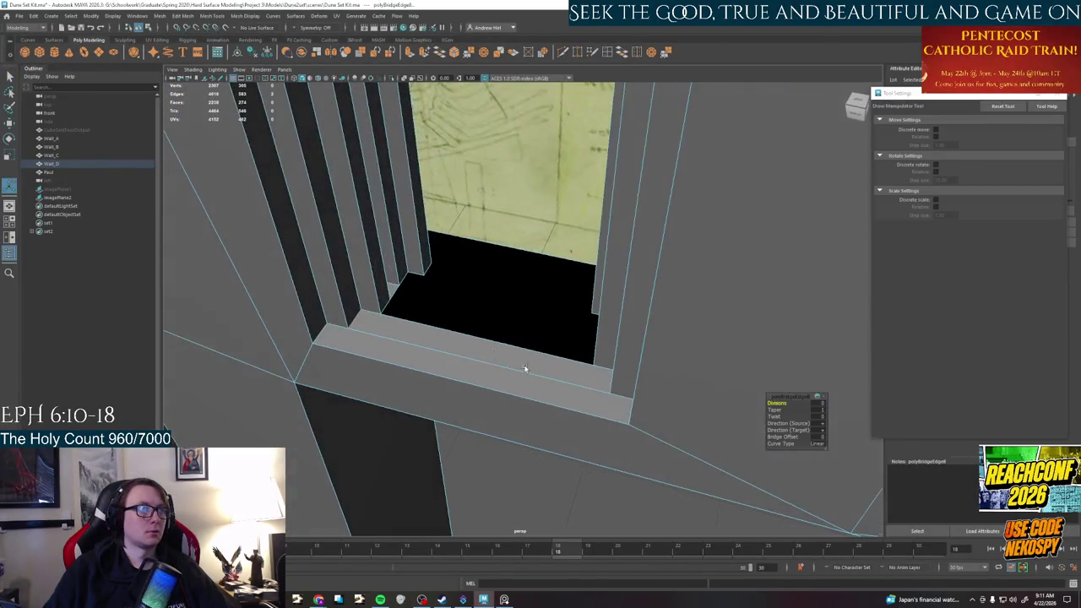
{"action": "left_click", "coordinate": [393, 297]}
Bridge the remaining selected edges into the missing step faces and inspect them
{"action": "left_click_drag", "start_coordinate": [524, 253], "coordinate": [594, 317], "text": "alt"}
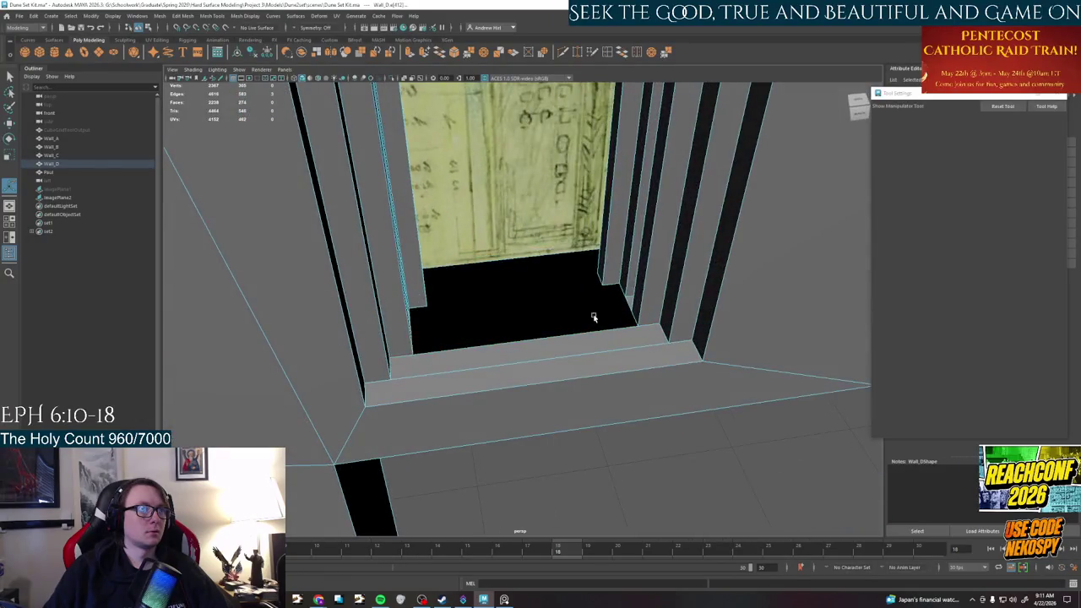
{"action": "right_click_drag", "start_coordinate": [631, 314], "coordinate": [538, 357], "text": "shift"}
{"action": "mouse_move", "coordinate": [538, 358]}
{"action": "left_mouse_down", "text": "alt"}
{"action": "mouse_move", "coordinate": [430, 263]}
{"action": "mouse_move", "coordinate": [496, 321]}
{"action": "left_mouse_up", "text": "alt"}
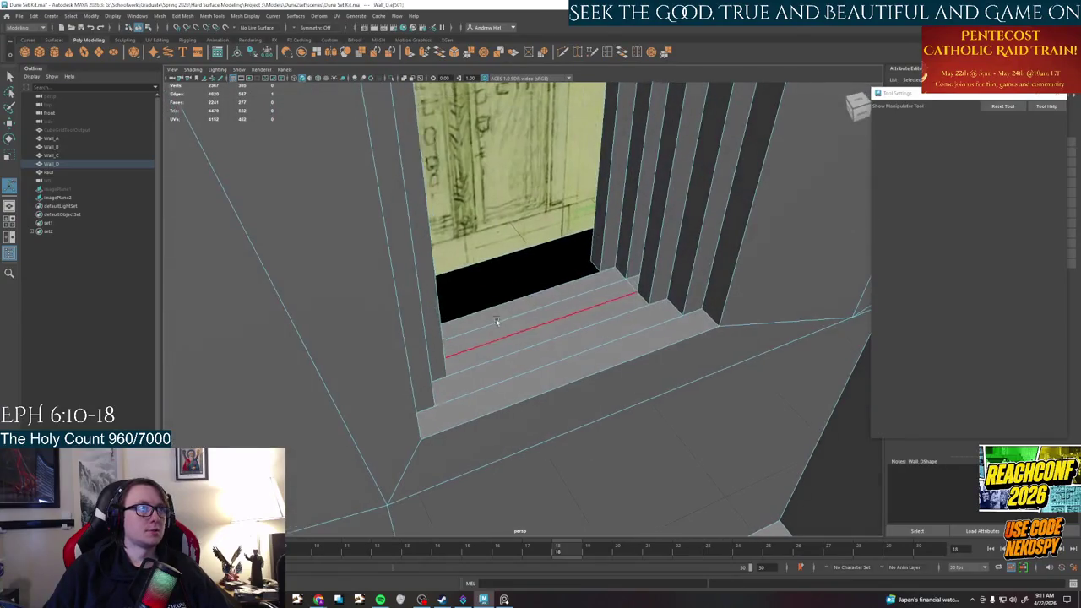
{"action": "left_click_drag", "start_coordinate": [588, 271], "coordinate": [549, 181], "text": "alt"}
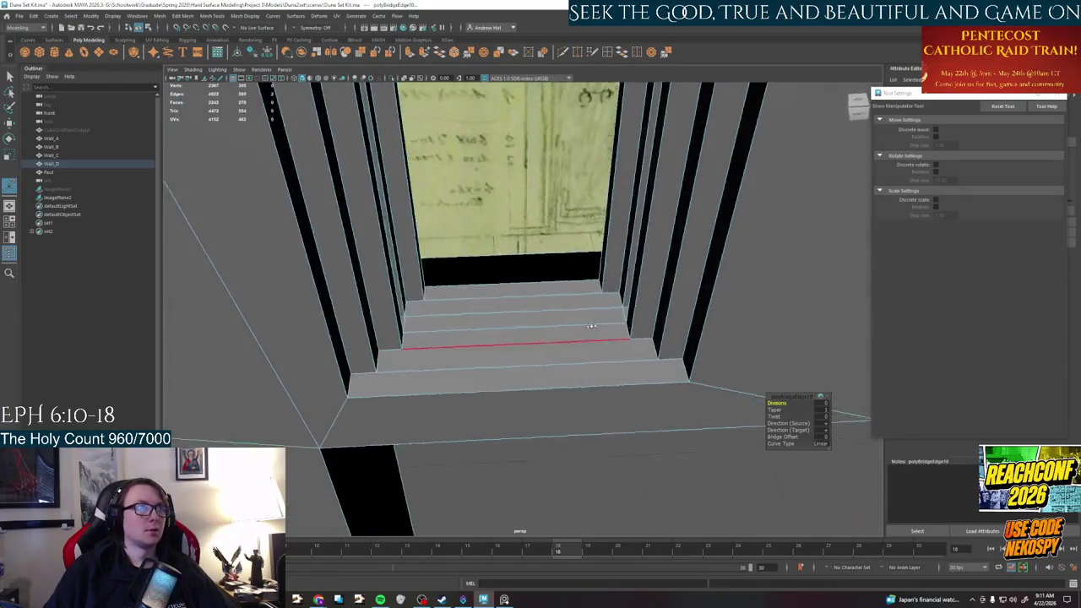
Multi-Cut a new edge into Wall_D from the upper edge near the left stairs
{"action": "key", "text": "q"}
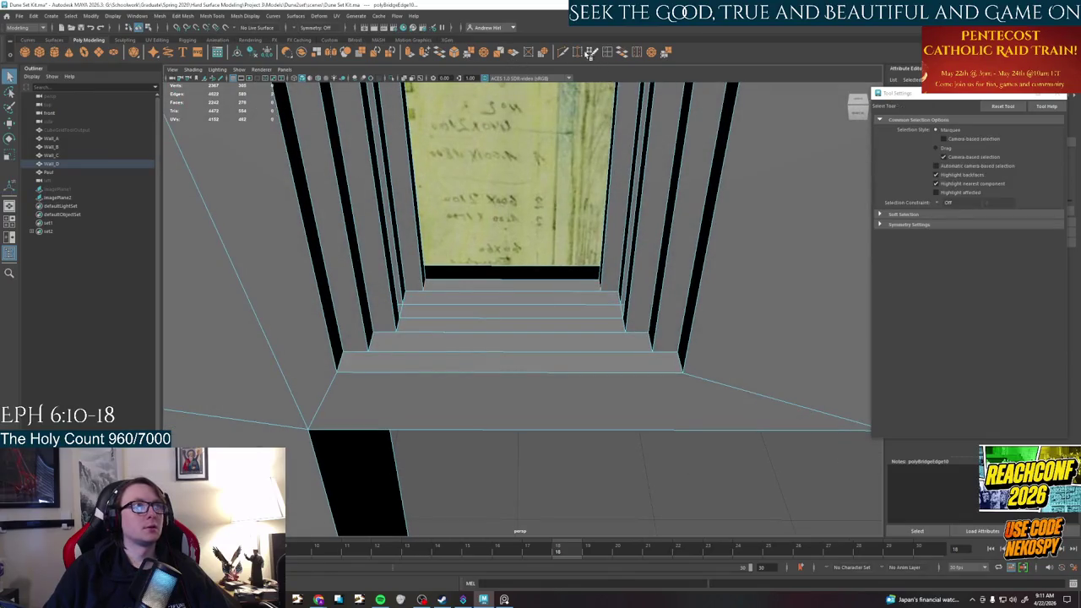
{"action": "left_click", "coordinate": [564, 53]}
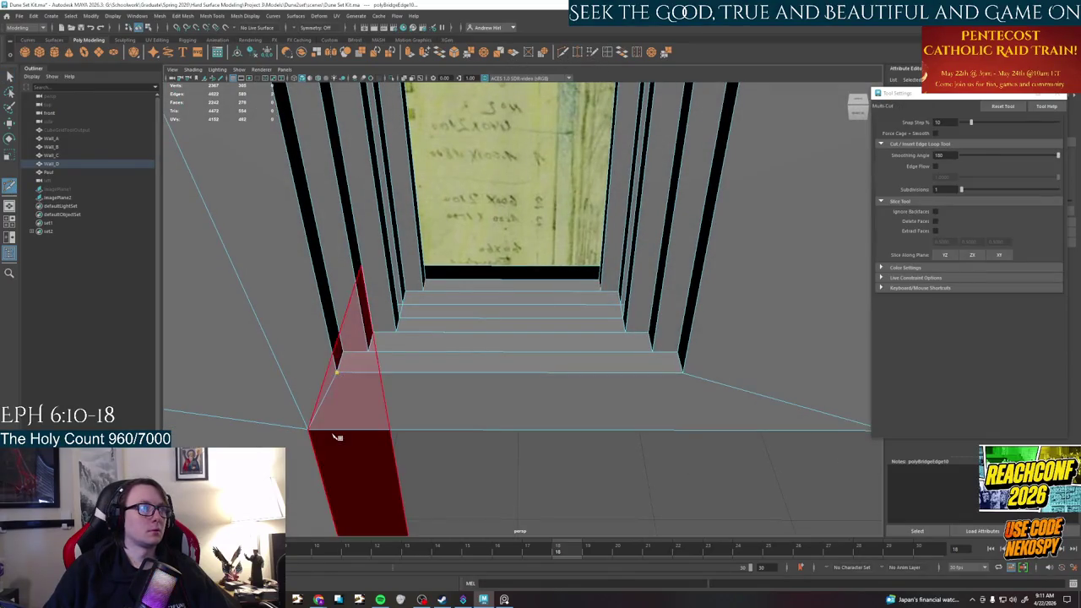
{"action": "mouse_move", "coordinate": [495, 495]}
{"action": "left_mouse_down", "text": "alt"}
{"action": "mouse_move", "coordinate": [489, 427]}
{"action": "mouse_move", "coordinate": [425, 424]}
{"action": "left_mouse_up", "text": "alt"}
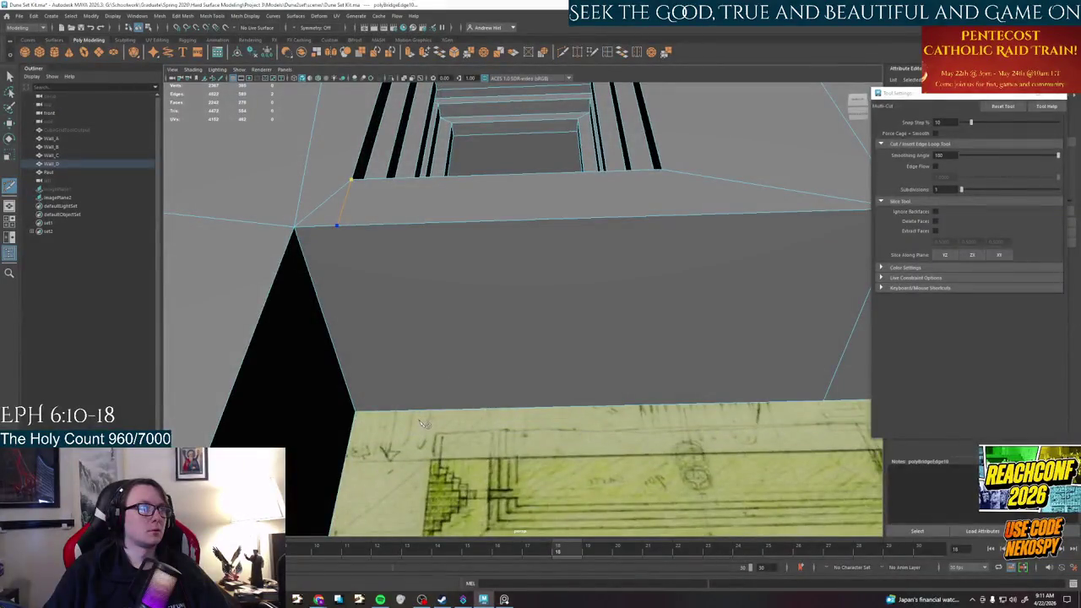
{"action": "left_click", "coordinate": [661, 169]}
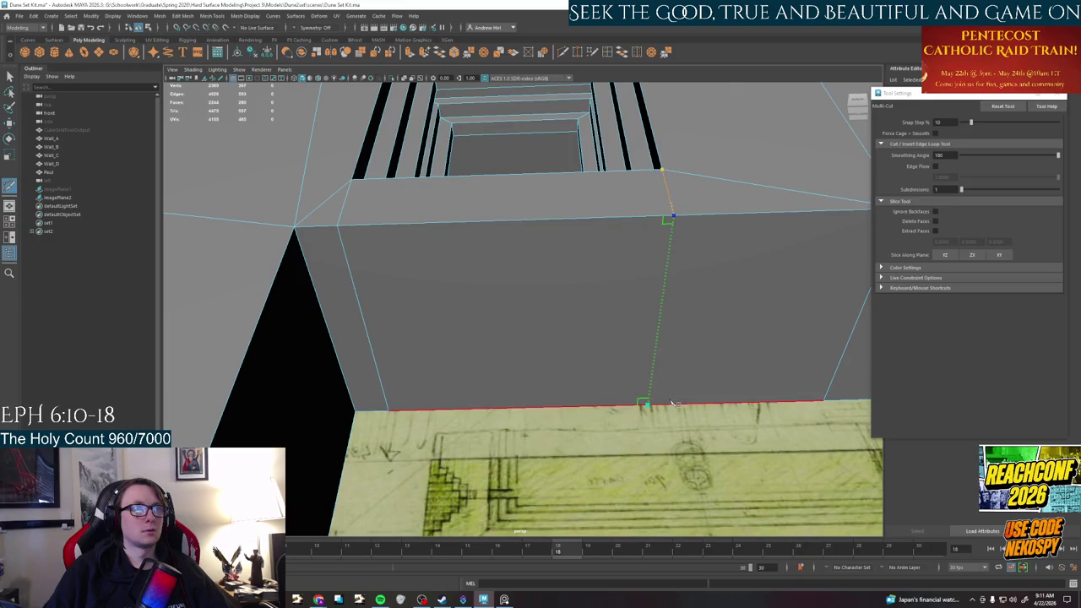
{"action": "mouse_move", "coordinate": [675, 391]}
{"action": "left_mouse_down", "text": "alt"}
{"action": "mouse_move", "coordinate": [604, 406]}
{"action": "mouse_move", "coordinate": [419, 377]}
{"action": "left_mouse_up", "text": "alt"}
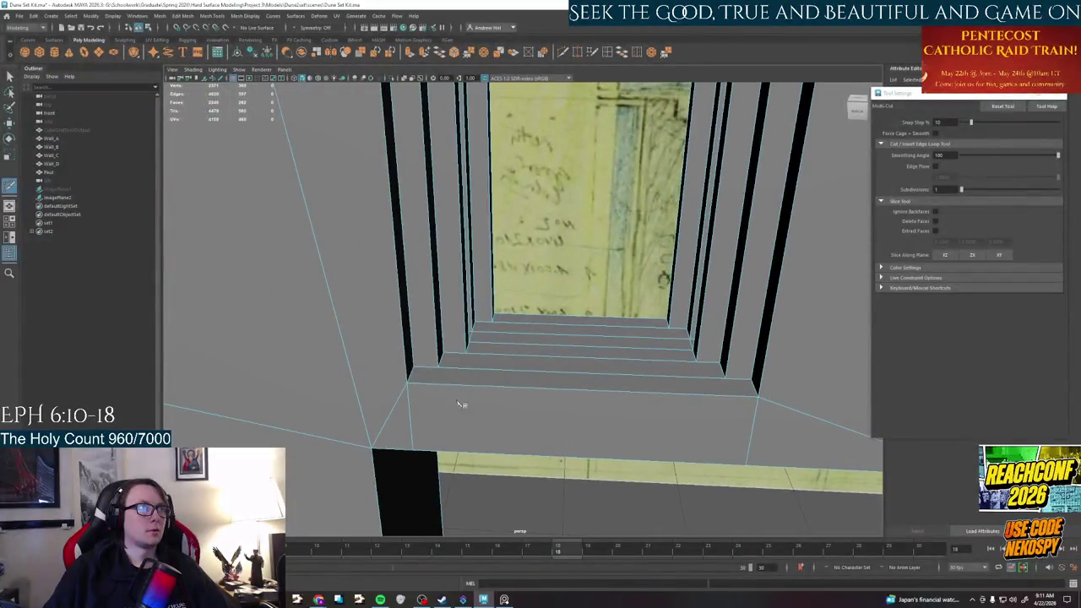
{"action": "left_click", "coordinate": [447, 368], "text": "ctrl"}
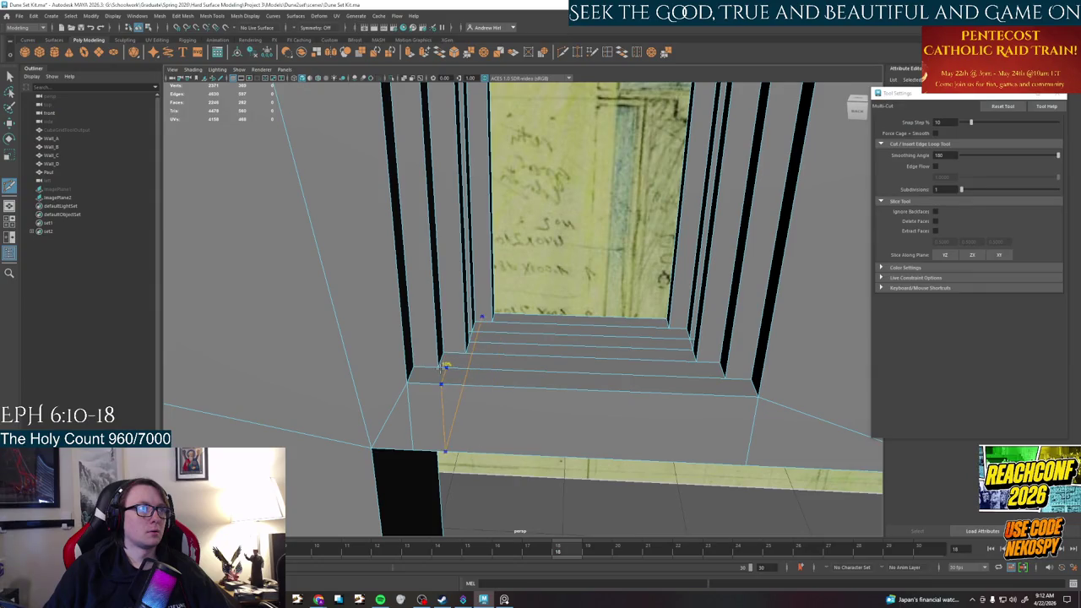
{"action": "left_click_drag", "start_coordinate": [709, 379], "coordinate": [467, 377], "text": "alt"}
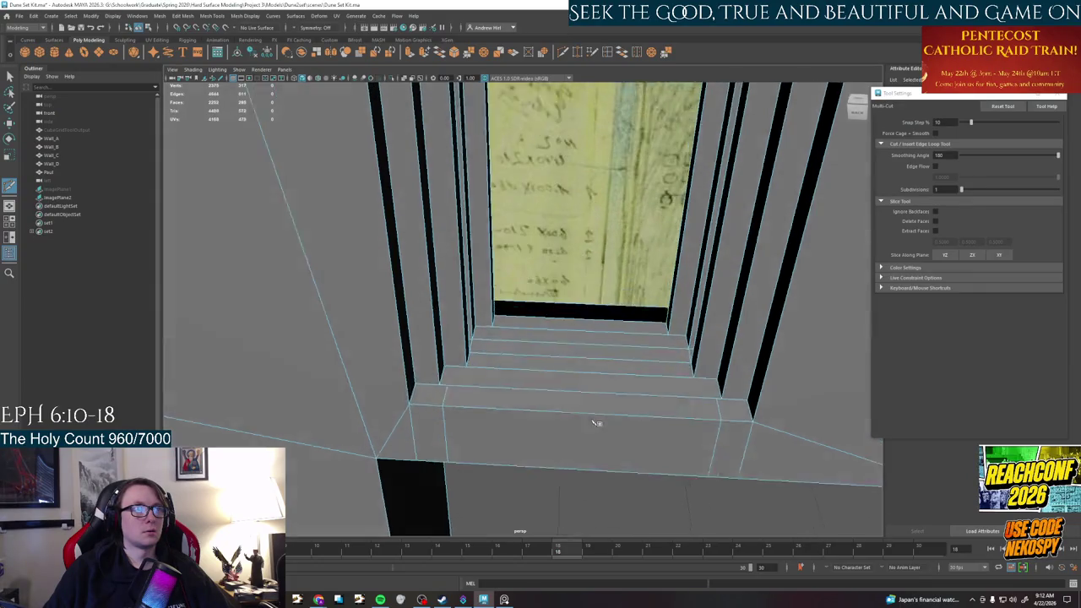
Select the vertical edge at the step corner and snap its move pivot to the step corners
{"action": "key", "text": "w"}
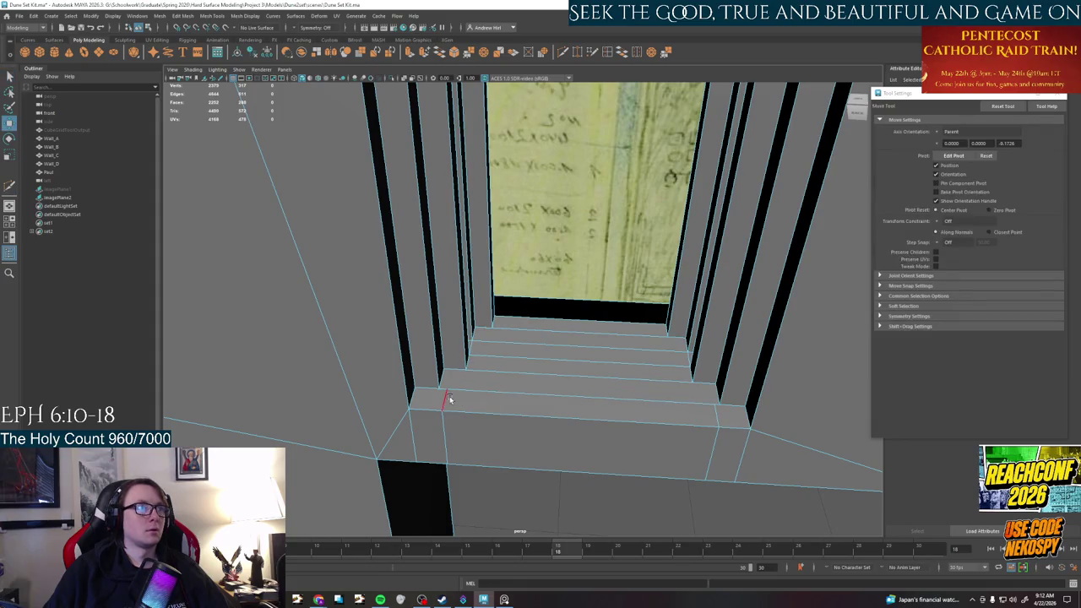
{"action": "key", "text": "F8"}
{"action": "key", "text": "q"}
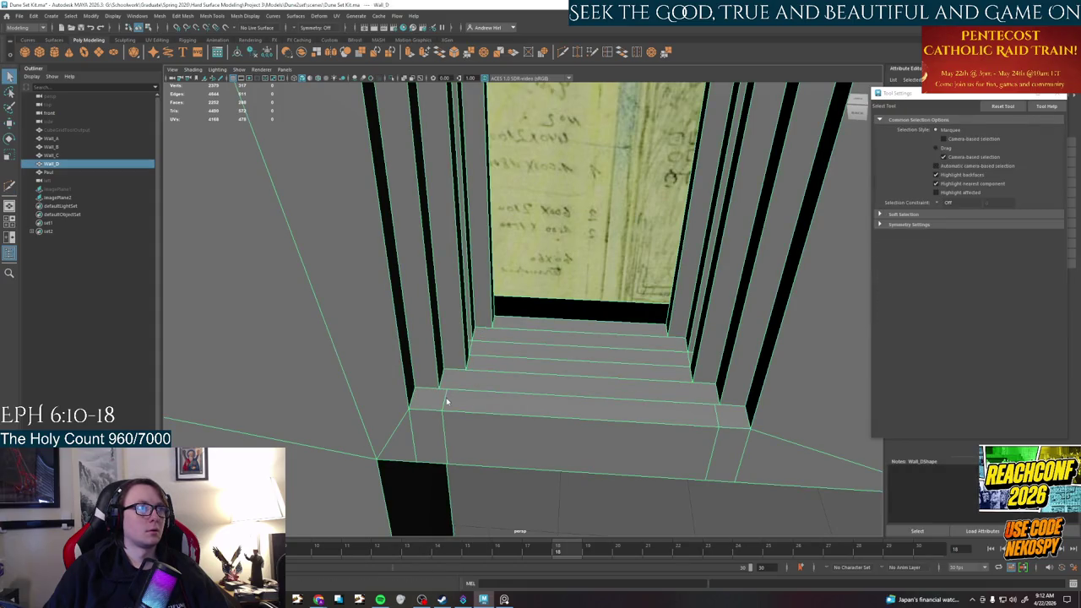
{"action": "right_click_drag", "start_coordinate": [448, 402], "coordinate": [448, 372]}
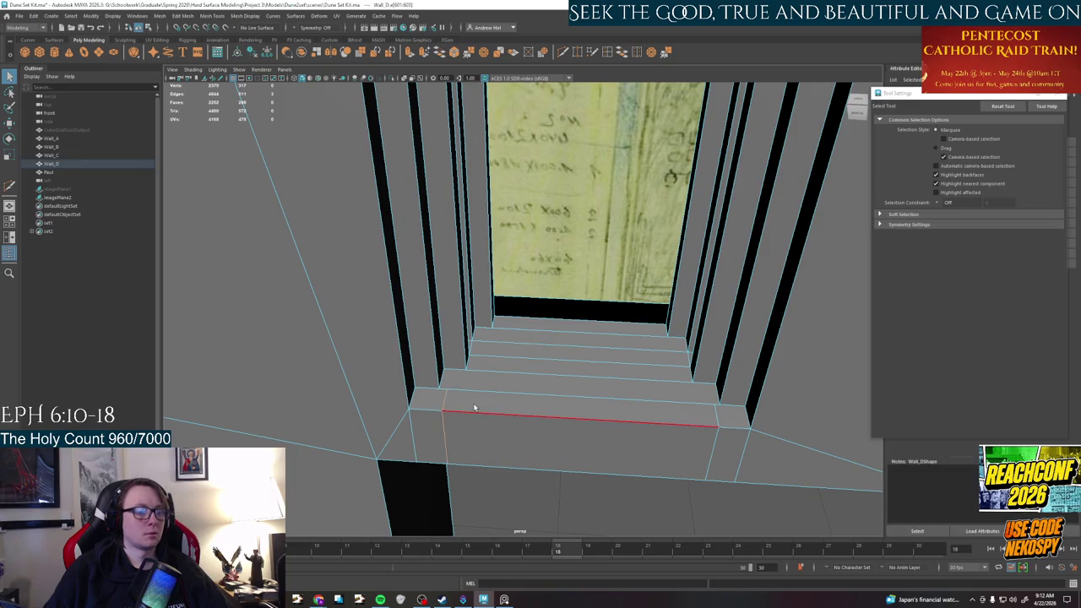
{"action": "key", "text": "w"}
{"action": "left_click", "coordinate": [461, 357]}
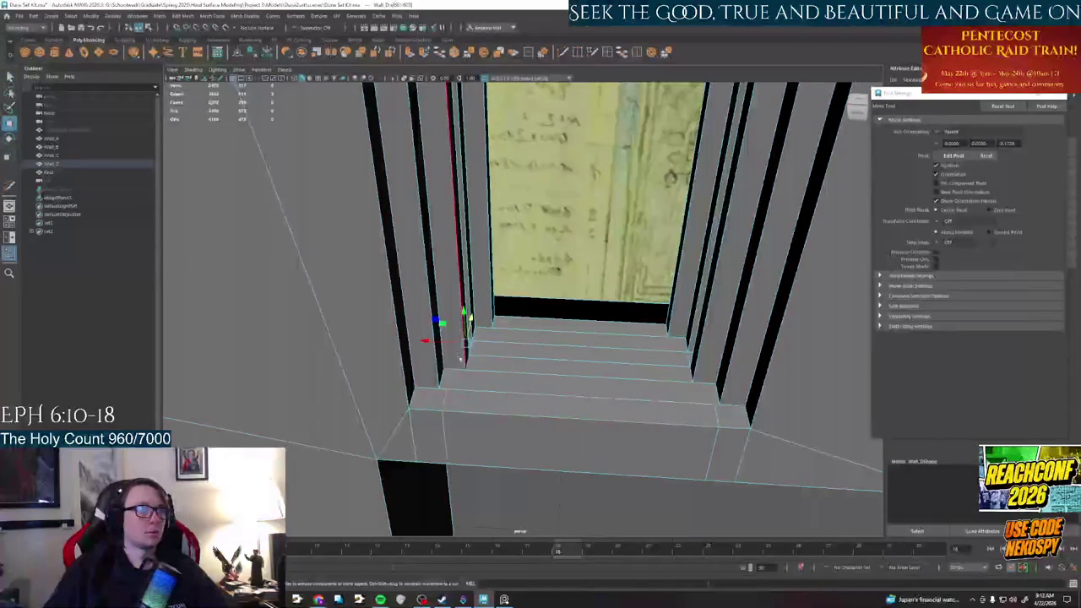
{"action": "key", "text": "d"}
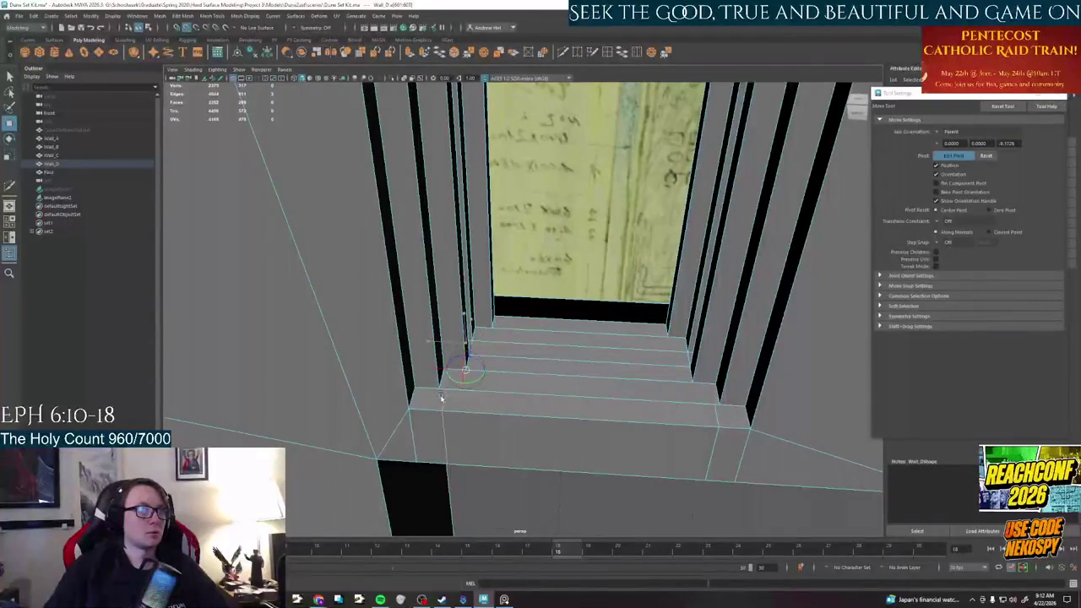
{"action": "left_click", "coordinate": [445, 391]}
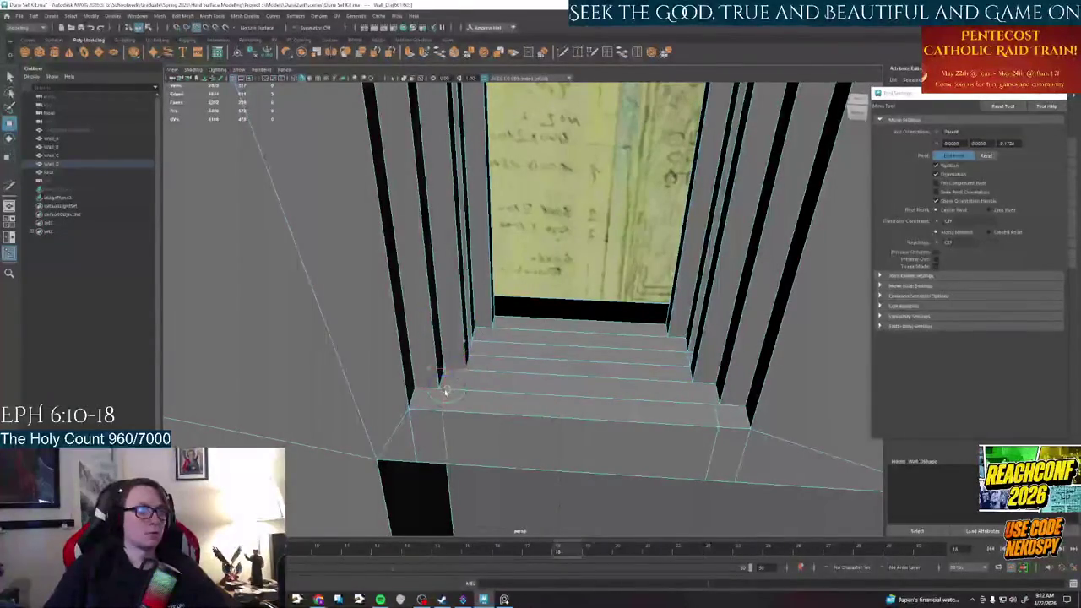
{"action": "key", "text": "d"}
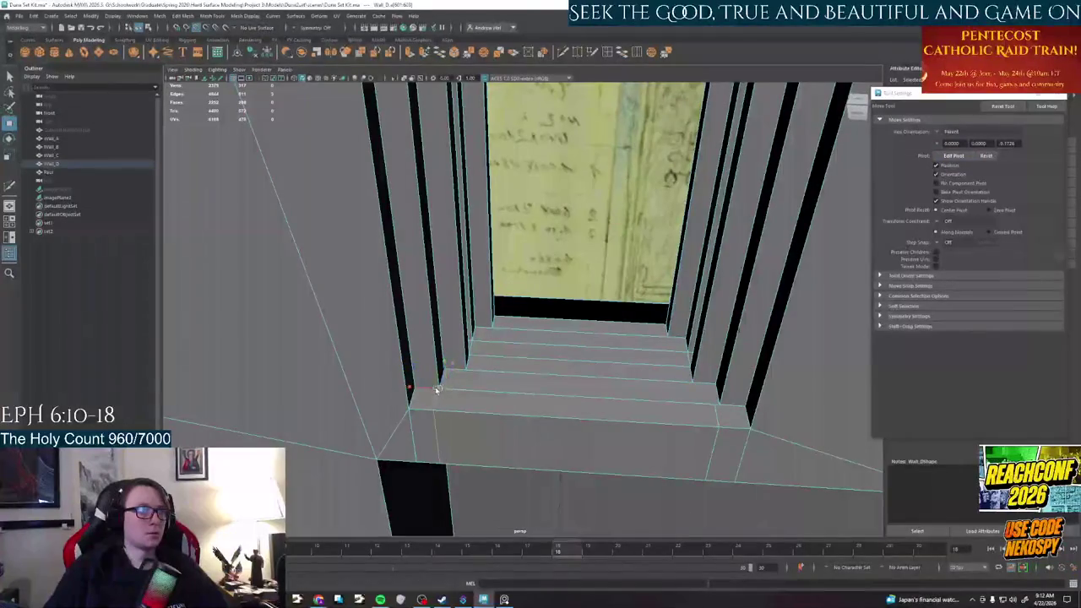
{"action": "left_click", "coordinate": [711, 417]}
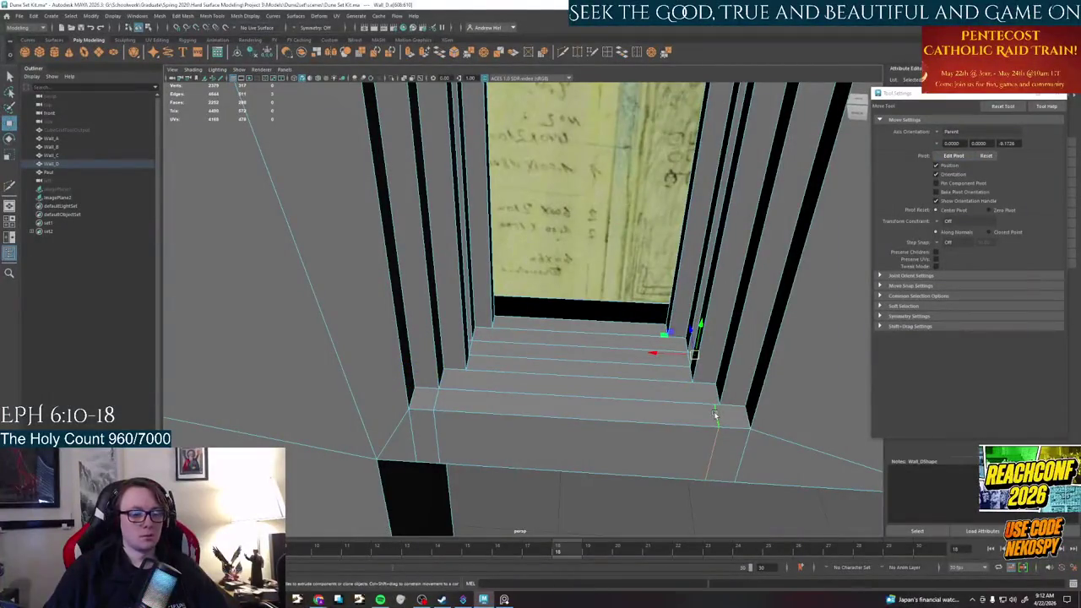
{"action": "left_click", "coordinate": [712, 403]}
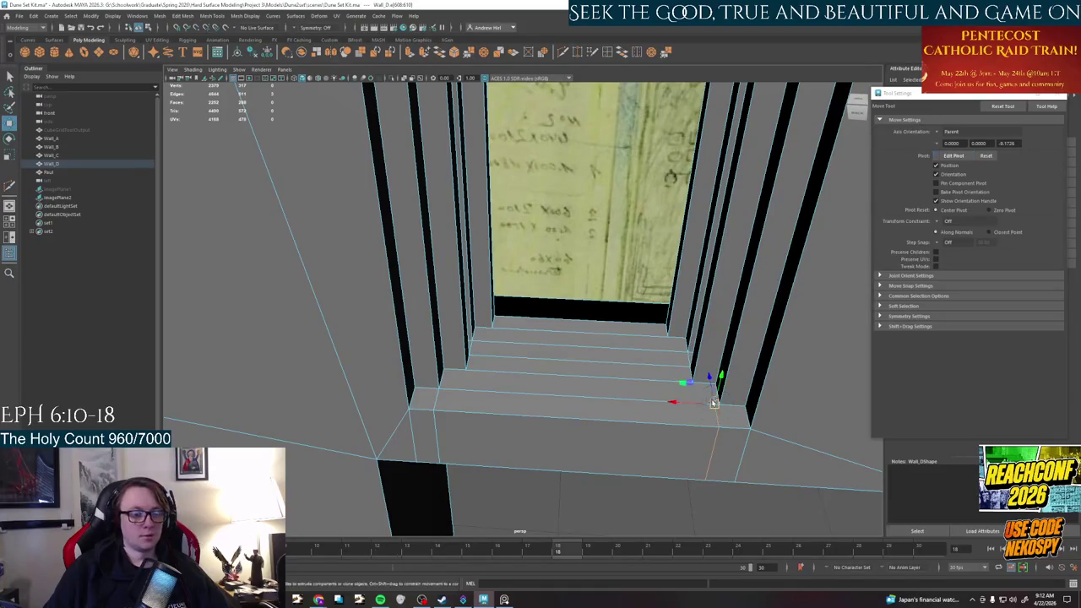
Lower the front edge of the bottom step slightly
{"action": "left_click", "coordinate": [604, 419]}
{"action": "right_click_drag", "start_coordinate": [461, 410], "coordinate": [437, 403]}
{"action": "key", "text": "q"}
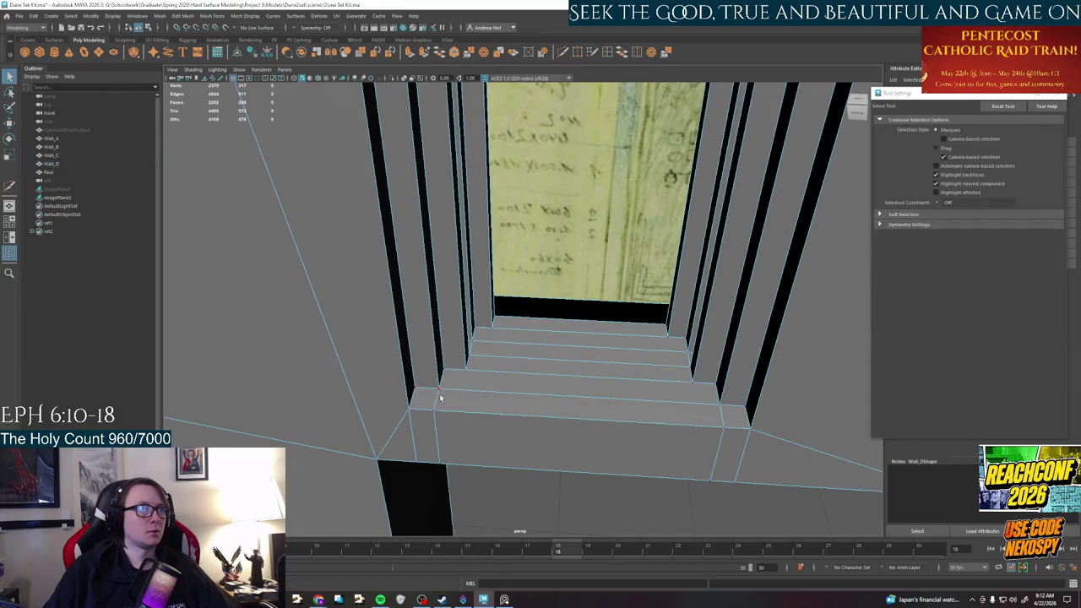
{"action": "left_click", "coordinate": [648, 397]}
{"action": "key", "text": "w"}
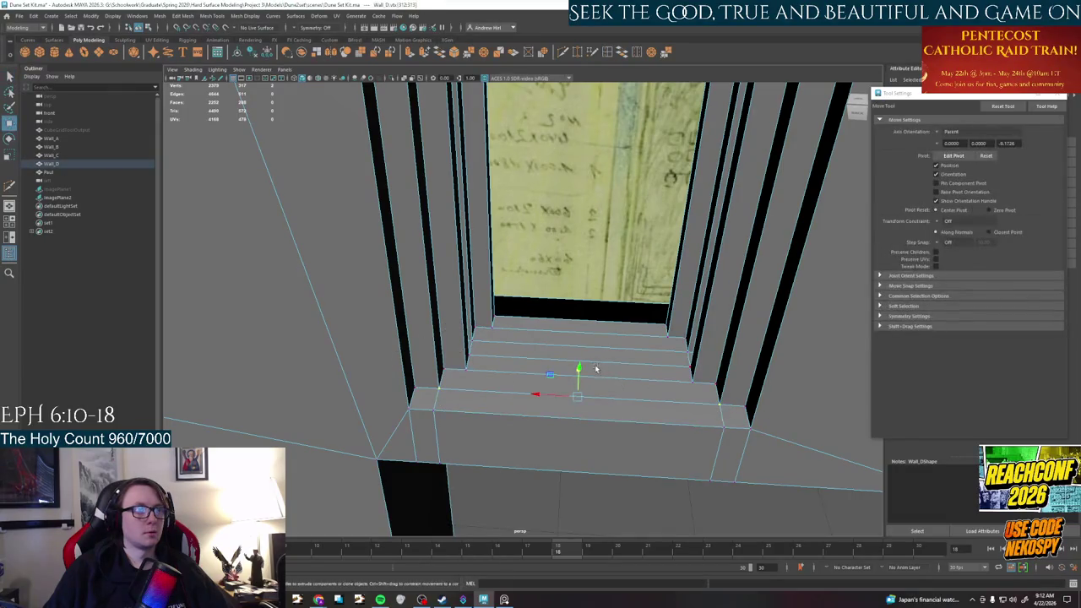
{"action": "left_click_drag", "start_coordinate": [576, 374], "coordinate": [577, 382]}
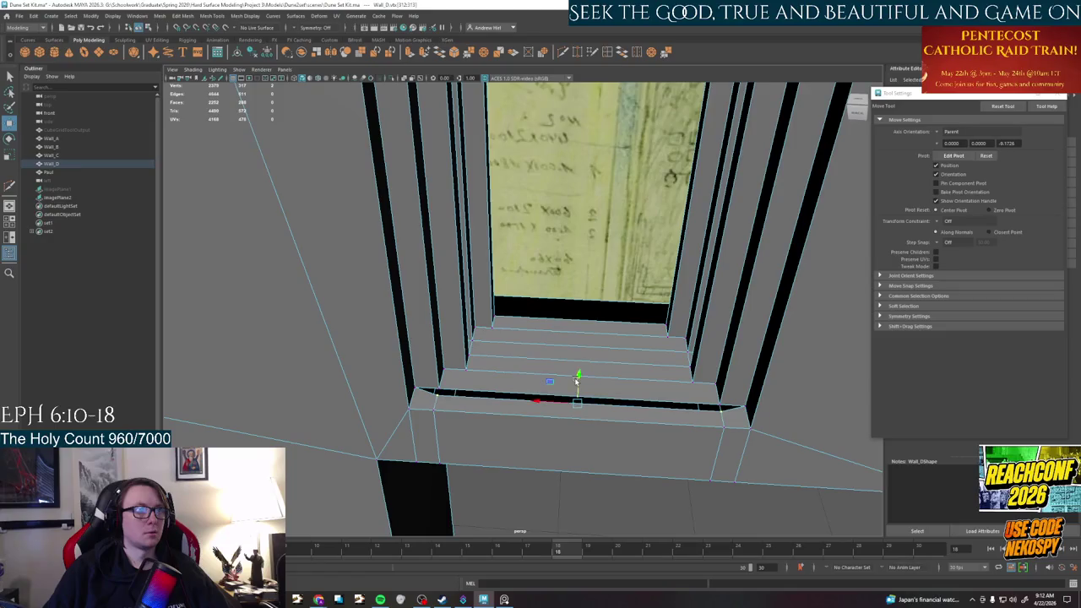
Target Weld the lowered vertices back onto the bottom step edge
{"action": "left_click", "coordinate": [576, 52]}
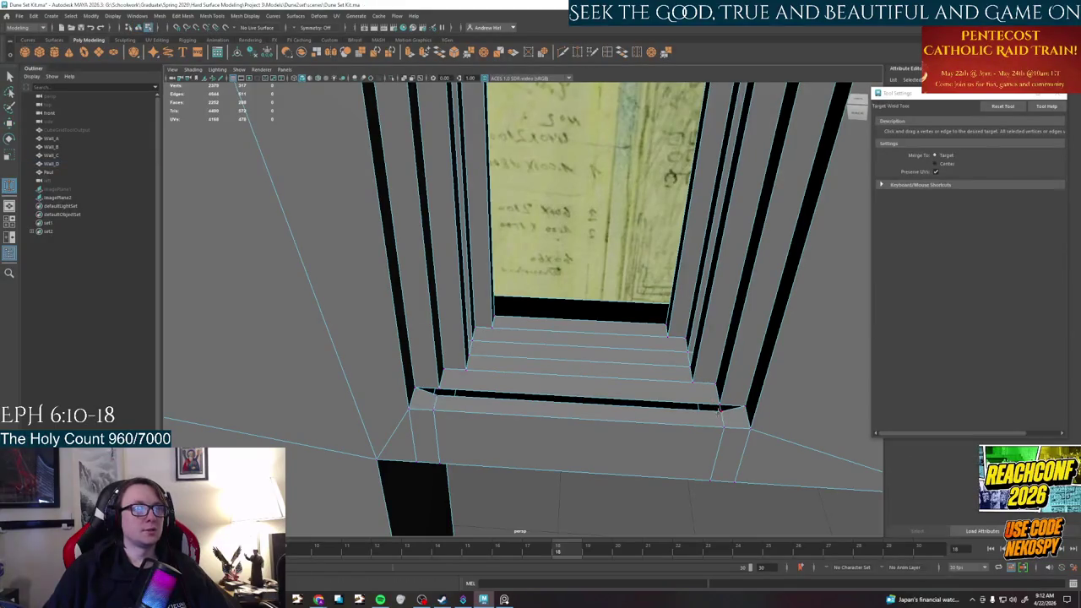
{"action": "left_click_drag", "start_coordinate": [436, 394], "coordinate": [454, 387]}
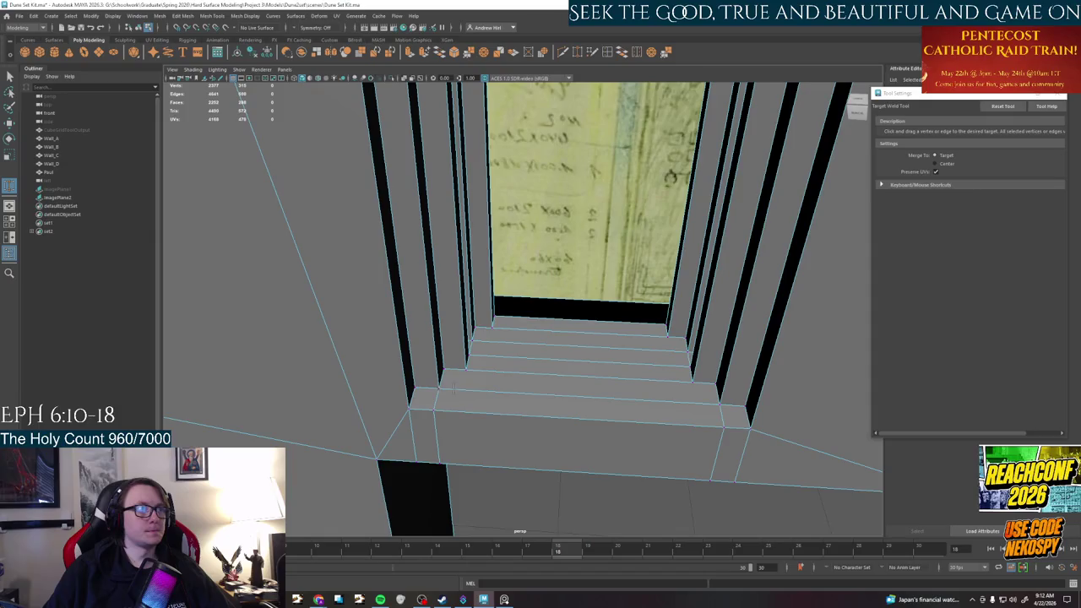
{"action": "left_click_drag", "start_coordinate": [550, 390], "coordinate": [479, 399], "text": "alt"}
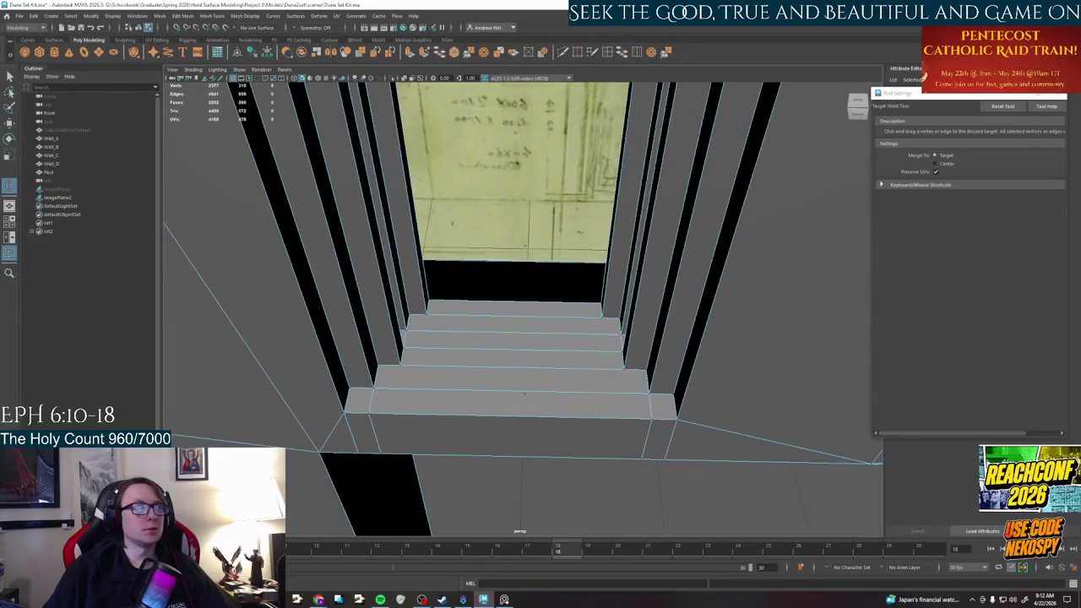
{"action": "key", "text": "q"}
{"action": "right_click_drag", "start_coordinate": [406, 371], "coordinate": [406, 321]}
{"action": "left_click", "coordinate": [425, 386]}
Undo the last move and Multi-Cut a vertical edge line across the steps
{"action": "key", "text": "w"}
{"action": "key", "text": "ctrl+z"}
{"action": "left_click", "coordinate": [539, 272]}
{"action": "left_click", "coordinate": [627, 194]}
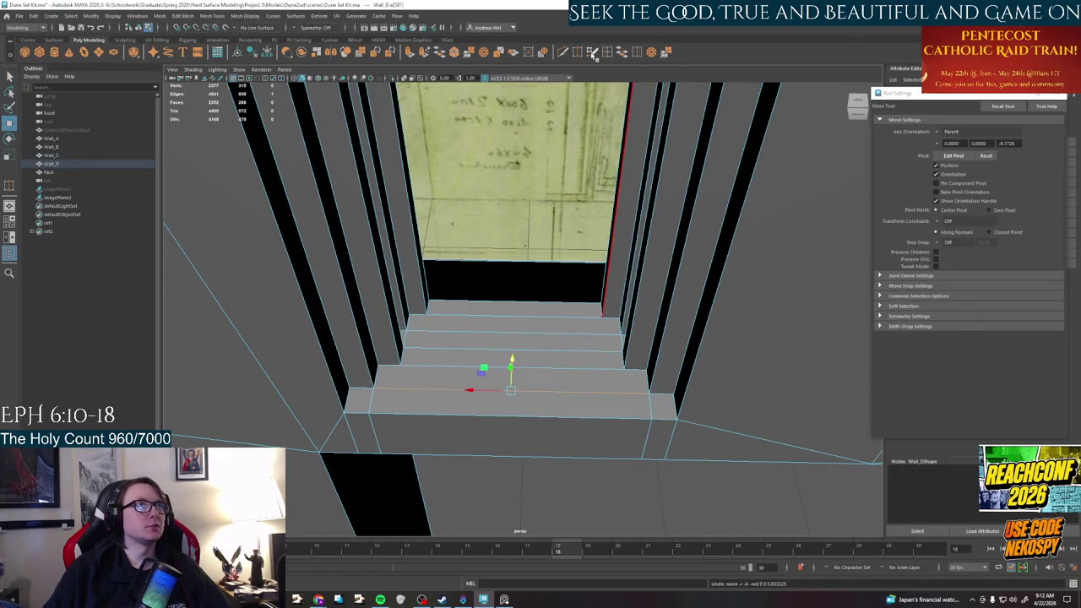
{"action": "left_click", "coordinate": [566, 53]}
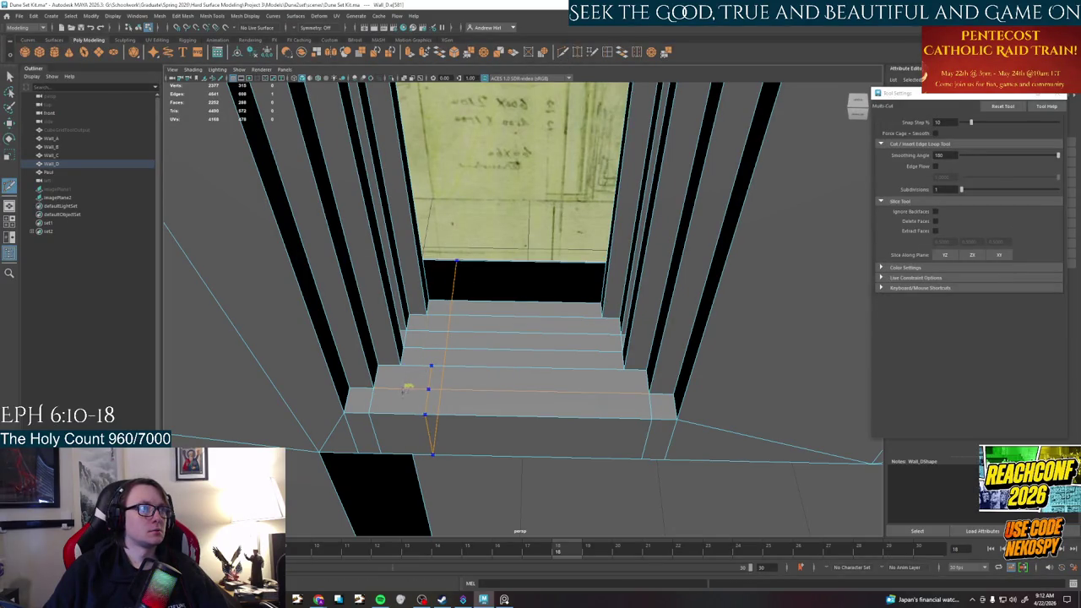
{"action": "left_click", "coordinate": [397, 389], "text": "ctrl"}
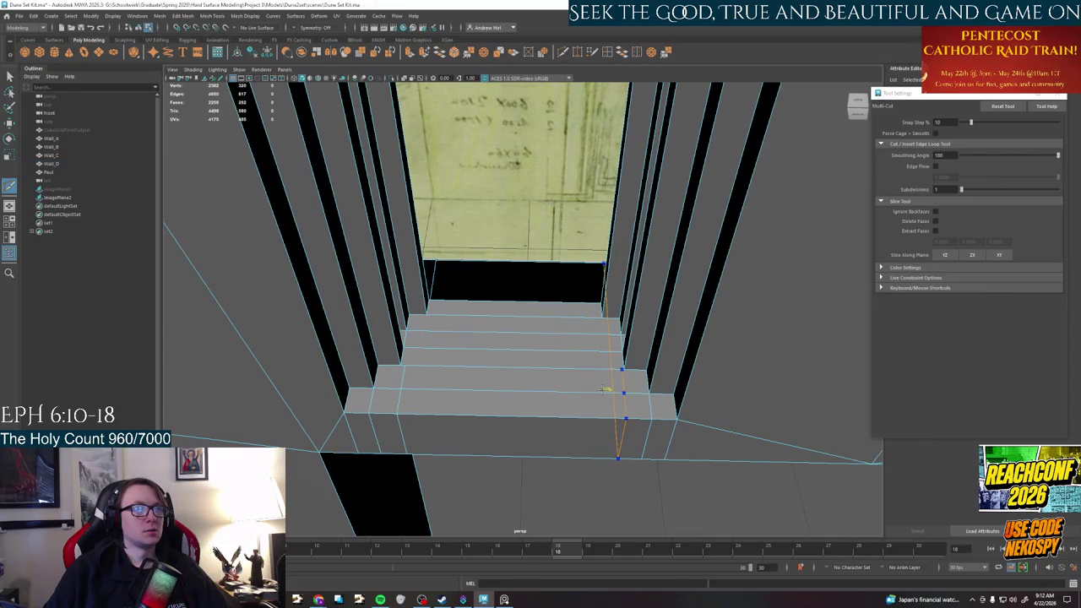
{"action": "key", "text": "q"}
{"action": "mouse_move", "coordinate": [614, 350]}
{"action": "right_mouse_down"}
{"action": "mouse_move", "coordinate": [583, 355]}
{"action": "mouse_move", "coordinate": [623, 342]}
{"action": "right_mouse_up"}
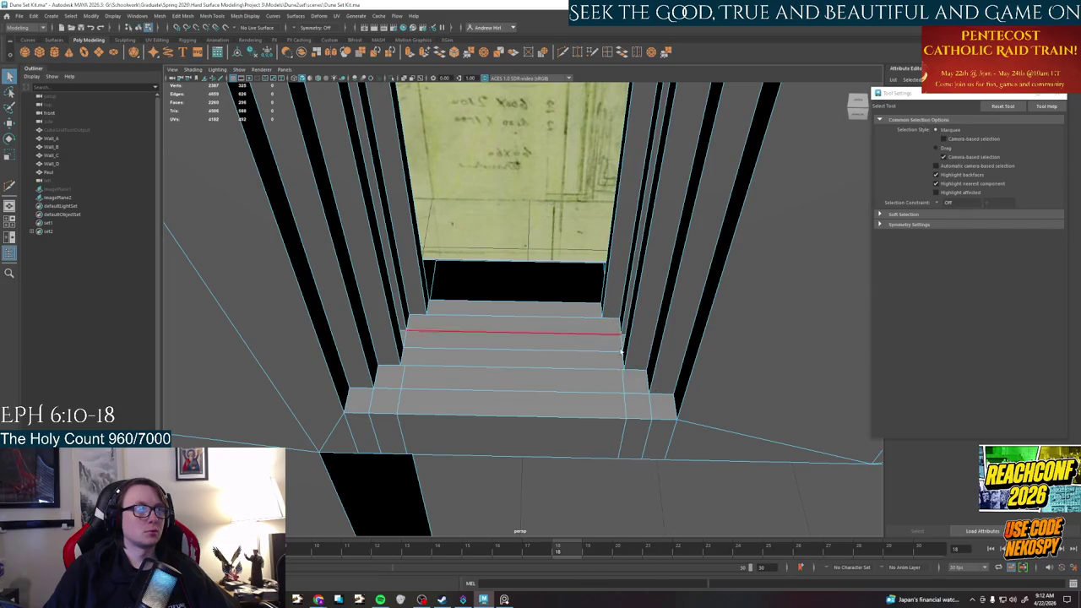
Slide the right and left vertical cuts sideways to line up with the side frames
{"action": "left_click", "coordinate": [625, 414]}
{"action": "key", "text": "w"}
{"action": "key", "text": "d"}
{"action": "left_click_drag", "start_coordinate": [612, 327], "coordinate": [621, 374]}
{"action": "key", "text": "d"}
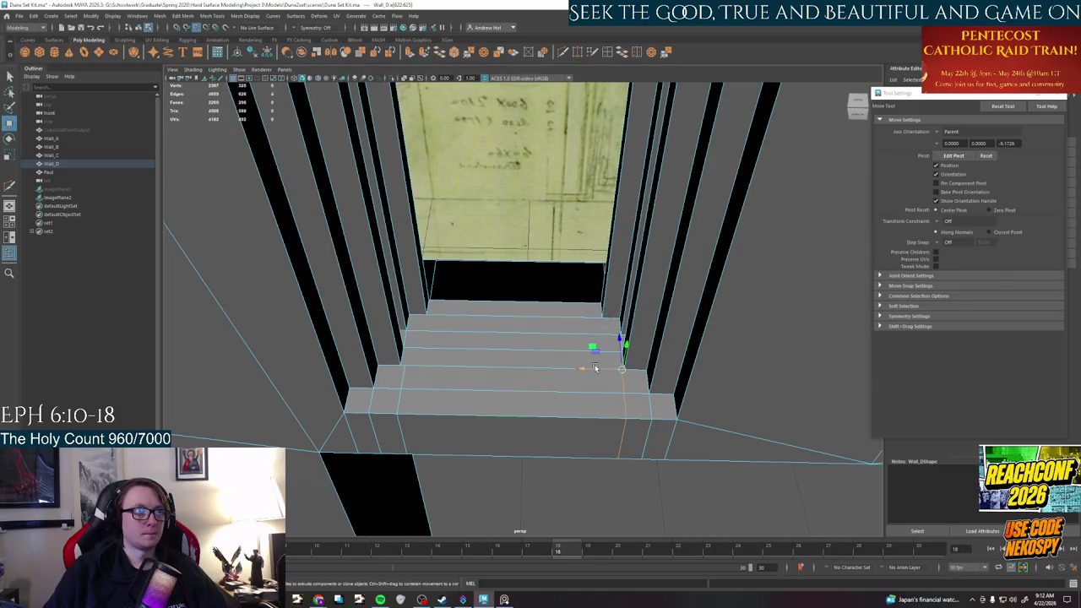
{"action": "left_click_drag", "start_coordinate": [638, 369], "coordinate": [623, 369]}
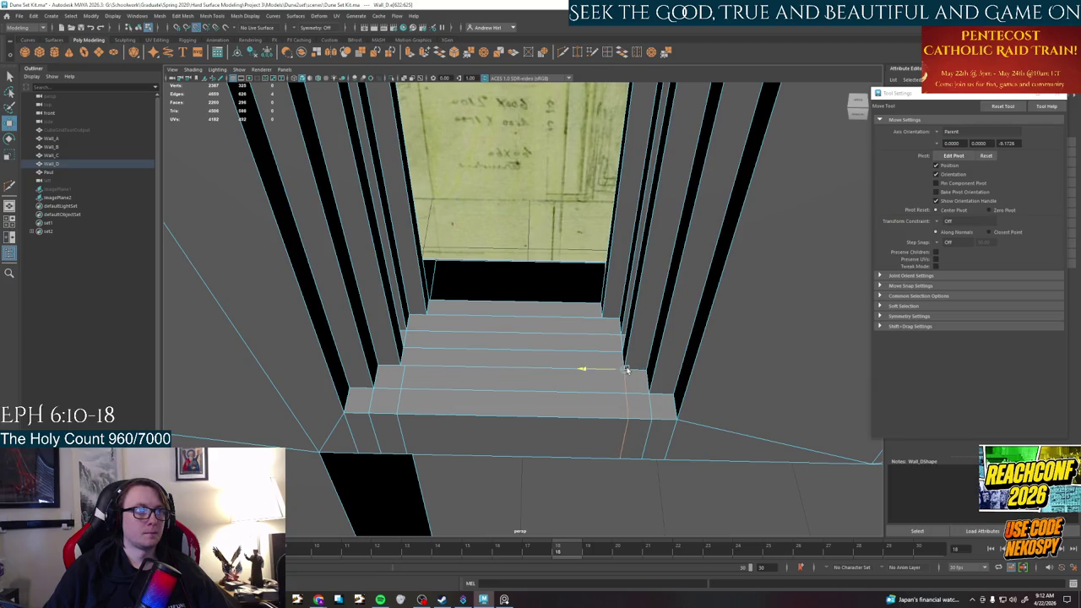
{"action": "left_click", "coordinate": [406, 378]}
{"action": "key", "text": "d"}
{"action": "left_click", "coordinate": [408, 353]}
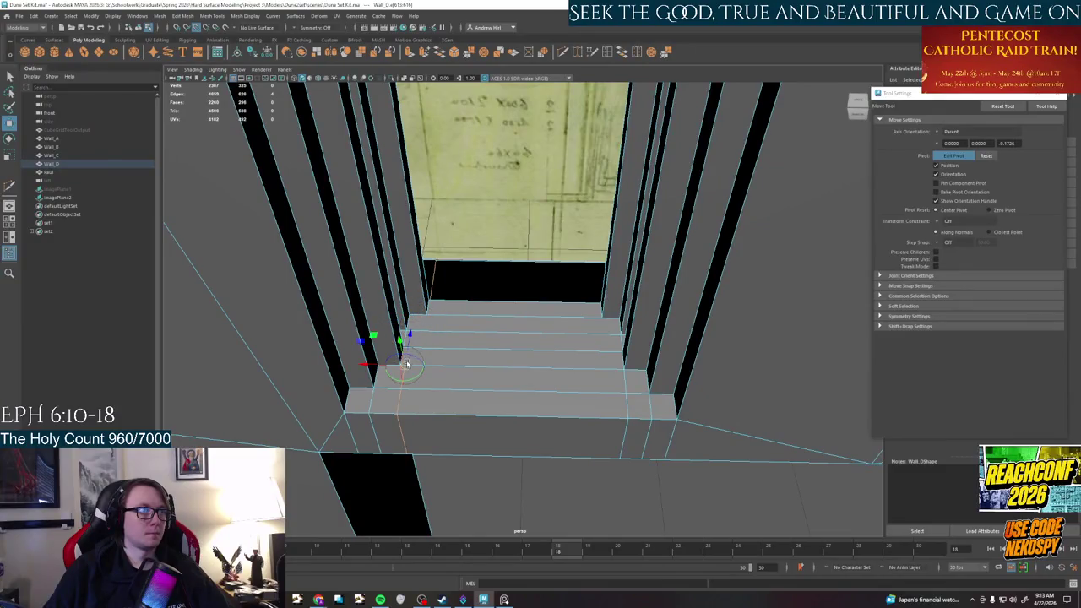
{"action": "left_click_drag", "start_coordinate": [406, 365], "coordinate": [393, 370]}
Try lowering a step vertex, then undo it
{"action": "left_click", "coordinate": [424, 377]}
{"action": "right_click_drag", "start_coordinate": [403, 383], "coordinate": [390, 377]}
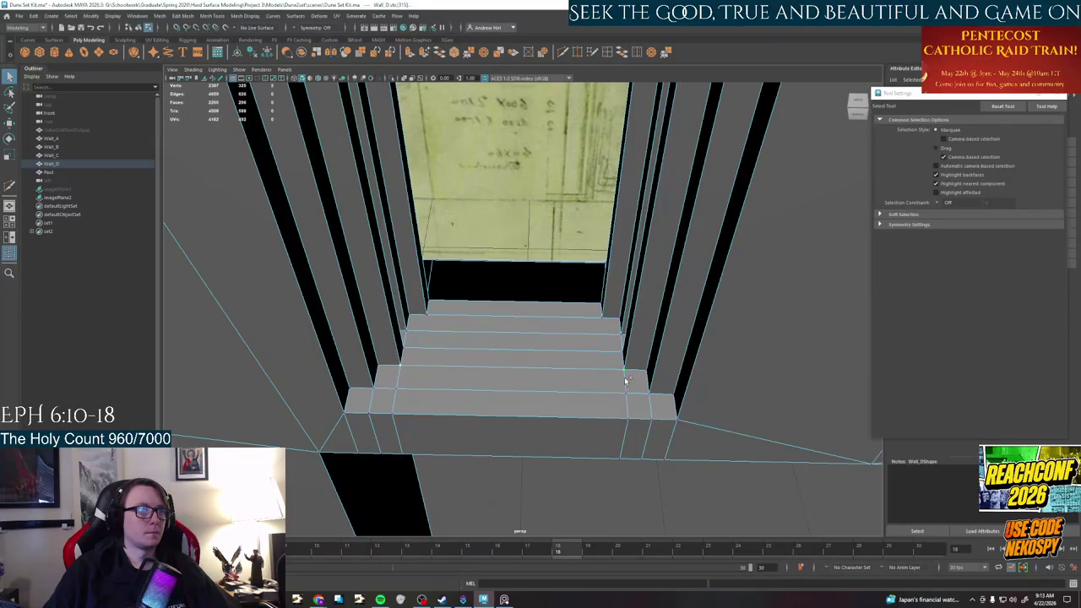
{"action": "key", "text": "w"}
{"action": "left_click_drag", "start_coordinate": [517, 338], "coordinate": [516, 345]}
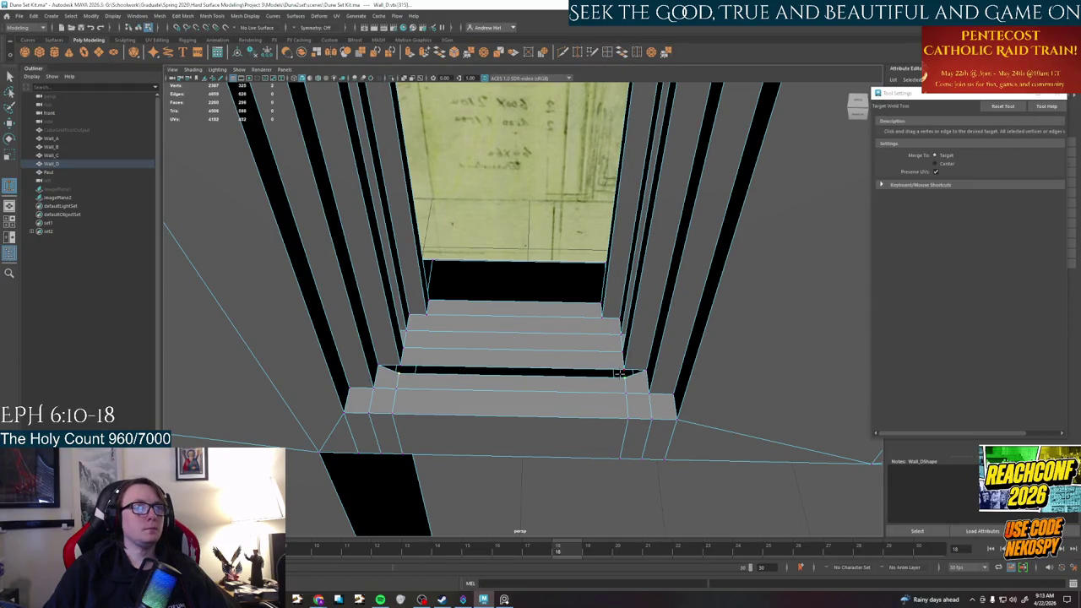
{"action": "key", "text": "ctrl+z"}
{"action": "key", "text": "ctrl+shift+x"}
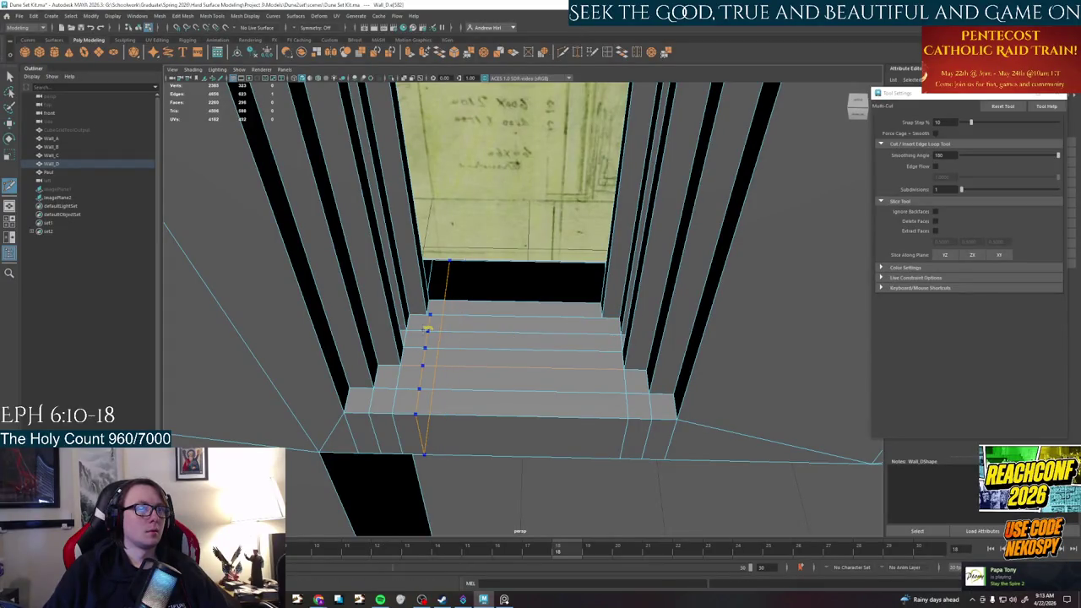
Slide the top step's vertex on Wall_D left along X
{"action": "key", "text": "q"}
{"action": "right_click_drag", "start_coordinate": [543, 336], "coordinate": [487, 320]}
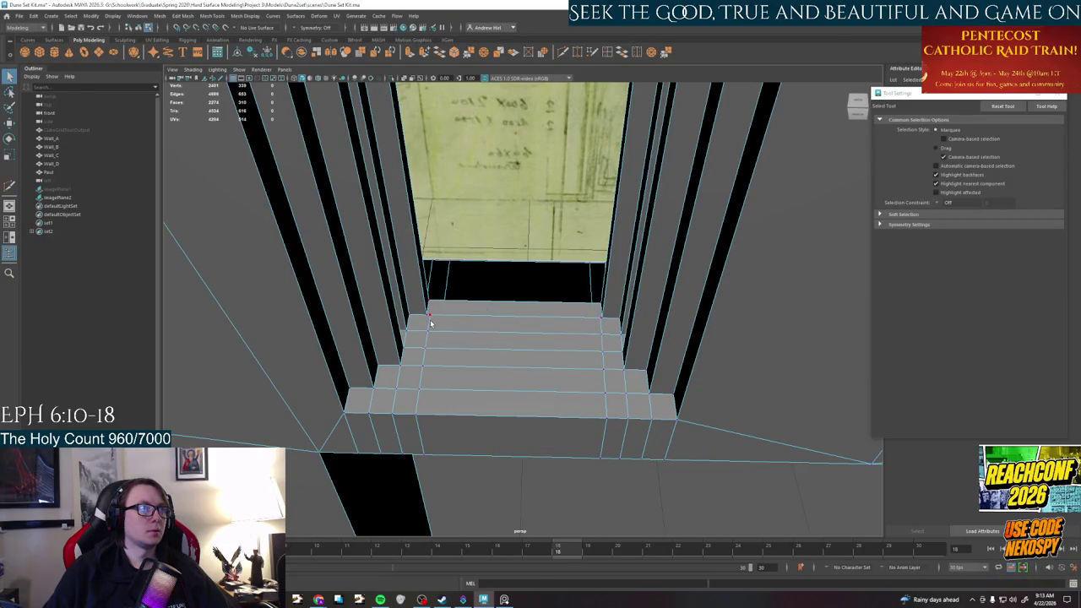
{"action": "right_click_drag", "start_coordinate": [423, 370], "coordinate": [422, 338]}
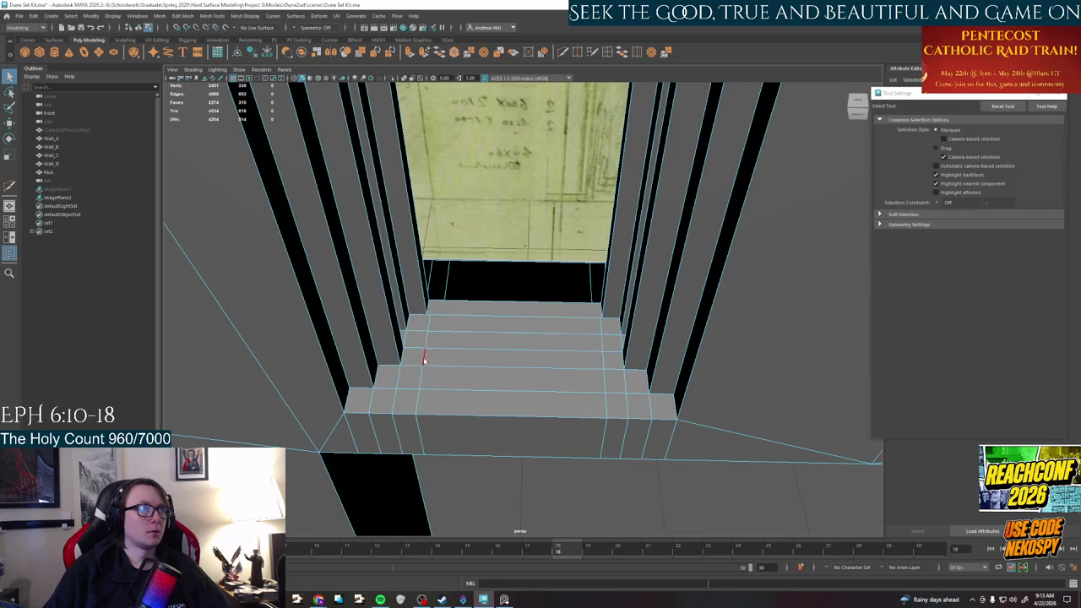
{"action": "left_click", "coordinate": [424, 353]}
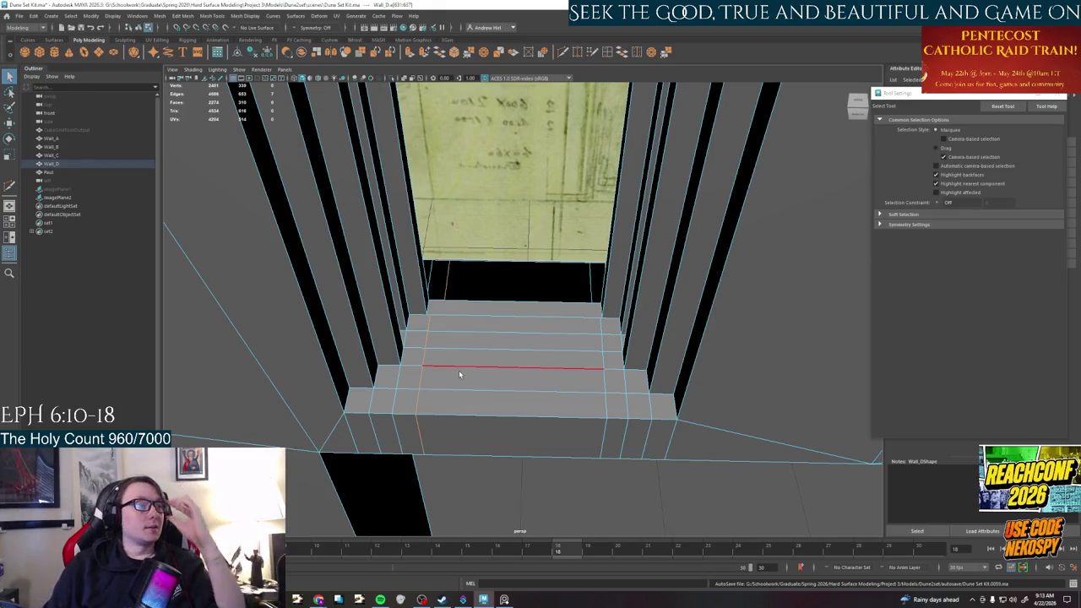
{"action": "key", "text": "w"}
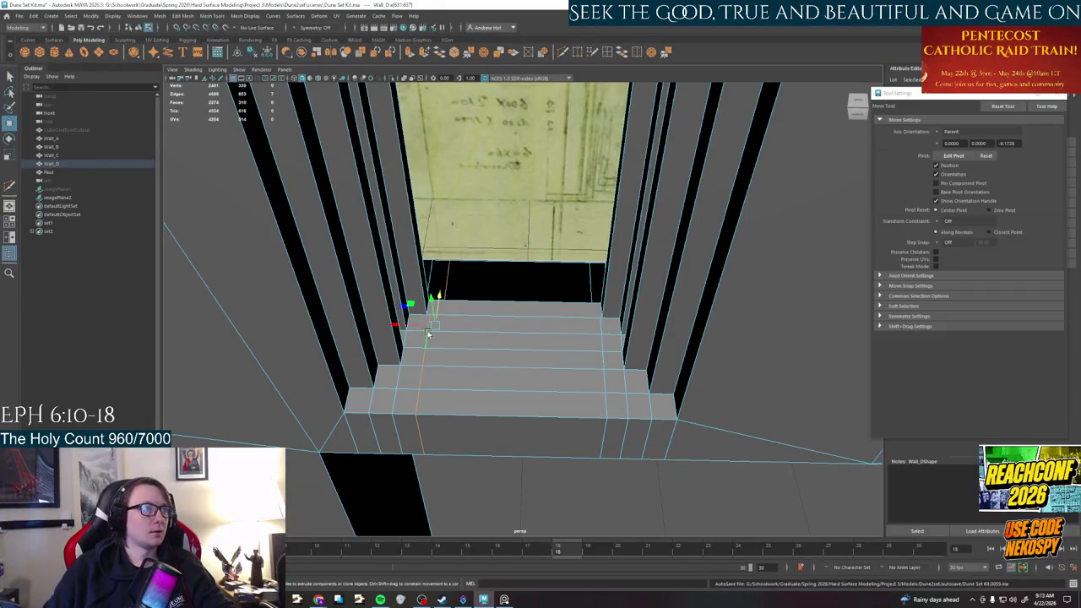
{"action": "key", "text": "d"}
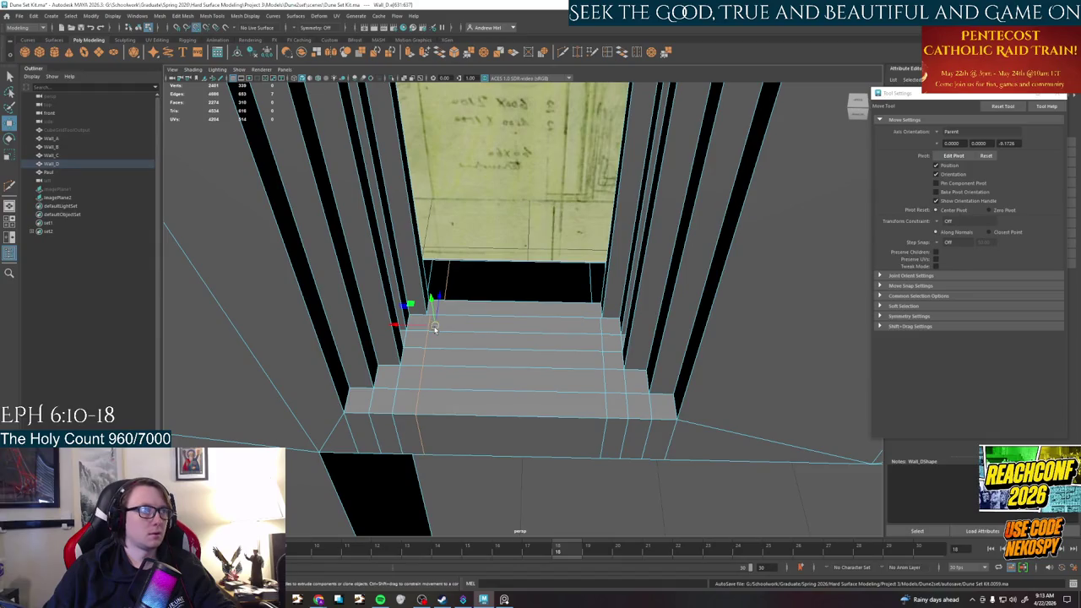
{"action": "key", "text": "d"}
{"action": "key", "text": "d"}
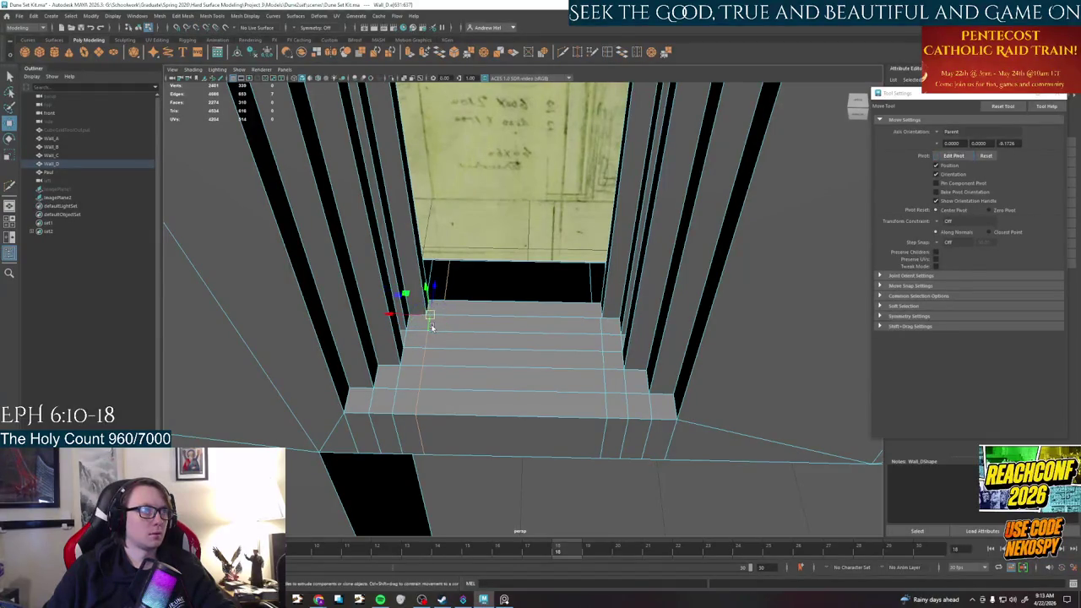
{"action": "left_click_drag", "start_coordinate": [417, 316], "coordinate": [411, 316]}
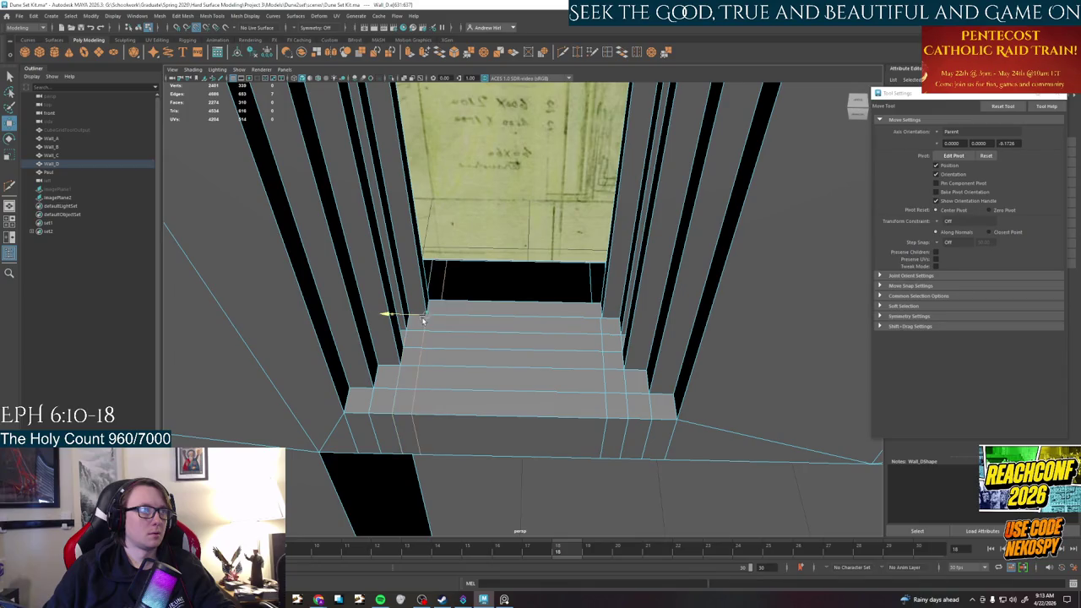
Set the right corner vertex's pivot at the step's top corner
{"action": "left_click", "coordinate": [596, 328]}
{"action": "key", "text": "d"}
{"action": "left_click_drag", "start_coordinate": [595, 332], "coordinate": [597, 321]}
{"action": "key", "text": "d"}
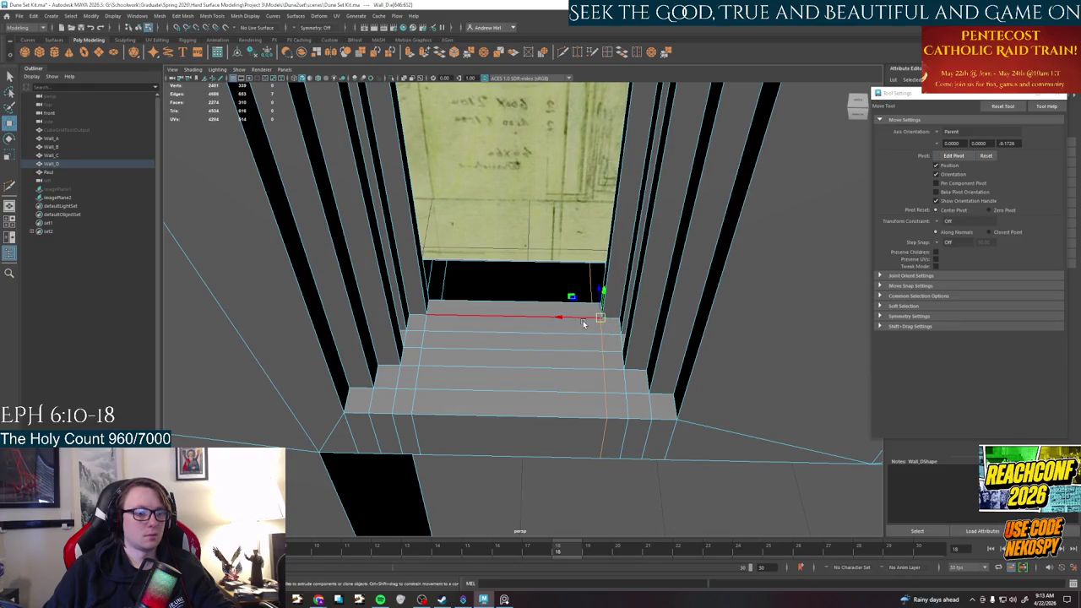
{"action": "left_click", "coordinate": [597, 325]}
{"action": "key", "text": "ctrl+z"}
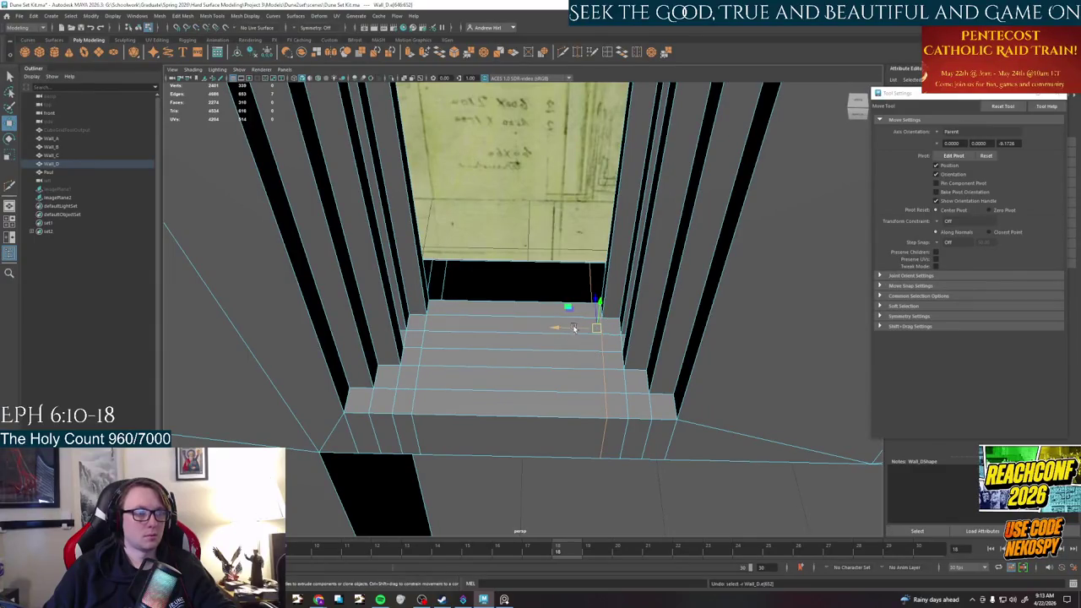
Switch to vertex selection and try raising the top step vertices, then undo it
{"action": "left_click", "coordinate": [507, 363]}
{"action": "right_click", "coordinate": [461, 323]}
{"action": "left_click", "coordinate": [414, 325]}
{"action": "right_click", "coordinate": [425, 323]}
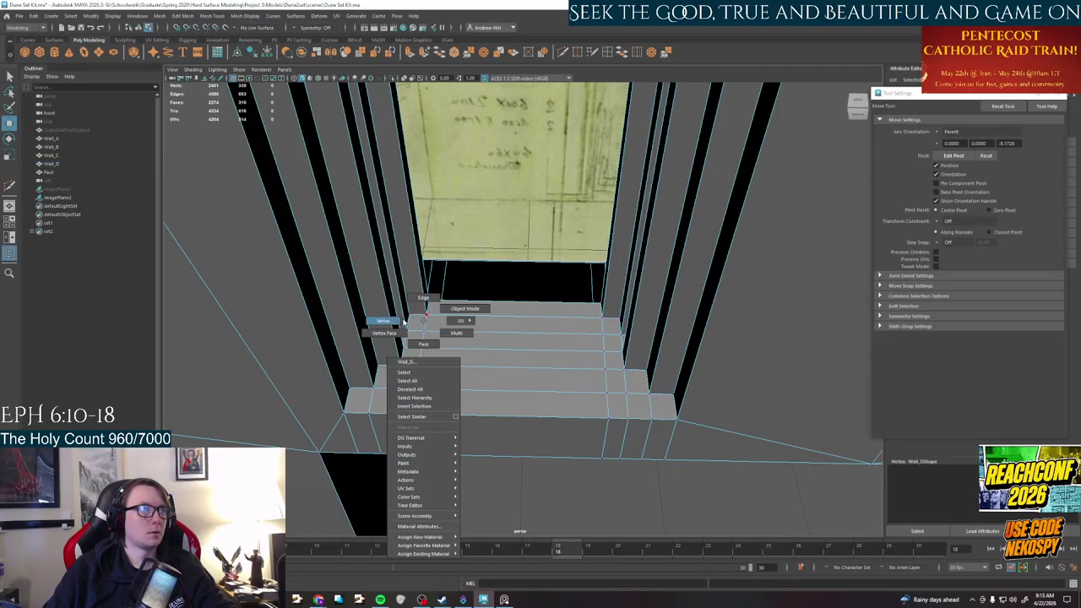
{"action": "left_click", "coordinate": [437, 325]}
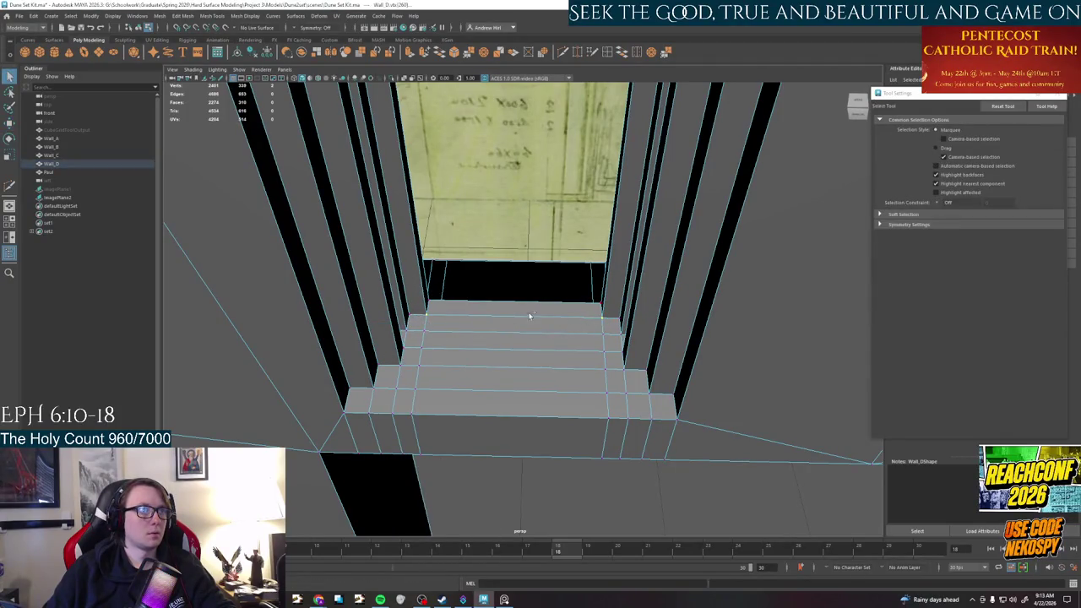
{"action": "key", "text": "w"}
{"action": "left_click_drag", "start_coordinate": [515, 289], "coordinate": [517, 292]}
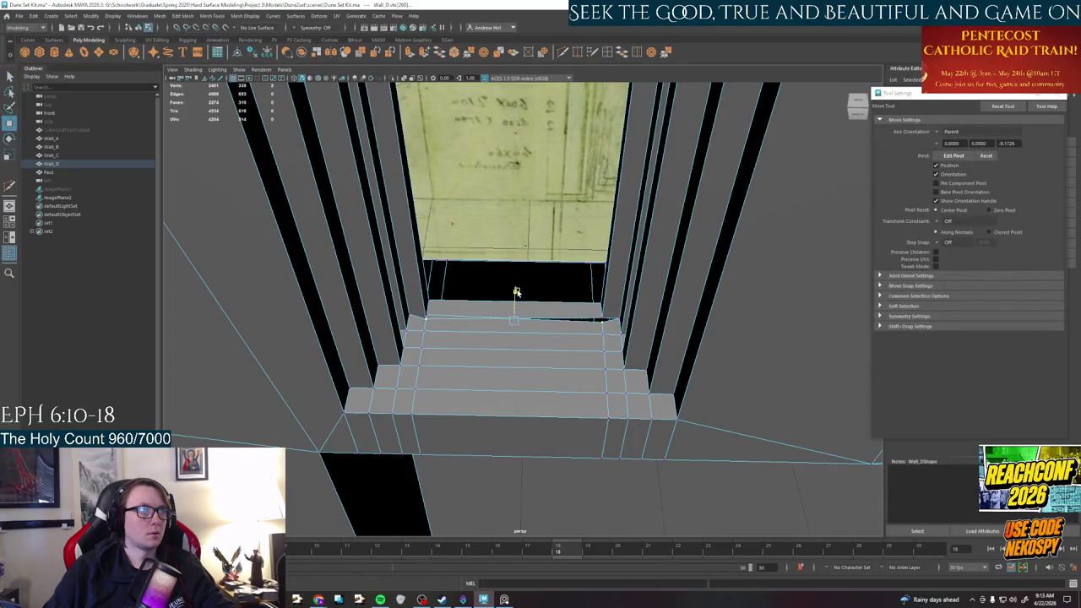
{"action": "key", "text": "ctrl+z"}
Lower the top step's left and right corner vertices along Y
{"action": "left_click", "coordinate": [425, 326]}
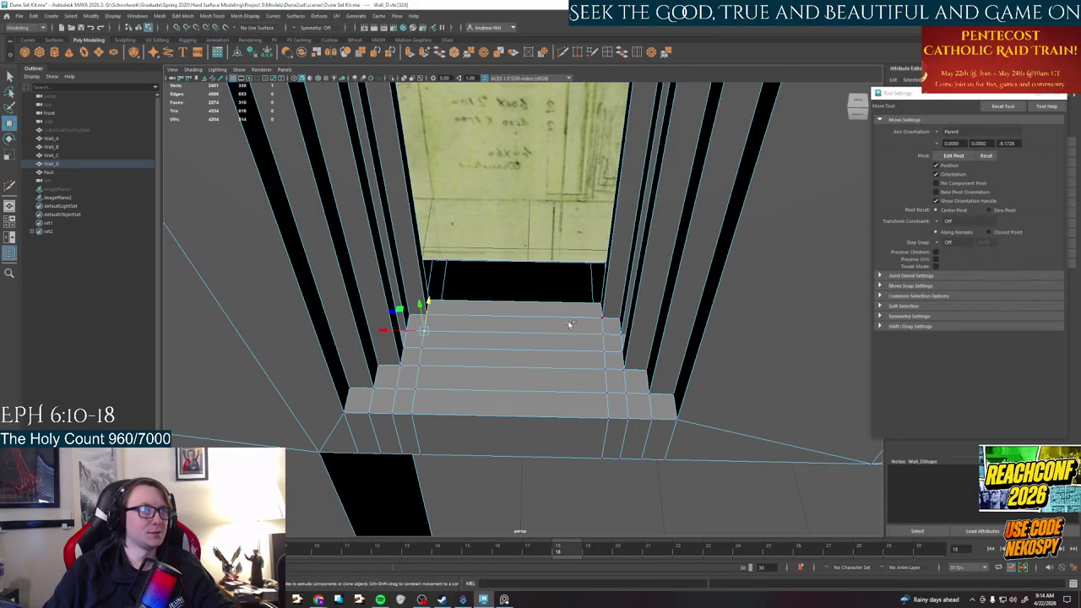
{"action": "scroll", "coordinate": [516, 332], "scroll_direction": "up", "scroll_amount": 2}
{"action": "scroll", "coordinate": [515, 332], "scroll_direction": "up", "scroll_amount": 2}
{"action": "left_click", "coordinate": [395, 319]}
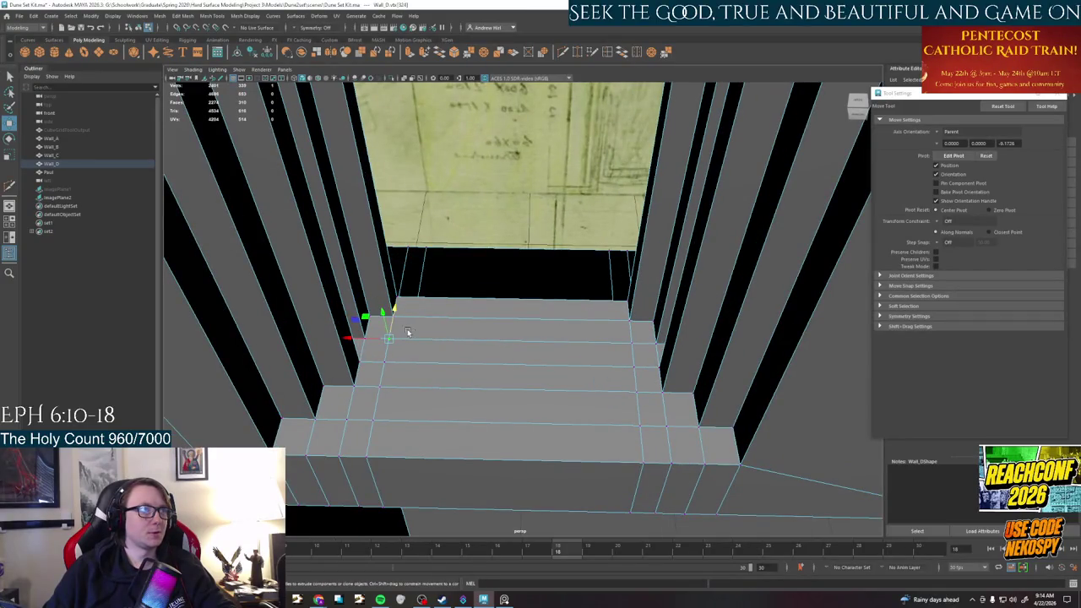
{"action": "left_click", "coordinate": [626, 328], "text": "shift"}
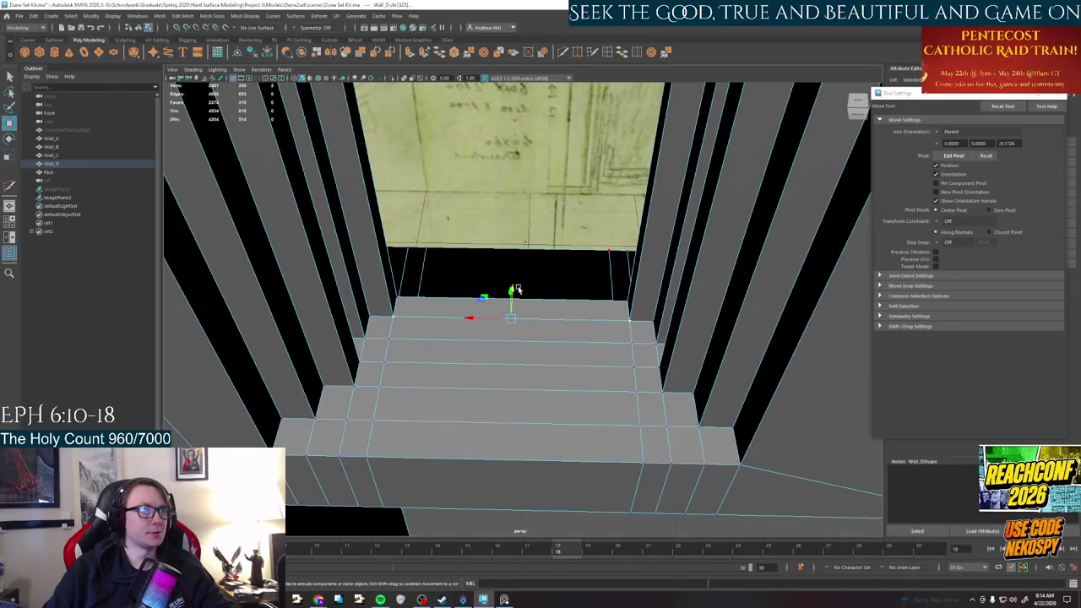
{"action": "left_click_drag", "start_coordinate": [513, 289], "coordinate": [514, 301]}
{"action": "key", "text": "q"}
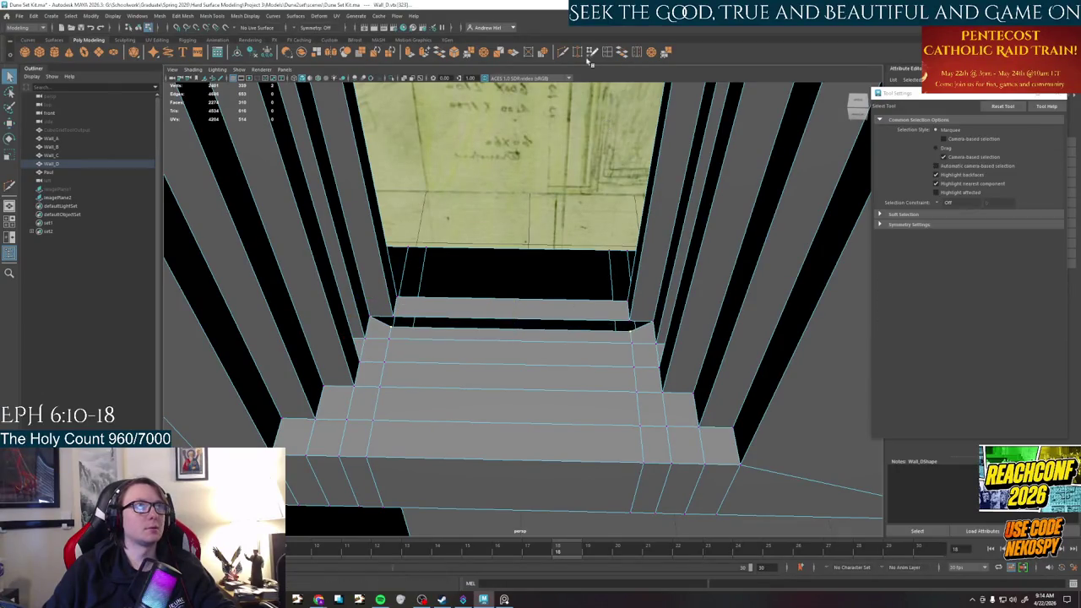
Target Weld the stray right and left vertices onto the top step edge to close the gap
{"action": "right_click_drag", "start_coordinate": [631, 349], "coordinate": [632, 337], "text": "shift"}
{"action": "left_click_drag", "start_coordinate": [629, 328], "coordinate": [629, 320]}
{"action": "left_click_drag", "start_coordinate": [391, 321], "coordinate": [393, 311]}
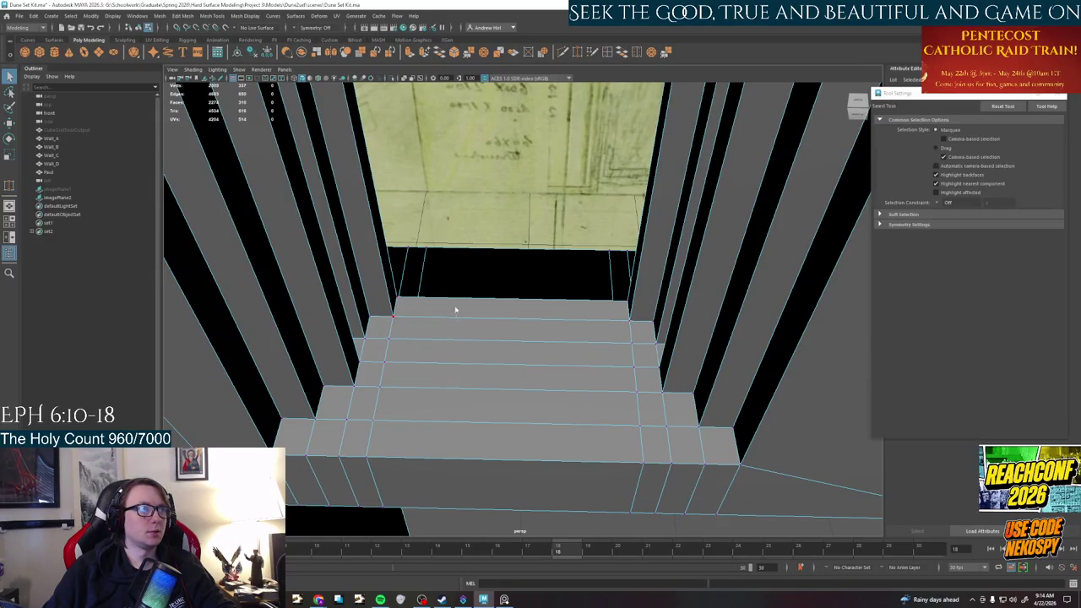
{"action": "right_click_drag", "start_coordinate": [459, 306], "coordinate": [459, 287]}
{"action": "left_click", "coordinate": [460, 301]}
{"action": "key", "text": "w"}
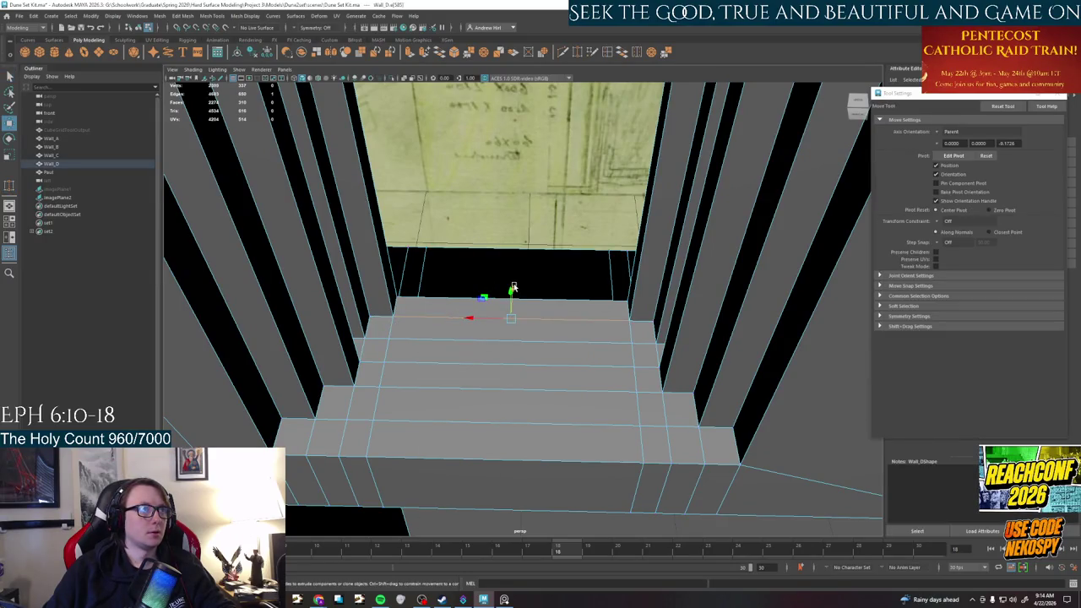
{"action": "scroll", "coordinate": [510, 297], "scroll_direction": "down", "scroll_amount": 5}
Orbit around the arch wall, select imagePlane2, and bring up the PureRef reference board
{"action": "left_click_drag", "start_coordinate": [534, 262], "coordinate": [545, 353], "text": "alt"}
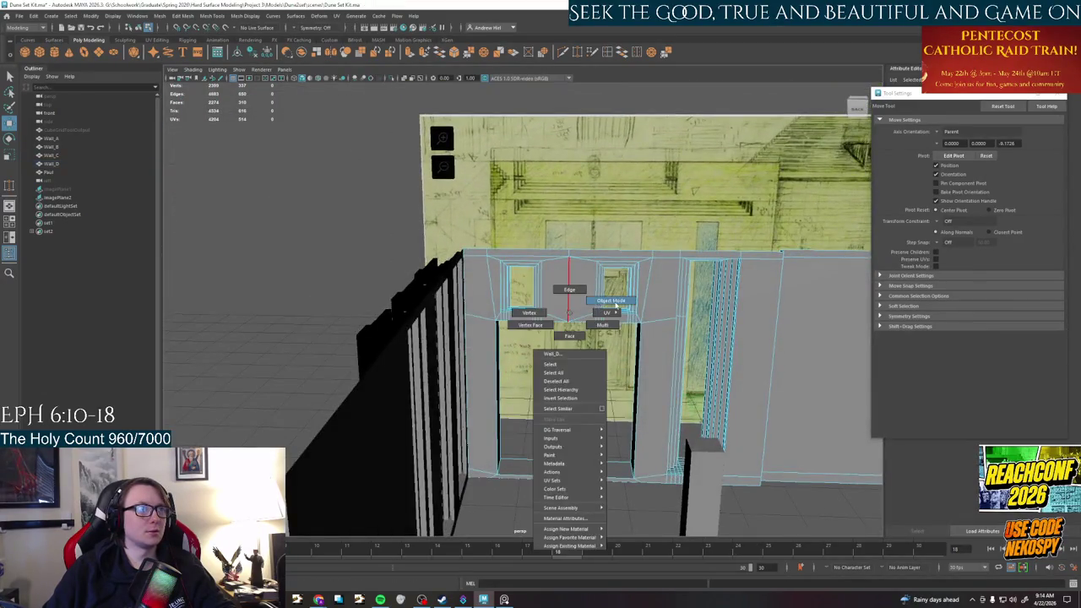
{"action": "right_click_drag", "start_coordinate": [545, 353], "coordinate": [585, 408]}
{"action": "left_click", "coordinate": [584, 408]}
{"action": "mouse_move", "coordinate": [584, 408]}
{"action": "left_mouse_down", "text": "alt"}
{"action": "mouse_move", "coordinate": [625, 452]}
{"action": "mouse_move", "coordinate": [541, 410]}
{"action": "mouse_move", "coordinate": [548, 451]}
{"action": "mouse_move", "coordinate": [572, 437]}
{"action": "mouse_move", "coordinate": [554, 427]}
{"action": "mouse_move", "coordinate": [614, 417]}
{"action": "mouse_move", "coordinate": [479, 425]}
{"action": "mouse_move", "coordinate": [608, 437]}
{"action": "mouse_move", "coordinate": [485, 434]}
{"action": "mouse_move", "coordinate": [533, 354]}
{"action": "mouse_move", "coordinate": [558, 367]}
{"action": "mouse_move", "coordinate": [541, 420]}
{"action": "mouse_move", "coordinate": [500, 449]}
{"action": "mouse_move", "coordinate": [625, 336]}
{"action": "mouse_move", "coordinate": [609, 339]}
{"action": "left_mouse_up", "text": "alt"}
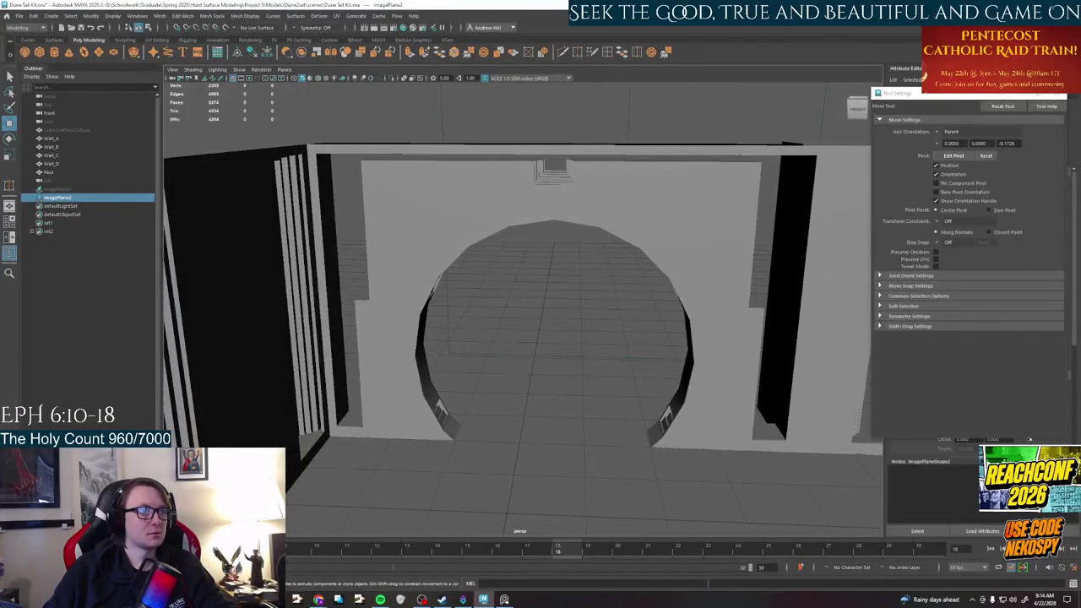
{"action": "left_click", "coordinate": [504, 600]}
{"action": "scroll", "coordinate": [450, 125], "scroll_direction": "down", "scroll_amount": 5}
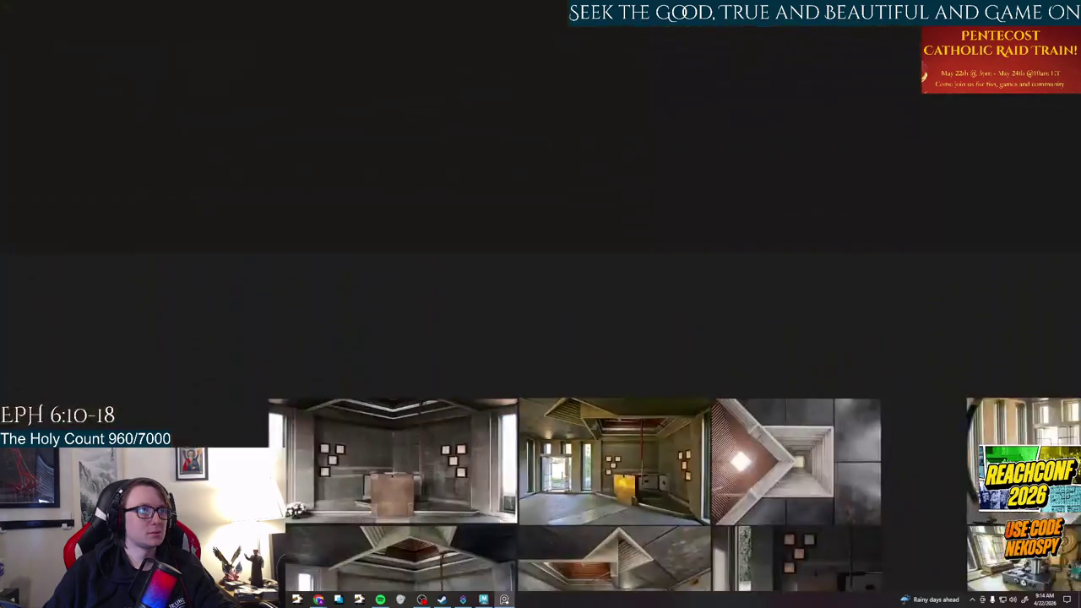
Pan and zoom the board from the floor plan over to the enlarged arch photos
{"action": "scroll", "coordinate": [577, 357], "scroll_direction": "up", "scroll_amount": 3}
{"action": "mouse_move", "coordinate": [577, 357]}
{"action": "middle_mouse_down"}
{"action": "mouse_move", "coordinate": [410, 389]}
{"action": "mouse_move", "coordinate": [323, 454]}
{"action": "middle_mouse_up"}
{"action": "mouse_move", "coordinate": [510, 341]}
{"action": "middle_mouse_down"}
{"action": "mouse_move", "coordinate": [641, 193]}
{"action": "mouse_move", "coordinate": [709, 283]}
{"action": "middle_mouse_up"}
{"action": "middle_click_drag", "start_coordinate": [576, 578], "coordinate": [630, 237]}
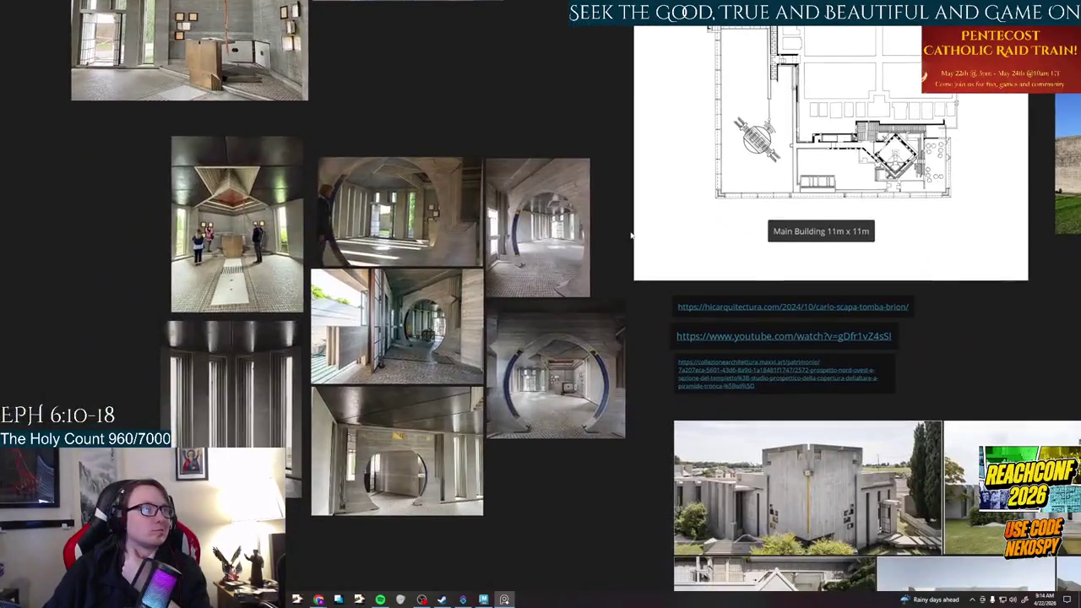
{"action": "scroll", "coordinate": [431, 228], "scroll_direction": "up", "scroll_amount": 2}
{"action": "scroll", "coordinate": [457, 186], "scroll_direction": "up", "scroll_amount": 2}
{"action": "middle_click_drag", "start_coordinate": [494, 102], "coordinate": [508, 203]}
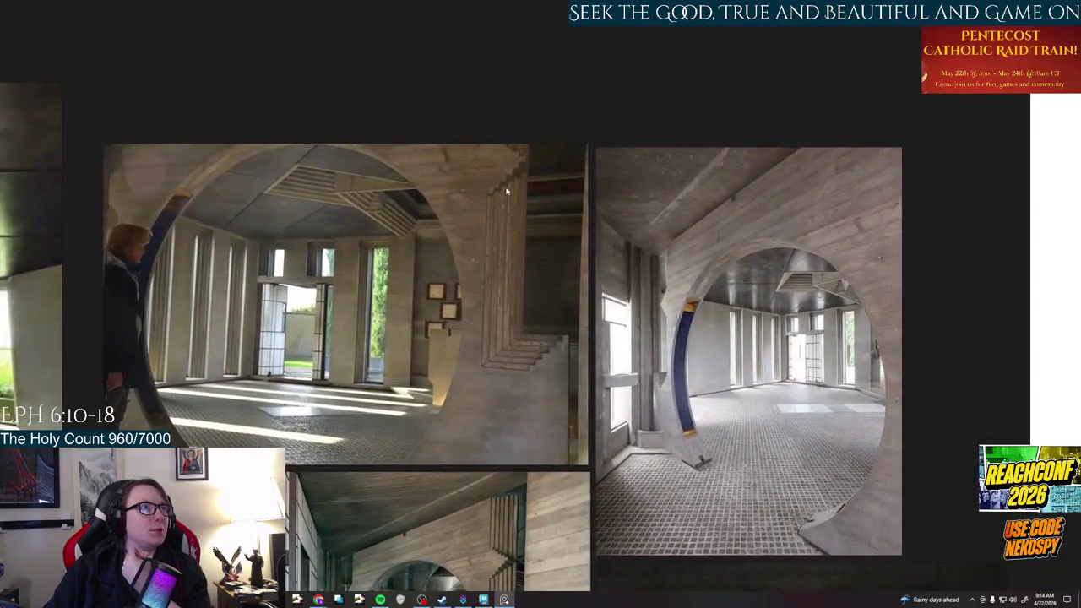
{"action": "mouse_move", "coordinate": [520, 167]}
{"action": "middle_mouse_down"}
{"action": "mouse_move", "coordinate": [621, 197]}
{"action": "mouse_move", "coordinate": [636, 226]}
{"action": "middle_mouse_up"}
{"action": "scroll", "coordinate": [632, 232], "scroll_direction": "down", "scroll_amount": 1}
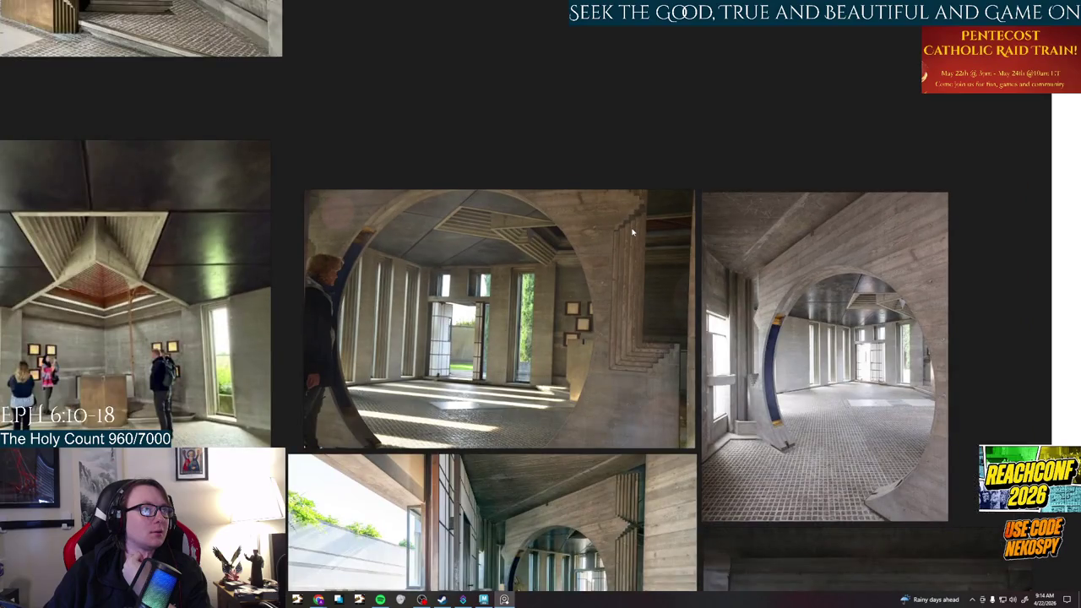
{"action": "scroll", "coordinate": [632, 232], "scroll_direction": "down", "scroll_amount": 1}
{"action": "scroll", "coordinate": [591, 338], "scroll_direction": "down", "scroll_amount": 2}
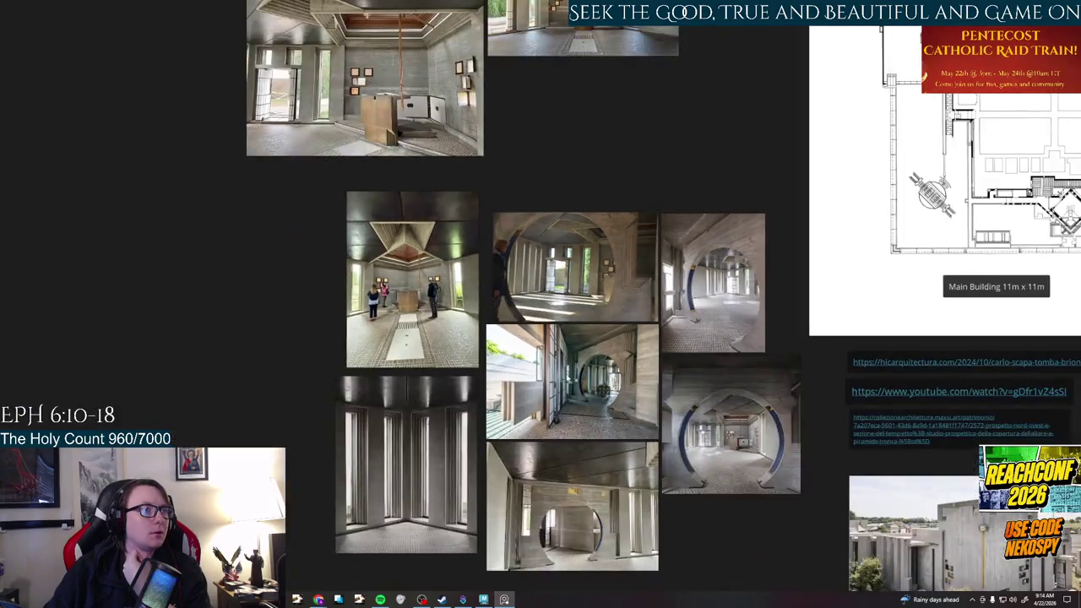
{"action": "scroll", "coordinate": [567, 374], "scroll_direction": "up", "scroll_amount": 1}
{"action": "scroll", "coordinate": [507, 286], "scroll_direction": "up", "scroll_amount": 1}
{"action": "scroll", "coordinate": [537, 276], "scroll_direction": "up", "scroll_amount": 5}
{"action": "scroll", "coordinate": [591, 220], "scroll_direction": "down", "scroll_amount": 2}
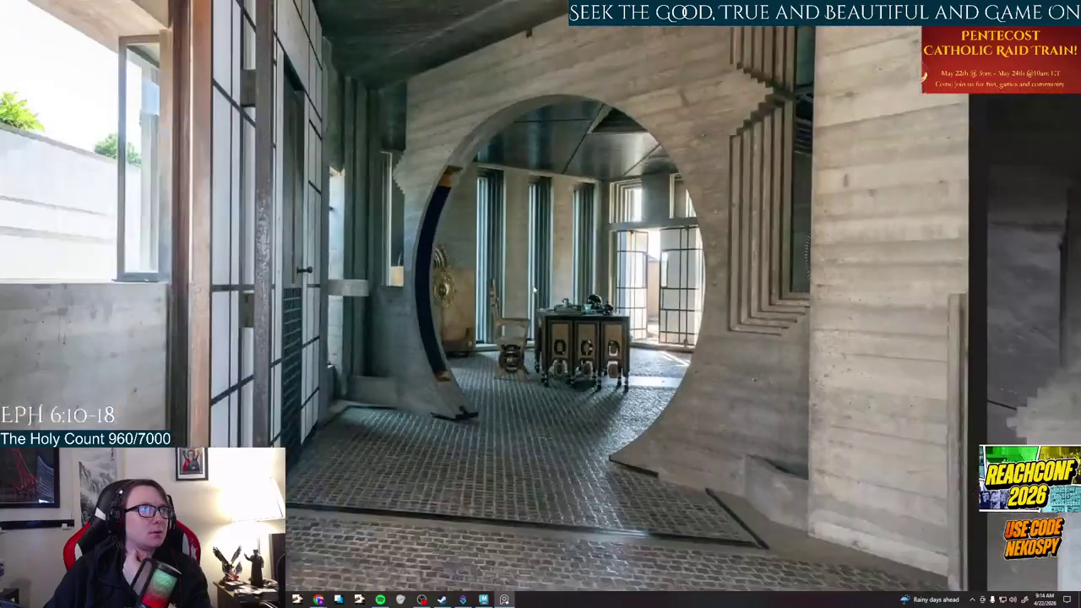
{"action": "scroll", "coordinate": [659, 169], "scroll_direction": "down", "scroll_amount": 1}
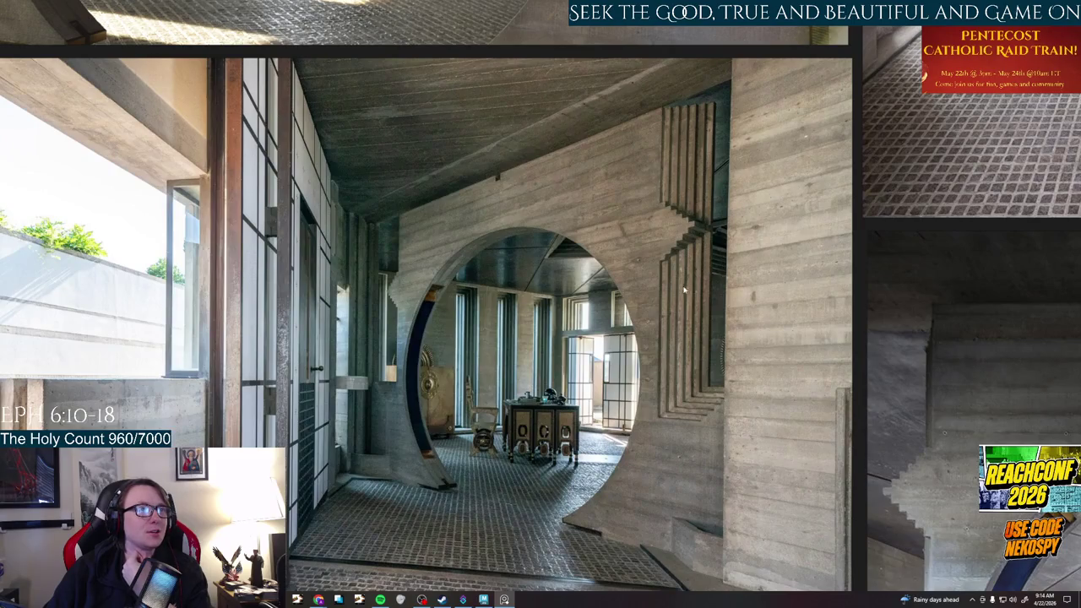
{"action": "scroll", "coordinate": [388, 307], "scroll_direction": "down", "scroll_amount": 3}
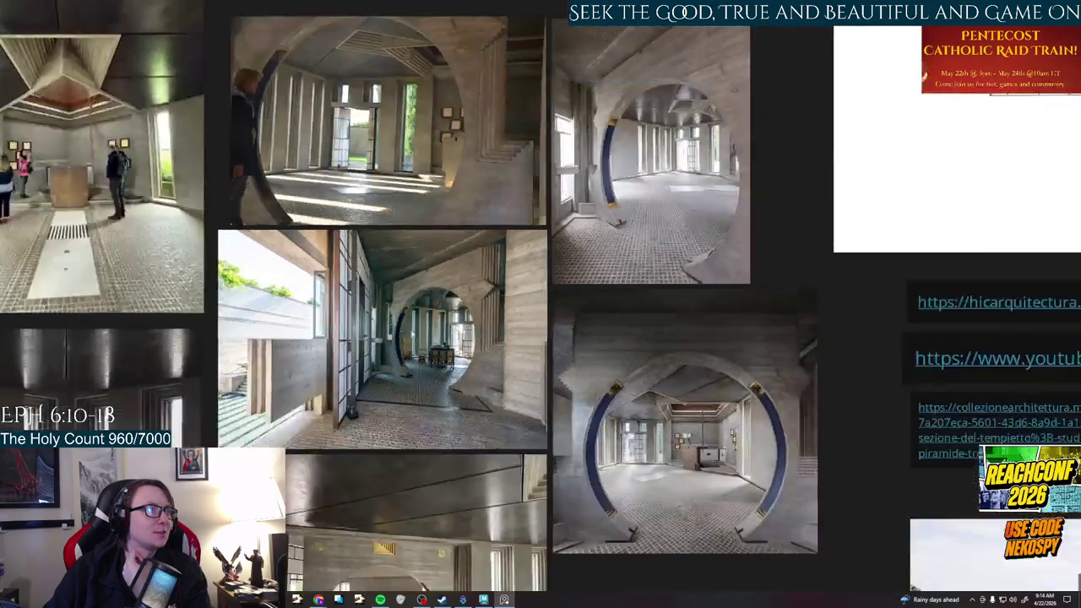
{"action": "scroll", "coordinate": [389, 307], "scroll_direction": "up", "scroll_amount": 1}
{"action": "scroll", "coordinate": [388, 307], "scroll_direction": "up", "scroll_amount": 1}
{"action": "scroll", "coordinate": [635, 316], "scroll_direction": "up", "scroll_amount": 3}
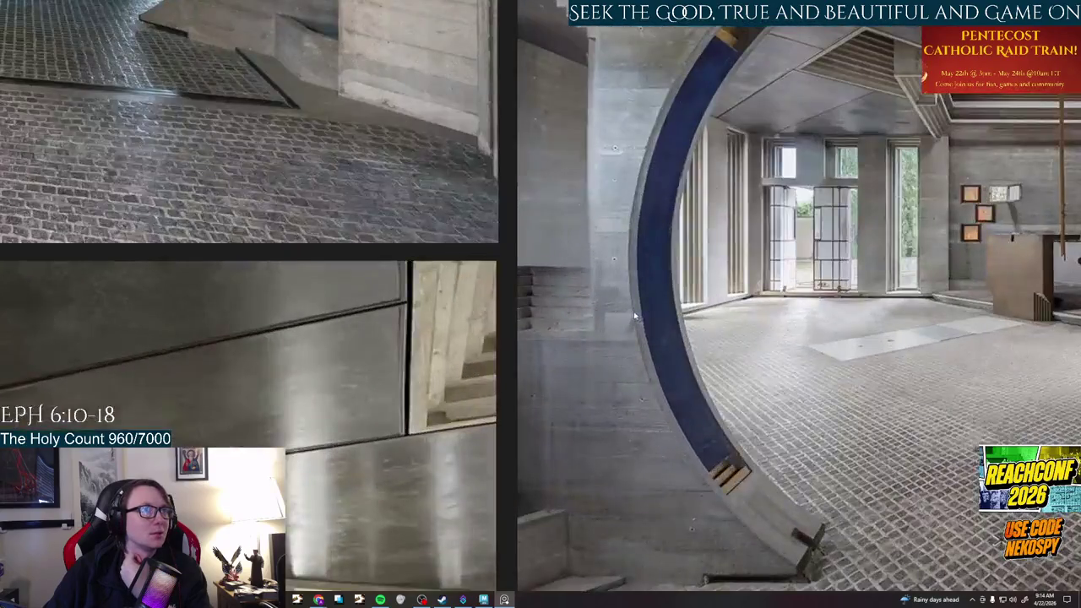
Pan on to the exterior building photos, links and corridor references
{"action": "left_click_drag", "start_coordinate": [614, 309], "coordinate": [578, 350]}
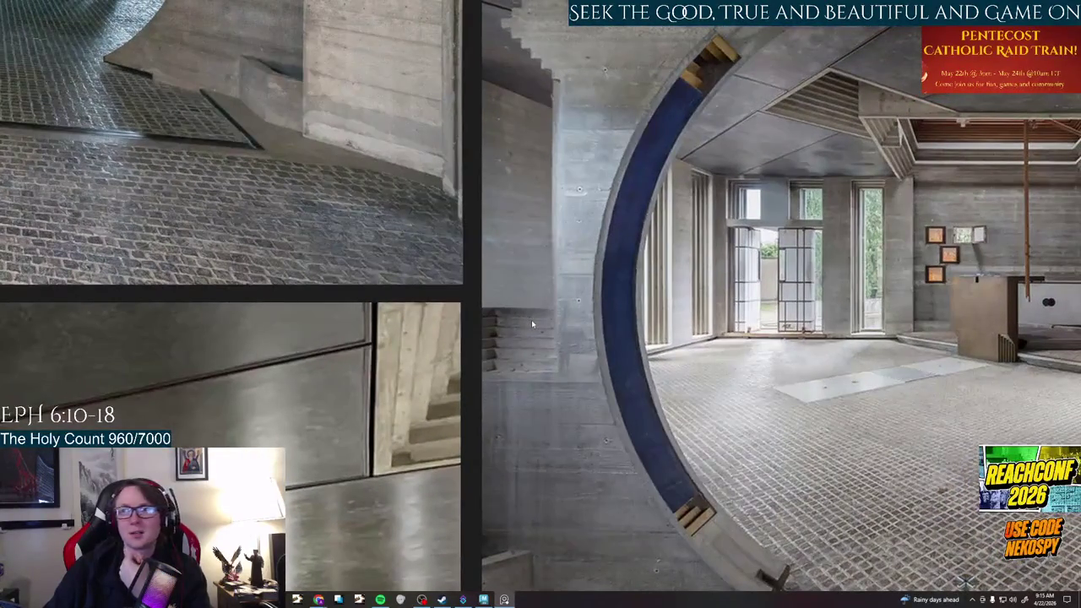
{"action": "scroll", "coordinate": [532, 319], "scroll_direction": "down", "scroll_amount": 3}
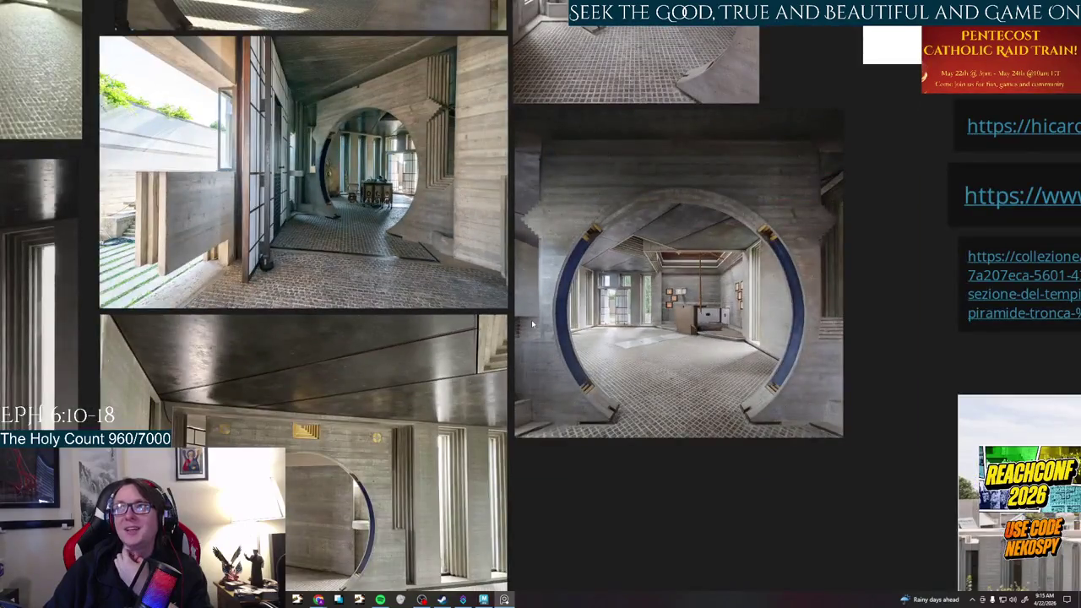
{"action": "left_click_drag", "start_coordinate": [672, 302], "coordinate": [582, 240]}
{"action": "left_click_drag", "start_coordinate": [792, 362], "coordinate": [507, 220]}
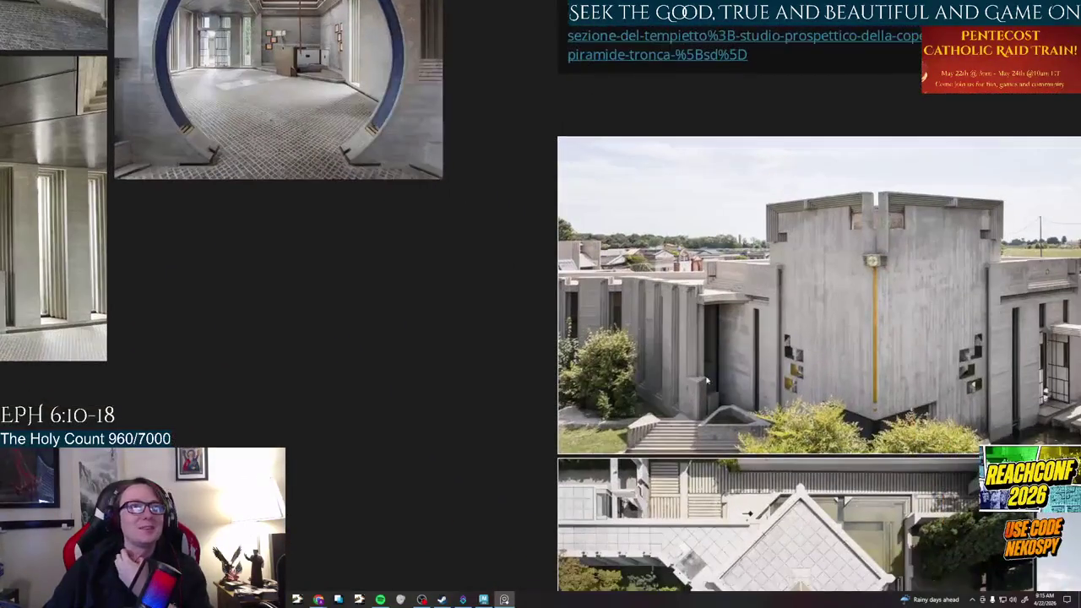
{"action": "scroll", "coordinate": [625, 361], "scroll_direction": "up", "scroll_amount": 1}
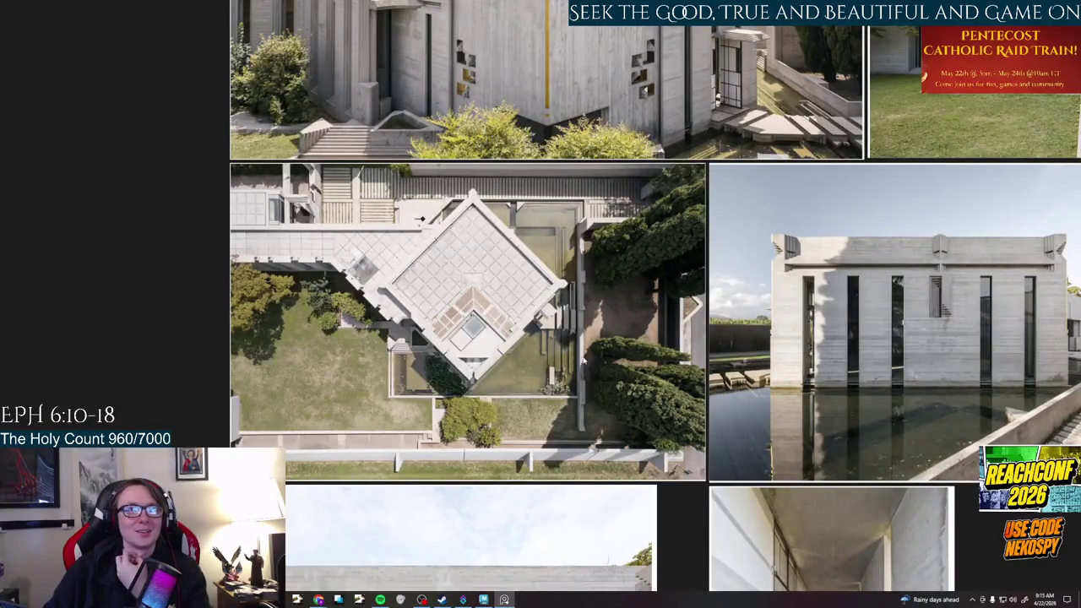
{"action": "left_click_drag", "start_coordinate": [420, 218], "coordinate": [440, 152]}
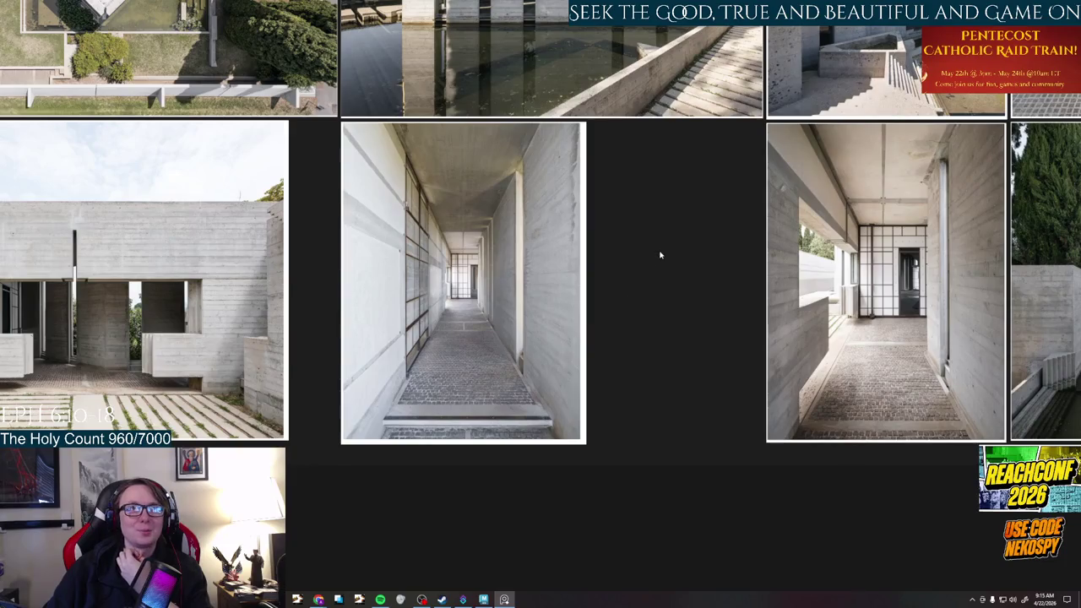
{"action": "left_click_drag", "start_coordinate": [617, 311], "coordinate": [405, 266]}
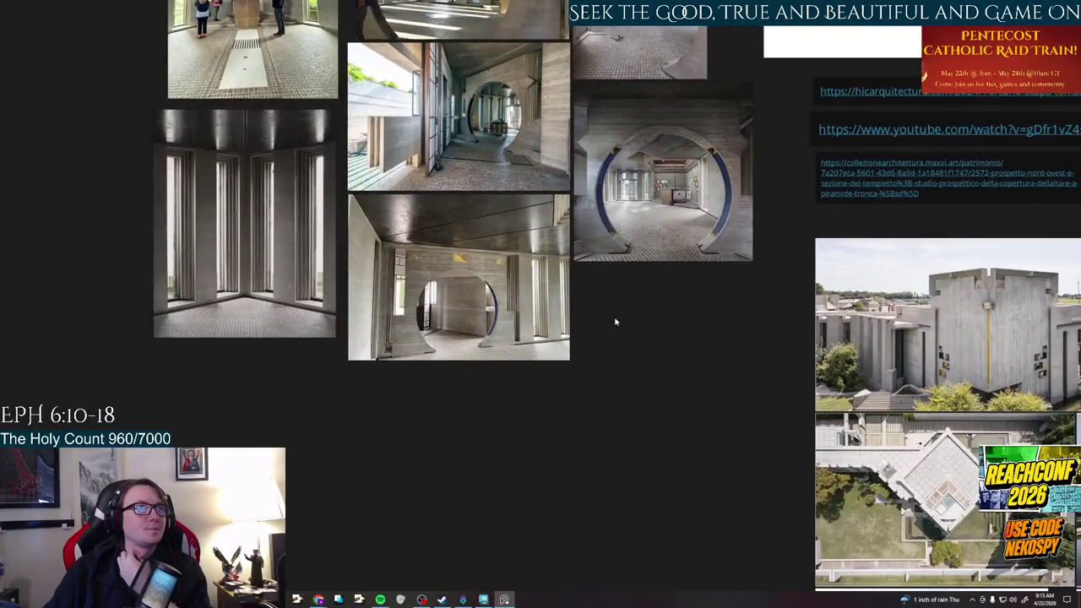
Pan across the exterior grid, furnished interiors, floor plan and aerial view
{"action": "left_click_drag", "start_coordinate": [616, 322], "coordinate": [789, 555]}
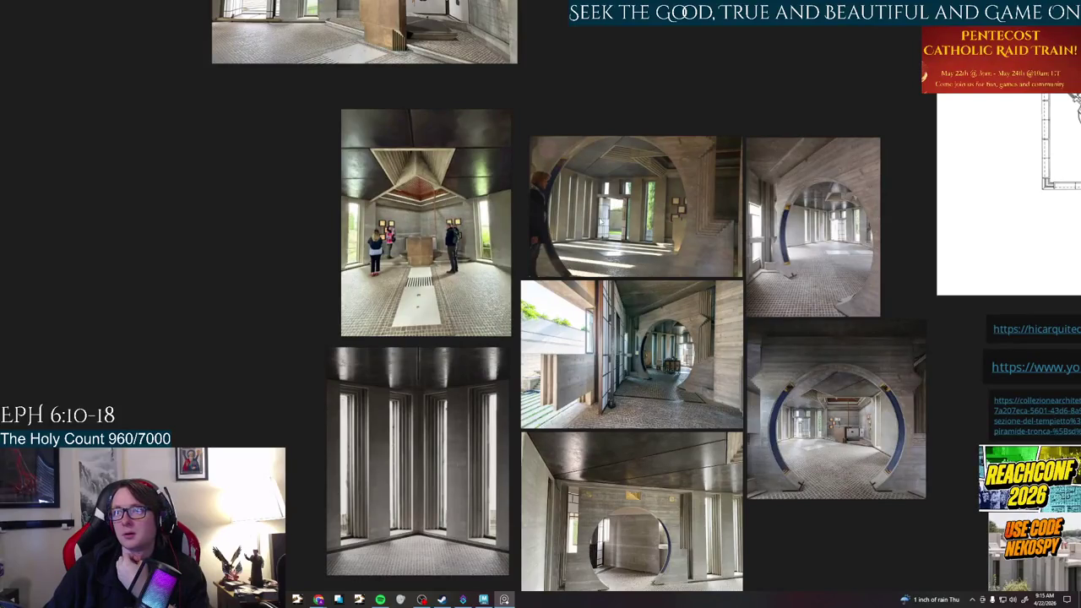
{"action": "scroll", "coordinate": [591, 220], "scroll_direction": "up", "scroll_amount": 3}
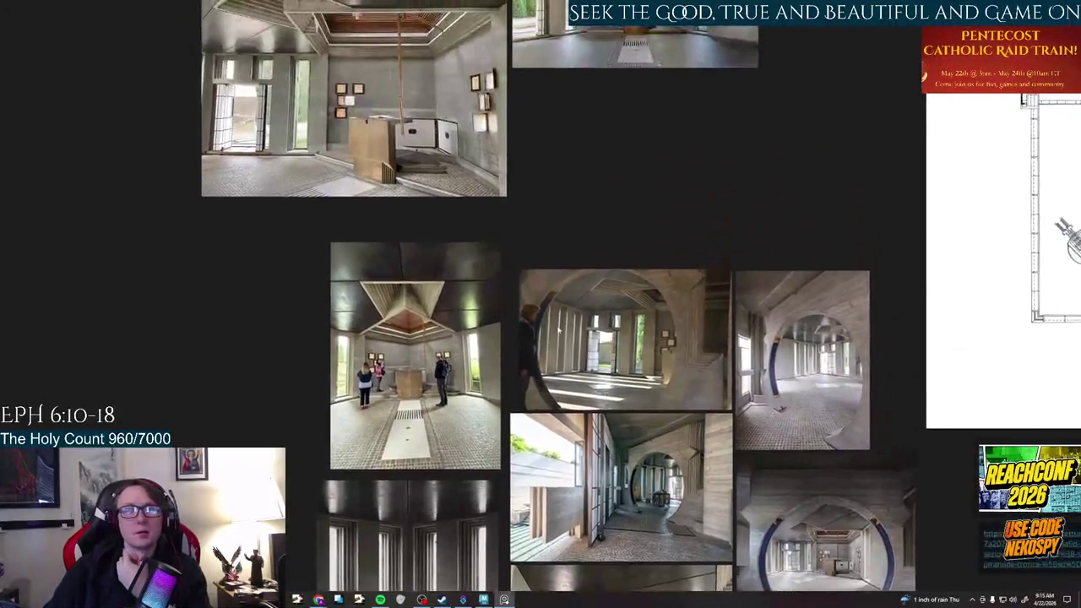
{"action": "scroll", "coordinate": [695, 304], "scroll_direction": "up", "scroll_amount": 3}
{"action": "scroll", "coordinate": [691, 412], "scroll_direction": "up", "scroll_amount": 3}
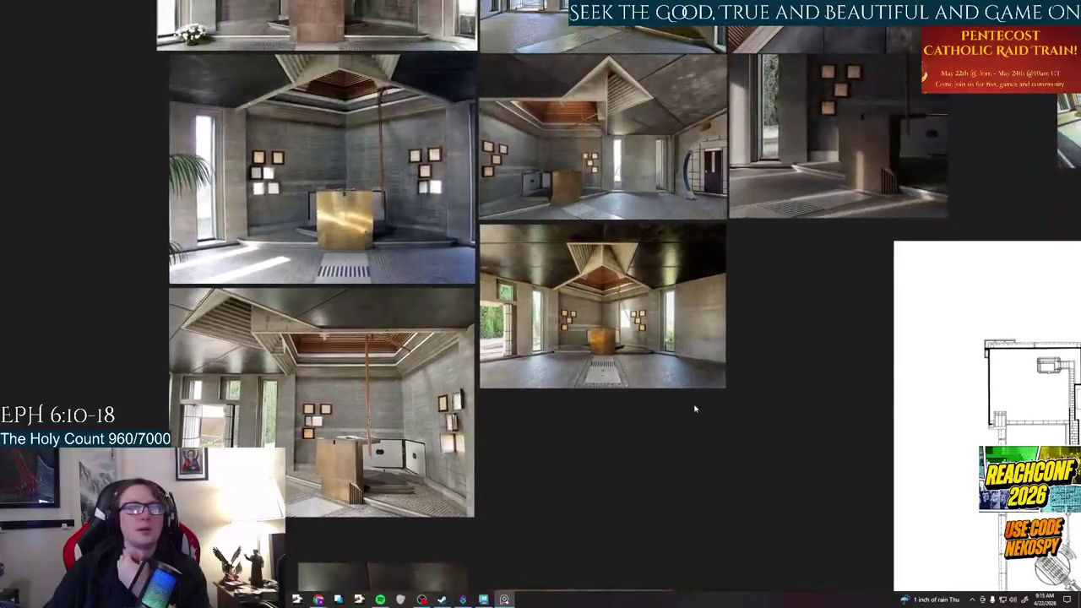
{"action": "scroll", "coordinate": [725, 384], "scroll_direction": "up", "scroll_amount": 3}
{"action": "scroll", "coordinate": [735, 405], "scroll_direction": "up", "scroll_amount": 2}
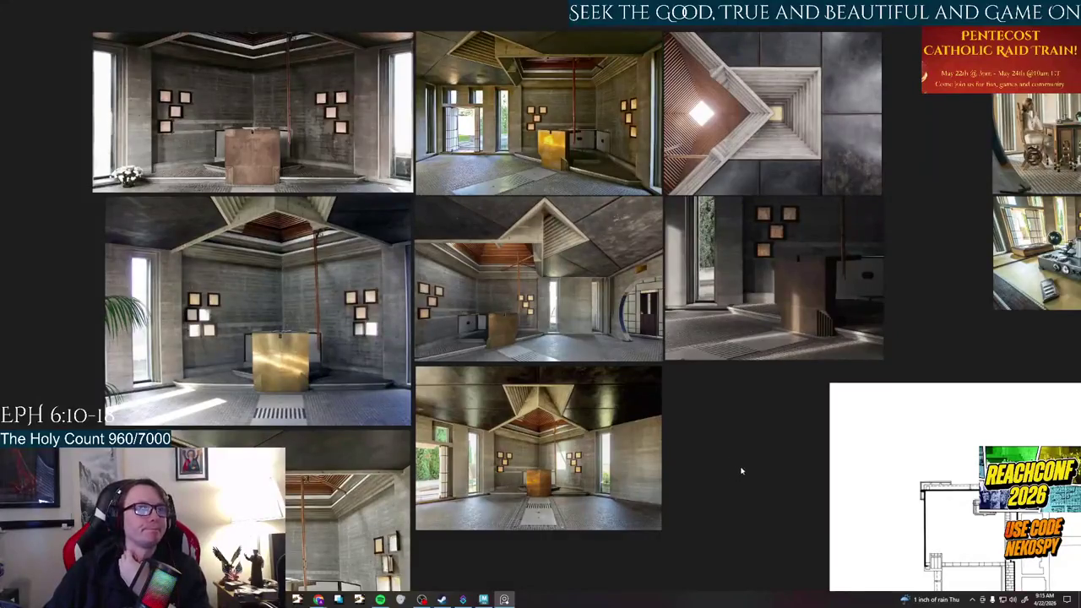
{"action": "left_click_drag", "start_coordinate": [745, 457], "coordinate": [498, 456]}
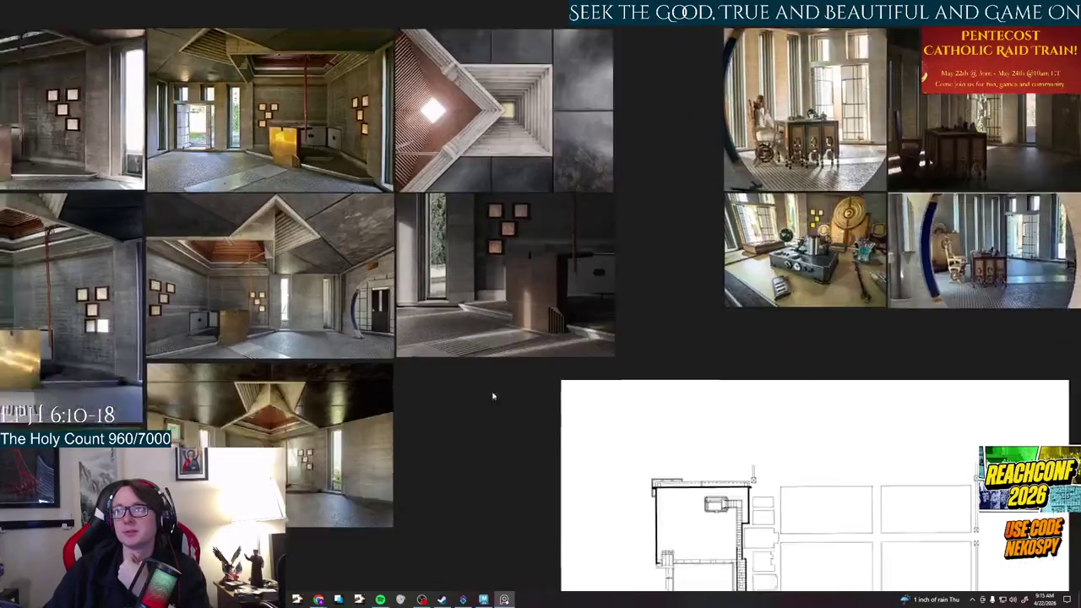
{"action": "mouse_move", "coordinate": [492, 394]}
{"action": "left_mouse_down"}
{"action": "mouse_move", "coordinate": [700, 292]}
{"action": "mouse_move", "coordinate": [714, 239]}
{"action": "left_mouse_up"}
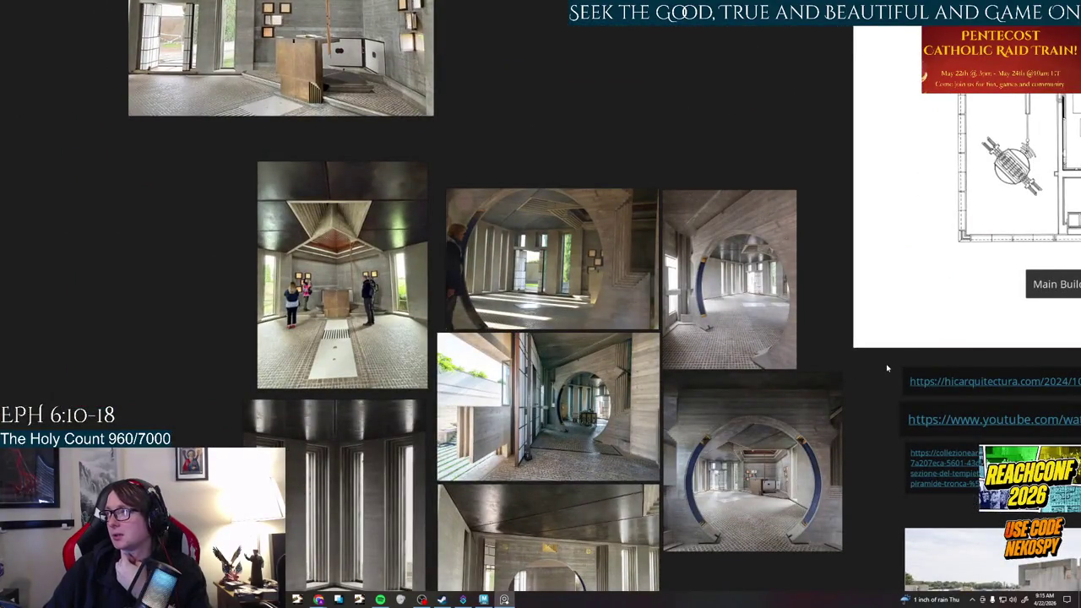
{"action": "left_click_drag", "start_coordinate": [887, 368], "coordinate": [797, 160]}
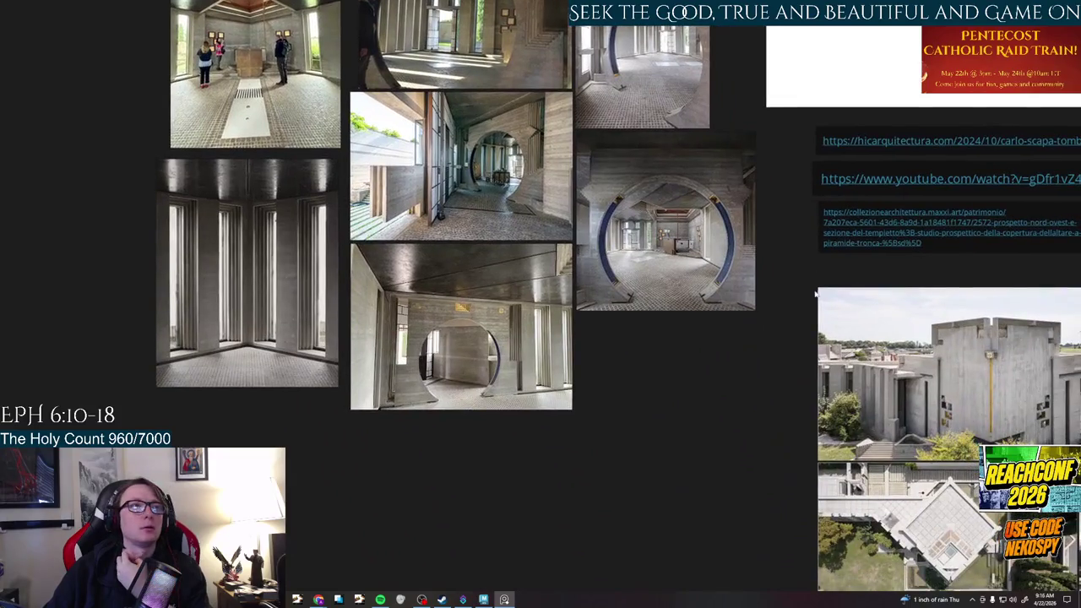
{"action": "left_click_drag", "start_coordinate": [796, 352], "coordinate": [401, 239]}
Look through the garden and tomb exterior photos, then zoom onto the round-doorway photo
{"action": "left_click_drag", "start_coordinate": [855, 285], "coordinate": [806, 272]}
{"action": "scroll", "coordinate": [806, 272], "scroll_direction": "down", "scroll_amount": 2}
{"action": "scroll", "coordinate": [594, 267], "scroll_direction": "up", "scroll_amount": 2}
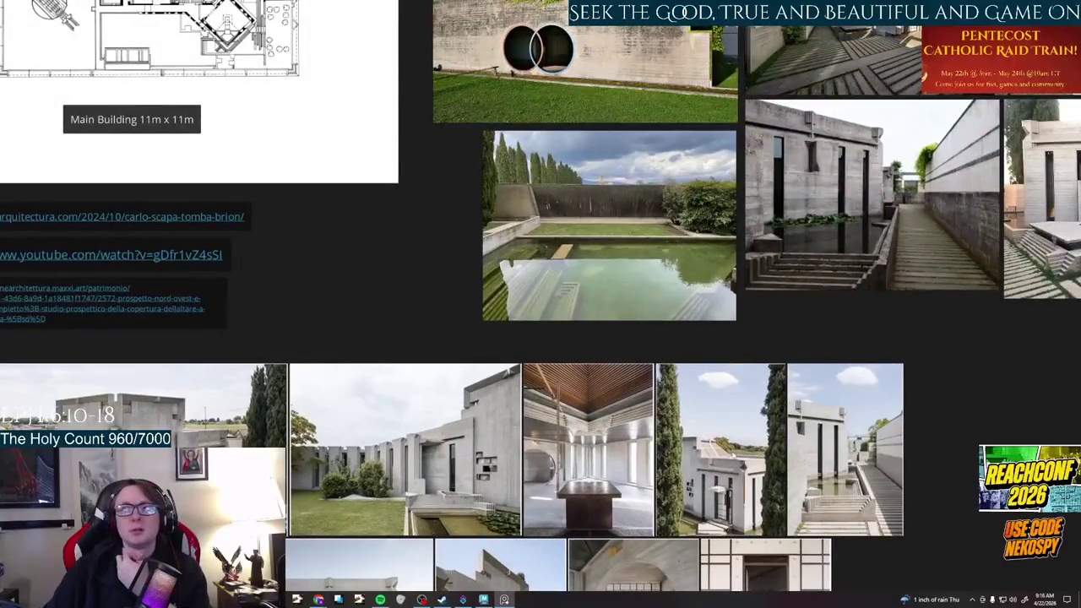
{"action": "left_click_drag", "start_coordinate": [591, 254], "coordinate": [511, 397]}
{"action": "left_click_drag", "start_coordinate": [592, 254], "coordinate": [396, 408]}
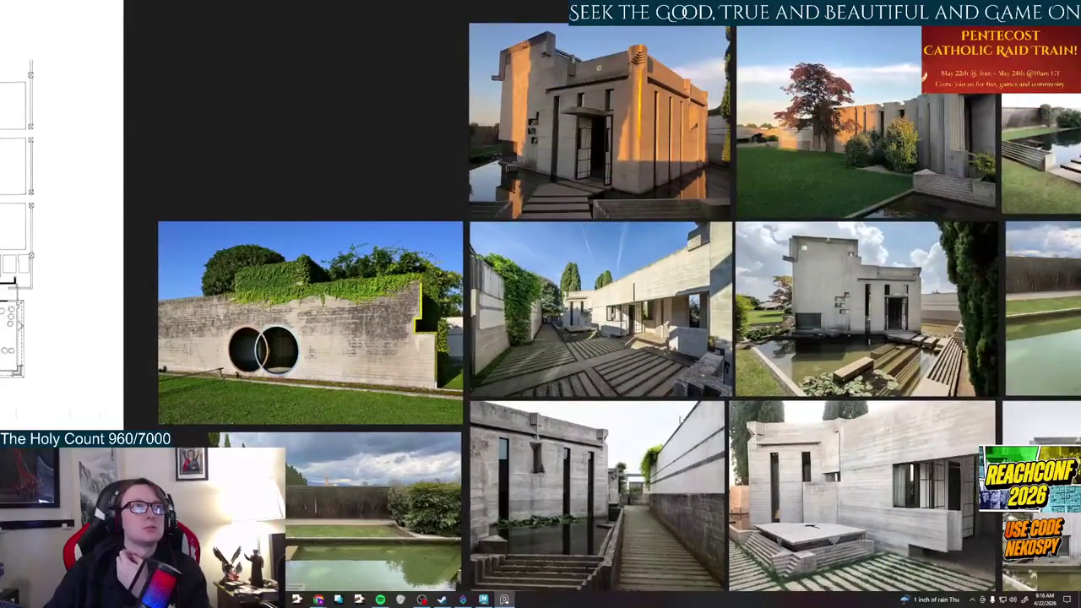
{"action": "left_click_drag", "start_coordinate": [592, 338], "coordinate": [207, 312]}
{"action": "mouse_move", "coordinate": [422, 169]}
{"action": "left_mouse_down"}
{"action": "mouse_move", "coordinate": [507, 422]}
{"action": "mouse_move", "coordinate": [507, 178]}
{"action": "left_mouse_up"}
{"action": "left_click_drag", "start_coordinate": [592, 337], "coordinate": [427, 274]}
{"action": "mouse_move", "coordinate": [169, 93]}
{"action": "left_mouse_down"}
{"action": "mouse_move", "coordinate": [565, 280]}
{"action": "mouse_move", "coordinate": [669, 401]}
{"action": "left_mouse_up"}
{"action": "scroll", "coordinate": [671, 401], "scroll_direction": "up", "scroll_amount": 5}
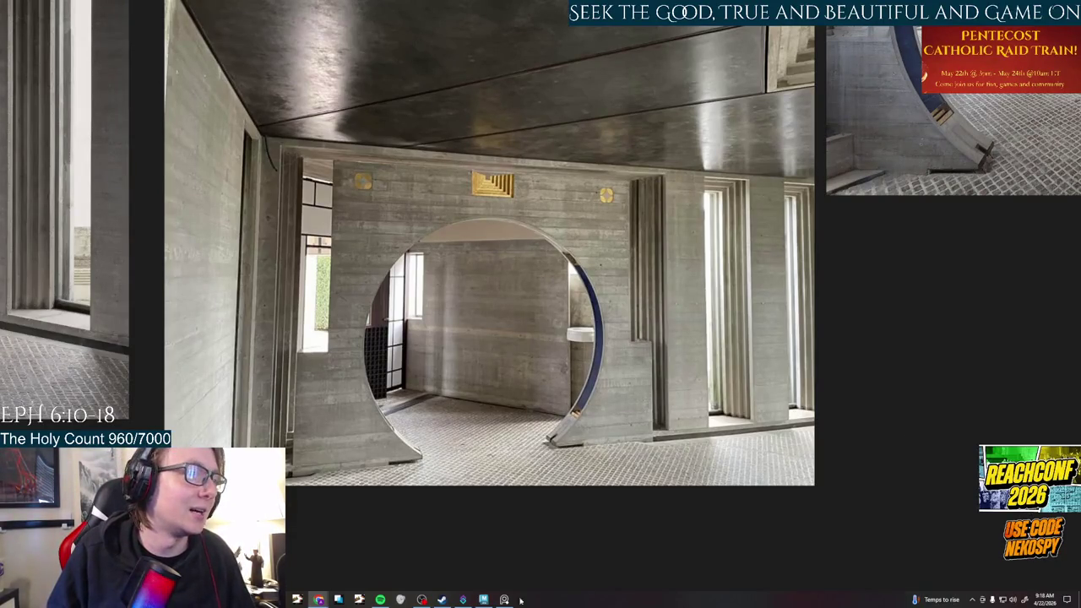
{"action": "left_click", "coordinate": [483, 600]}
Dismiss the AutoSave prompt, select set2 and check the Show menu
{"action": "left_click", "coordinate": [554, 306]}
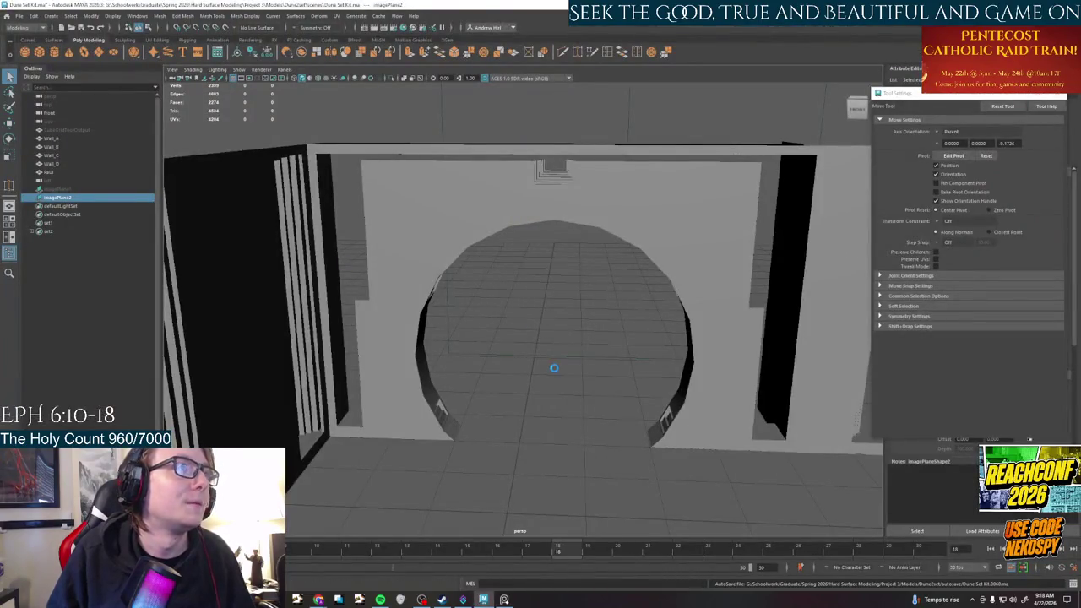
{"action": "scroll", "coordinate": [553, 370], "scroll_direction": "down", "scroll_amount": 3}
{"action": "left_click_drag", "start_coordinate": [553, 369], "coordinate": [589, 219], "text": "alt"}
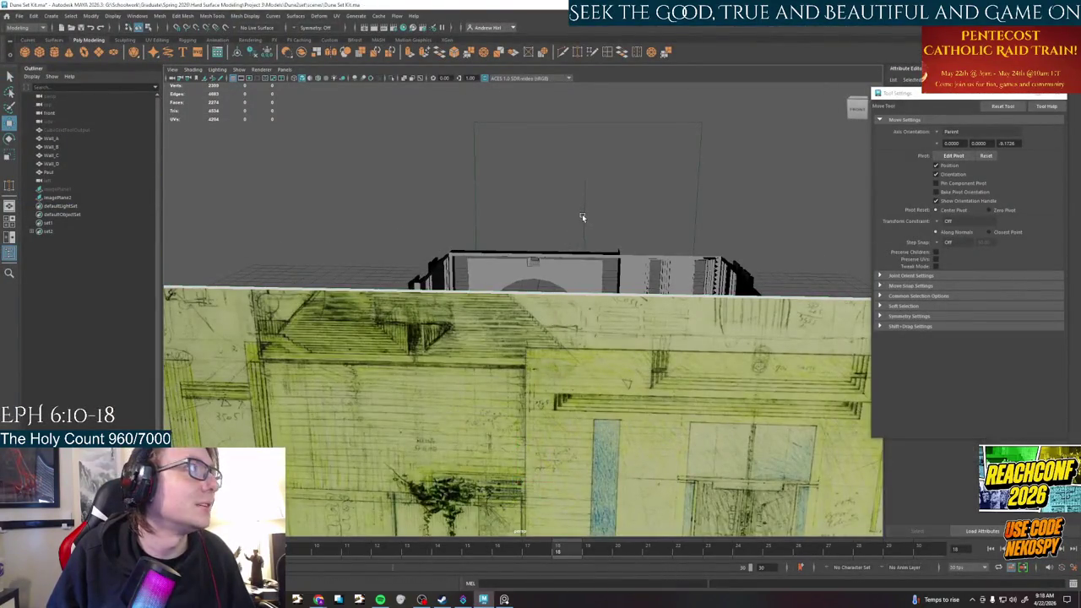
{"action": "left_click", "coordinate": [67, 232]}
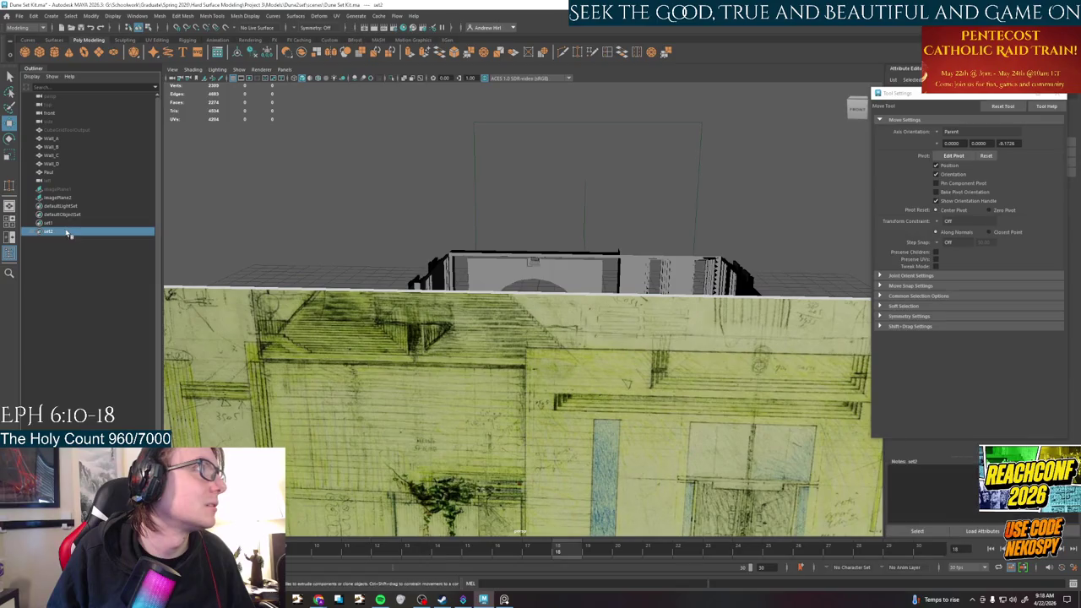
{"action": "left_click", "coordinate": [239, 70]}
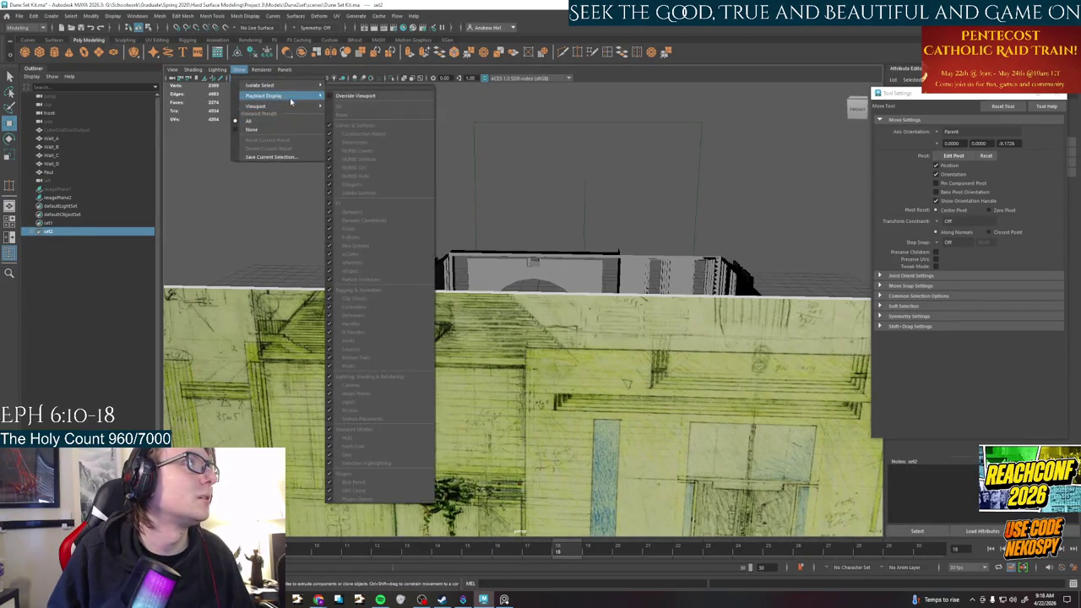
{"action": "mouse_move", "coordinate": [256, 105]}
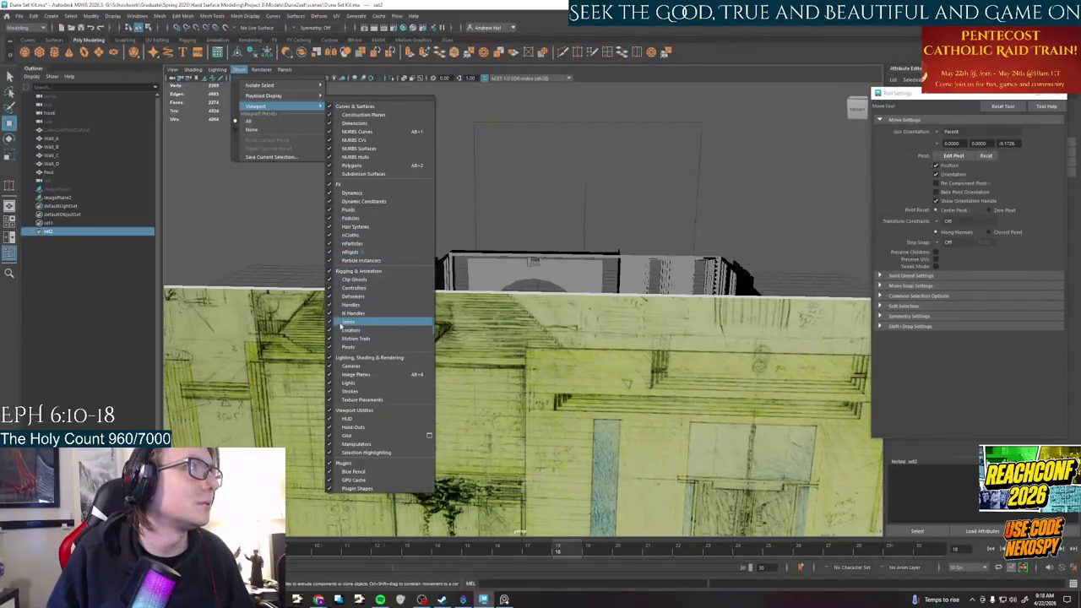
{"action": "left_click", "coordinate": [331, 368]}
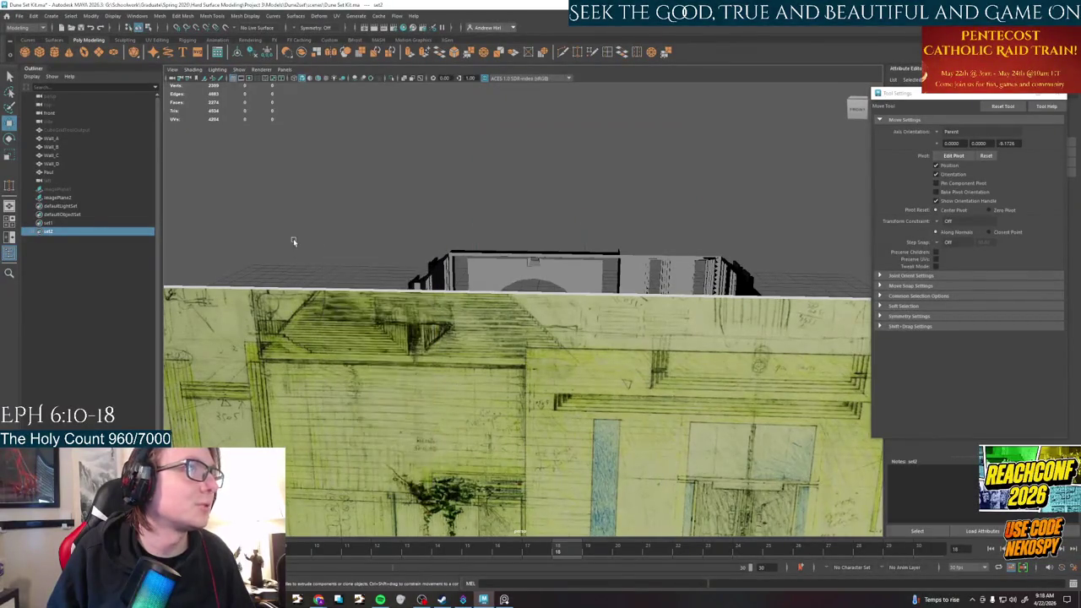
Orbit to a high three-quarter view of the room, then view the walls from the other side
{"action": "left_click_drag", "start_coordinate": [293, 238], "coordinate": [512, 254], "text": "alt"}
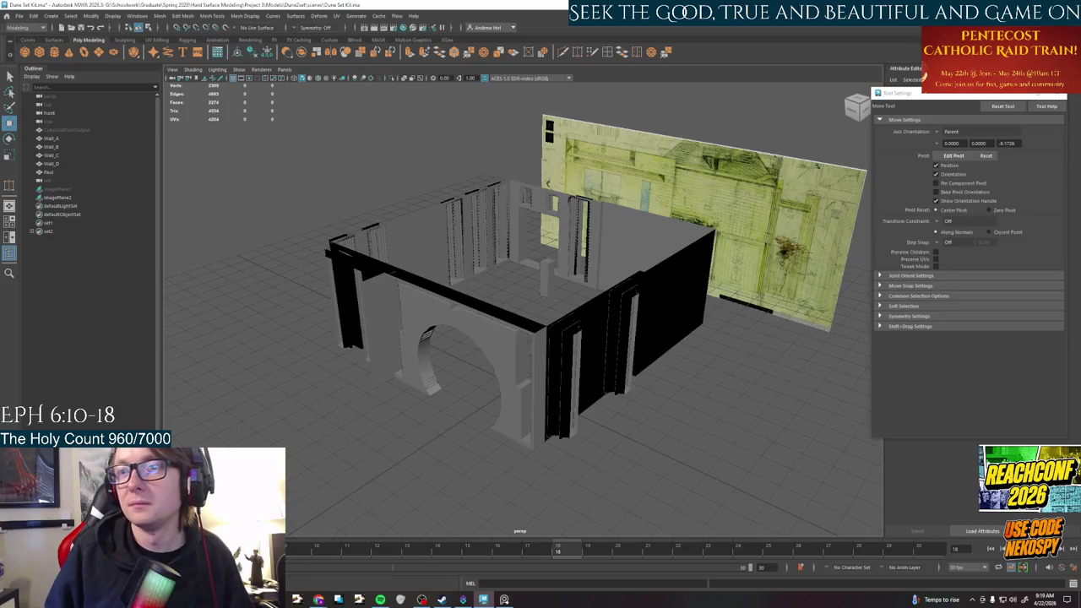
{"action": "left_click", "coordinate": [319, 599]}
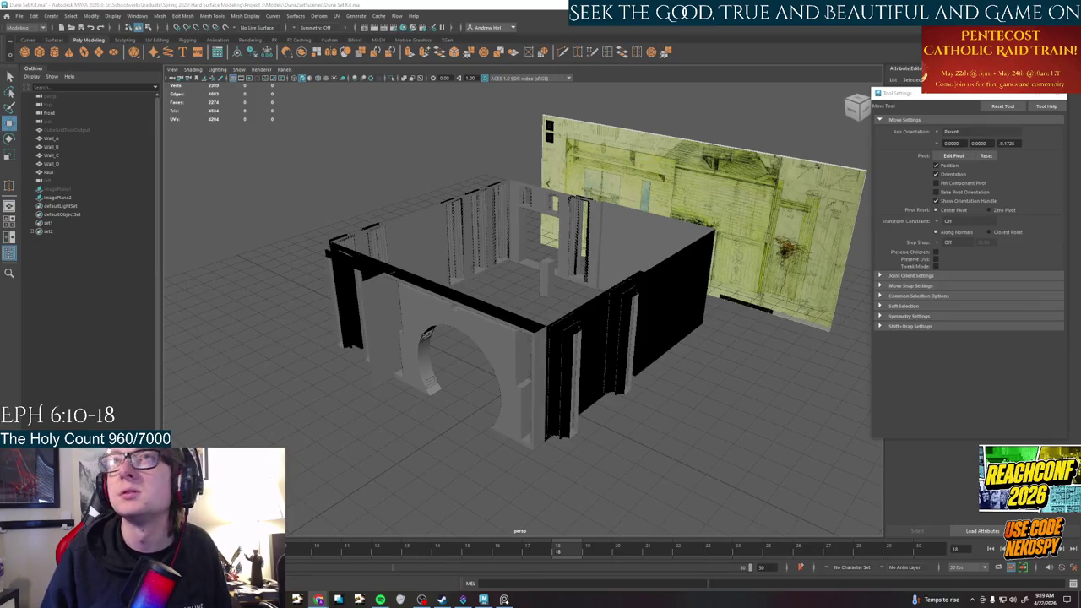
{"action": "mouse_move", "coordinate": [659, 387]}
{"action": "left_mouse_down", "text": "alt"}
{"action": "mouse_move", "coordinate": [583, 373]}
{"action": "mouse_move", "coordinate": [732, 415]}
{"action": "mouse_move", "coordinate": [652, 415]}
{"action": "mouse_move", "coordinate": [599, 381]}
{"action": "mouse_move", "coordinate": [642, 328]}
{"action": "mouse_move", "coordinate": [574, 363]}
{"action": "mouse_move", "coordinate": [525, 370]}
{"action": "mouse_move", "coordinate": [521, 381]}
{"action": "mouse_move", "coordinate": [556, 391]}
{"action": "left_mouse_up", "text": "alt"}
{"action": "scroll", "coordinate": [642, 328], "scroll_direction": "up", "scroll_amount": 3}
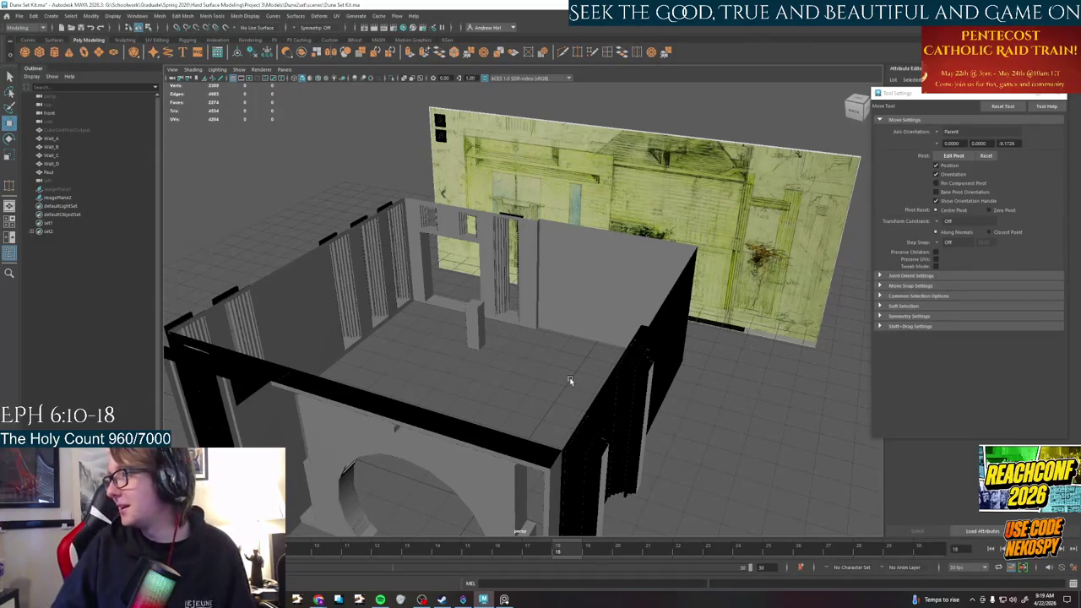
{"action": "scroll", "coordinate": [530, 382], "scroll_direction": "up", "scroll_amount": 2}
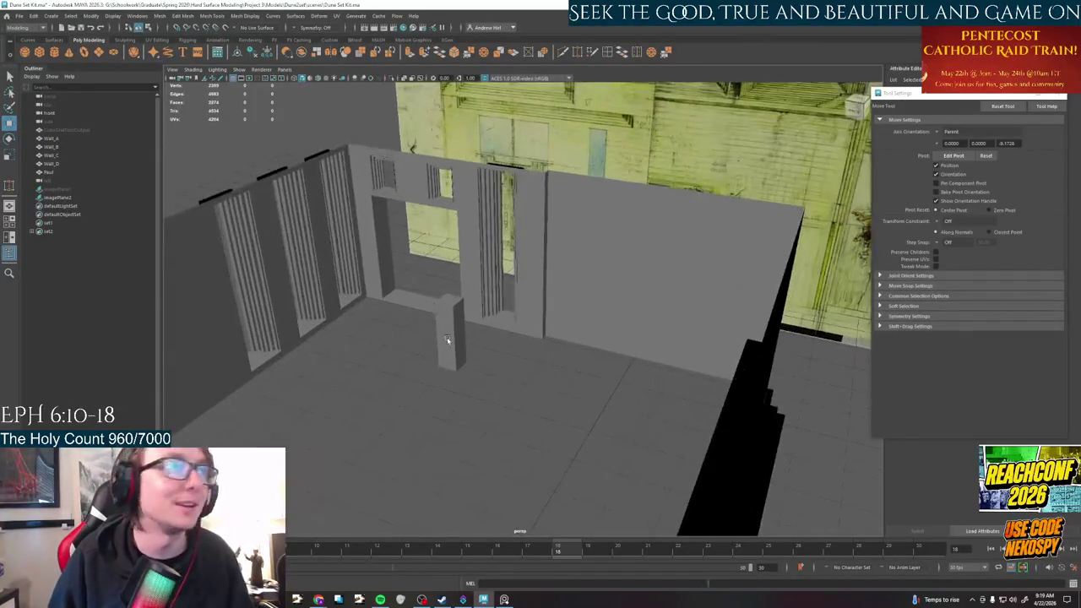
{"action": "scroll", "coordinate": [471, 365], "scroll_direction": "up", "scroll_amount": 2}
{"action": "scroll", "coordinate": [471, 365], "scroll_direction": "down", "scroll_amount": 2}
{"action": "left_click_drag", "start_coordinate": [454, 400], "coordinate": [614, 379], "text": "alt"}
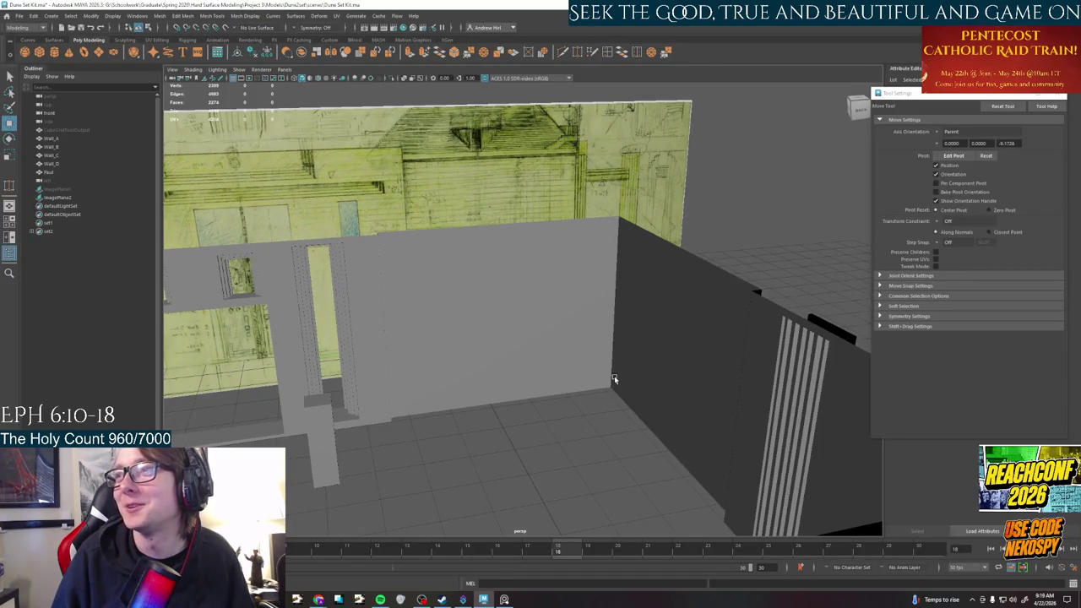
{"action": "mouse_move", "coordinate": [614, 379]}
{"action": "left_mouse_down", "text": "alt"}
{"action": "mouse_move", "coordinate": [583, 403]}
{"action": "mouse_move", "coordinate": [536, 391]}
{"action": "left_mouse_up", "text": "alt"}
{"action": "scroll", "coordinate": [614, 376], "scroll_direction": "down", "scroll_amount": 2}
{"action": "scroll", "coordinate": [615, 376], "scroll_direction": "up", "scroll_amount": 2}
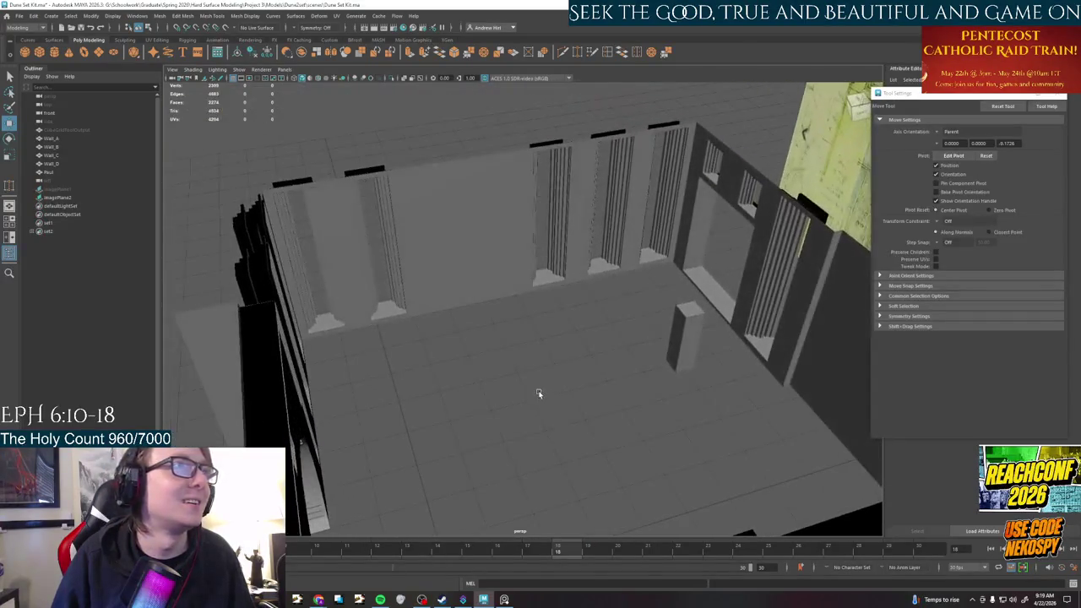
{"action": "left_click_drag", "start_coordinate": [598, 410], "coordinate": [549, 337], "text": "alt"}
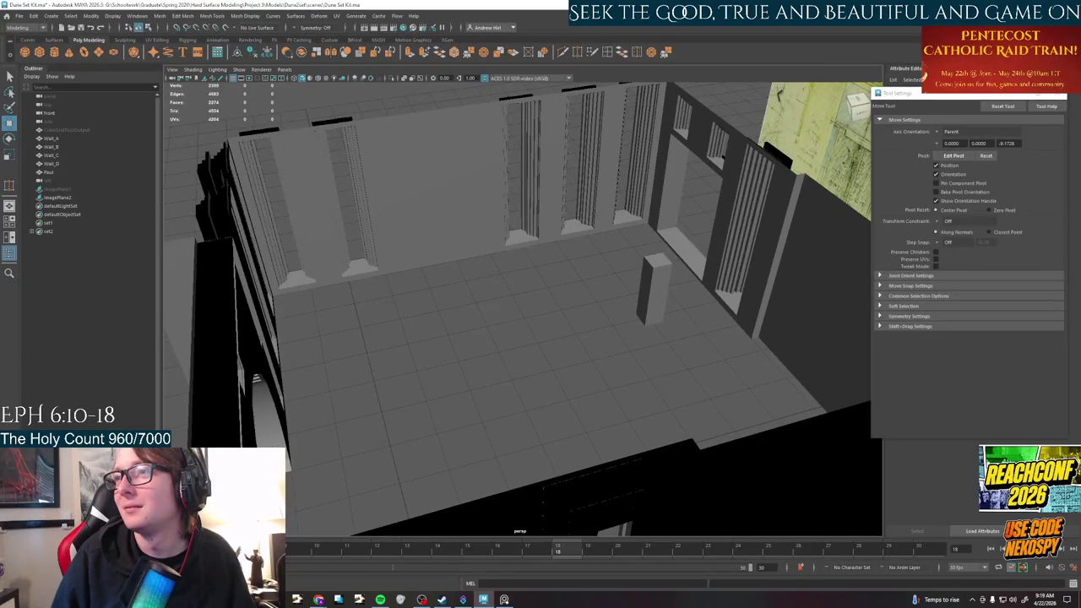
{"action": "scroll", "coordinate": [456, 313], "scroll_direction": "down", "scroll_amount": 5}
{"action": "mouse_move", "coordinate": [447, 347]}
{"action": "left_mouse_down", "text": "alt"}
{"action": "mouse_move", "coordinate": [521, 309]}
{"action": "mouse_move", "coordinate": [524, 374]}
{"action": "mouse_move", "coordinate": [546, 354]}
{"action": "mouse_move", "coordinate": [564, 389]}
{"action": "mouse_move", "coordinate": [608, 422]}
{"action": "mouse_move", "coordinate": [600, 338]}
{"action": "left_mouse_up", "text": "alt"}
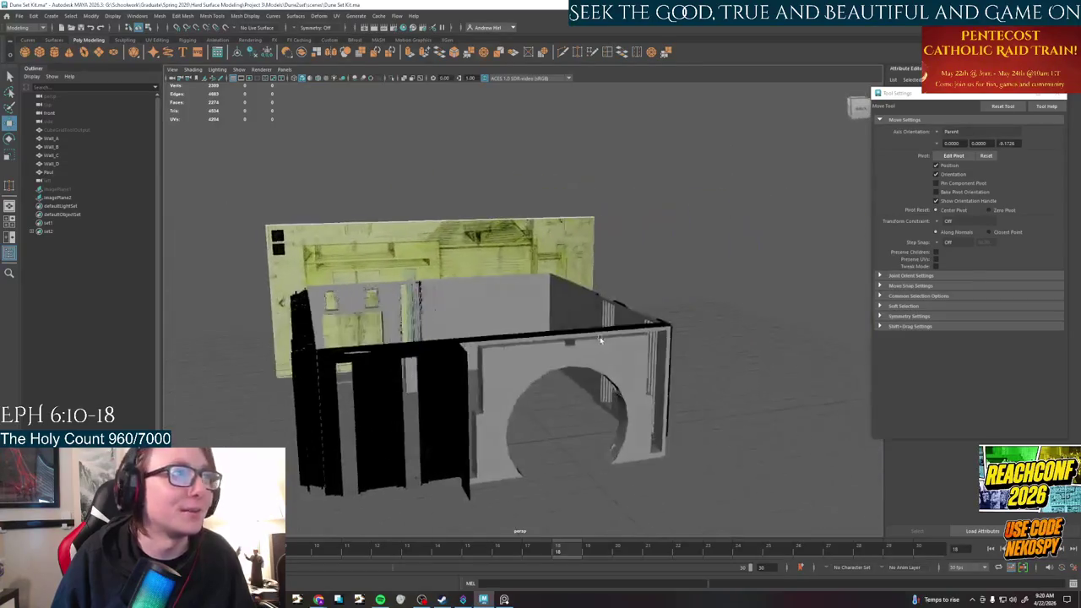
{"action": "scroll", "coordinate": [565, 389], "scroll_direction": "up", "scroll_amount": 5}
{"action": "left_click", "coordinate": [571, 397]}
Frame the pillar and rename it Nekospy in the Outliner
{"action": "mouse_move", "coordinate": [571, 397]}
{"action": "left_mouse_down", "text": "alt"}
{"action": "mouse_move", "coordinate": [627, 422]}
{"action": "mouse_move", "coordinate": [615, 418]}
{"action": "left_mouse_up", "text": "alt"}
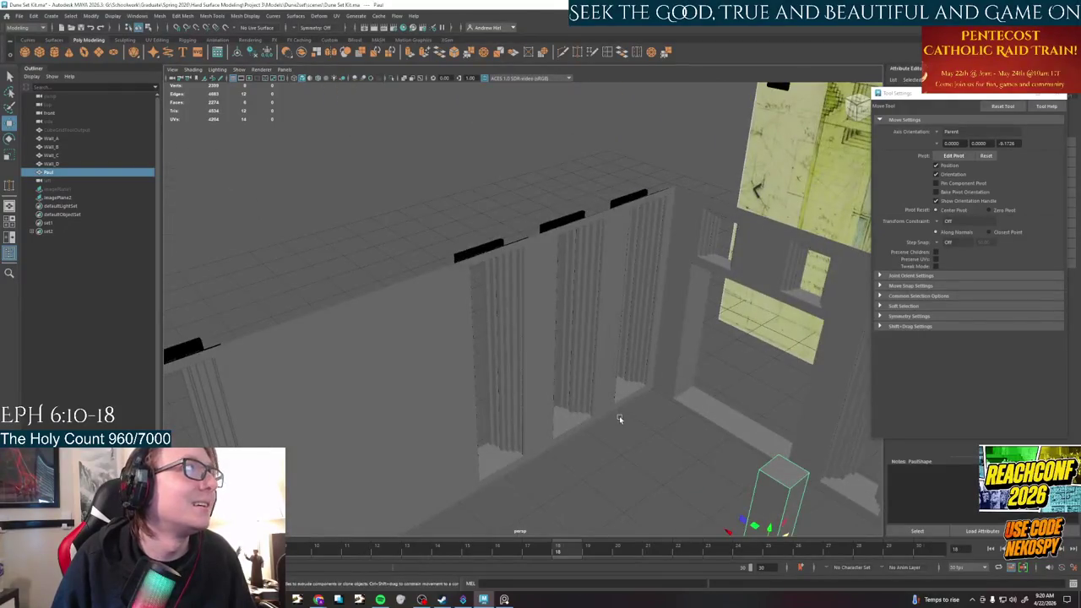
{"action": "mouse_move", "coordinate": [488, 323]}
{"action": "left_mouse_down", "text": "alt"}
{"action": "mouse_move", "coordinate": [695, 345]}
{"action": "mouse_move", "coordinate": [634, 285]}
{"action": "left_mouse_up", "text": "alt"}
{"action": "key", "text": "f"}
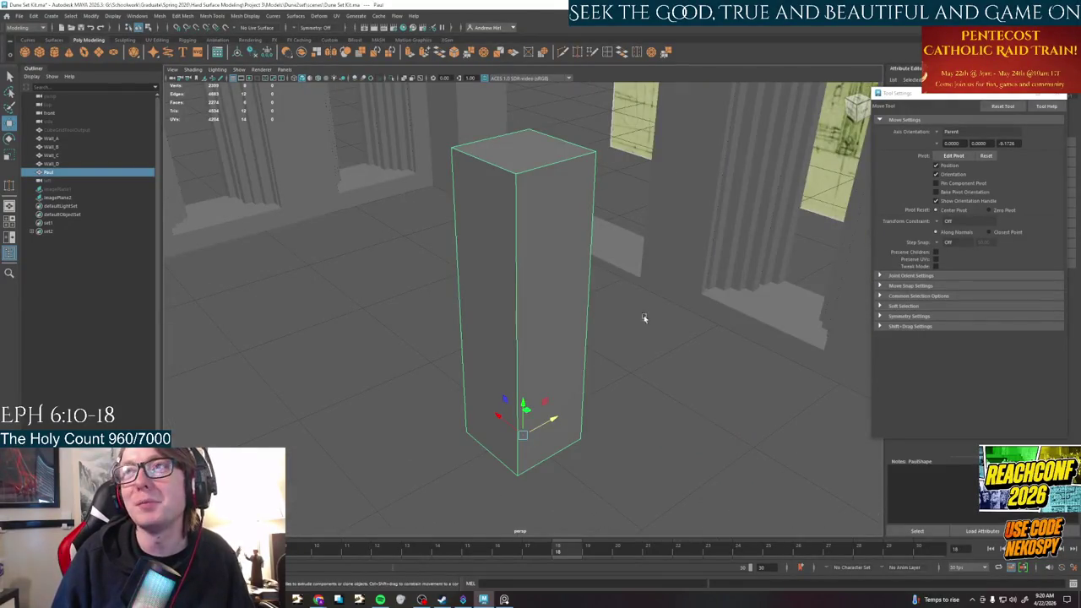
{"action": "left_click_drag", "start_coordinate": [659, 368], "coordinate": [631, 337], "text": "alt"}
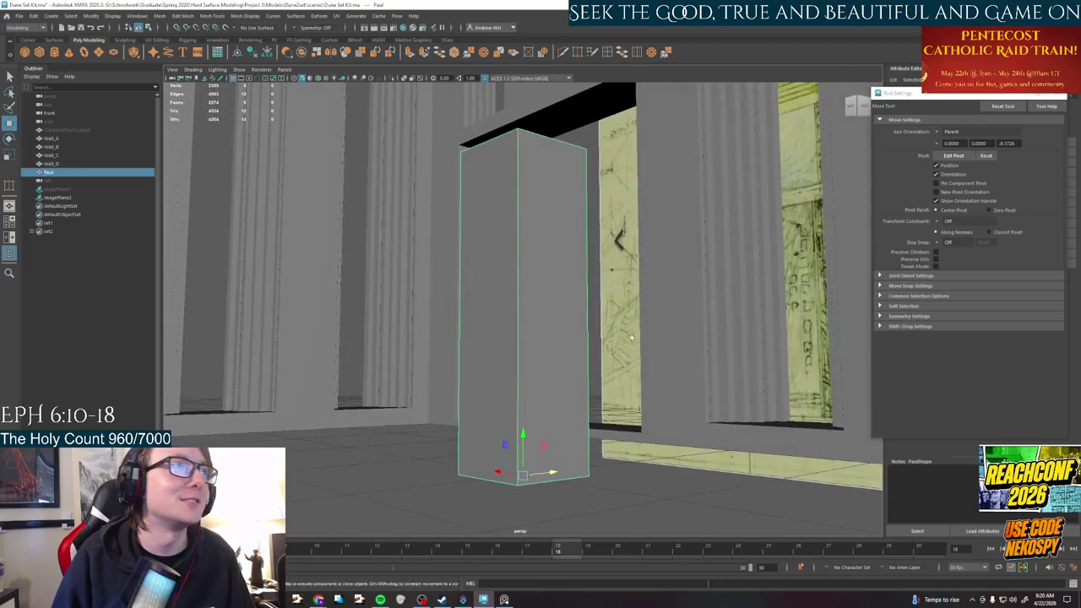
{"action": "double_click", "coordinate": [62, 174]}
{"action": "type", "text": "Nekki"}
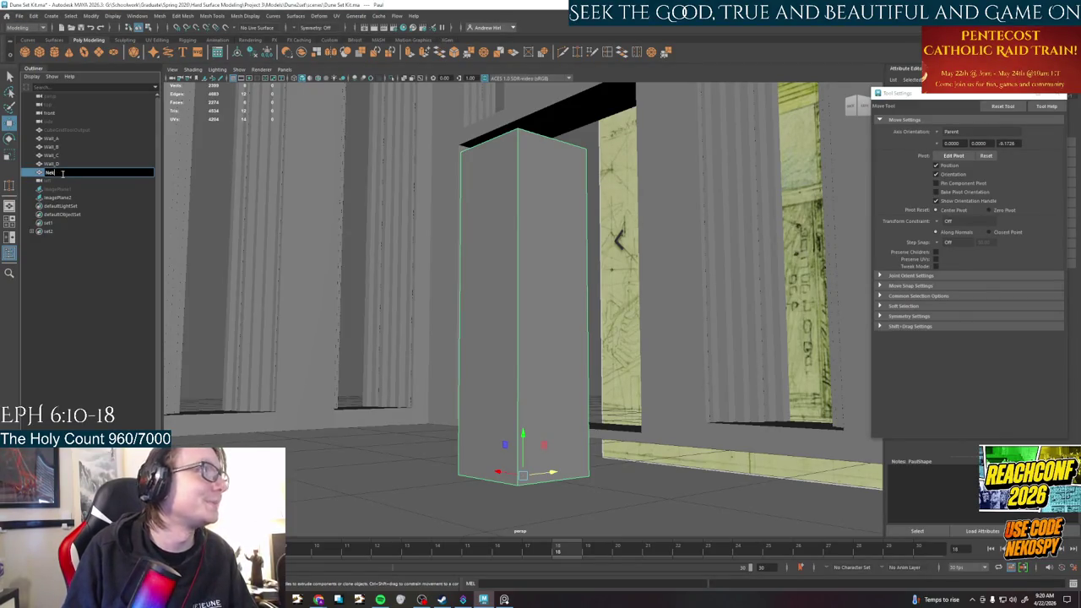
{"action": "key", "text": "Return"}
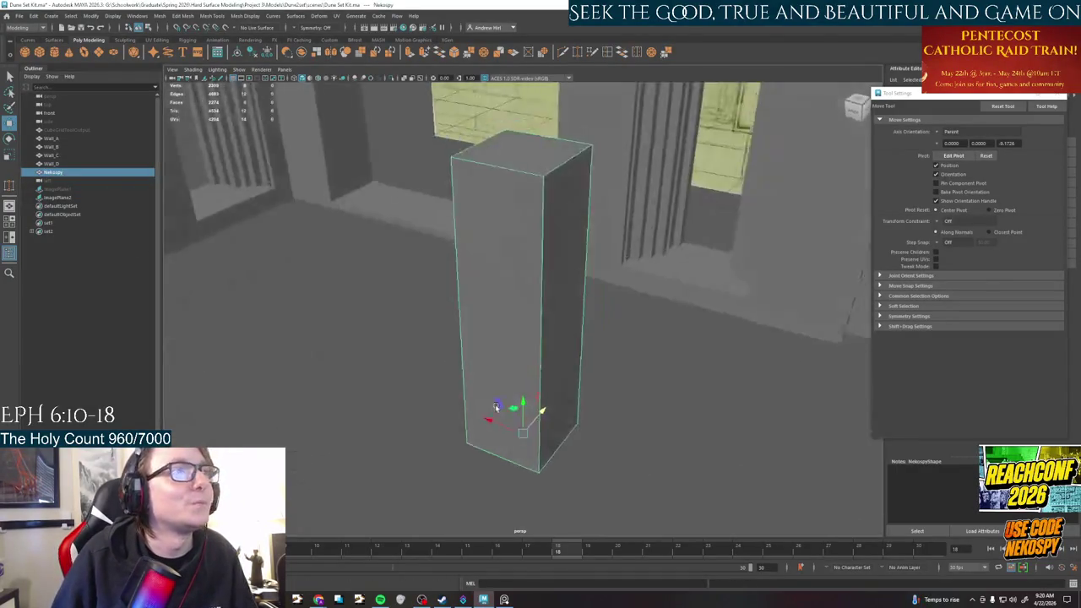
Orbit around Nekospy to inspect it from high, side, front and top views
{"action": "mouse_move", "coordinate": [495, 404]}
{"action": "left_mouse_down", "text": "alt"}
{"action": "mouse_move", "coordinate": [531, 408]}
{"action": "mouse_move", "coordinate": [572, 392]}
{"action": "mouse_move", "coordinate": [475, 387]}
{"action": "left_mouse_up", "text": "alt"}
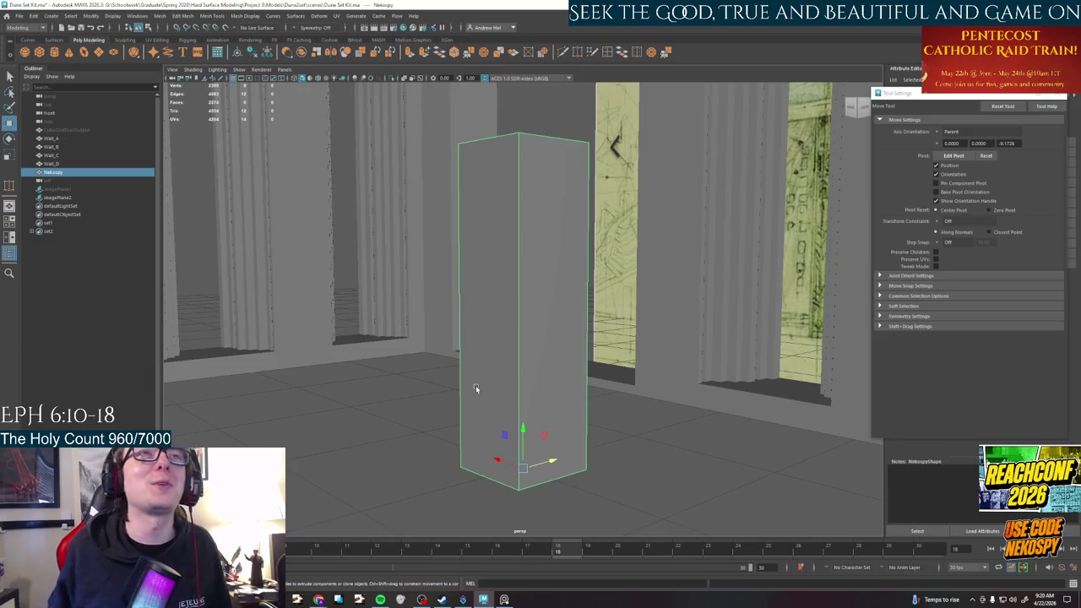
{"action": "mouse_move", "coordinate": [519, 332]}
{"action": "left_mouse_down", "text": "alt"}
{"action": "mouse_move", "coordinate": [563, 355]}
{"action": "mouse_move", "coordinate": [590, 350]}
{"action": "left_mouse_up", "text": "alt"}
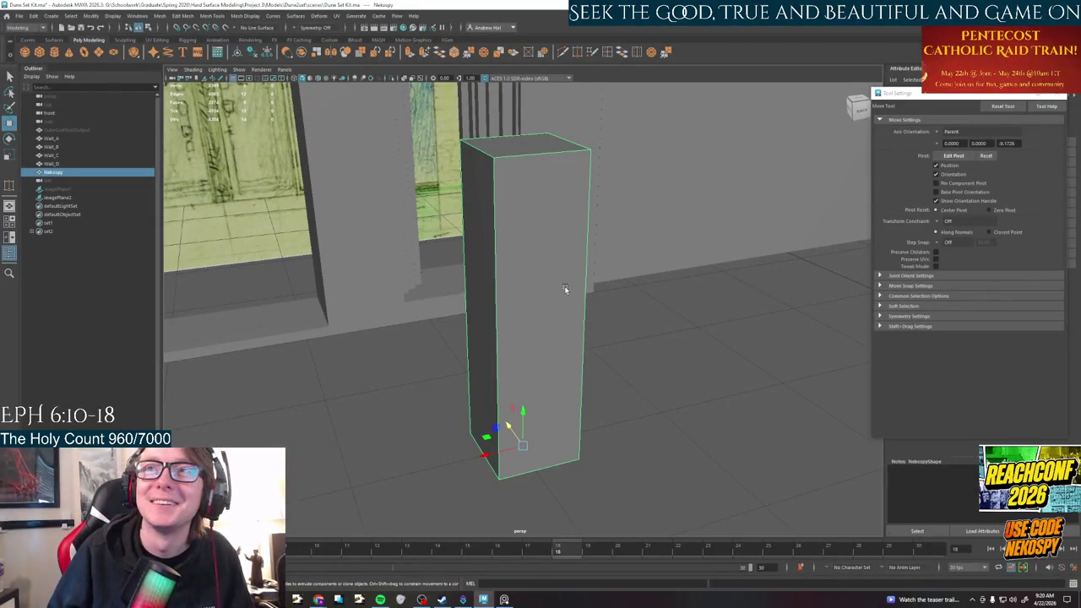
{"action": "mouse_move", "coordinate": [567, 305]}
{"action": "left_mouse_down", "text": "alt"}
{"action": "mouse_move", "coordinate": [542, 314]}
{"action": "mouse_move", "coordinate": [555, 345]}
{"action": "mouse_move", "coordinate": [526, 341]}
{"action": "left_mouse_up", "text": "alt"}
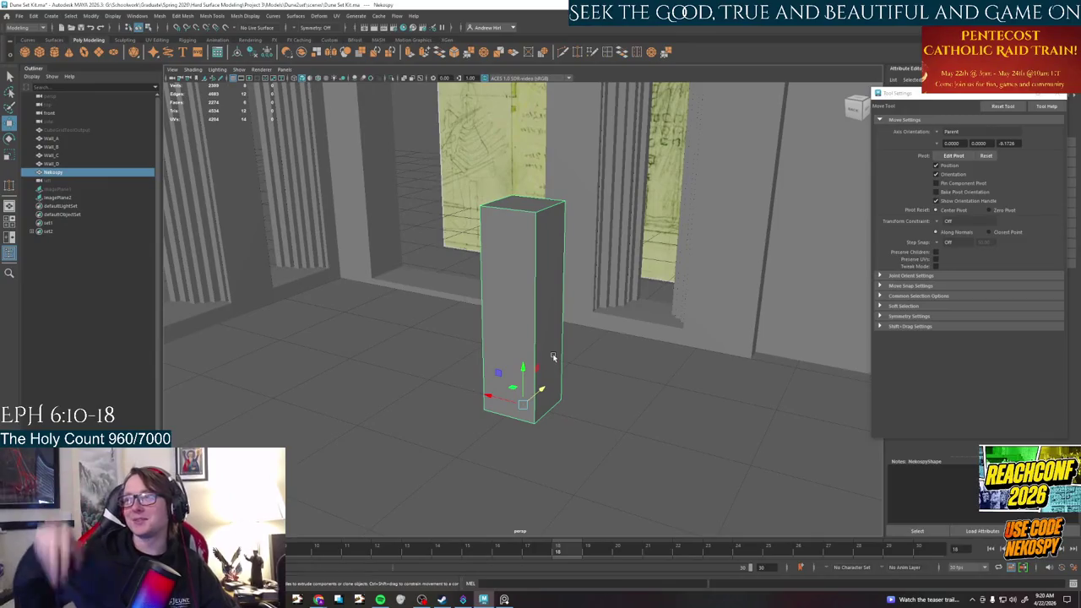
{"action": "left_click_drag", "start_coordinate": [479, 322], "coordinate": [594, 296], "text": "alt"}
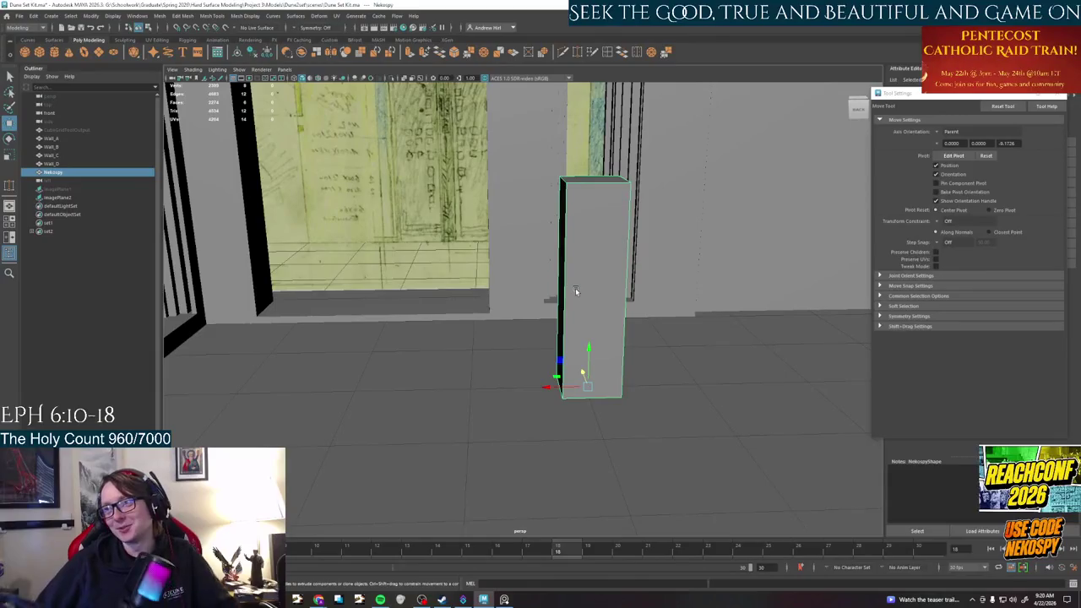
{"action": "mouse_move", "coordinate": [574, 290]}
{"action": "left_mouse_down", "text": "alt"}
{"action": "mouse_move", "coordinate": [548, 406]}
{"action": "mouse_move", "coordinate": [591, 401]}
{"action": "mouse_move", "coordinate": [583, 422]}
{"action": "mouse_move", "coordinate": [570, 388]}
{"action": "mouse_move", "coordinate": [603, 399]}
{"action": "mouse_move", "coordinate": [575, 398]}
{"action": "mouse_move", "coordinate": [453, 324]}
{"action": "mouse_move", "coordinate": [495, 330]}
{"action": "mouse_move", "coordinate": [425, 386]}
{"action": "mouse_move", "coordinate": [557, 411]}
{"action": "mouse_move", "coordinate": [527, 370]}
{"action": "mouse_move", "coordinate": [580, 381]}
{"action": "mouse_move", "coordinate": [589, 420]}
{"action": "left_mouse_up", "text": "alt"}
{"action": "left_click", "coordinate": [541, 410]}
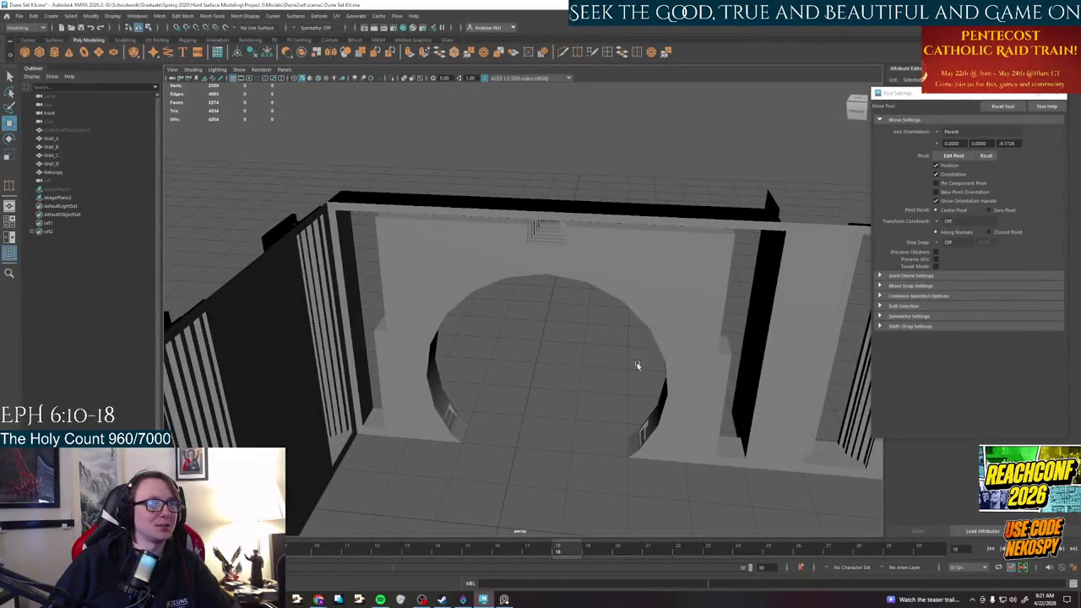
{"action": "left_click", "coordinate": [504, 600]}
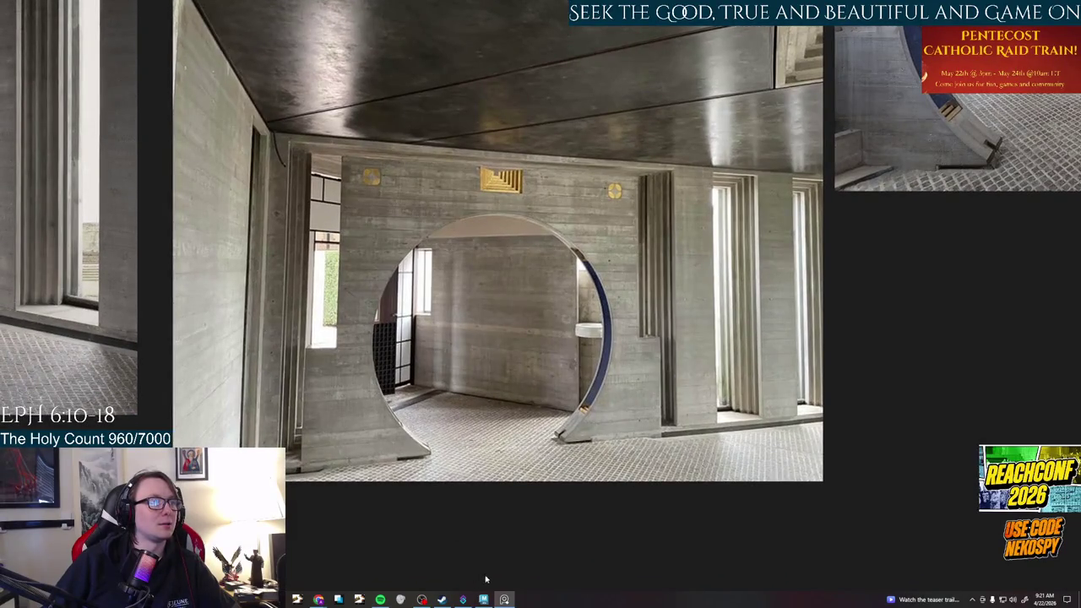
{"action": "left_click", "coordinate": [483, 600]}
{"action": "left_click_drag", "start_coordinate": [455, 381], "coordinate": [565, 381], "text": "alt"}
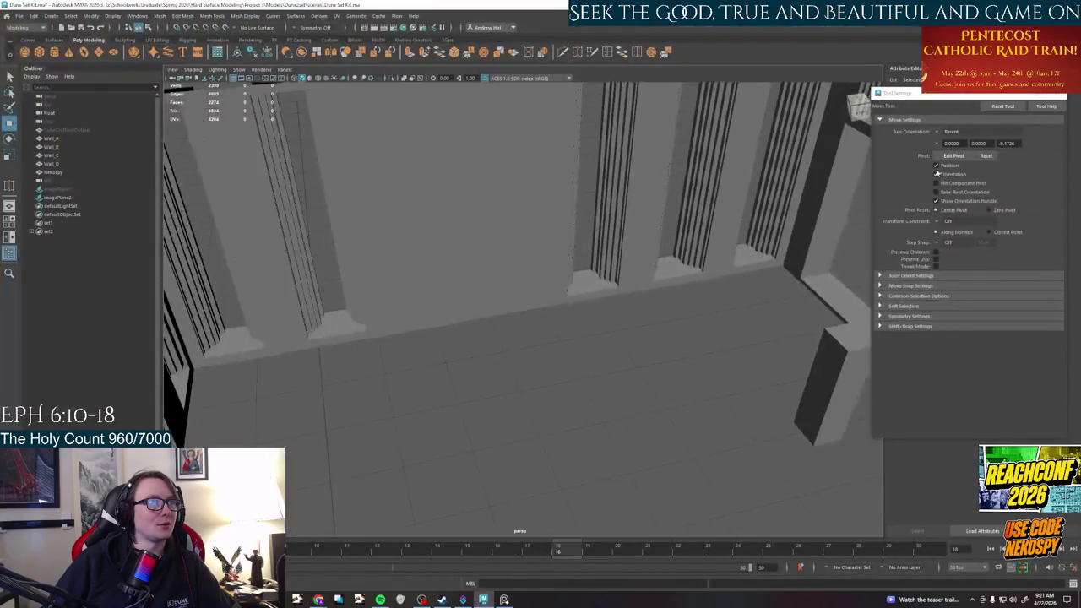
{"action": "left_click_drag", "start_coordinate": [929, 179], "coordinate": [747, 203], "text": "alt"}
{"action": "key", "text": "f"}
{"action": "left_click_drag", "start_coordinate": [522, 427], "coordinate": [439, 406], "text": "alt"}
{"action": "scroll", "coordinate": [439, 406], "scroll_direction": "down", "scroll_amount": 3}
{"action": "right_click_drag", "start_coordinate": [398, 223], "coordinate": [440, 195]}
{"action": "left_click", "coordinate": [440, 196]}
{"action": "scroll", "coordinate": [497, 406], "scroll_direction": "up", "scroll_amount": 3}
{"action": "scroll", "coordinate": [498, 416], "scroll_direction": "up", "scroll_amount": 3}
{"action": "scroll", "coordinate": [542, 334], "scroll_direction": "up", "scroll_amount": 3}
{"action": "mouse_move", "coordinate": [541, 335]}
{"action": "left_mouse_down", "text": "alt"}
{"action": "mouse_move", "coordinate": [511, 309]}
{"action": "mouse_move", "coordinate": [520, 353]}
{"action": "left_mouse_up", "text": "alt"}
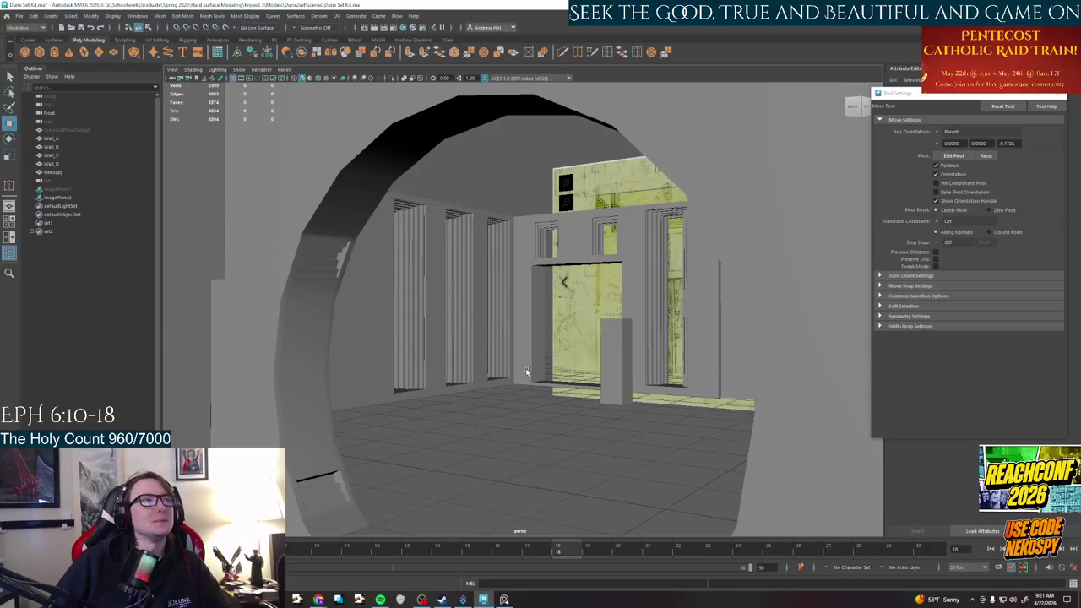
{"action": "scroll", "coordinate": [525, 372], "scroll_direction": "down", "scroll_amount": 5}
{"action": "scroll", "coordinate": [526, 372], "scroll_direction": "up", "scroll_amount": 2}
{"action": "scroll", "coordinate": [526, 371], "scroll_direction": "up", "scroll_amount": 2}
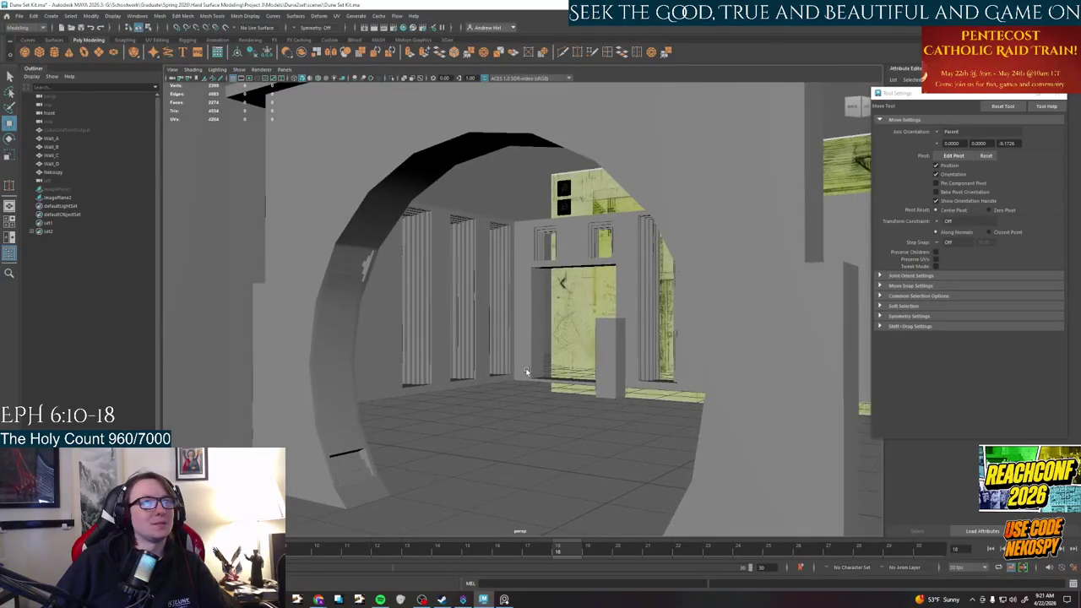
{"action": "scroll", "coordinate": [525, 372], "scroll_direction": "down", "scroll_amount": 3}
{"action": "mouse_move", "coordinate": [525, 372]}
{"action": "left_mouse_down", "text": "alt"}
{"action": "mouse_move", "coordinate": [427, 381]}
{"action": "mouse_move", "coordinate": [372, 369]}
{"action": "left_mouse_up", "text": "alt"}
{"action": "mouse_move", "coordinate": [716, 265]}
{"action": "left_mouse_down", "text": "alt"}
{"action": "mouse_move", "coordinate": [744, 316]}
{"action": "mouse_move", "coordinate": [657, 326]}
{"action": "mouse_move", "coordinate": [568, 562]}
{"action": "left_mouse_up", "text": "alt"}
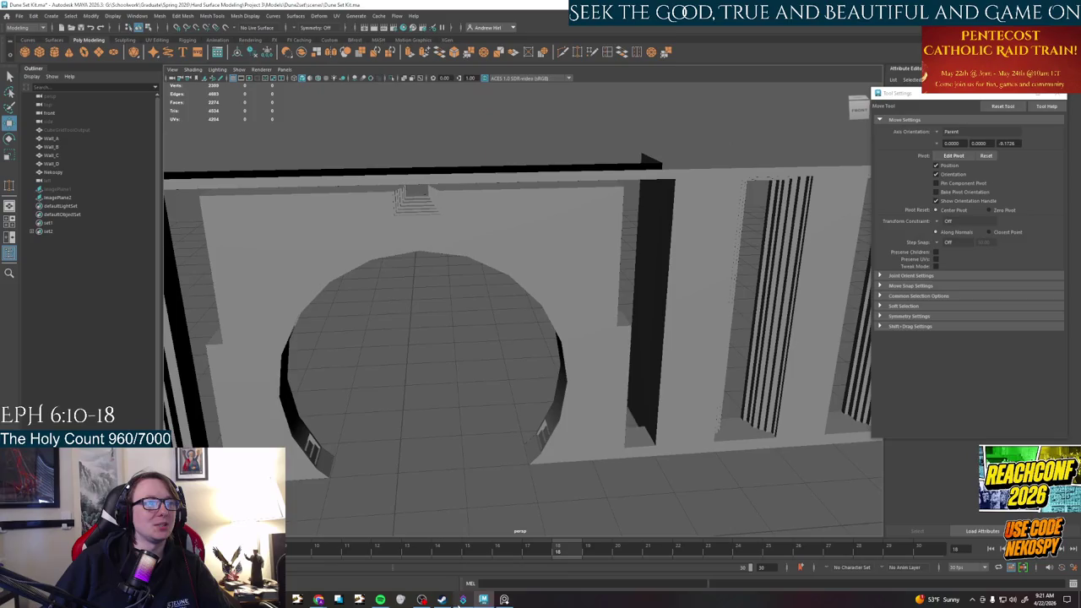
{"action": "left_click", "coordinate": [504, 600]}
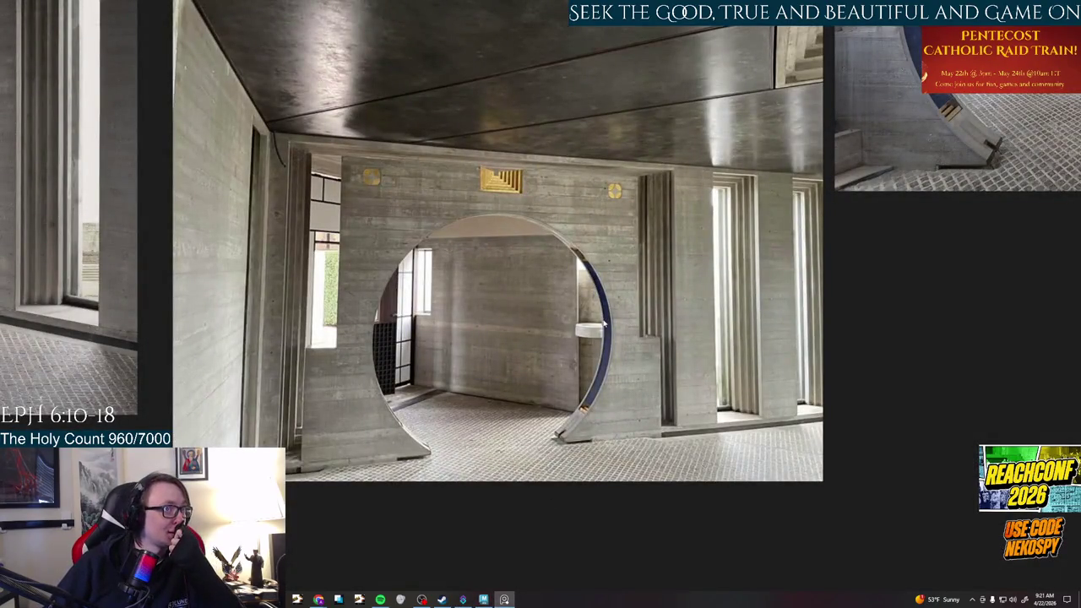
Pan and zoom the PureRef board onto the round arch photo and its stepped frame
{"action": "scroll", "coordinate": [605, 324], "scroll_direction": "down", "scroll_amount": 5}
{"action": "scroll", "coordinate": [741, 213], "scroll_direction": "up", "scroll_amount": 1}
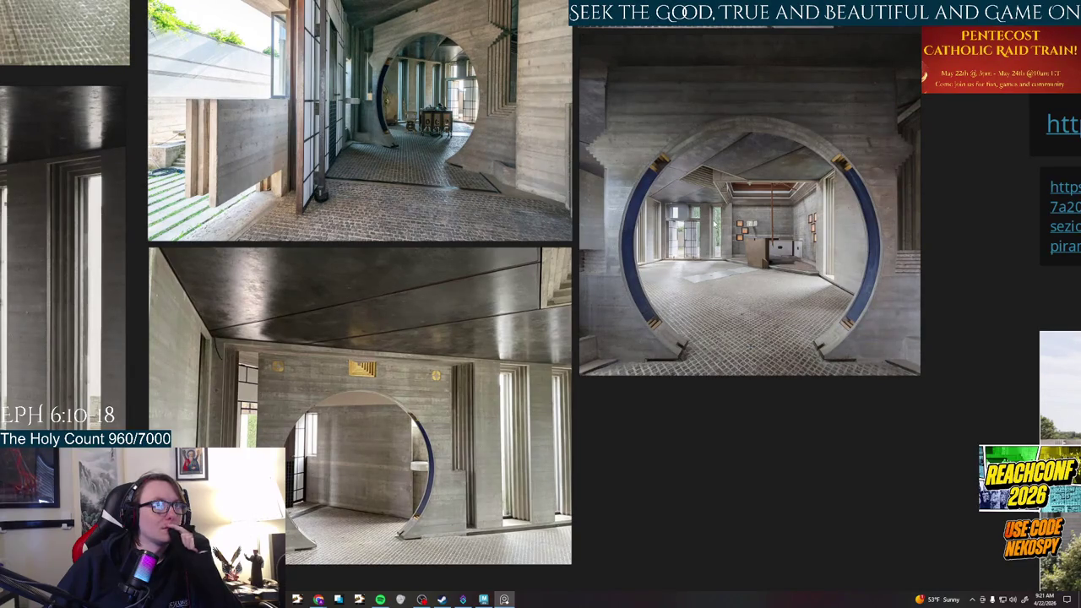
{"action": "scroll", "coordinate": [718, 220], "scroll_direction": "down", "scroll_amount": 3}
{"action": "middle_click_drag", "start_coordinate": [725, 70], "coordinate": [696, 212]}
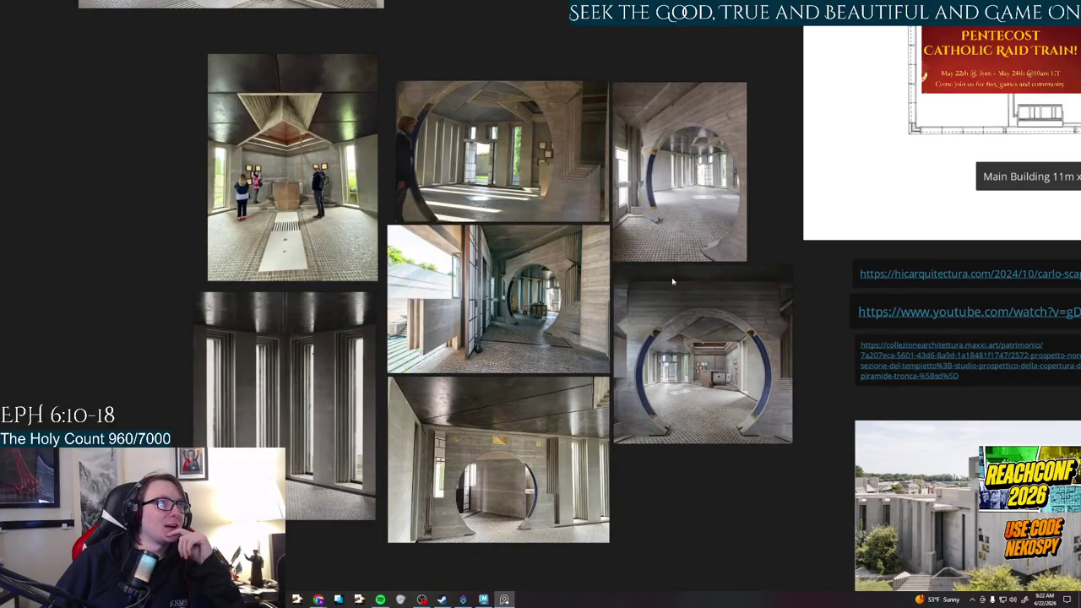
{"action": "middle_click_drag", "start_coordinate": [592, 172], "coordinate": [581, 251]}
{"action": "scroll", "coordinate": [581, 250], "scroll_direction": "up", "scroll_amount": 2}
{"action": "scroll", "coordinate": [574, 279], "scroll_direction": "up", "scroll_amount": 2}
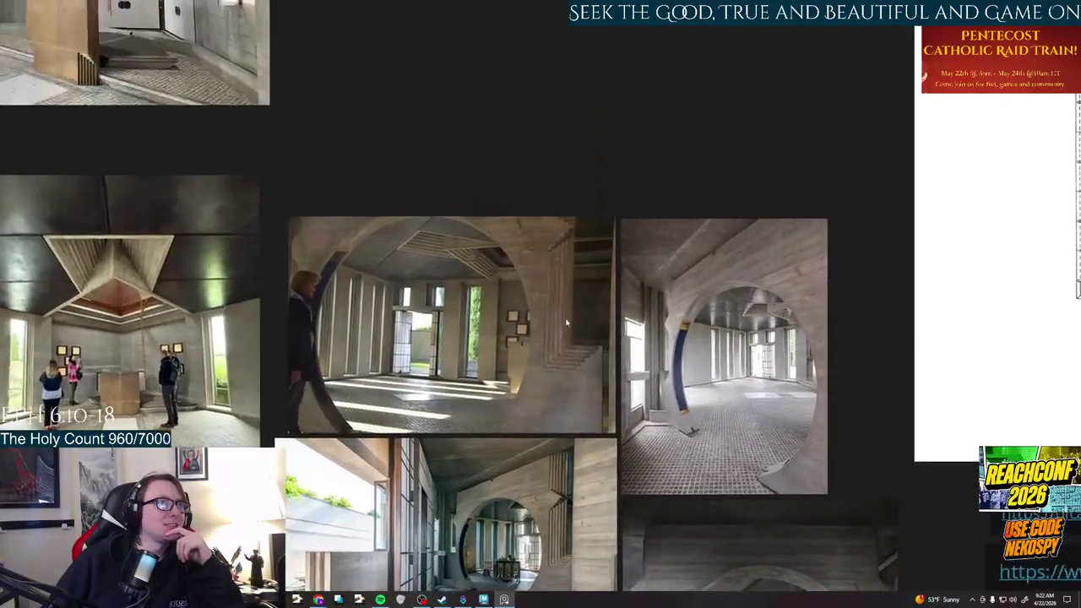
{"action": "scroll", "coordinate": [565, 315], "scroll_direction": "up", "scroll_amount": 2}
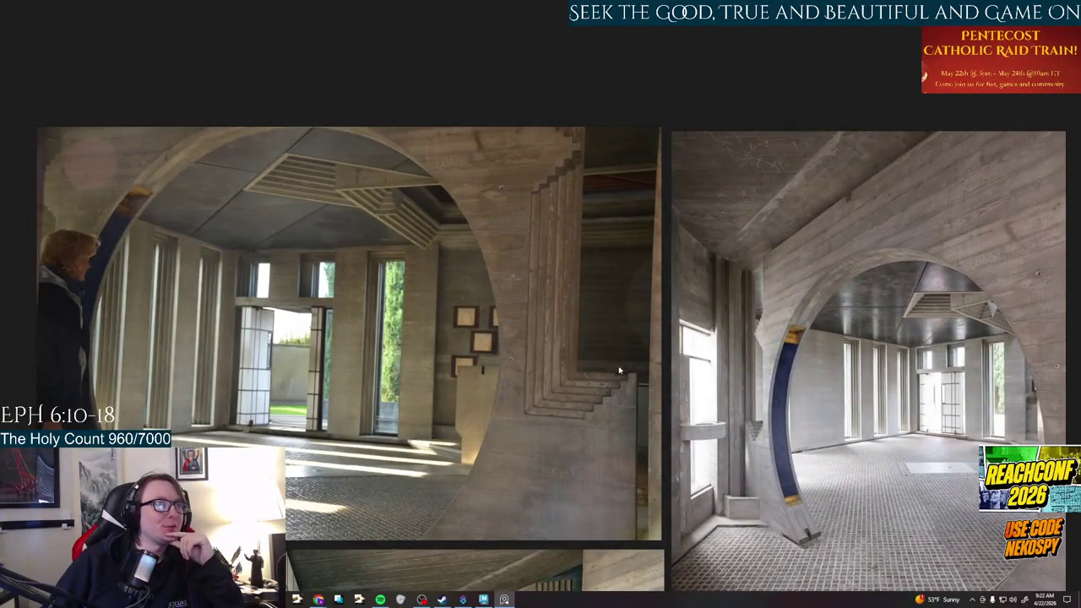
{"action": "middle_click_drag", "start_coordinate": [620, 377], "coordinate": [707, 378]}
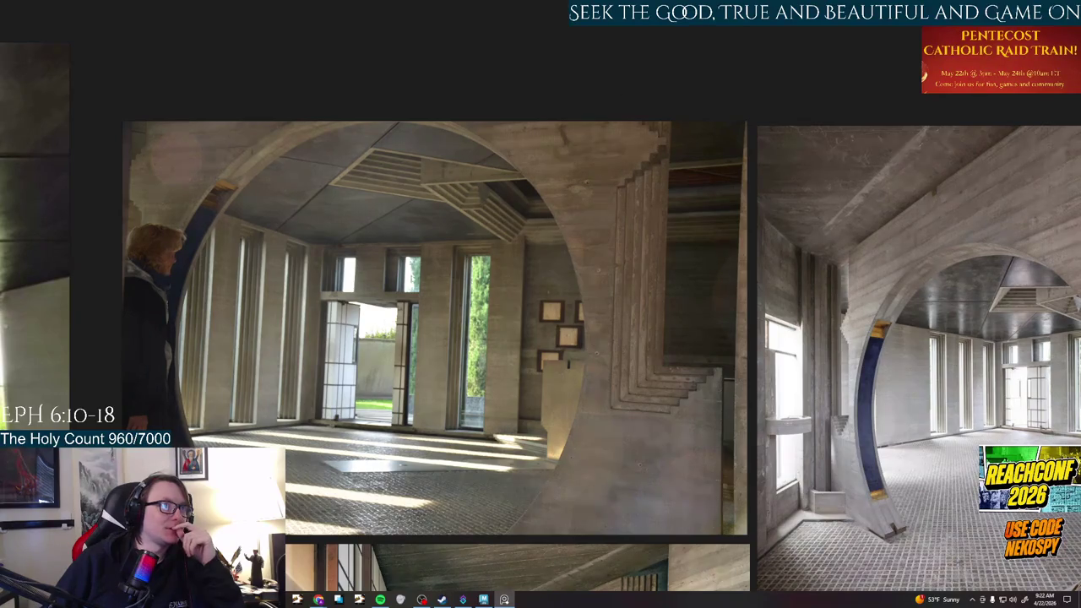
{"action": "middle_click_drag", "start_coordinate": [97, 201], "coordinate": [184, 214]}
{"action": "scroll", "coordinate": [487, 432], "scroll_direction": "down", "scroll_amount": 3}
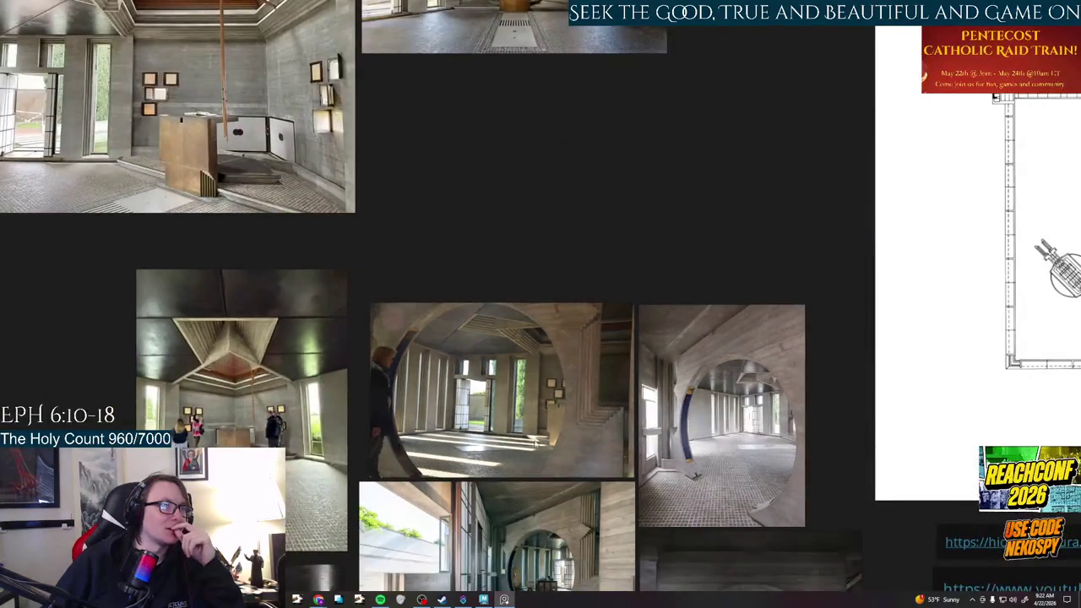
{"action": "scroll", "coordinate": [545, 420], "scroll_direction": "up", "scroll_amount": 5}
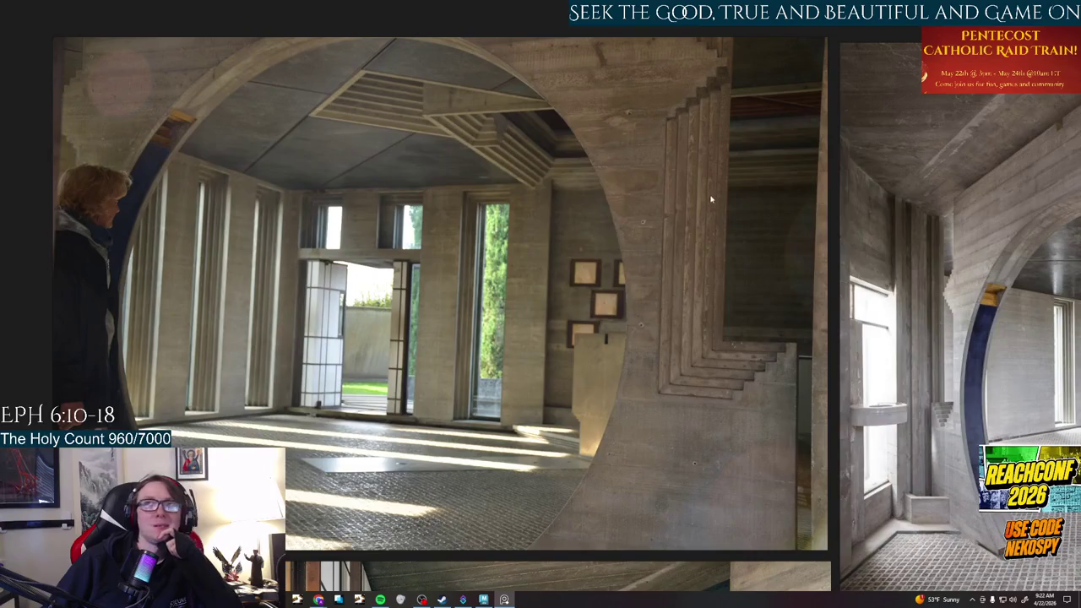
{"action": "scroll", "coordinate": [710, 201], "scroll_direction": "down", "scroll_amount": 2}
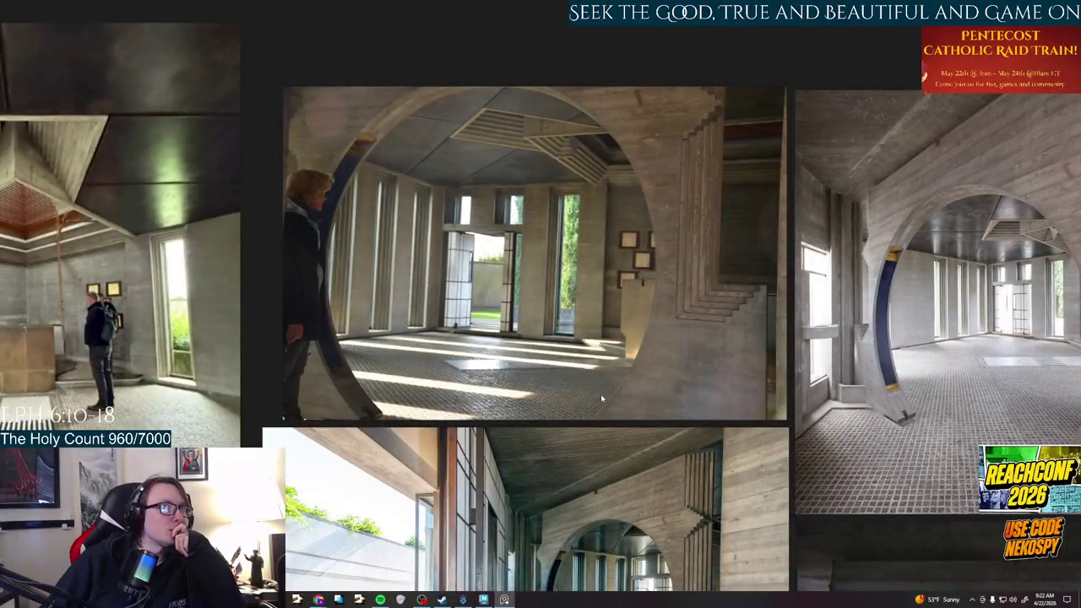
Switch back to Maya and orbit and zoom in close to Wall_B's circular arch
{"action": "left_click", "coordinate": [484, 600]}
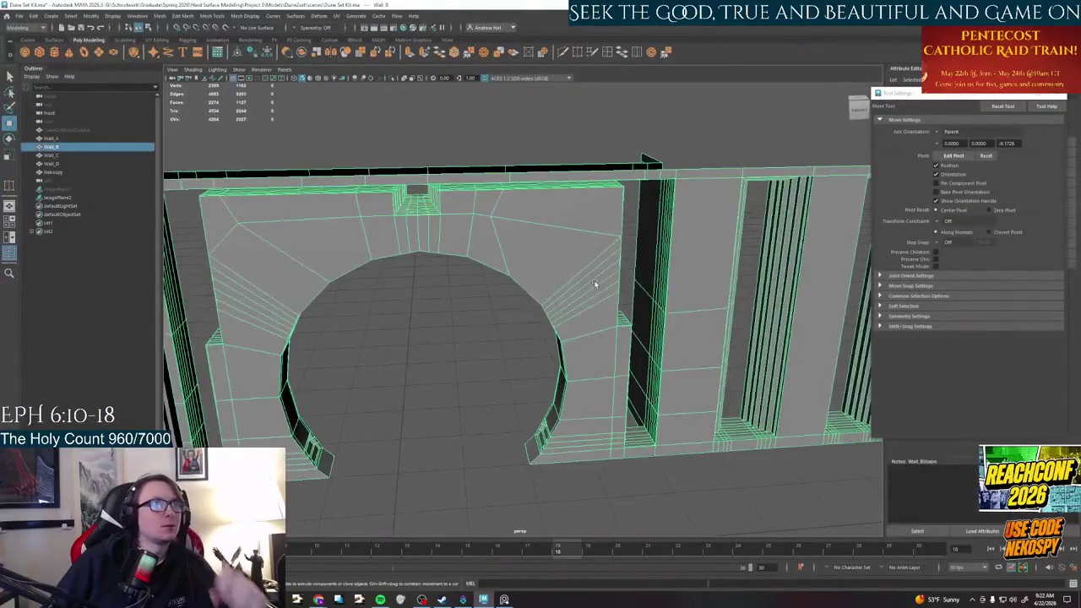
{"action": "mouse_move", "coordinate": [605, 362]}
{"action": "left_mouse_down", "text": "alt"}
{"action": "mouse_move", "coordinate": [566, 345]}
{"action": "mouse_move", "coordinate": [769, 351]}
{"action": "mouse_move", "coordinate": [558, 355]}
{"action": "left_mouse_up", "text": "alt"}
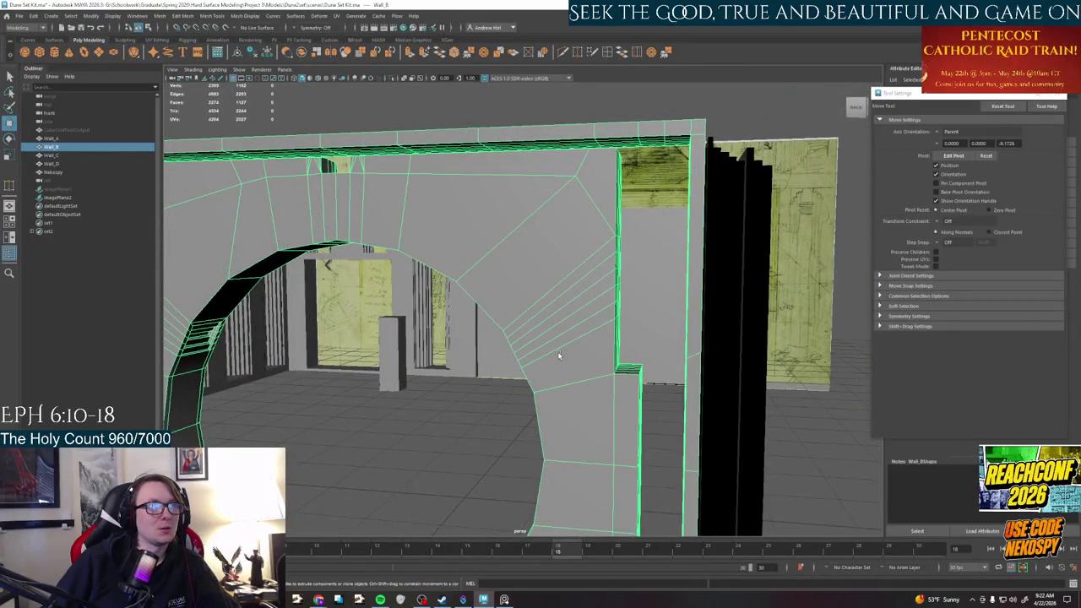
{"action": "left_click_drag", "start_coordinate": [558, 355], "coordinate": [548, 362], "text": "alt"}
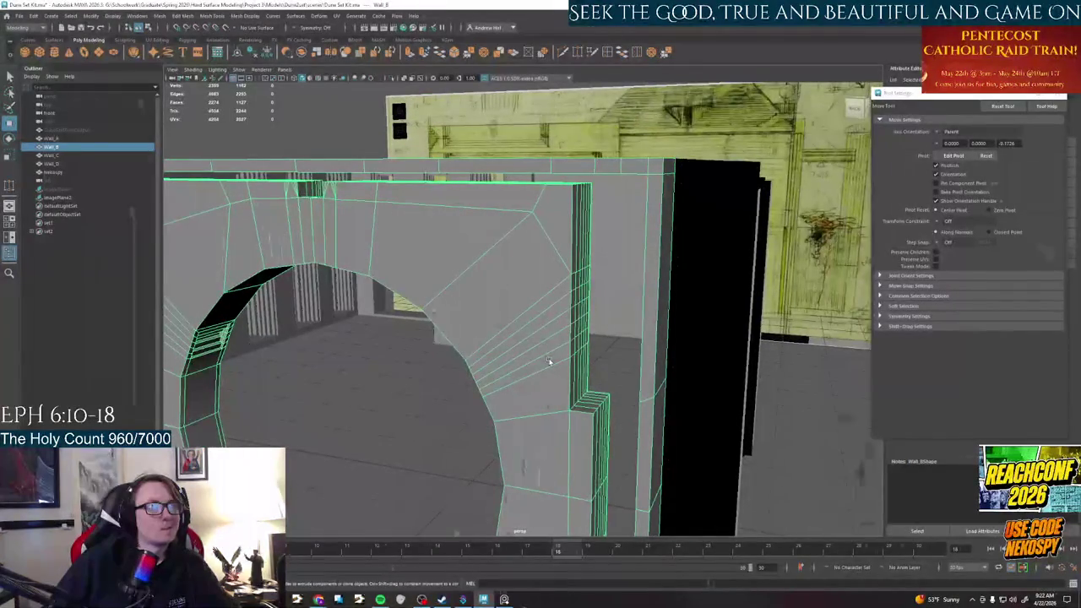
{"action": "scroll", "coordinate": [549, 361], "scroll_direction": "up", "scroll_amount": 2}
{"action": "scroll", "coordinate": [554, 363], "scroll_direction": "up", "scroll_amount": 2}
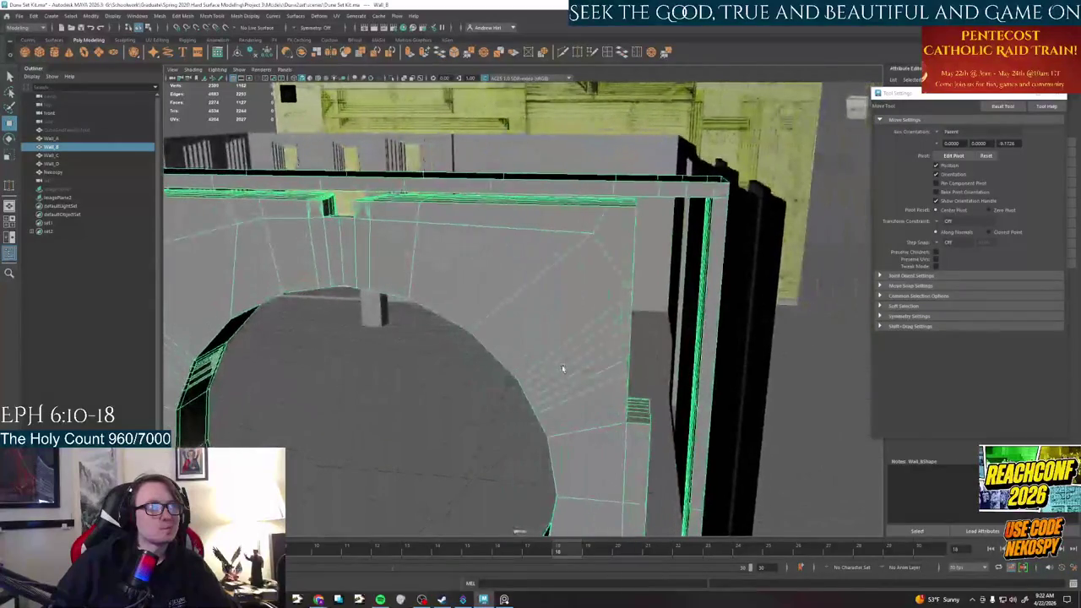
{"action": "scroll", "coordinate": [565, 365], "scroll_direction": "up", "scroll_amount": 2}
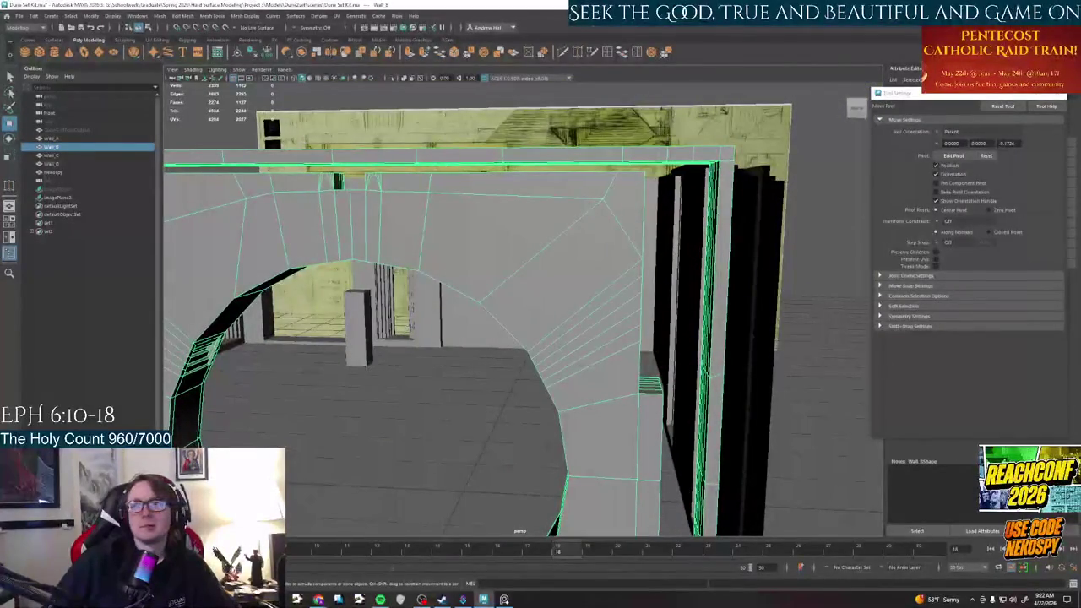
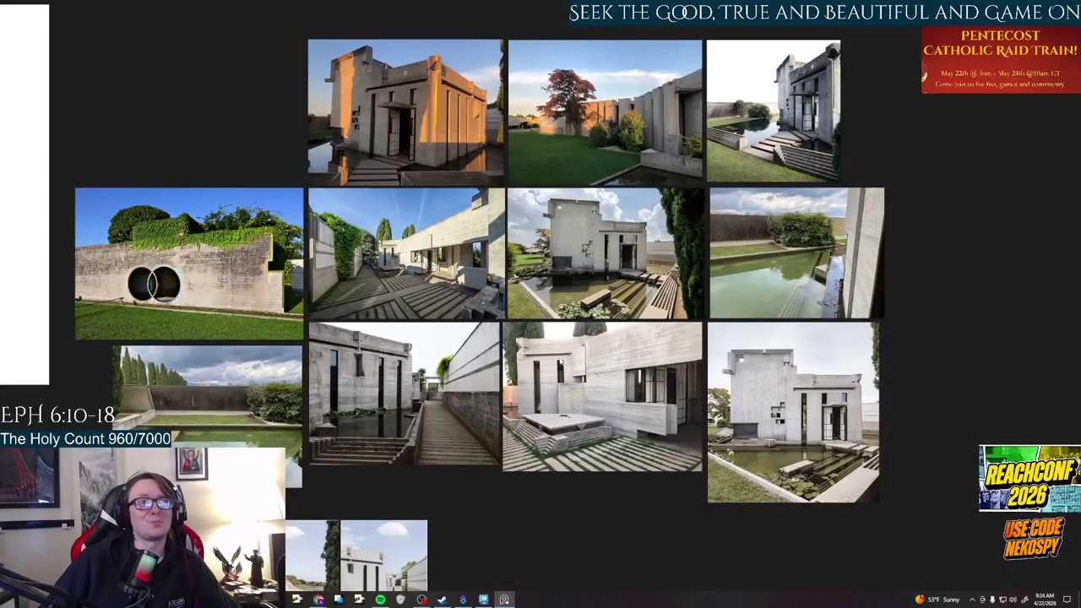
Zoom in and out on a PureRef concrete reference photo, then return to the Maya wall scene
{"action": "scroll", "coordinate": [605, 420], "scroll_direction": "up", "scroll_amount": 5}
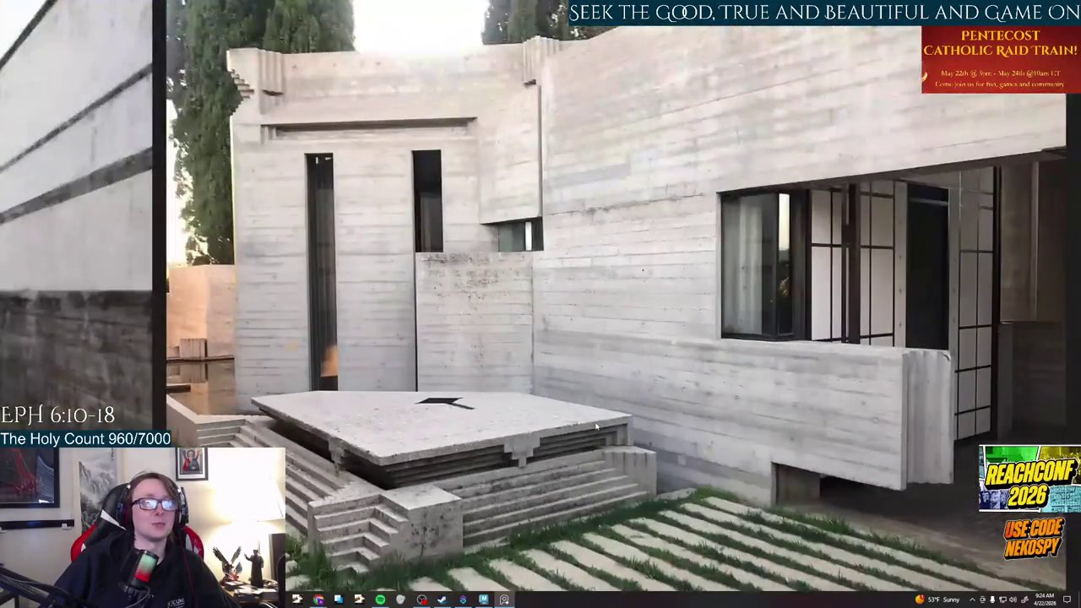
{"action": "scroll", "coordinate": [562, 421], "scroll_direction": "down", "scroll_amount": 5}
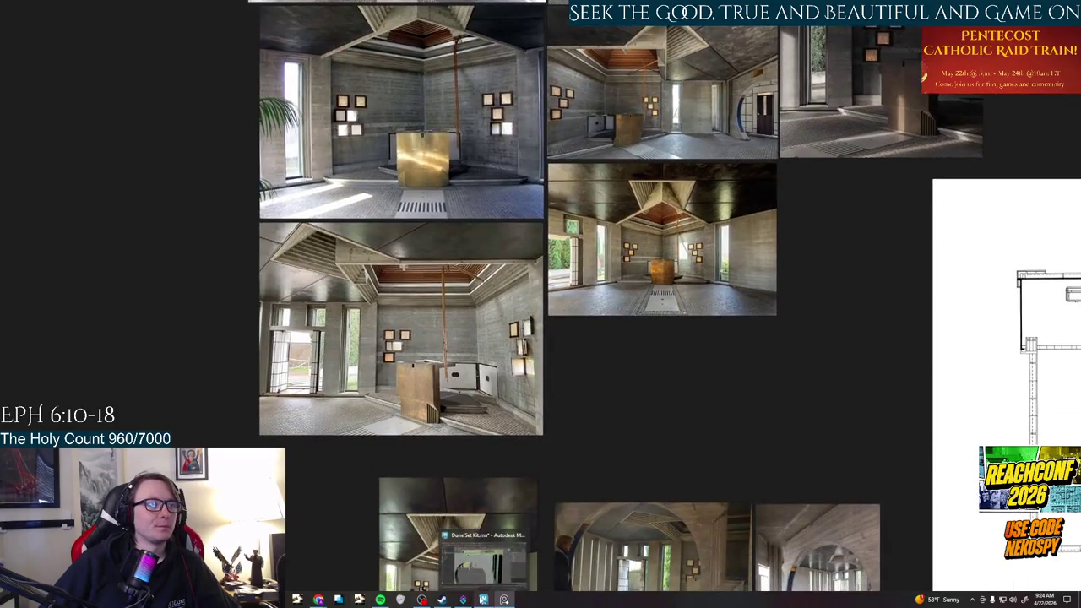
{"action": "left_click", "coordinate": [483, 599]}
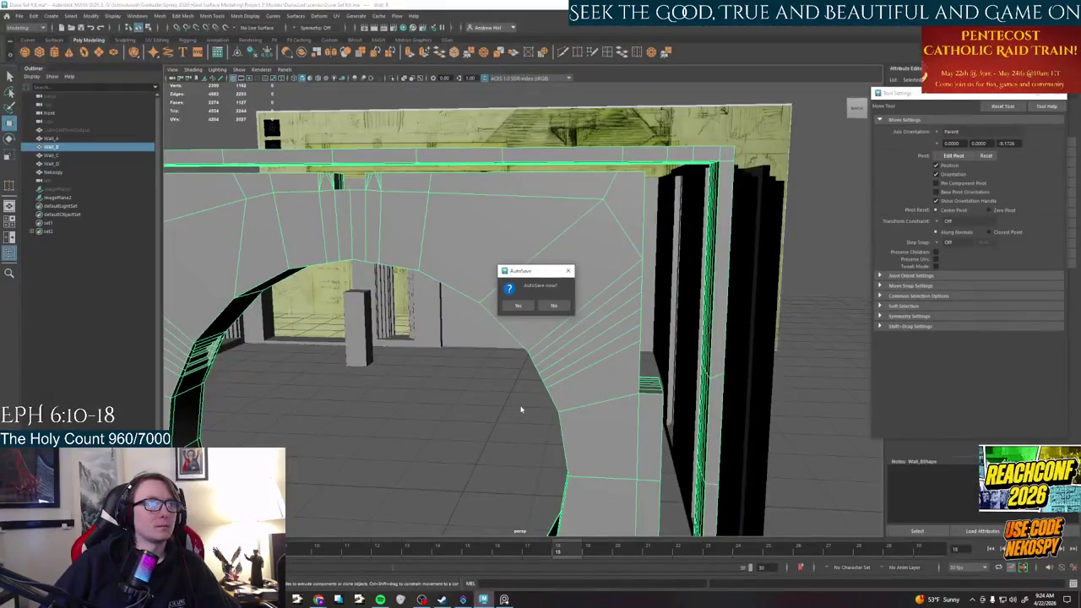
Accept the AutoSave prompt and zoom out to frame the whole arched wall
{"action": "left_click", "coordinate": [518, 305]}
{"action": "mouse_move", "coordinate": [518, 306]}
{"action": "left_mouse_down", "text": "alt"}
{"action": "mouse_move", "coordinate": [504, 348]}
{"action": "mouse_move", "coordinate": [560, 341]}
{"action": "mouse_move", "coordinate": [543, 300]}
{"action": "mouse_move", "coordinate": [499, 325]}
{"action": "left_mouse_up", "text": "alt"}
{"action": "scroll", "coordinate": [498, 325], "scroll_direction": "down", "scroll_amount": 3}
{"action": "scroll", "coordinate": [498, 311], "scroll_direction": "down", "scroll_amount": 3}
{"action": "scroll", "coordinate": [498, 312], "scroll_direction": "down", "scroll_amount": 3}
{"action": "scroll", "coordinate": [507, 254], "scroll_direction": "down", "scroll_amount": 2}
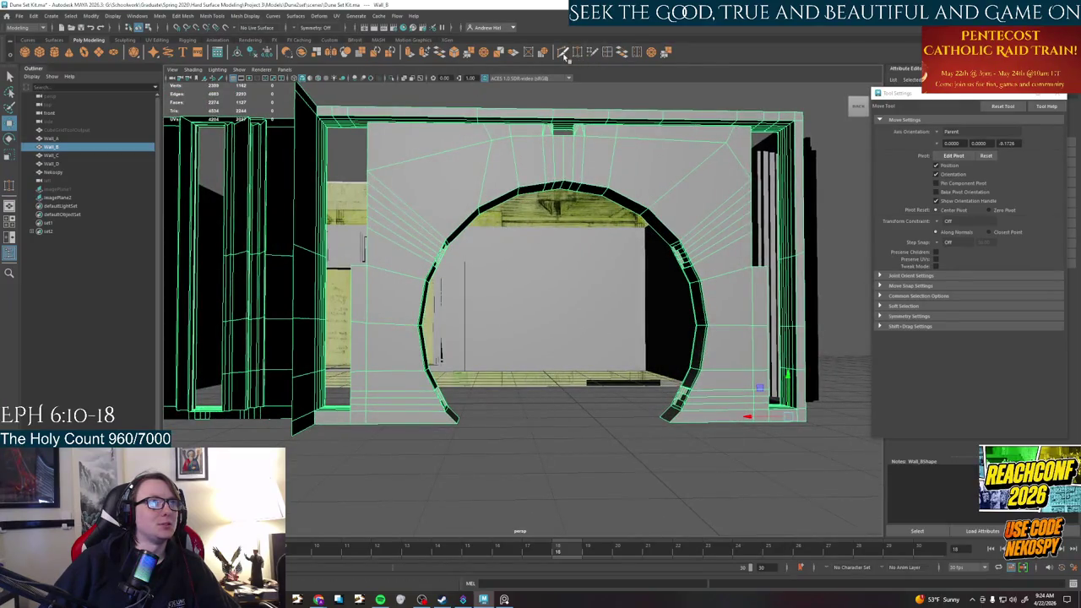
Activate Multi-Cut and tumble around the arch from above and from an angled side
{"action": "left_click", "coordinate": [566, 52]}
{"action": "middle_click_drag", "start_coordinate": [419, 180], "coordinate": [431, 210], "text": "alt"}
{"action": "mouse_move", "coordinate": [431, 210]}
{"action": "left_mouse_down", "text": "alt"}
{"action": "mouse_move", "coordinate": [403, 254]}
{"action": "mouse_move", "coordinate": [473, 464]}
{"action": "mouse_move", "coordinate": [465, 436]}
{"action": "left_mouse_up", "text": "alt"}
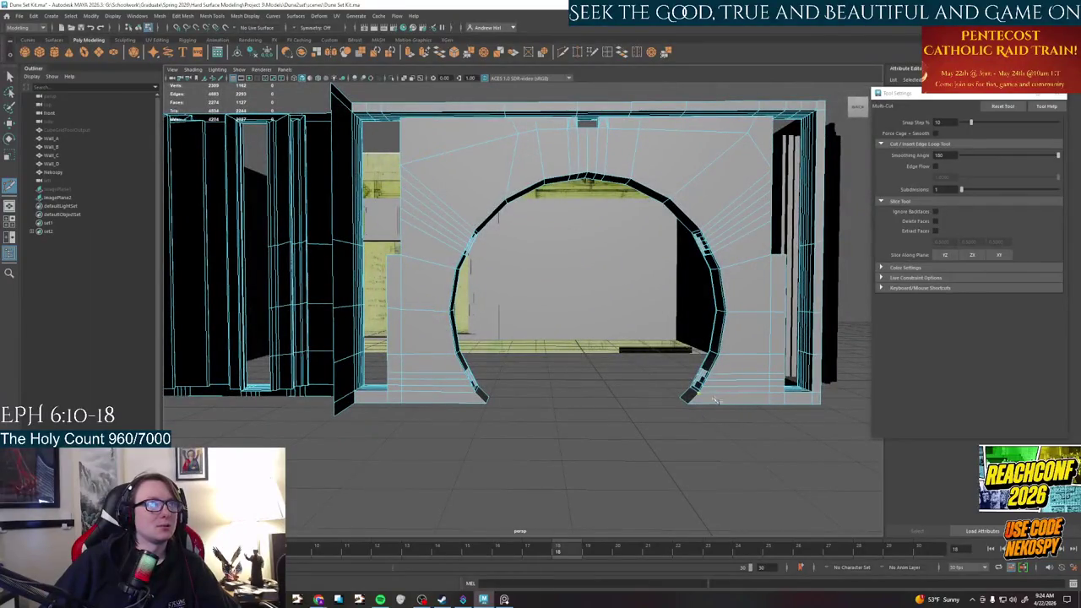
{"action": "middle_click_drag", "start_coordinate": [695, 339], "coordinate": [644, 361], "text": "alt"}
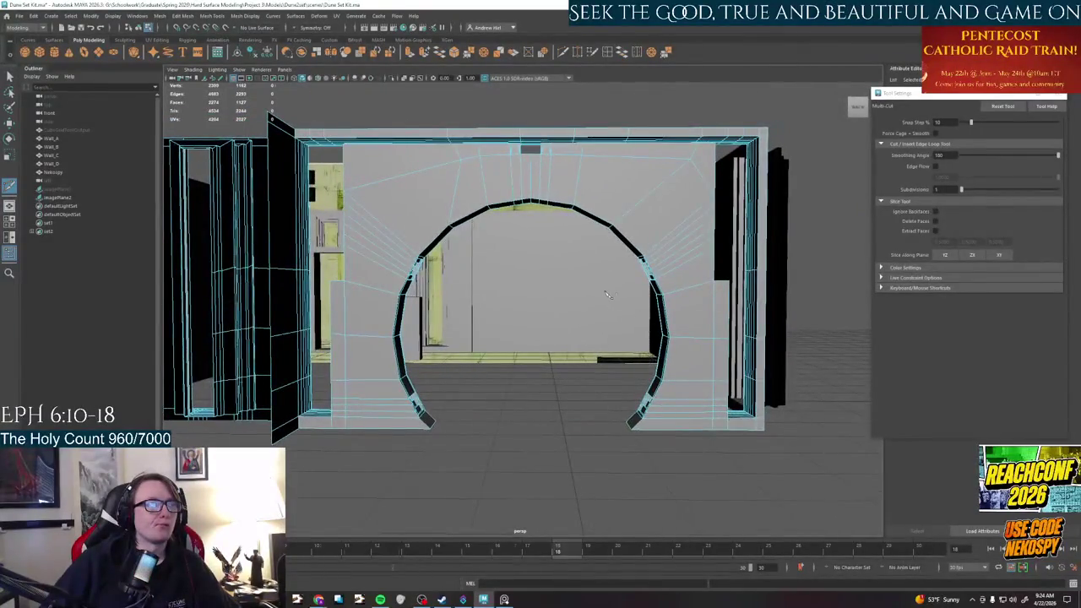
{"action": "scroll", "coordinate": [514, 329], "scroll_direction": "up", "scroll_amount": 3}
{"action": "scroll", "coordinate": [513, 329], "scroll_direction": "up", "scroll_amount": 2}
{"action": "mouse_move", "coordinate": [514, 330]}
{"action": "left_mouse_down", "text": "alt"}
{"action": "mouse_move", "coordinate": [527, 383]}
{"action": "mouse_move", "coordinate": [498, 363]}
{"action": "mouse_move", "coordinate": [515, 423]}
{"action": "left_mouse_up", "text": "alt"}
Return to the Select Tool with Q and zoom in on the wall
{"action": "right_click", "coordinate": [494, 367]}
{"action": "key", "text": "q"}
{"action": "scroll", "coordinate": [516, 422], "scroll_direction": "up", "scroll_amount": 3}
{"action": "scroll", "coordinate": [517, 418], "scroll_direction": "up", "scroll_amount": 2}
{"action": "scroll", "coordinate": [520, 411], "scroll_direction": "up", "scroll_amount": 1}
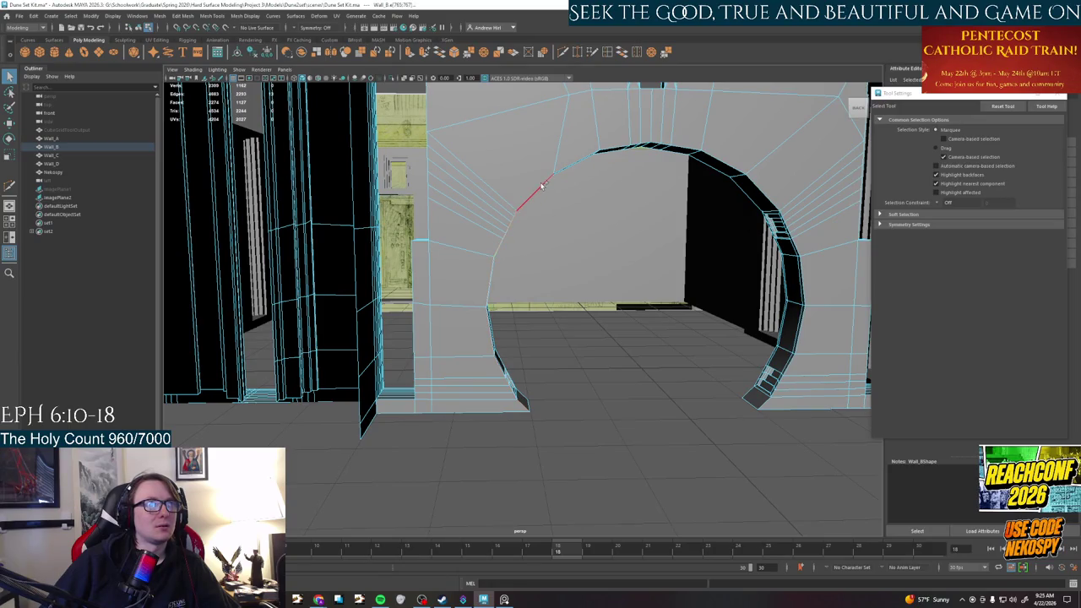
Orbit around the arch, viewing it front-on, from above and low through the opening
{"action": "left_click_drag", "start_coordinate": [863, 182], "coordinate": [790, 228], "text": "alt"}
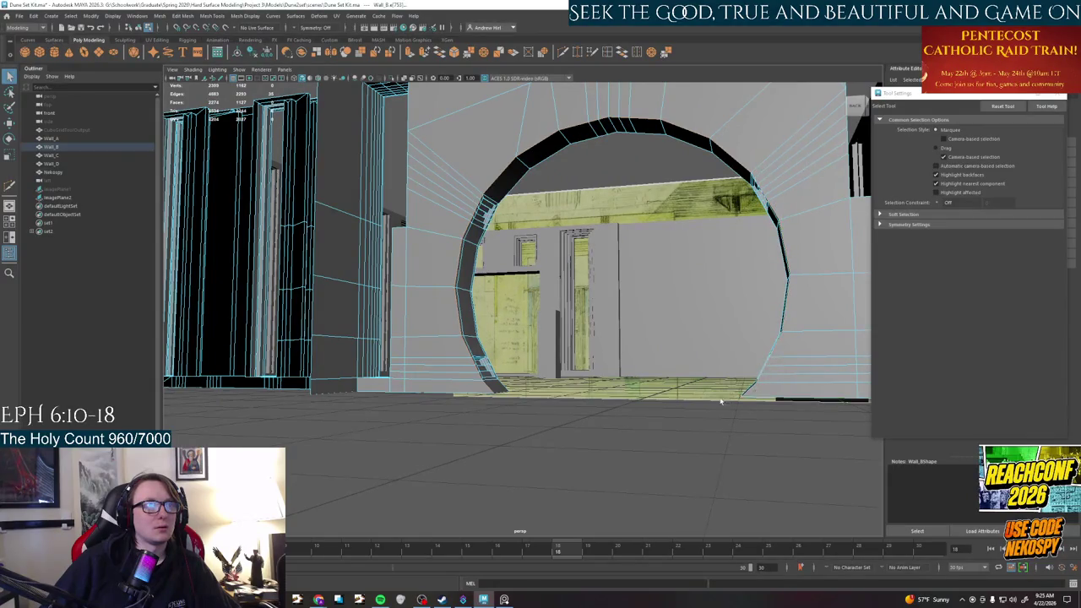
{"action": "left_click_drag", "start_coordinate": [751, 395], "coordinate": [761, 396], "text": "alt"}
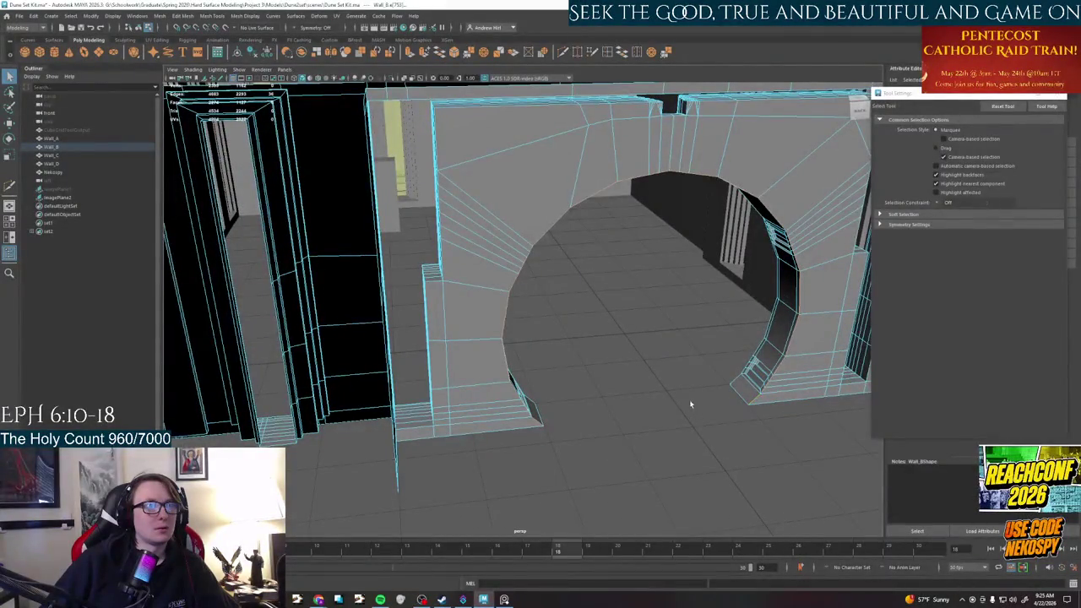
{"action": "left_click_drag", "start_coordinate": [691, 409], "coordinate": [673, 369], "text": "alt"}
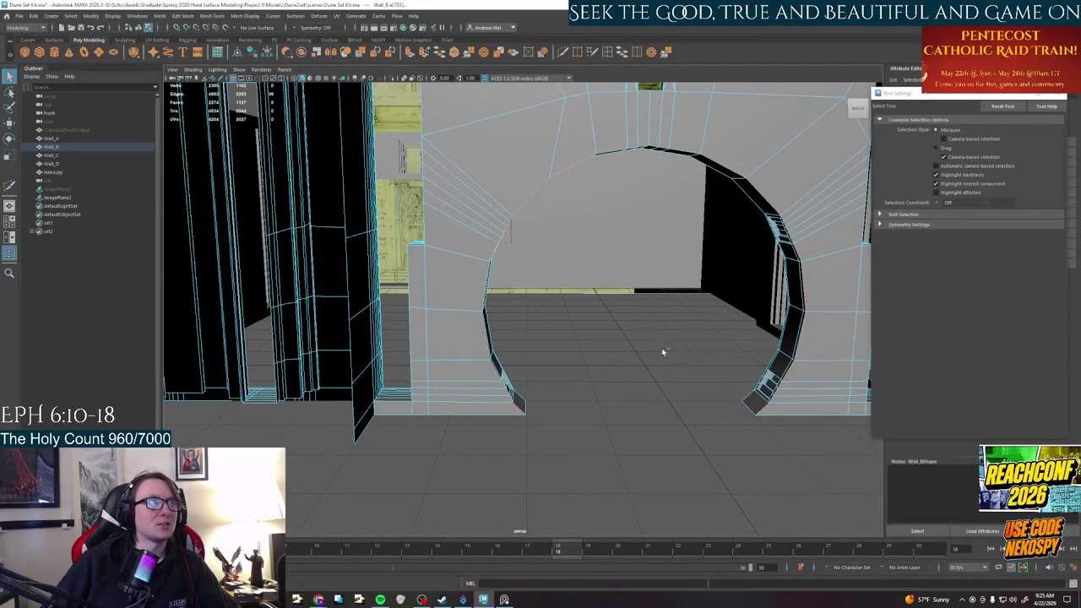
{"action": "mouse_move", "coordinate": [616, 321]}
{"action": "left_mouse_down", "text": "alt"}
{"action": "mouse_move", "coordinate": [572, 338]}
{"action": "mouse_move", "coordinate": [473, 343]}
{"action": "mouse_move", "coordinate": [554, 416]}
{"action": "left_mouse_up", "text": "alt"}
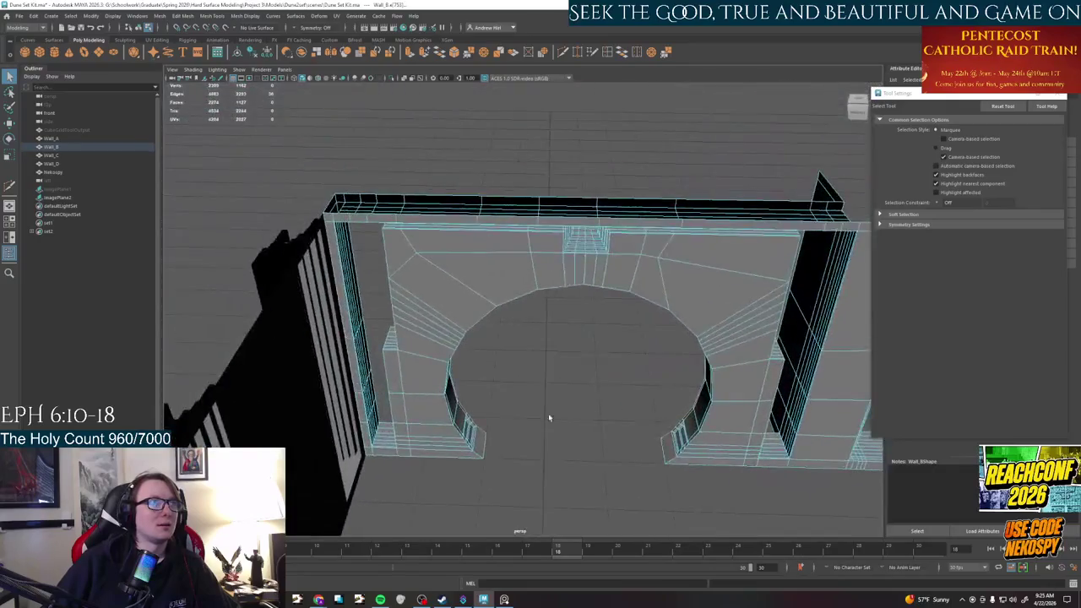
{"action": "scroll", "coordinate": [523, 401], "scroll_direction": "up", "scroll_amount": 5}
{"action": "left_click_drag", "start_coordinate": [495, 387], "coordinate": [379, 430], "text": "alt"}
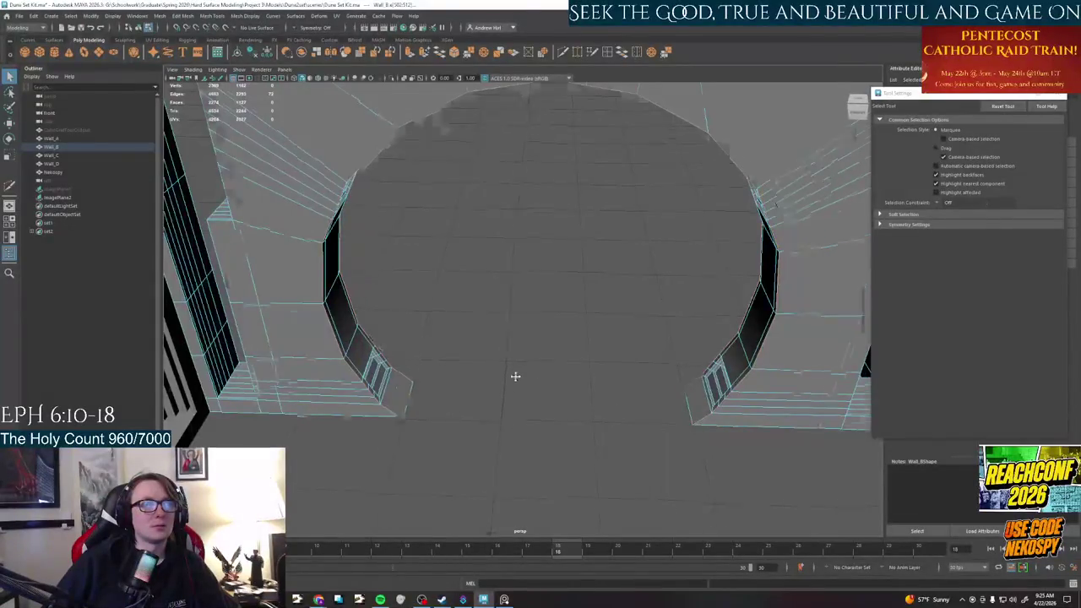
{"action": "middle_click_drag", "start_coordinate": [510, 373], "coordinate": [558, 395], "text": "alt"}
Try extruding and scaling the arch edges, clear the selection, and activate Insert Edge Loop with 2 loops
{"action": "key", "text": "ctrl+e"}
{"action": "mouse_move", "coordinate": [559, 395]}
{"action": "left_mouse_down", "text": "alt"}
{"action": "mouse_move", "coordinate": [565, 411]}
{"action": "mouse_move", "coordinate": [594, 328]}
{"action": "left_mouse_up", "text": "alt"}
{"action": "key", "text": "r"}
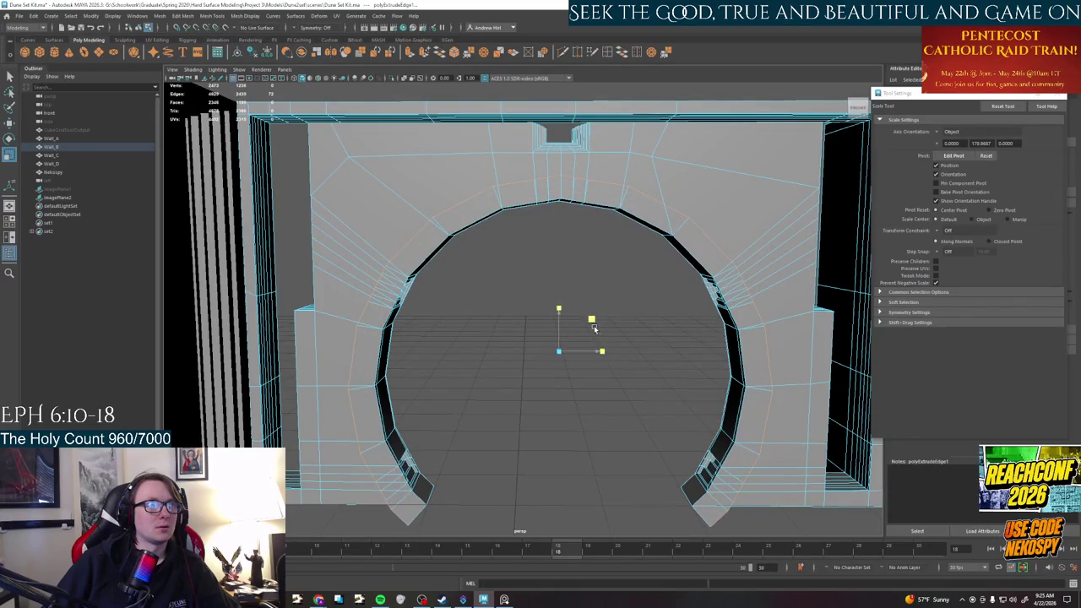
{"action": "left_click", "coordinate": [480, 330]}
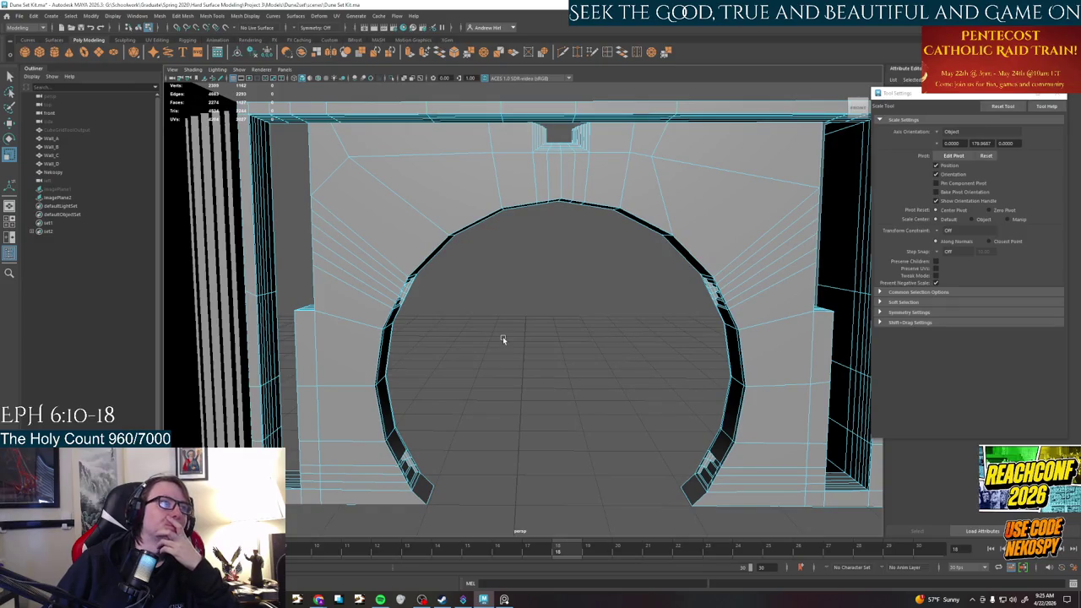
{"action": "scroll", "coordinate": [503, 336], "scroll_direction": "down", "scroll_amount": 2}
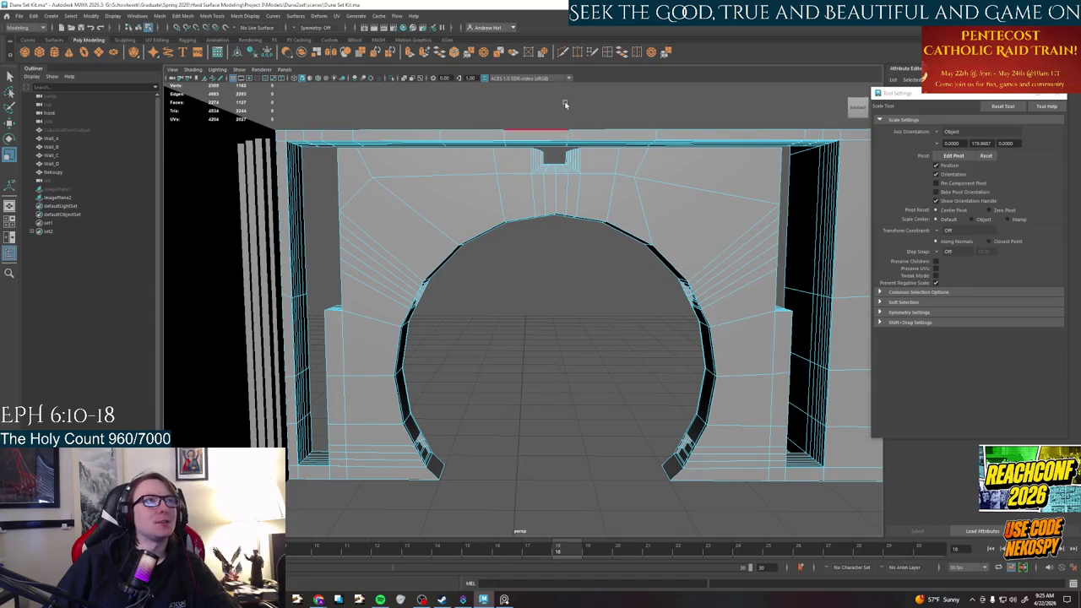
{"action": "left_click", "coordinate": [608, 52]}
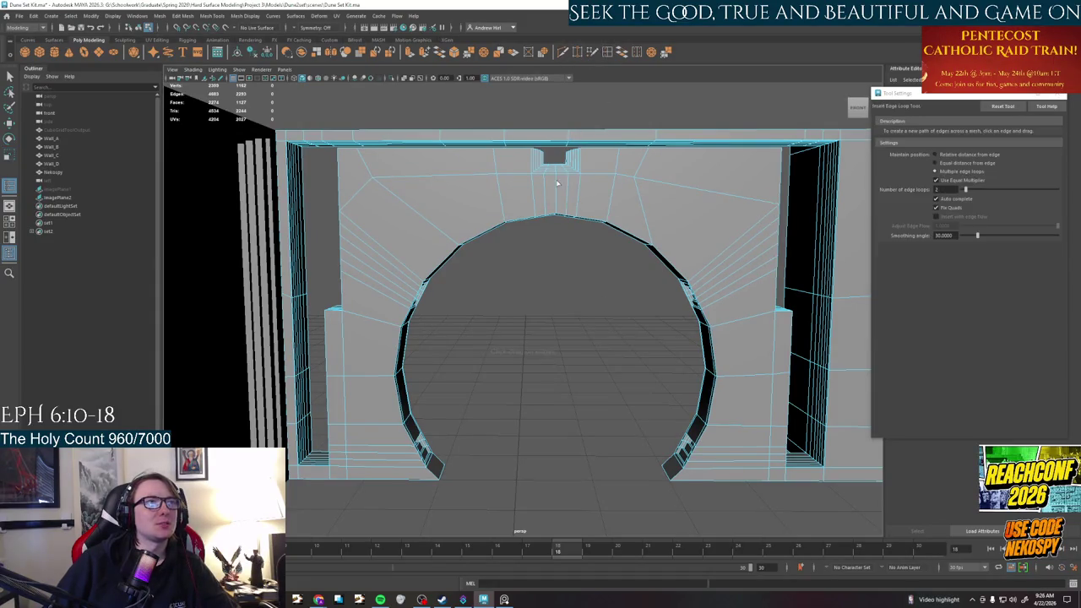
Test-insert arch edge loops, undo them, and set Maintain position to Relative distance from edge
{"action": "left_click", "coordinate": [555, 207]}
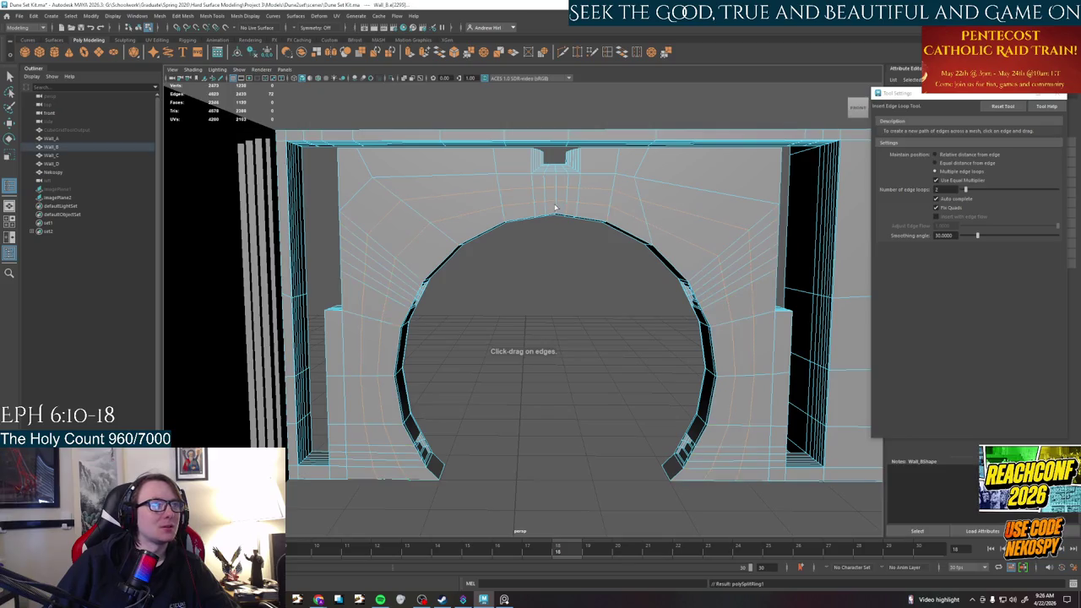
{"action": "left_click_drag", "start_coordinate": [533, 311], "coordinate": [543, 315], "text": "alt"}
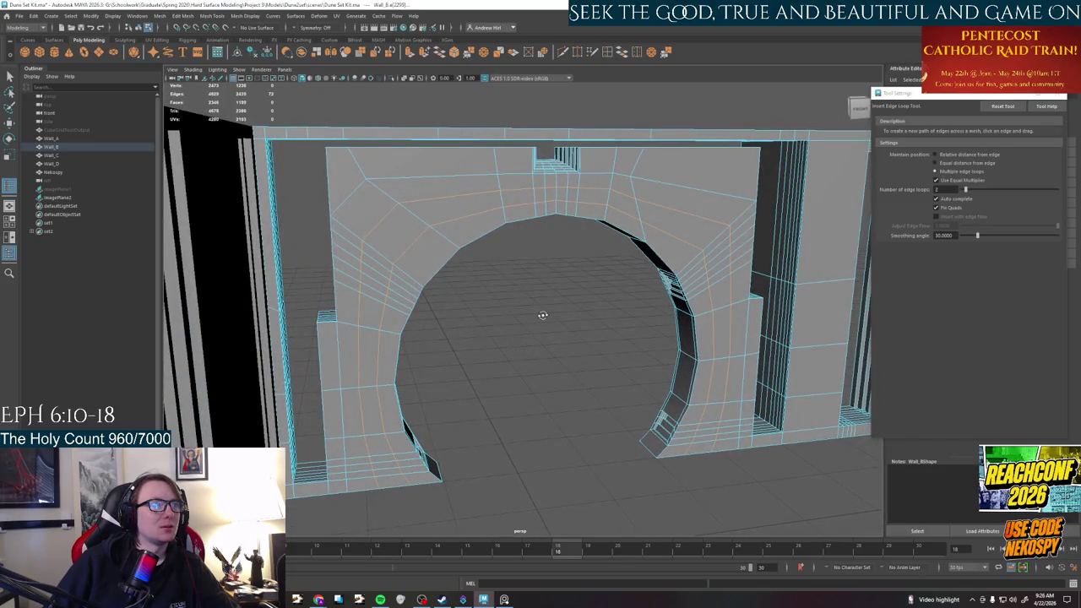
{"action": "key", "text": "ctrl+z"}
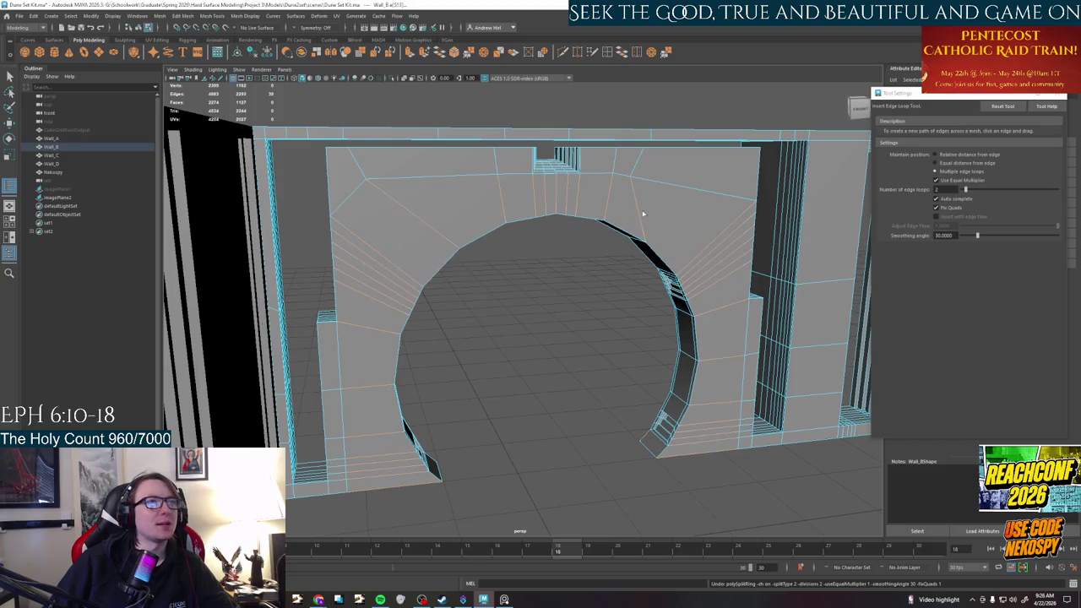
{"action": "left_click", "coordinate": [938, 155]}
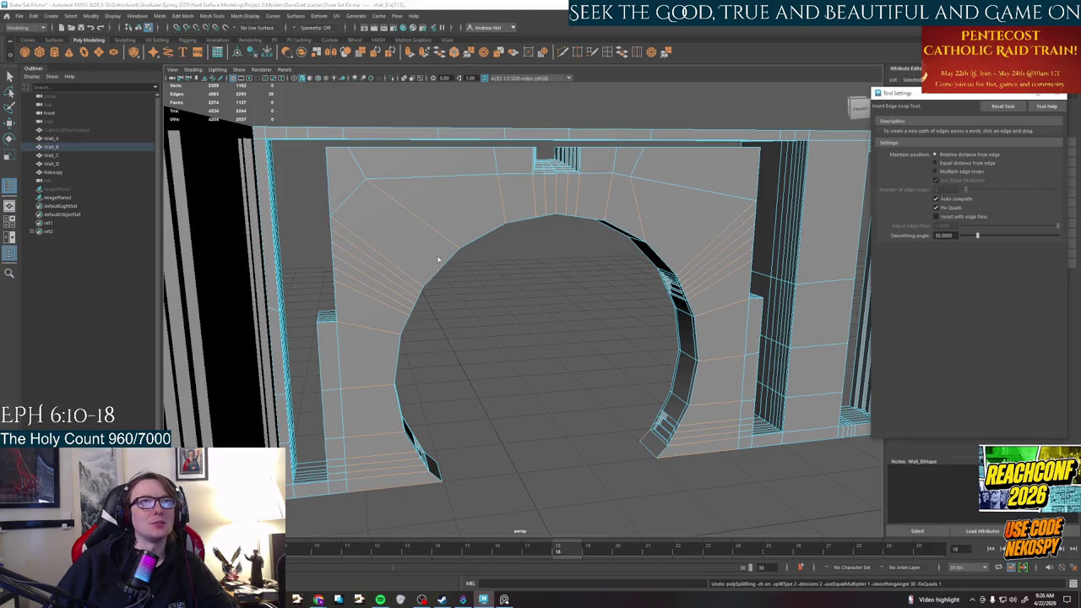
{"action": "left_click_drag", "start_coordinate": [553, 204], "coordinate": [547, 197]}
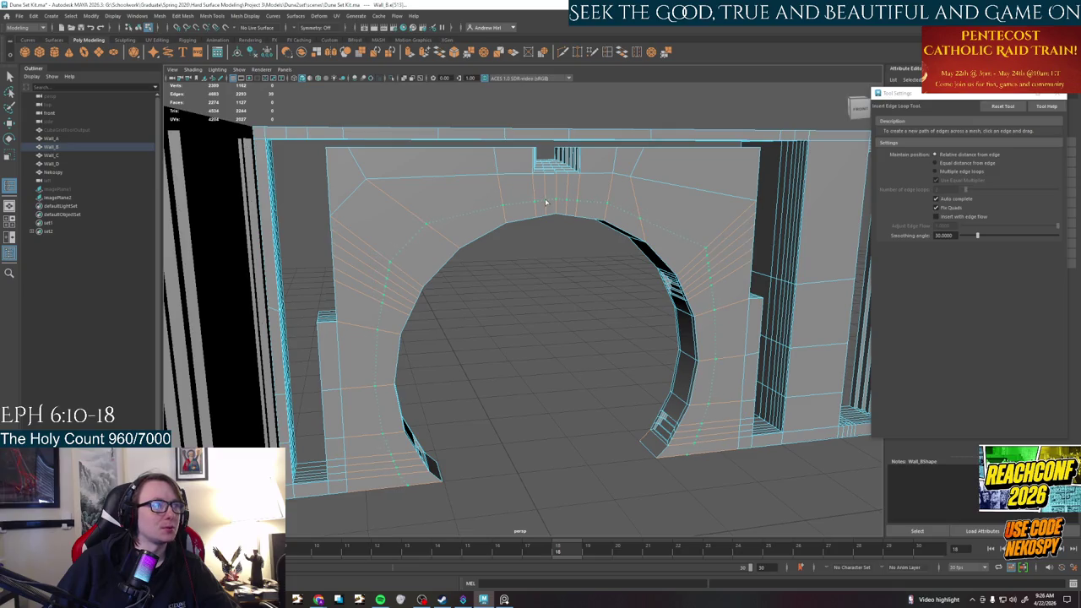
{"action": "mouse_move", "coordinate": [583, 394]}
{"action": "left_mouse_down", "text": "alt"}
{"action": "mouse_move", "coordinate": [704, 368]}
{"action": "mouse_move", "coordinate": [742, 378]}
{"action": "left_mouse_up", "text": "alt"}
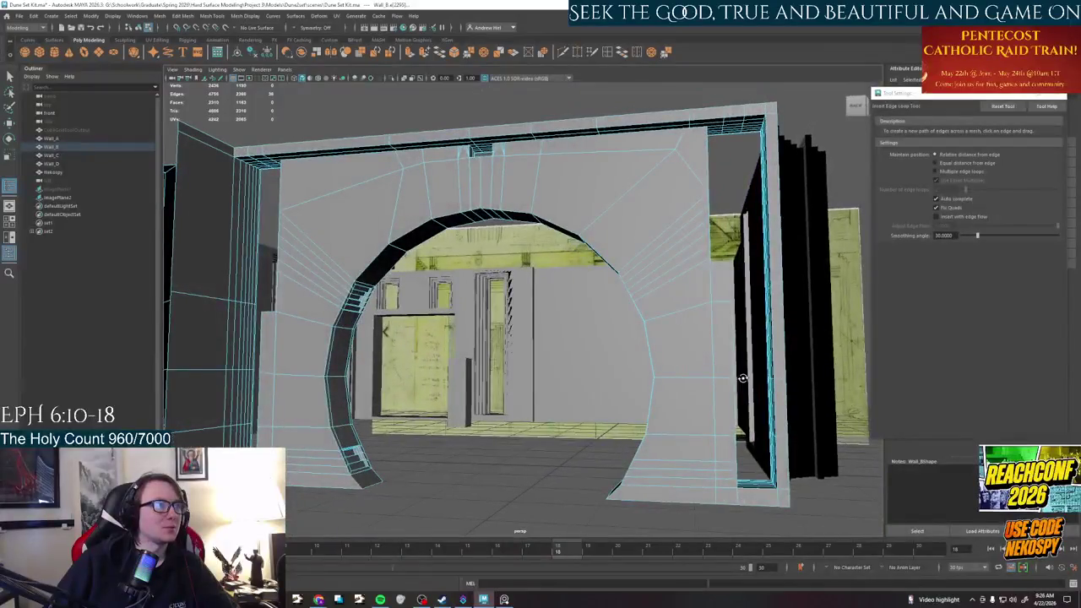
{"action": "left_click_drag", "start_coordinate": [691, 420], "coordinate": [549, 354], "text": "alt"}
{"action": "right_click_drag", "start_coordinate": [215, 241], "coordinate": [258, 218]}
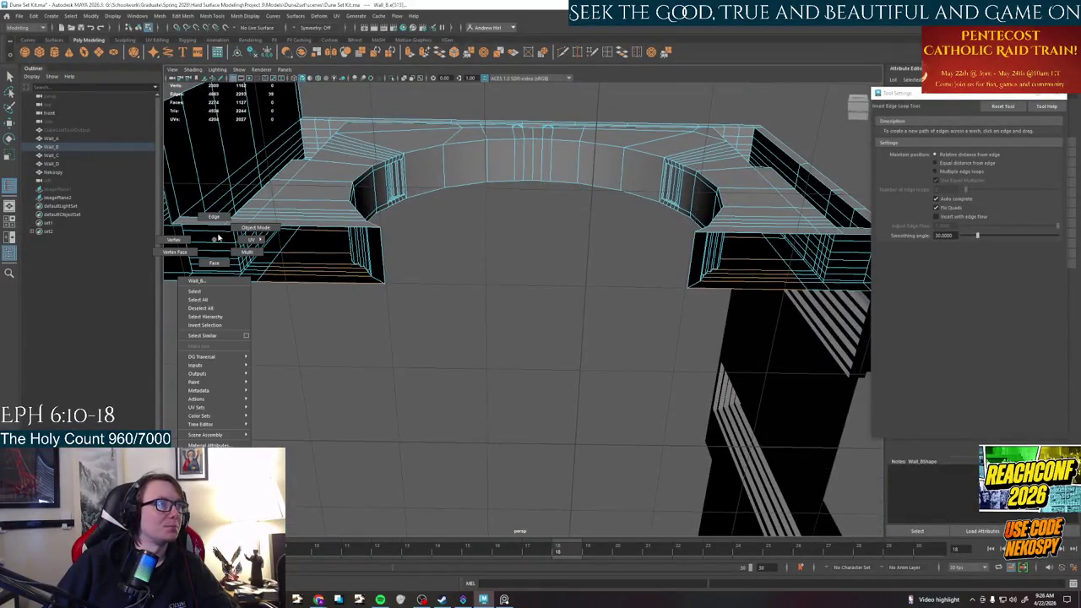
Select the inner edges of the left and right blocks and bridge them across the arch
{"action": "key", "text": "w"}
{"action": "right_click", "coordinate": [290, 226]}
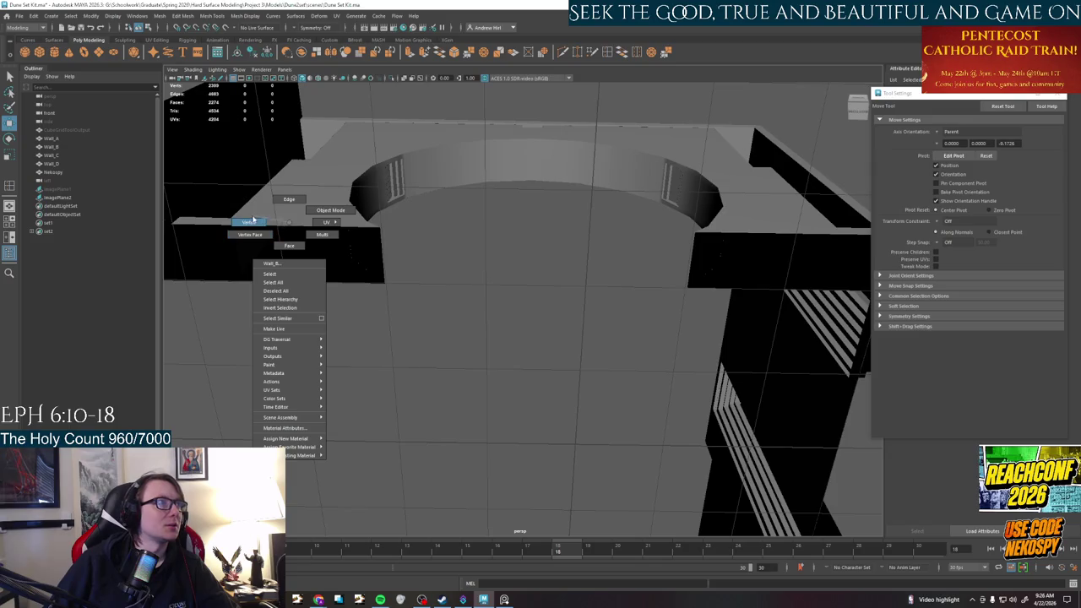
{"action": "left_click", "coordinate": [288, 199]}
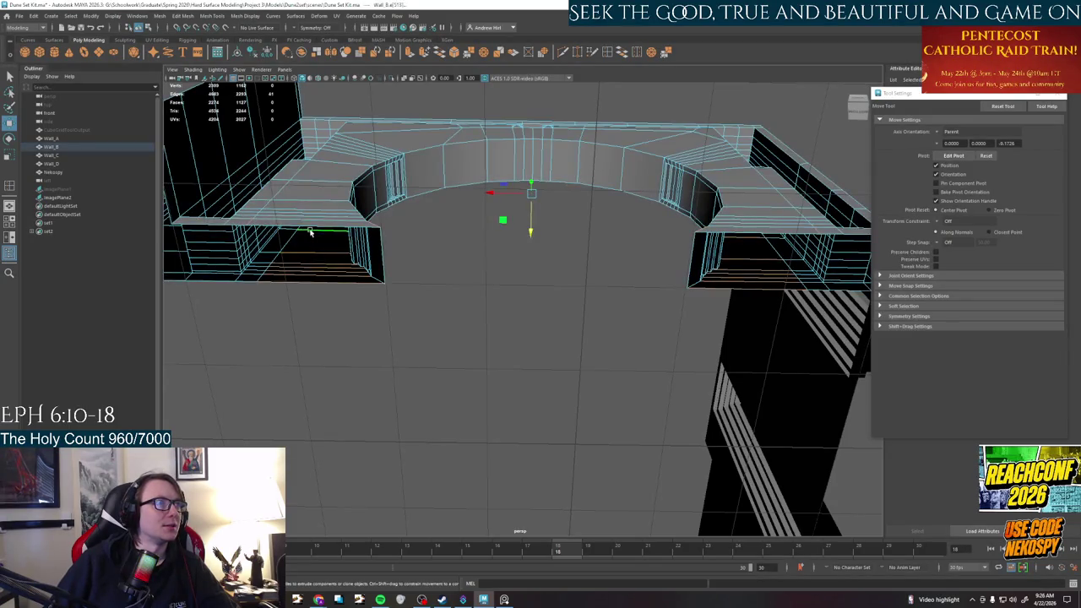
{"action": "left_click", "coordinate": [309, 227]}
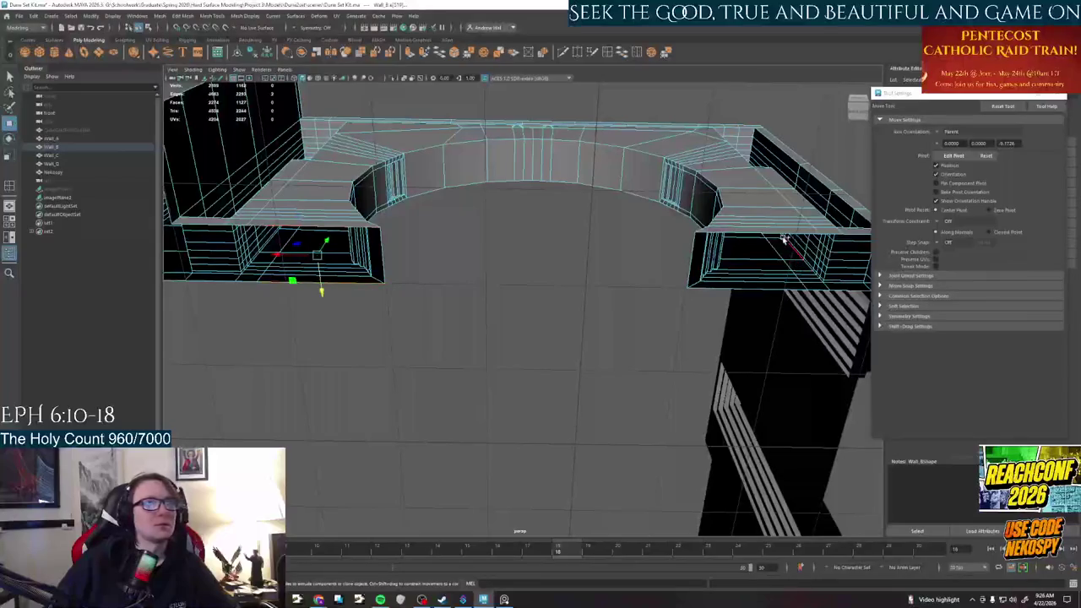
{"action": "key", "text": "t"}
{"action": "left_click_drag", "start_coordinate": [634, 266], "coordinate": [707, 272], "text": "alt"}
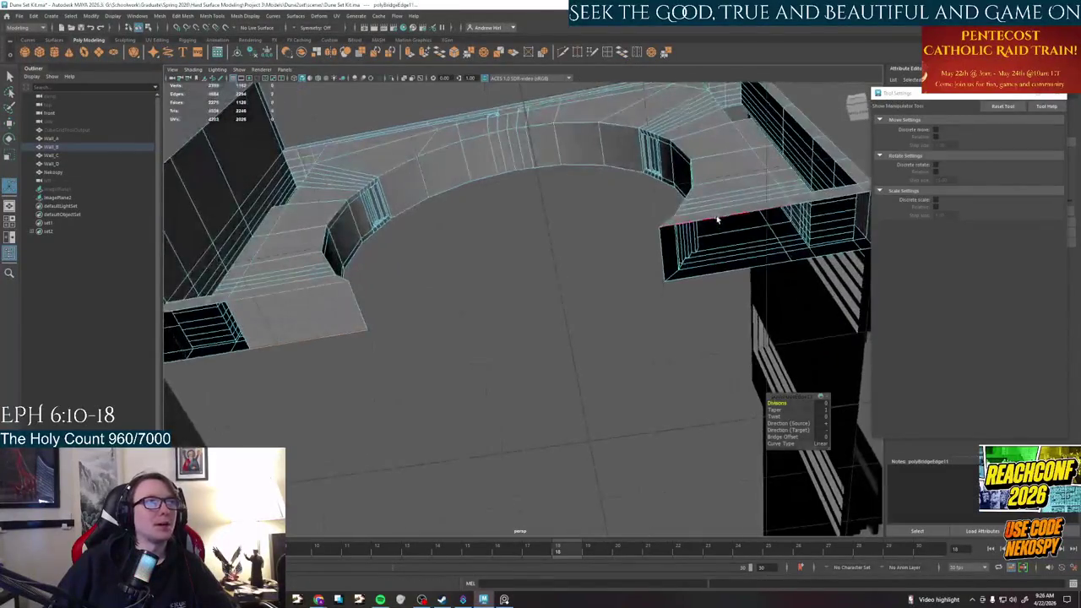
{"action": "left_click", "coordinate": [707, 272]}
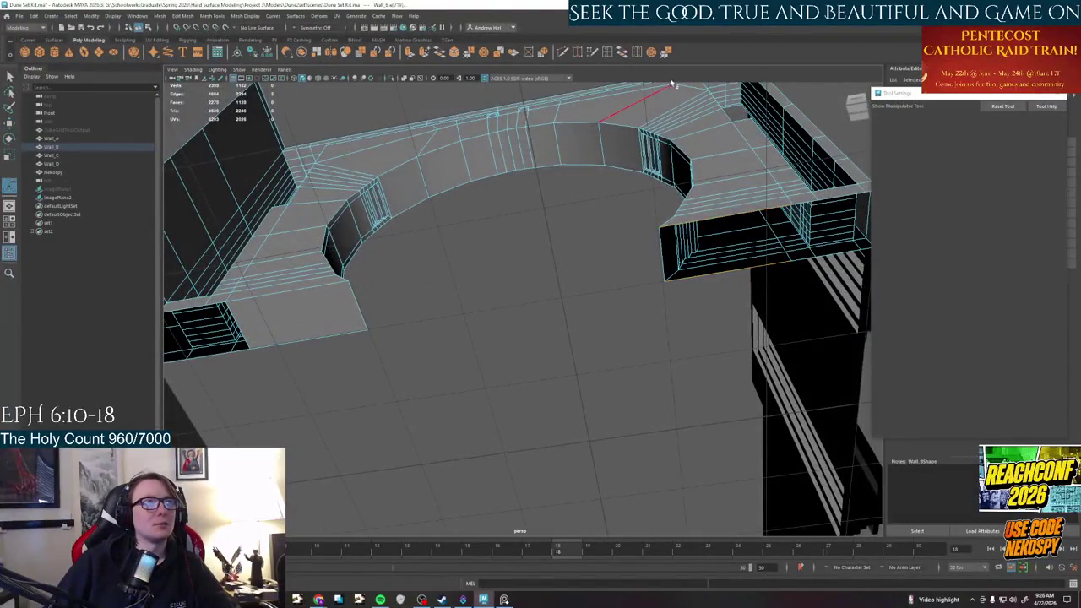
{"action": "left_click", "coordinate": [623, 52]}
{"action": "left_click_drag", "start_coordinate": [557, 277], "coordinate": [565, 61], "text": "alt"}
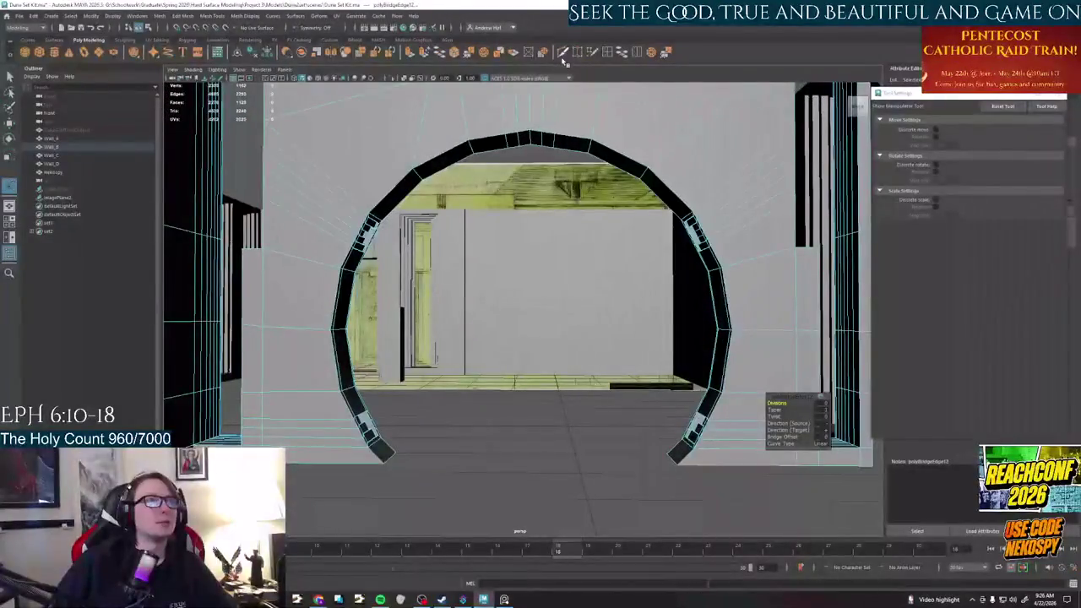
Select the edge loop over the arch and scale it flat vertically
{"action": "left_click", "coordinate": [607, 53]}
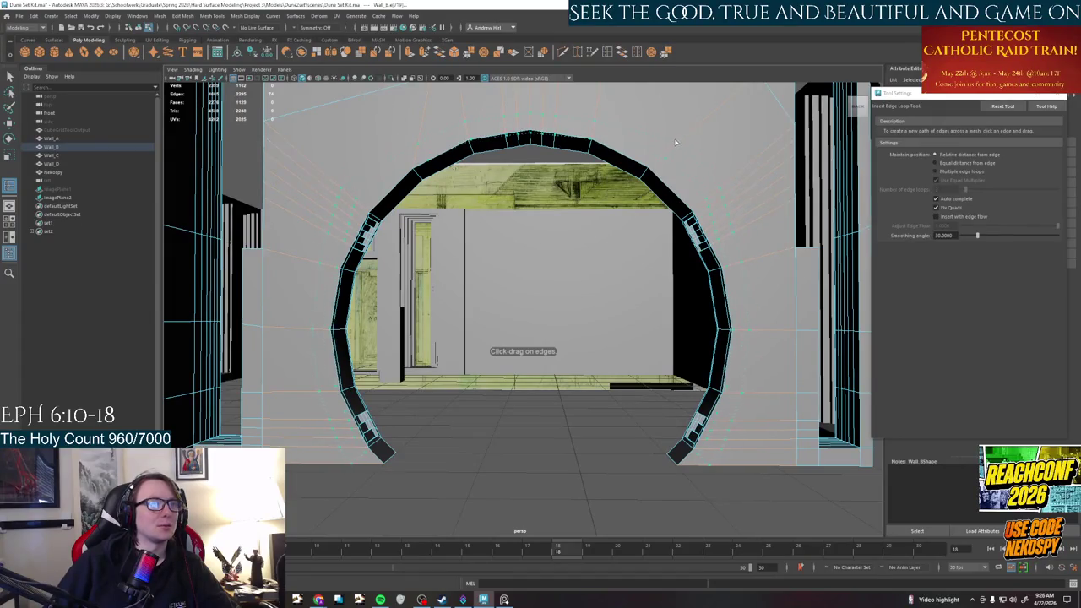
{"action": "scroll", "coordinate": [674, 143], "scroll_direction": "up", "scroll_amount": 2}
{"action": "mouse_move", "coordinate": [675, 143]}
{"action": "left_mouse_down", "text": "alt"}
{"action": "mouse_move", "coordinate": [601, 237]}
{"action": "mouse_move", "coordinate": [583, 203]}
{"action": "left_mouse_up", "text": "alt"}
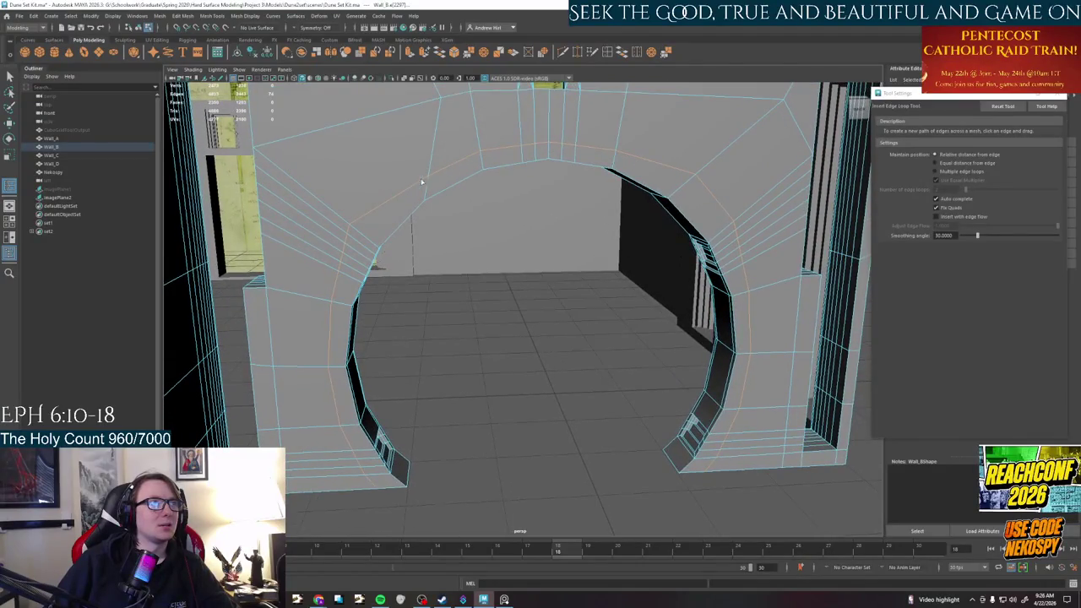
{"action": "right_click_drag", "start_coordinate": [396, 198], "coordinate": [390, 199]}
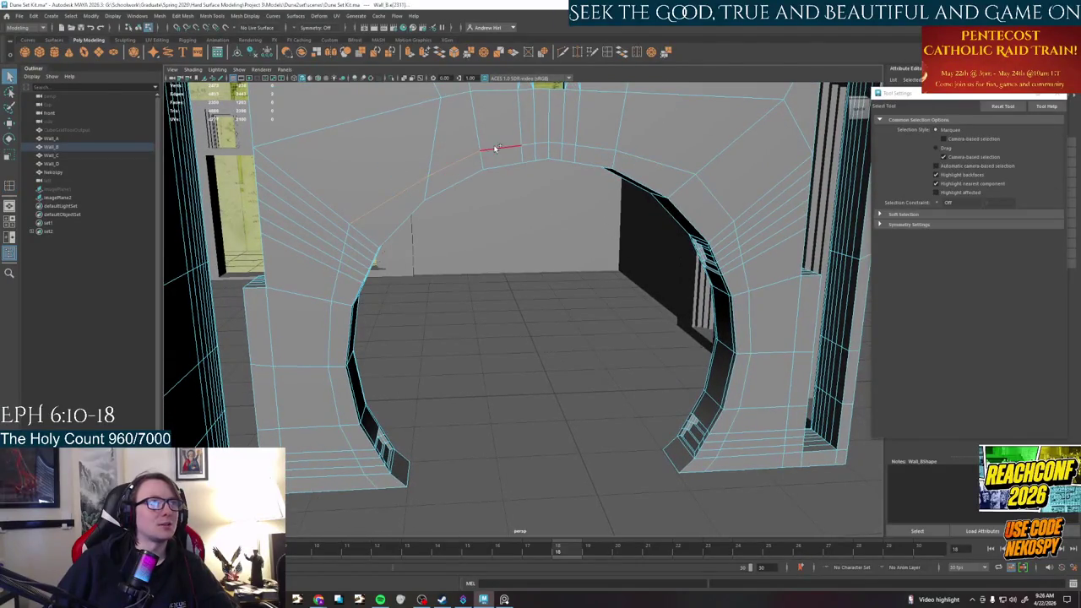
{"action": "double_click", "coordinate": [659, 158]}
{"action": "key", "text": "r"}
{"action": "mouse_move", "coordinate": [551, 140]}
{"action": "left_mouse_down"}
{"action": "mouse_move", "coordinate": [547, 177]}
{"action": "mouse_move", "coordinate": [547, 108]}
{"action": "mouse_move", "coordinate": [642, 118]}
{"action": "left_mouse_up"}
{"action": "key", "text": "w"}
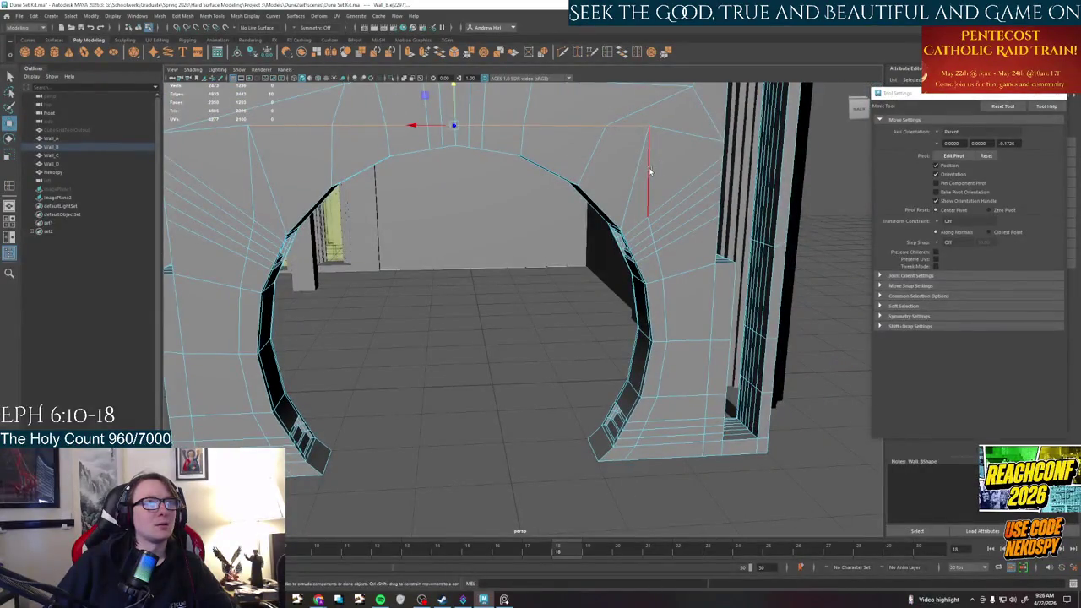
Undo a stray vertical loop selection and recheck the flattened top loop front-on
{"action": "double_click", "coordinate": [629, 454]}
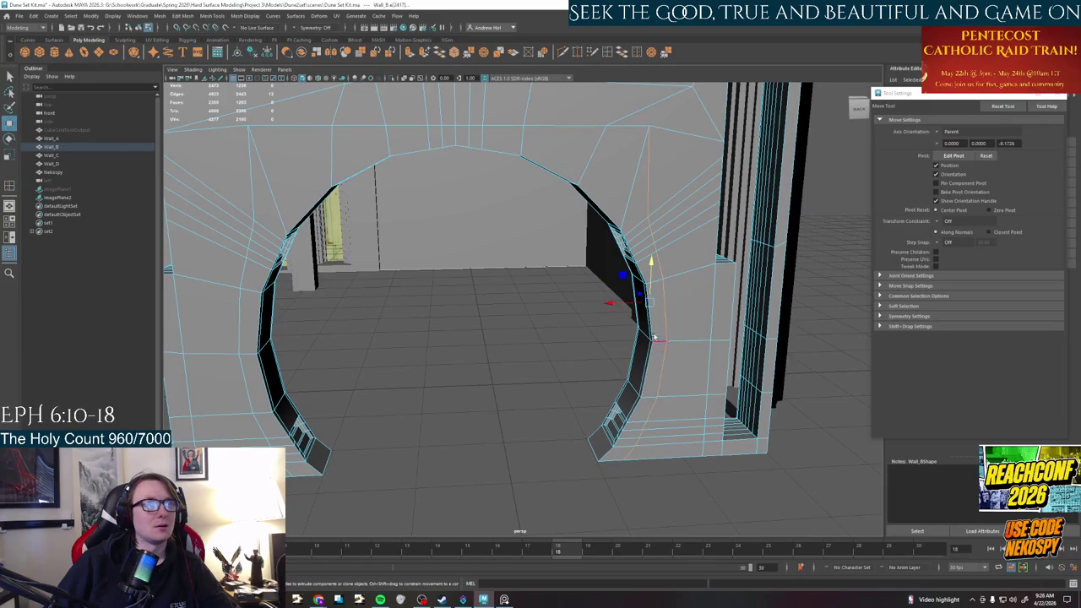
{"action": "key", "text": "ctrl+z"}
{"action": "key", "text": "ctrl+z"}
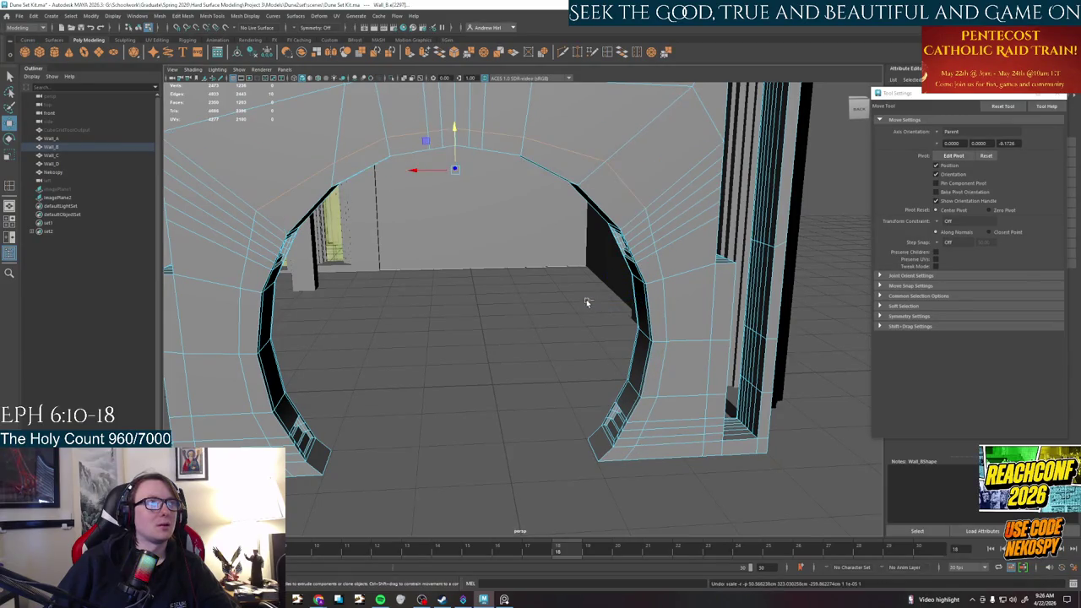
{"action": "left_click_drag", "start_coordinate": [447, 288], "coordinate": [545, 163], "text": "alt"}
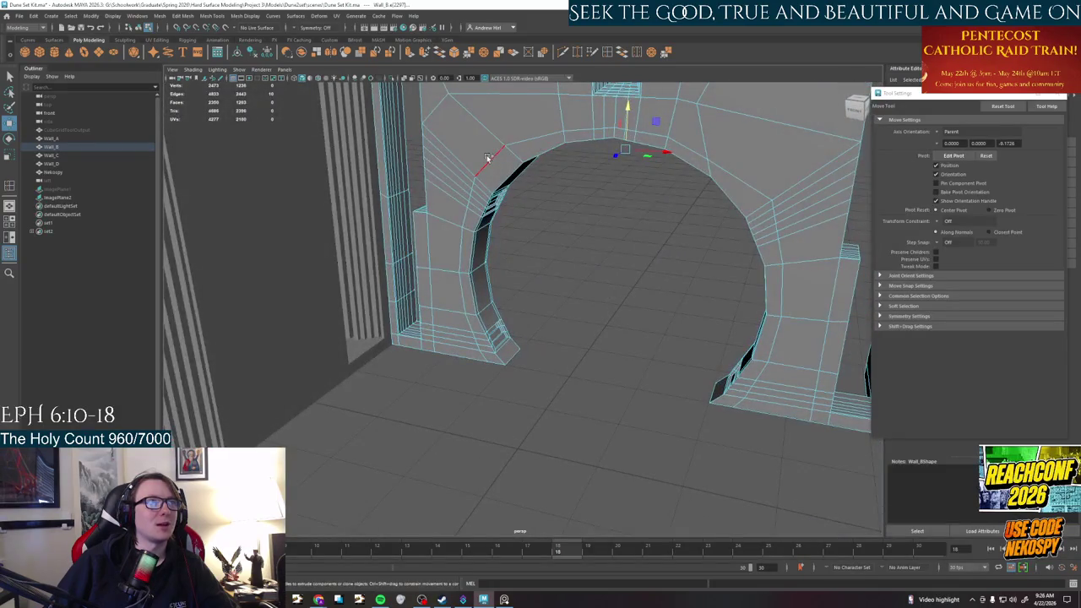
{"action": "mouse_move", "coordinate": [634, 228]}
{"action": "left_mouse_down", "text": "alt"}
{"action": "mouse_move", "coordinate": [488, 222]}
{"action": "mouse_move", "coordinate": [482, 202]}
{"action": "mouse_move", "coordinate": [640, 217]}
{"action": "mouse_move", "coordinate": [464, 184]}
{"action": "left_mouse_up", "text": "alt"}
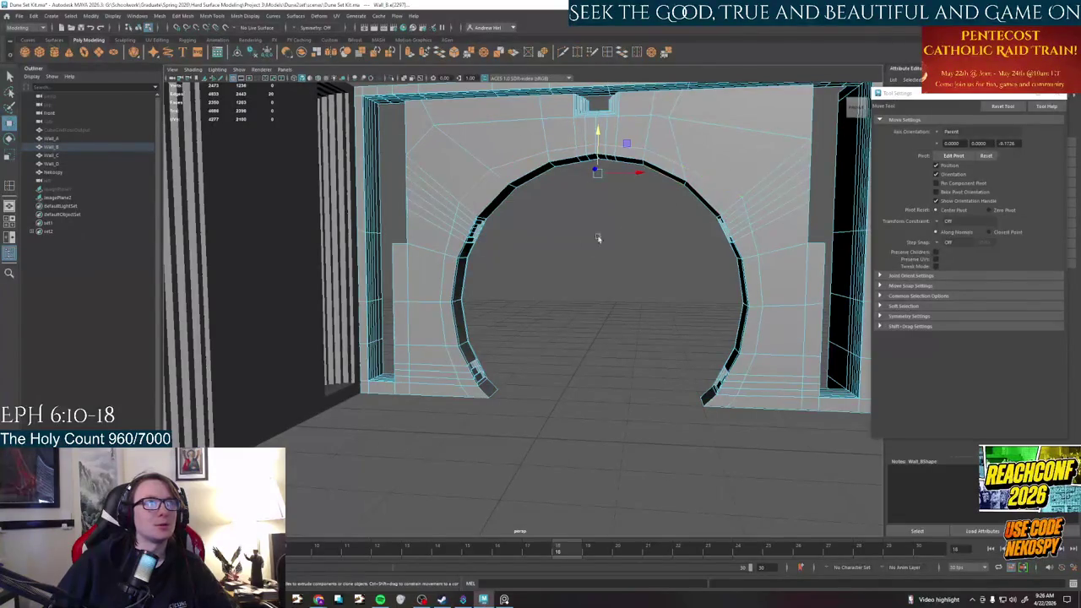
{"action": "scroll", "coordinate": [616, 229], "scroll_direction": "up", "scroll_amount": 5}
{"action": "key", "text": "r"}
{"action": "scroll", "coordinate": [601, 176], "scroll_direction": "down", "scroll_amount": 5}
{"action": "mouse_move", "coordinate": [572, 212]}
{"action": "left_mouse_down", "text": "alt"}
{"action": "mouse_move", "coordinate": [573, 131]}
{"action": "mouse_move", "coordinate": [541, 163]}
{"action": "left_mouse_up", "text": "alt"}
{"action": "key", "text": "w"}
Select a vertical edge beside the arch, adding then removing the right-side arch edge
{"action": "left_click", "coordinate": [404, 205]}
{"action": "left_click", "coordinate": [701, 233], "text": "shift"}
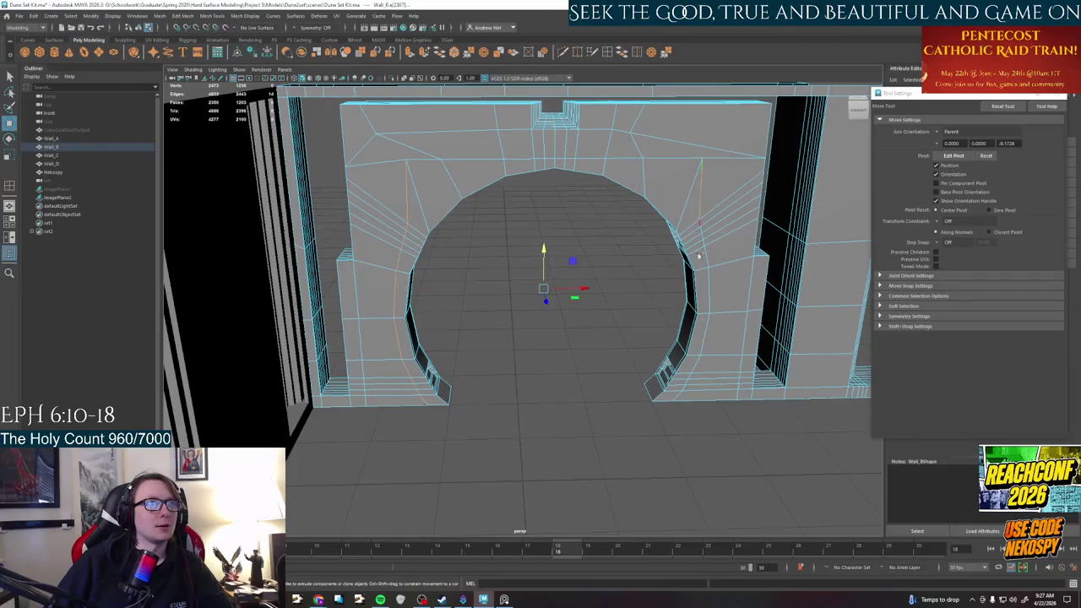
{"action": "left_click", "coordinate": [678, 225], "text": "shift"}
{"action": "mouse_move", "coordinate": [628, 297]}
{"action": "left_mouse_down", "text": "alt"}
{"action": "mouse_move", "coordinate": [442, 301]}
{"action": "mouse_move", "coordinate": [693, 234]}
{"action": "left_mouse_up", "text": "alt"}
{"action": "key", "text": "r"}
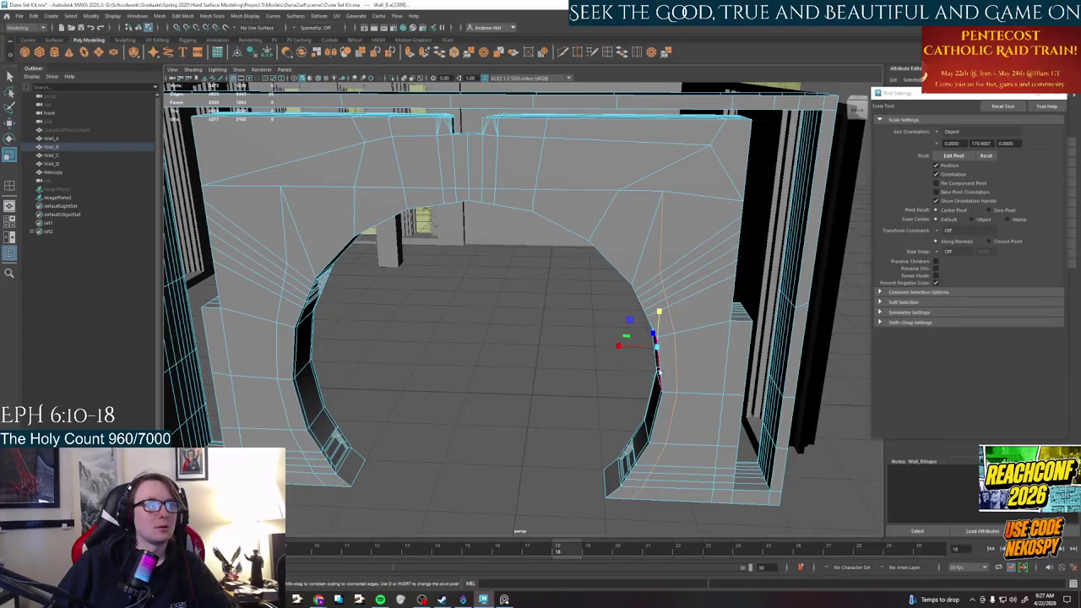
{"action": "key", "text": "w"}
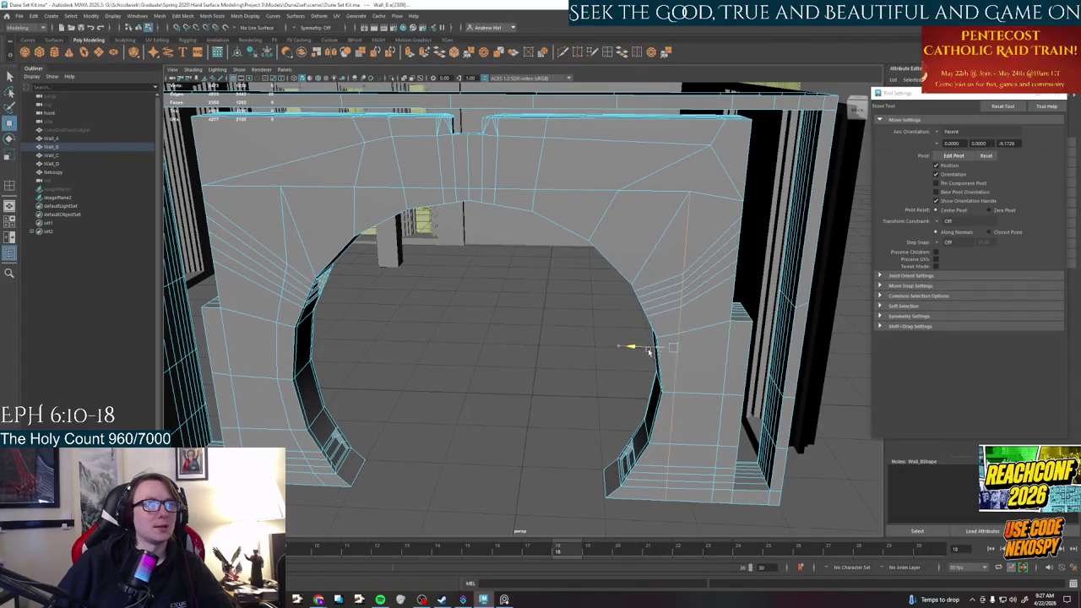
Pick edges on the arch's right side and front, orbiting in close to the arch
{"action": "mouse_move", "coordinate": [613, 281]}
{"action": "left_mouse_down", "text": "alt"}
{"action": "mouse_move", "coordinate": [592, 285]}
{"action": "mouse_move", "coordinate": [718, 241]}
{"action": "left_mouse_up", "text": "alt"}
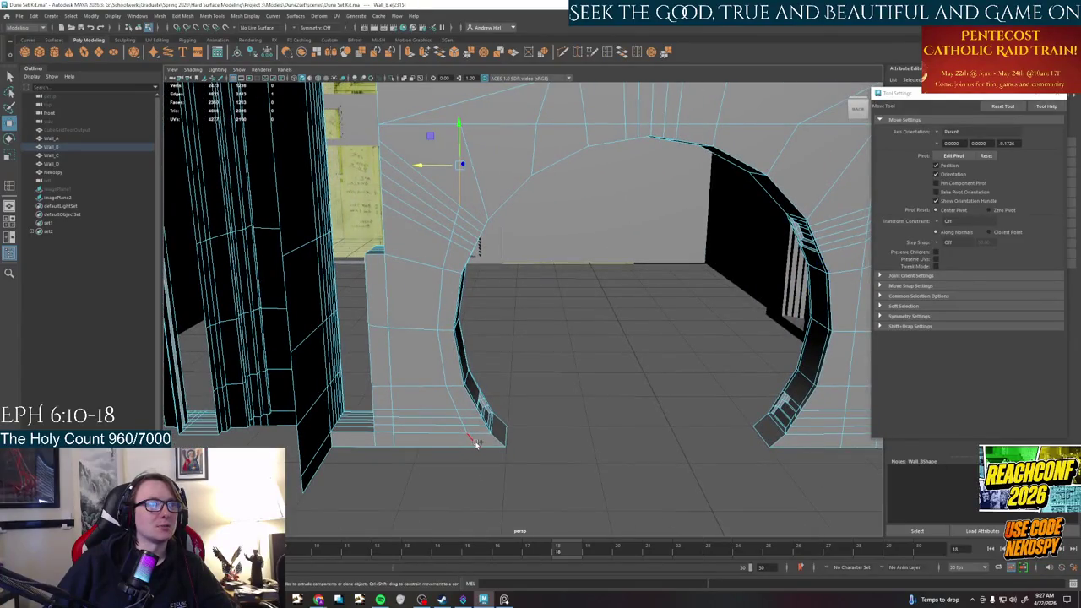
{"action": "left_click_drag", "start_coordinate": [649, 320], "coordinate": [545, 161], "text": "alt"}
{"action": "left_click", "coordinate": [545, 160], "text": "shift"}
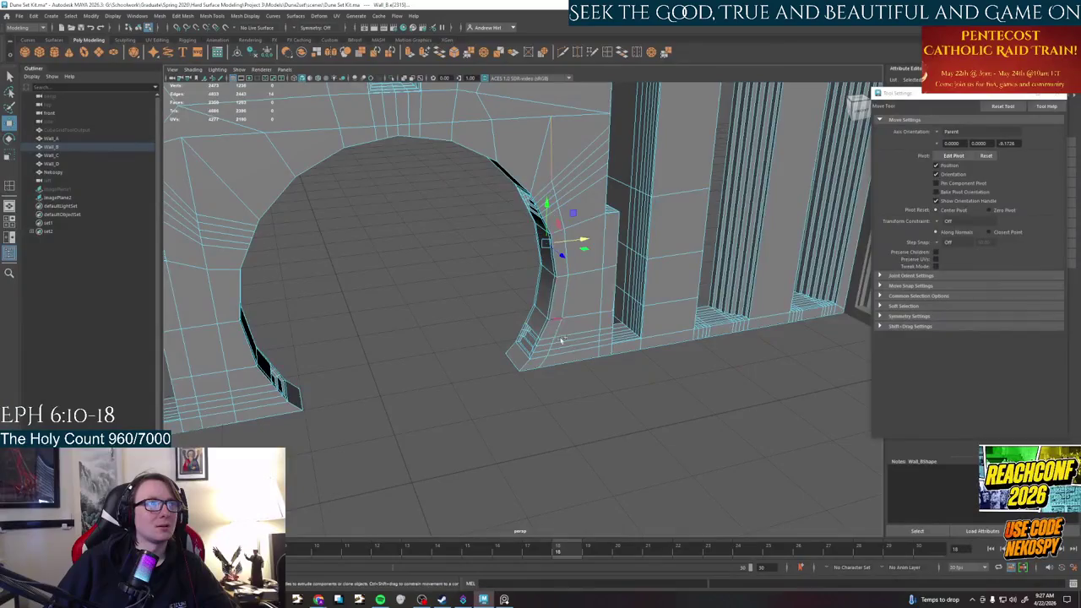
{"action": "left_click_drag", "start_coordinate": [618, 381], "coordinate": [625, 253], "text": "alt"}
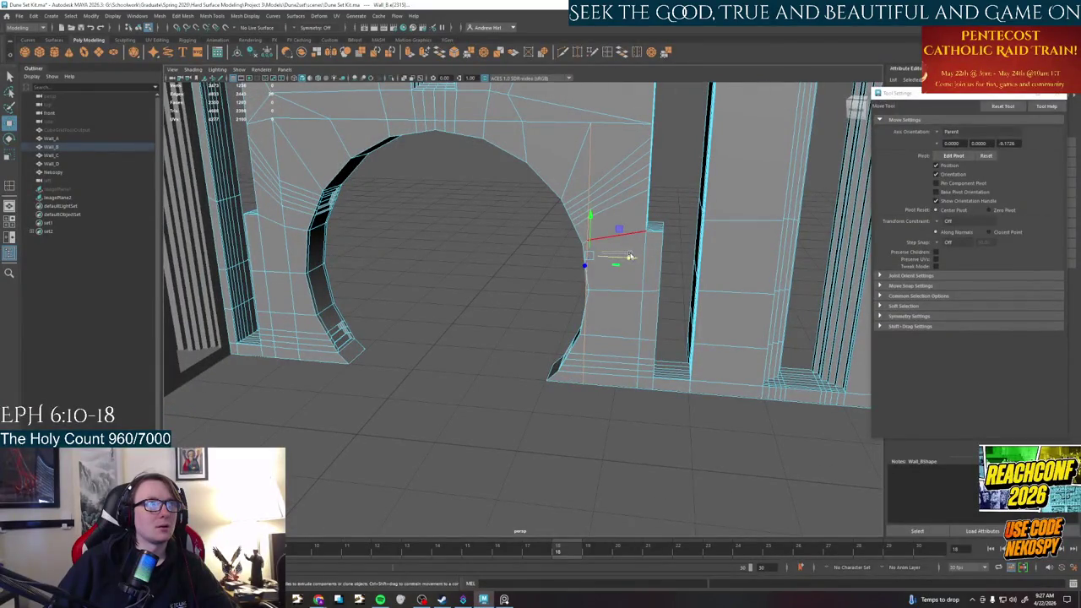
{"action": "left_click", "coordinate": [630, 257]}
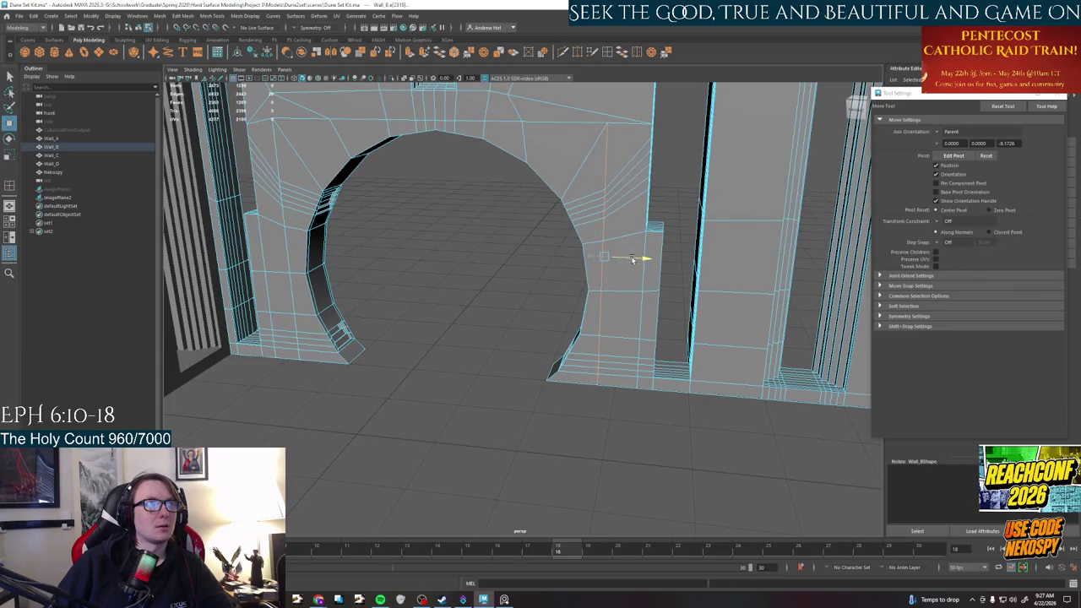
{"action": "mouse_move", "coordinate": [451, 294]}
{"action": "left_mouse_down", "text": "alt"}
{"action": "mouse_move", "coordinate": [569, 327]}
{"action": "mouse_move", "coordinate": [536, 340]}
{"action": "mouse_move", "coordinate": [627, 369]}
{"action": "mouse_move", "coordinate": [541, 335]}
{"action": "mouse_move", "coordinate": [599, 342]}
{"action": "mouse_move", "coordinate": [540, 273]}
{"action": "mouse_move", "coordinate": [512, 292]}
{"action": "mouse_move", "coordinate": [545, 316]}
{"action": "mouse_move", "coordinate": [404, 235]}
{"action": "left_mouse_up", "text": "alt"}
{"action": "scroll", "coordinate": [537, 341], "scroll_direction": "up", "scroll_amount": 3}
{"action": "scroll", "coordinate": [642, 374], "scroll_direction": "up", "scroll_amount": 3}
{"action": "scroll", "coordinate": [605, 379], "scroll_direction": "down", "scroll_amount": 2}
{"action": "left_click_drag", "start_coordinate": [379, 191], "coordinate": [388, 205], "text": "alt"}
Switch Wall_B to vertex mode and try sliding an upper vertex right, then undo
{"action": "right_click_drag", "start_coordinate": [389, 204], "coordinate": [342, 201]}
{"action": "left_click", "coordinate": [342, 200]}
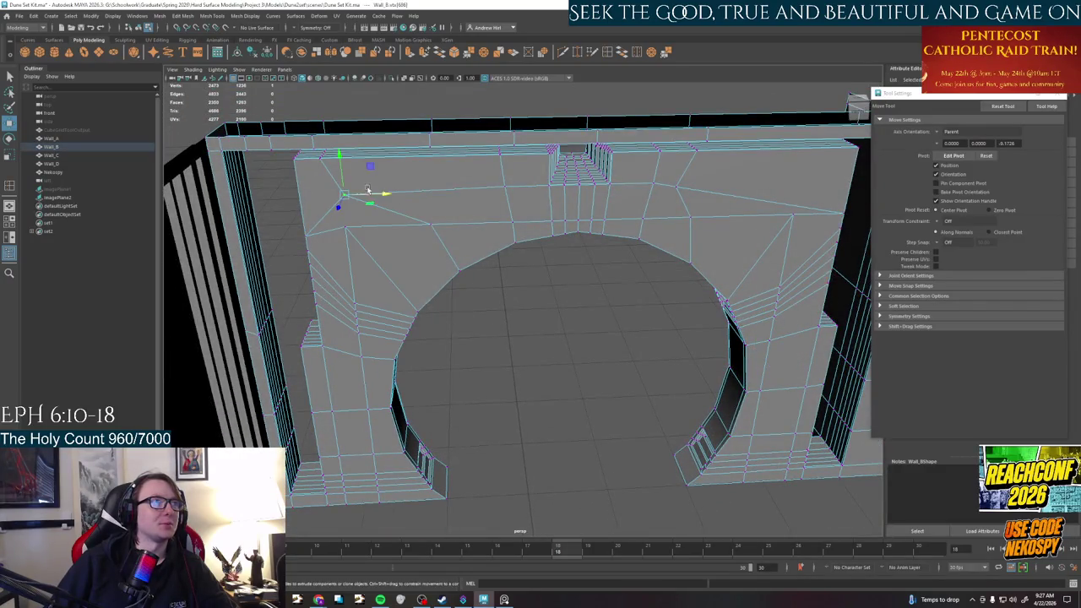
{"action": "mouse_move", "coordinate": [372, 195]}
{"action": "left_mouse_down"}
{"action": "mouse_move", "coordinate": [445, 190]}
{"action": "mouse_move", "coordinate": [401, 185]}
{"action": "mouse_move", "coordinate": [435, 182]}
{"action": "mouse_move", "coordinate": [553, 187]}
{"action": "left_mouse_up"}
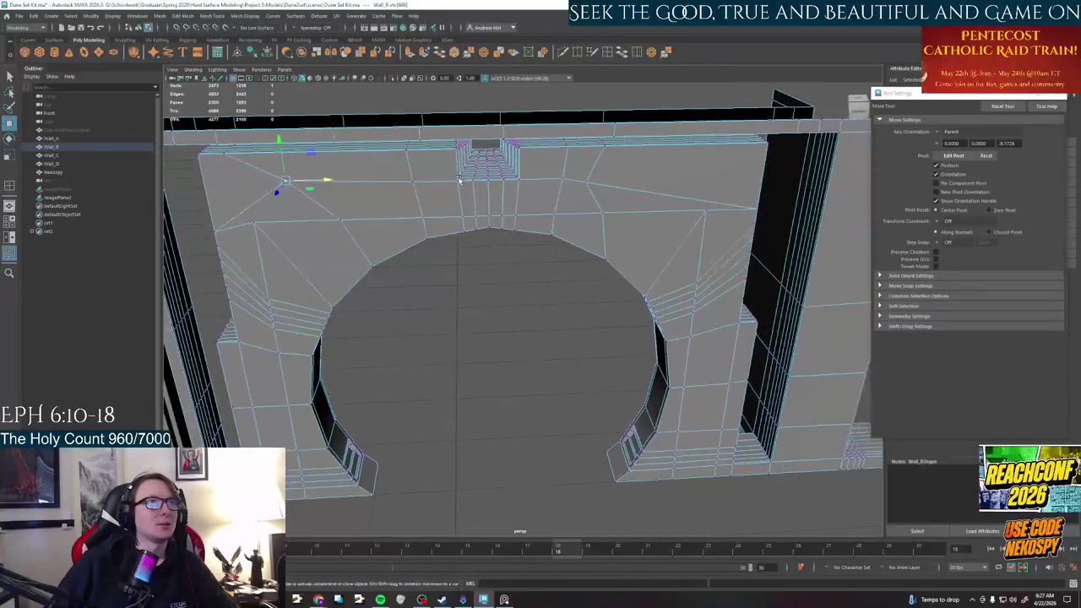
{"action": "key", "text": "ctrl+z"}
{"action": "key", "text": "ctrl+z"}
{"action": "key", "text": "ctrl+z"}
Nudge a top-edge vertex down and move a vertex above the arch down the wall face
{"action": "mouse_move", "coordinate": [555, 304]}
{"action": "left_mouse_down", "text": "alt"}
{"action": "mouse_move", "coordinate": [410, 307]}
{"action": "mouse_move", "coordinate": [766, 247]}
{"action": "left_mouse_up", "text": "alt"}
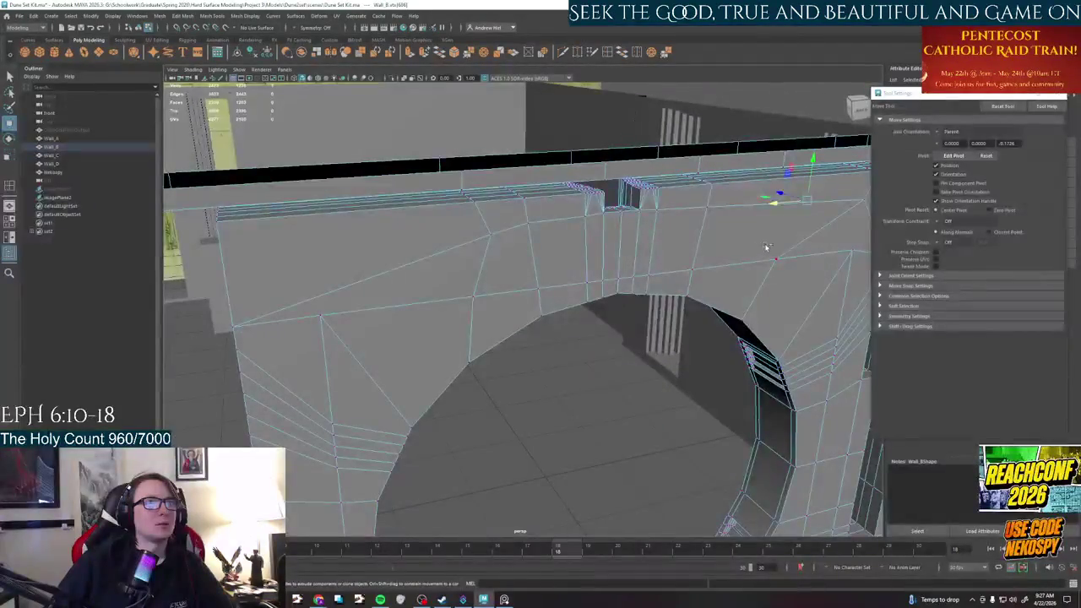
{"action": "left_click_drag", "start_coordinate": [866, 197], "coordinate": [408, 208], "text": "alt"}
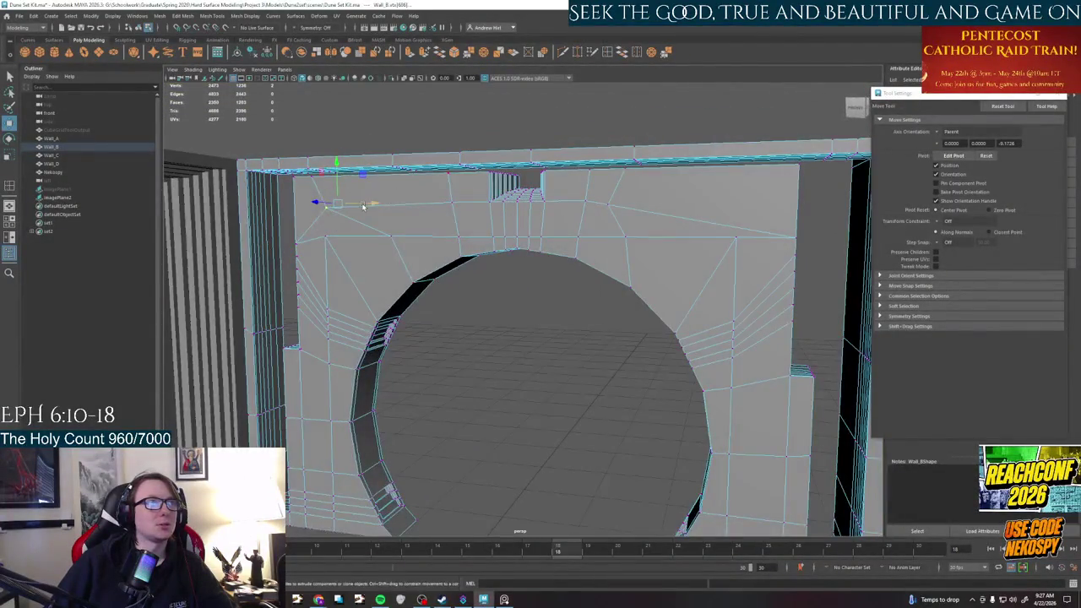
{"action": "left_click", "coordinate": [392, 176]}
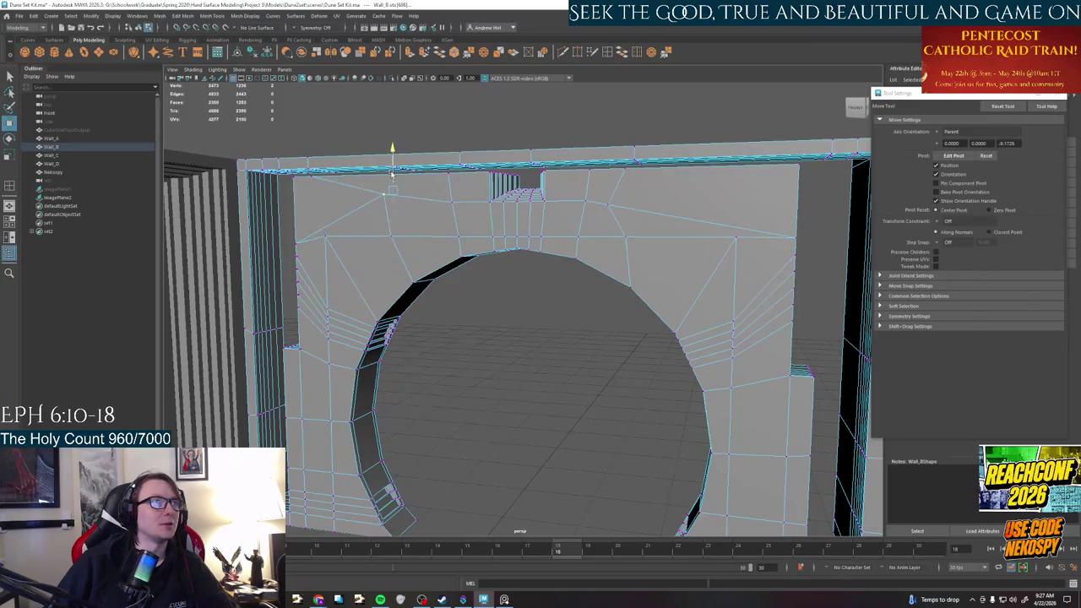
{"action": "left_click_drag", "start_coordinate": [392, 177], "coordinate": [392, 181]}
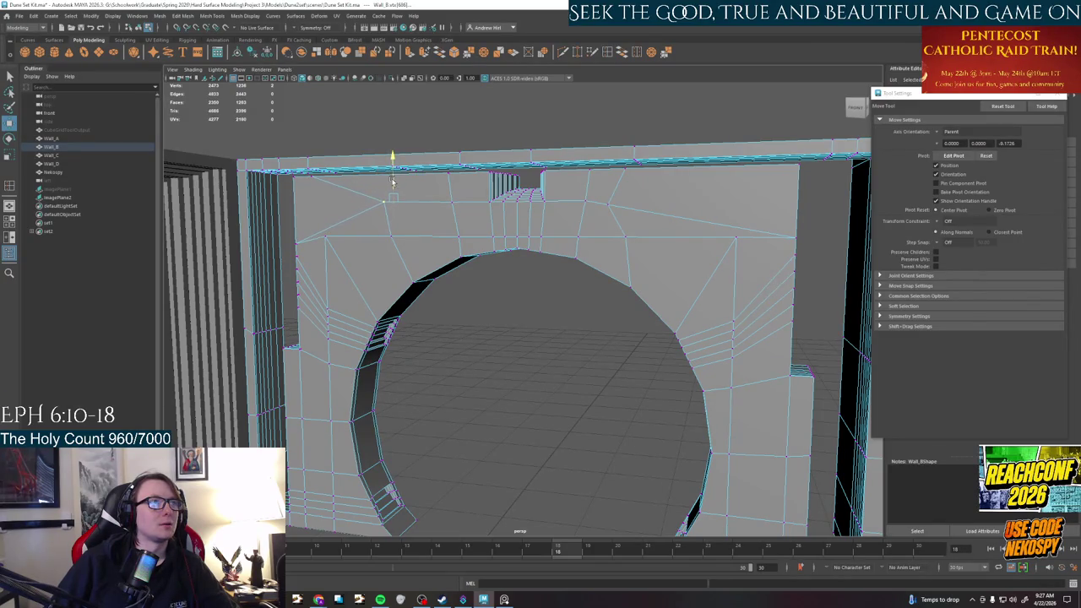
{"action": "left_click_drag", "start_coordinate": [434, 217], "coordinate": [469, 238], "text": "alt"}
{"action": "left_click", "coordinate": [258, 238]}
{"action": "mouse_move", "coordinate": [253, 222]}
{"action": "left_mouse_down"}
{"action": "mouse_move", "coordinate": [251, 245]}
{"action": "mouse_move", "coordinate": [444, 335]}
{"action": "left_mouse_up"}
Select vertices at the top of the arch, inspect them up close, then clear the selection
{"action": "left_click", "coordinate": [542, 206]}
{"action": "mouse_move", "coordinate": [542, 206]}
{"action": "left_mouse_down", "text": "alt"}
{"action": "mouse_move", "coordinate": [577, 321]}
{"action": "mouse_move", "coordinate": [516, 304]}
{"action": "left_mouse_up", "text": "alt"}
{"action": "left_click", "coordinate": [387, 188]}
{"action": "mouse_move", "coordinate": [386, 188]}
{"action": "left_mouse_down", "text": "alt"}
{"action": "mouse_move", "coordinate": [515, 288]}
{"action": "mouse_move", "coordinate": [664, 255]}
{"action": "mouse_move", "coordinate": [688, 263]}
{"action": "mouse_move", "coordinate": [655, 311]}
{"action": "mouse_move", "coordinate": [347, 233]}
{"action": "mouse_move", "coordinate": [385, 269]}
{"action": "mouse_move", "coordinate": [369, 242]}
{"action": "left_mouse_up", "text": "alt"}
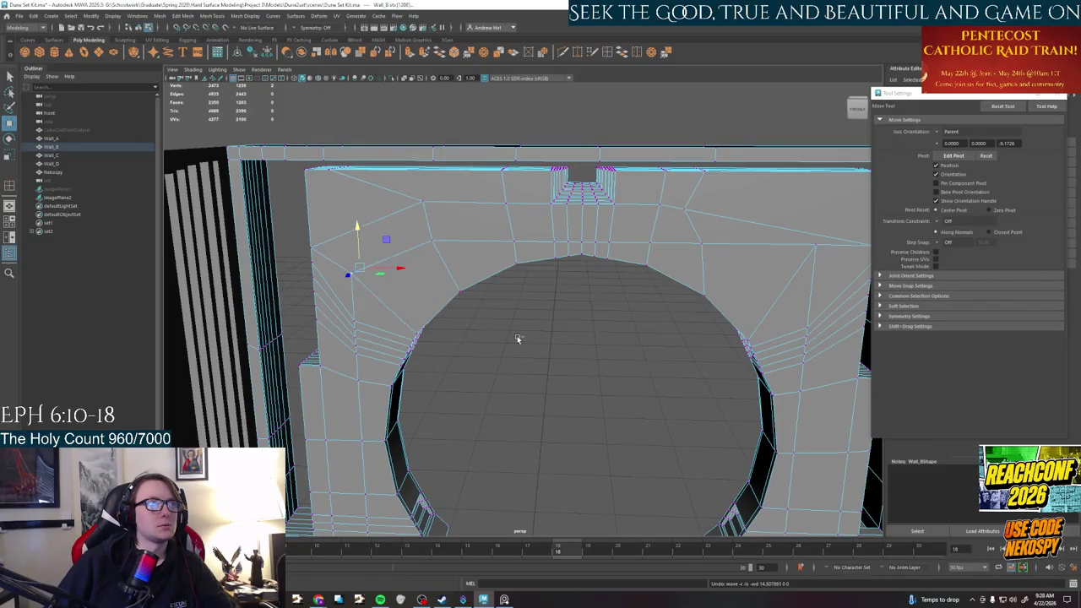
{"action": "left_click", "coordinate": [514, 357]}
{"action": "mouse_move", "coordinate": [514, 357]}
{"action": "left_mouse_down", "text": "alt"}
{"action": "mouse_move", "coordinate": [465, 388]}
{"action": "mouse_move", "coordinate": [488, 369]}
{"action": "left_mouse_up", "text": "alt"}
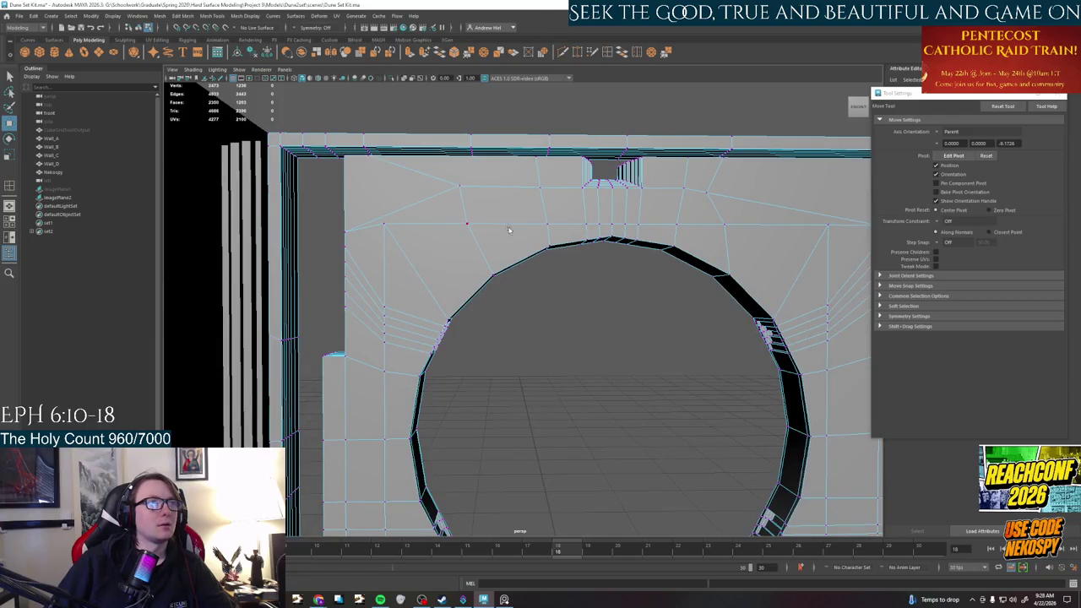
{"action": "left_click_drag", "start_coordinate": [496, 223], "coordinate": [414, 289], "text": "alt"}
Select and check vertices on Wall_B's arch and above its top from oblique angles
{"action": "left_click", "coordinate": [548, 241]}
{"action": "mouse_move", "coordinate": [656, 321]}
{"action": "left_mouse_down", "text": "alt"}
{"action": "mouse_move", "coordinate": [425, 341]}
{"action": "mouse_move", "coordinate": [572, 229]}
{"action": "left_mouse_up", "text": "alt"}
{"action": "scroll", "coordinate": [572, 229], "scroll_direction": "up", "scroll_amount": 3}
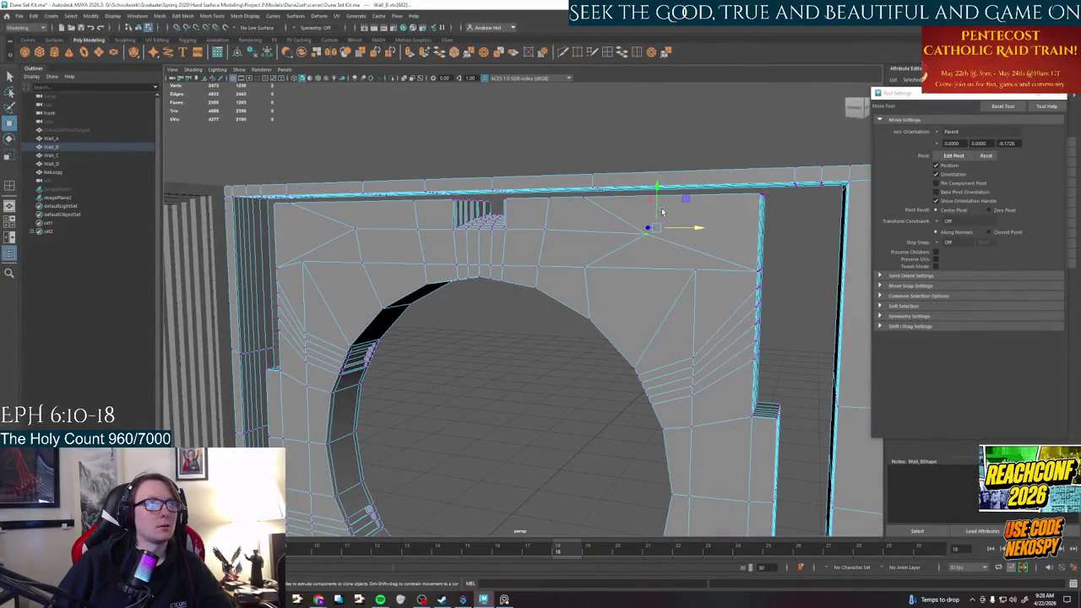
{"action": "left_click", "coordinate": [544, 296]}
{"action": "left_click_drag", "start_coordinate": [544, 296], "coordinate": [571, 293], "text": "alt"}
{"action": "left_click", "coordinate": [615, 236]}
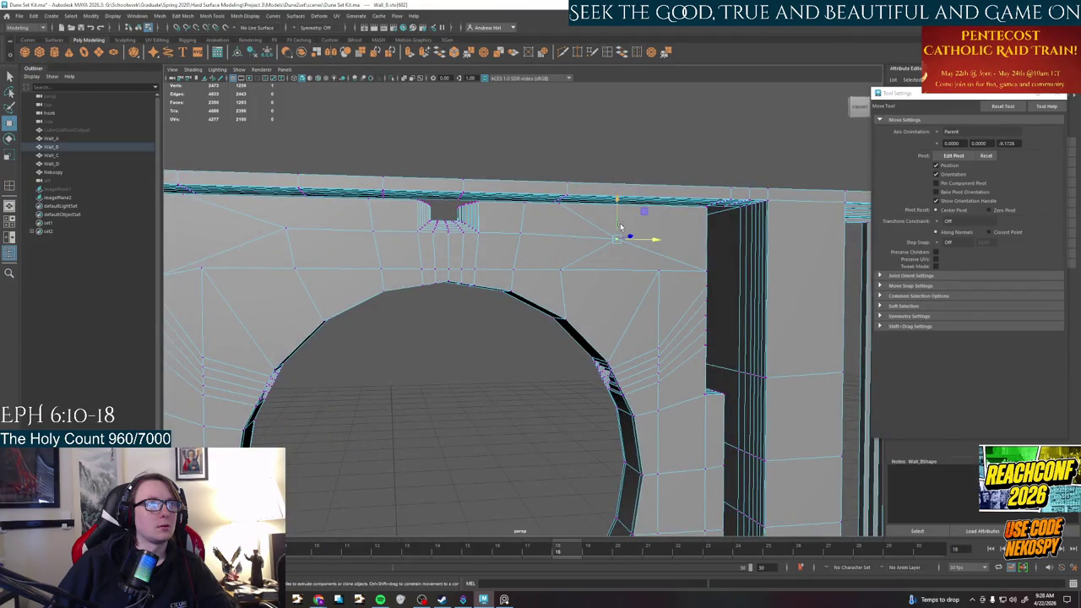
{"action": "left_click", "coordinate": [494, 380]}
{"action": "scroll", "coordinate": [496, 385], "scroll_direction": "down", "scroll_amount": 3}
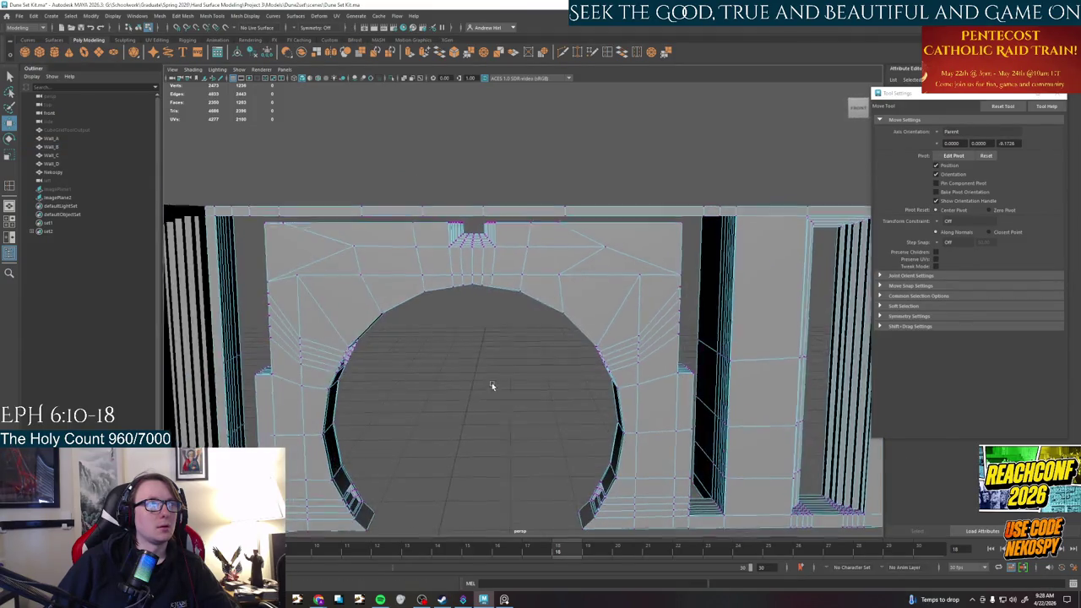
{"action": "left_click_drag", "start_coordinate": [490, 389], "coordinate": [562, 339], "text": "alt"}
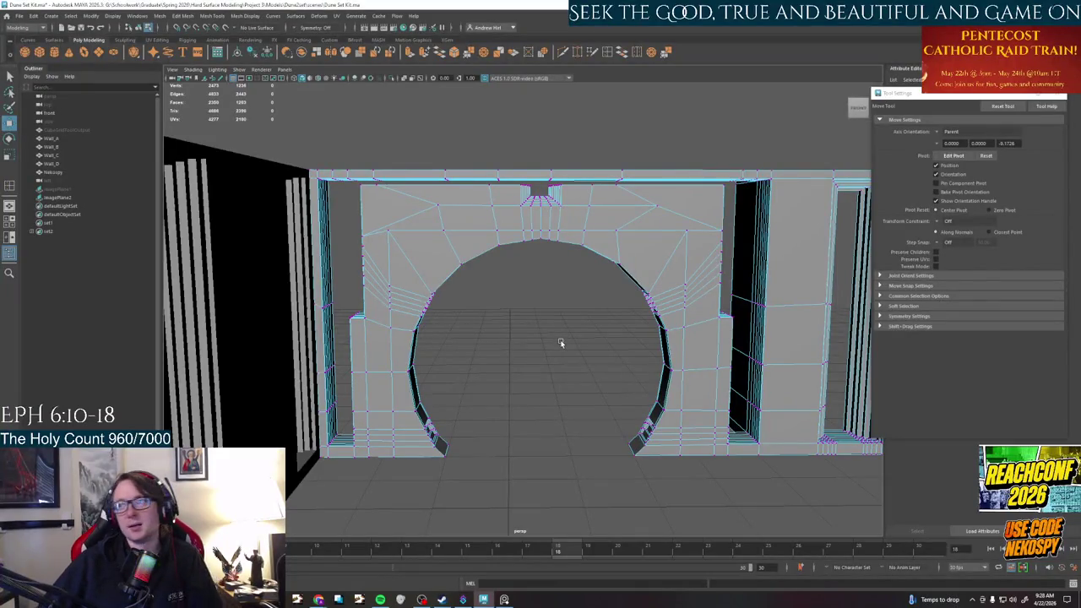
Select the vertices beside the arch's right edge and the back wall from a three-quarter view
{"action": "scroll", "coordinate": [558, 332], "scroll_direction": "up", "scroll_amount": 2}
{"action": "scroll", "coordinate": [557, 313], "scroll_direction": "down", "scroll_amount": 2}
{"action": "mouse_move", "coordinate": [587, 287]}
{"action": "left_mouse_down", "text": "alt"}
{"action": "mouse_move", "coordinate": [592, 344]}
{"action": "mouse_move", "coordinate": [545, 361]}
{"action": "mouse_move", "coordinate": [775, 362]}
{"action": "mouse_move", "coordinate": [632, 391]}
{"action": "mouse_move", "coordinate": [570, 398]}
{"action": "mouse_move", "coordinate": [581, 384]}
{"action": "mouse_move", "coordinate": [591, 394]}
{"action": "mouse_move", "coordinate": [471, 403]}
{"action": "left_mouse_up", "text": "alt"}
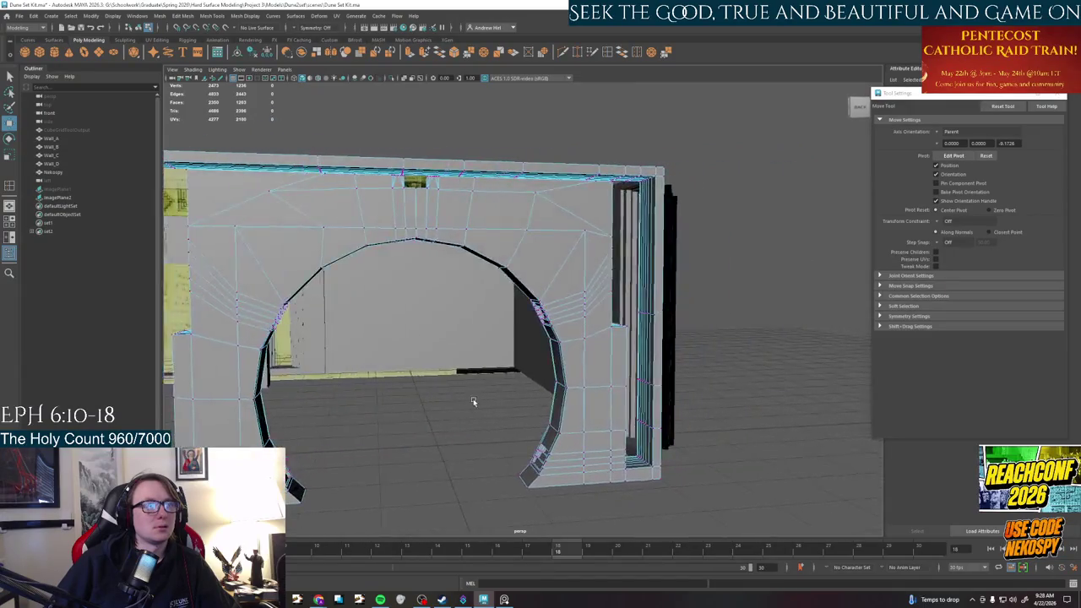
{"action": "scroll", "coordinate": [544, 309], "scroll_direction": "up", "scroll_amount": 4}
{"action": "left_click_drag", "start_coordinate": [543, 309], "coordinate": [550, 315], "text": "alt"}
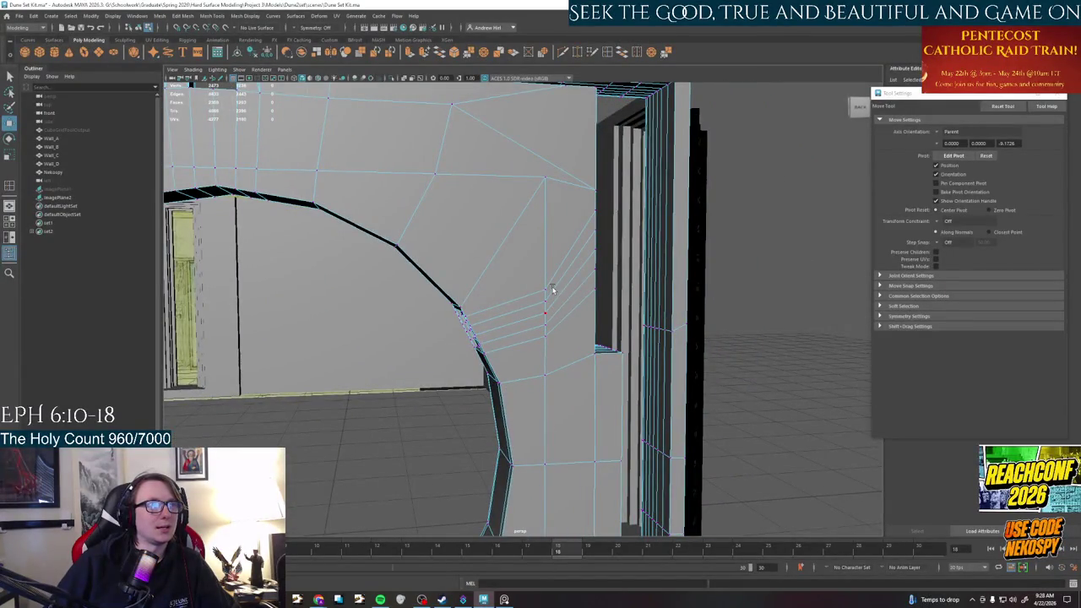
{"action": "left_click_drag", "start_coordinate": [534, 346], "coordinate": [533, 347]}
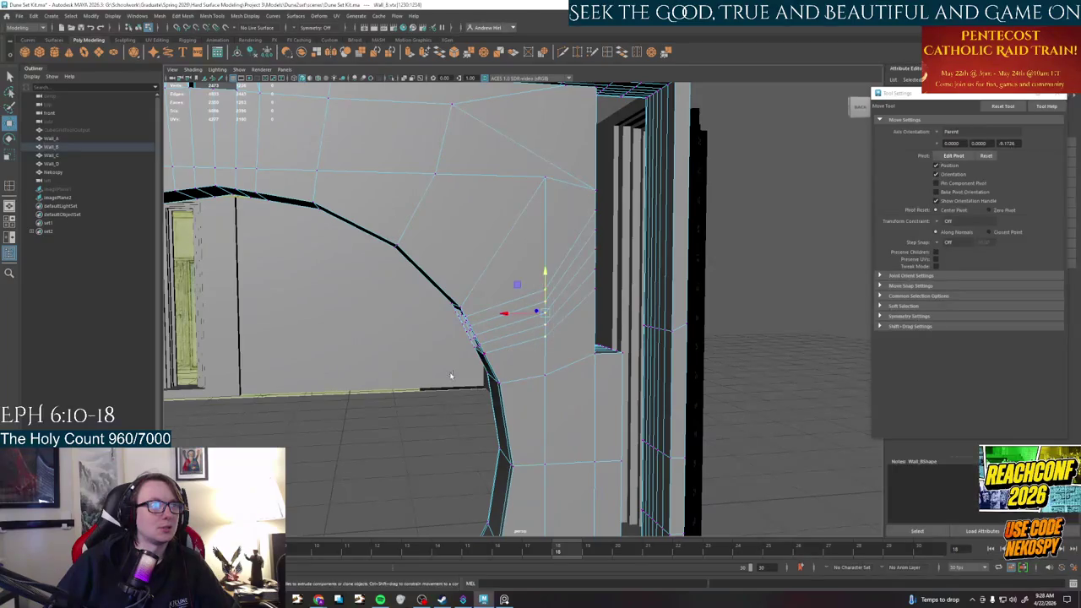
{"action": "left_click", "coordinate": [335, 366]}
{"action": "left_click_drag", "start_coordinate": [415, 189], "coordinate": [396, 198], "text": "alt"}
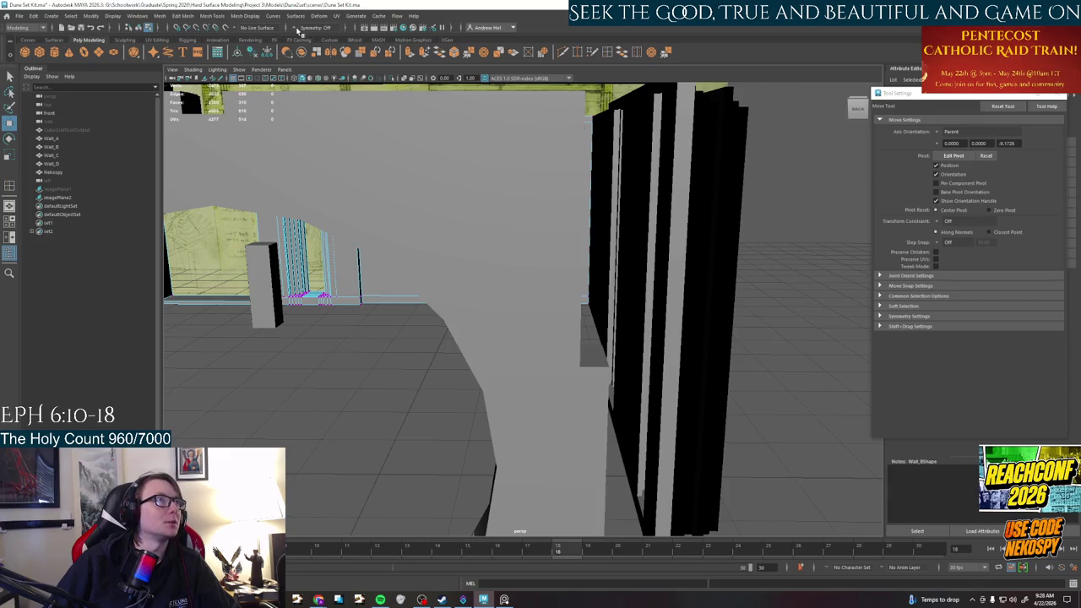
Turn on object Z-axis symmetry and switch Wall_D to vertex editing
{"action": "left_click", "coordinate": [298, 29]}
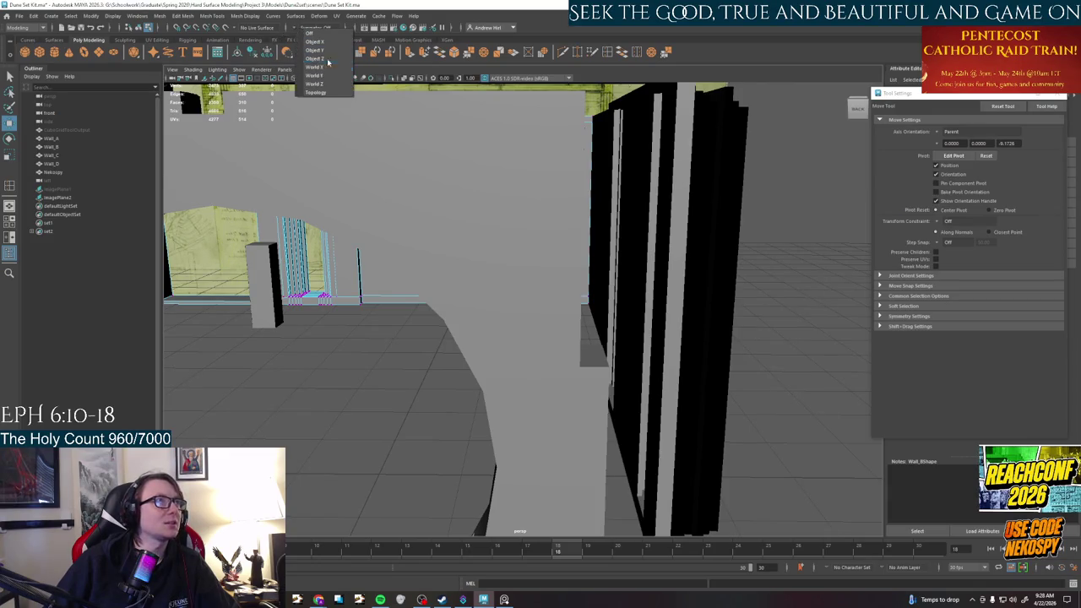
{"action": "left_click", "coordinate": [314, 59]}
{"action": "left_click", "coordinate": [541, 243]}
{"action": "right_click", "coordinate": [534, 259]}
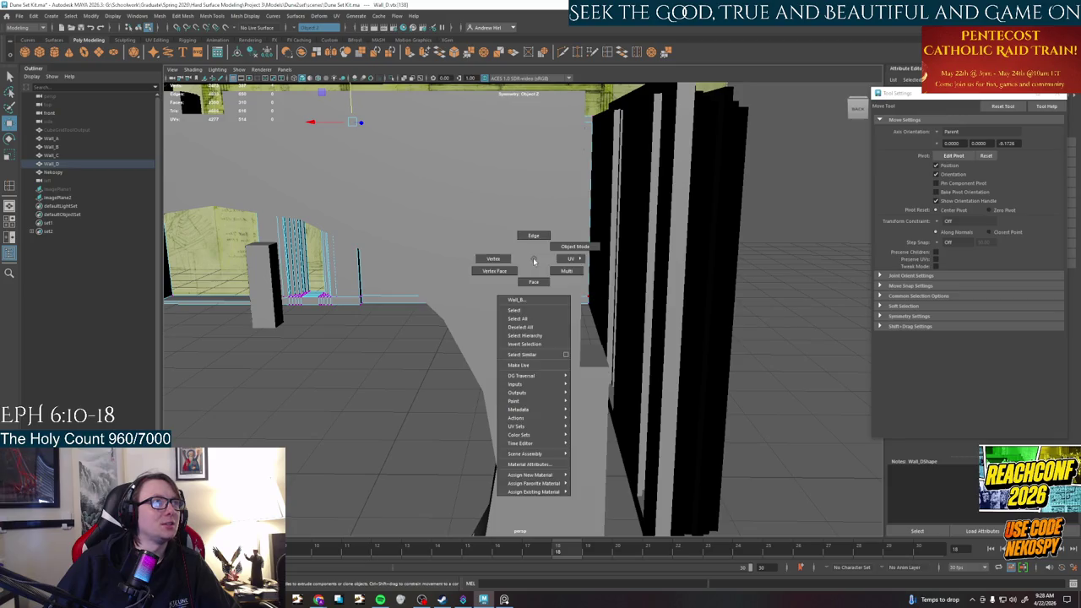
{"action": "left_click", "coordinate": [498, 258]}
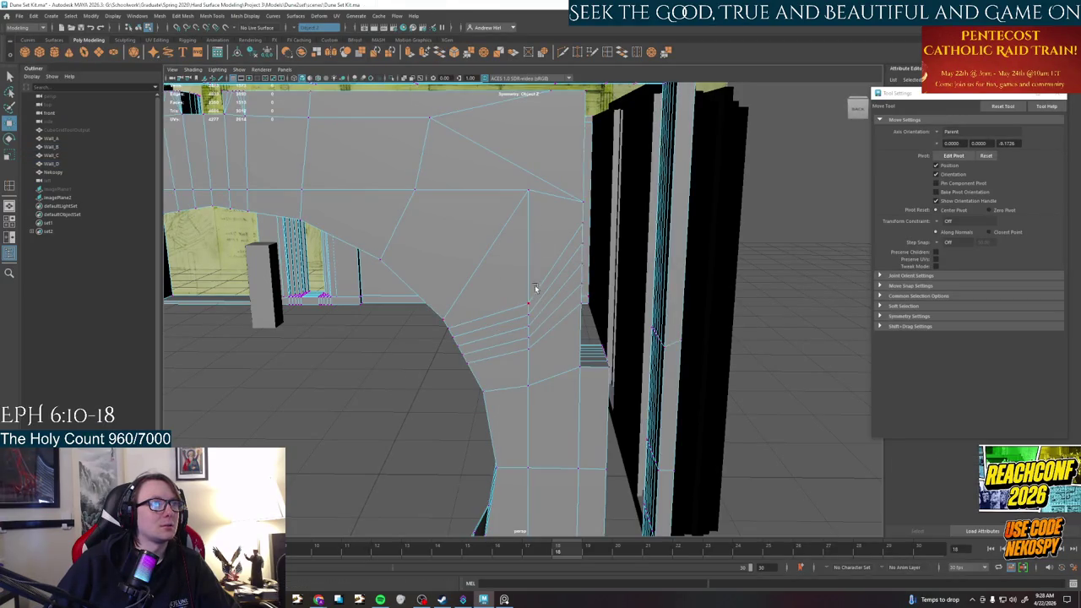
Raise the selected arch vertices slightly, check them in top view, then clear the selection
{"action": "mouse_move", "coordinate": [418, 383]}
{"action": "left_mouse_down", "text": "alt"}
{"action": "mouse_move", "coordinate": [508, 408]}
{"action": "mouse_move", "coordinate": [518, 268]}
{"action": "left_mouse_up", "text": "alt"}
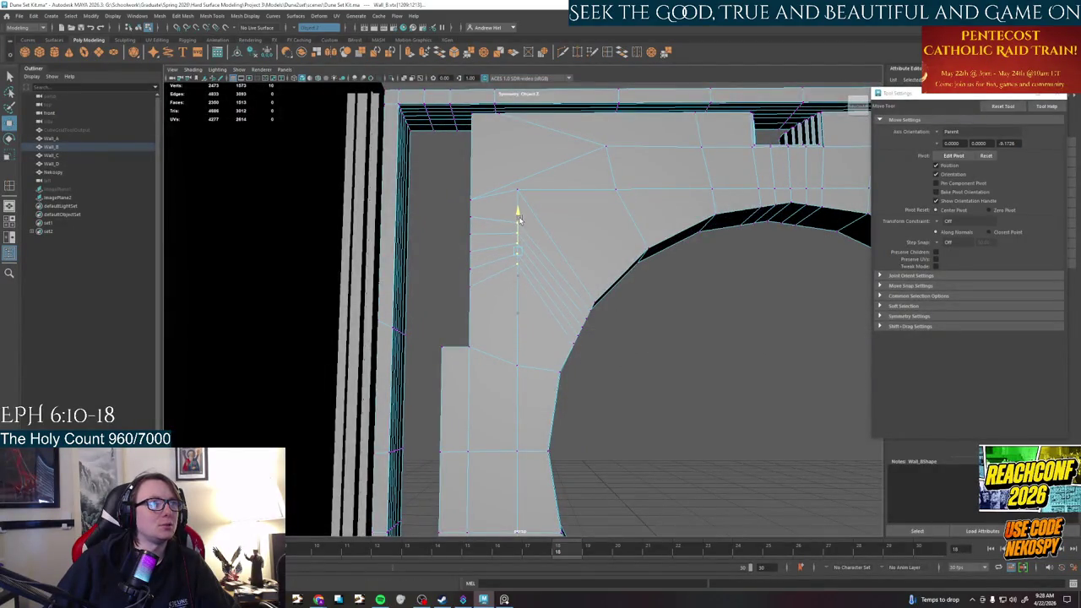
{"action": "left_click_drag", "start_coordinate": [519, 215], "coordinate": [518, 246], "text": "alt"}
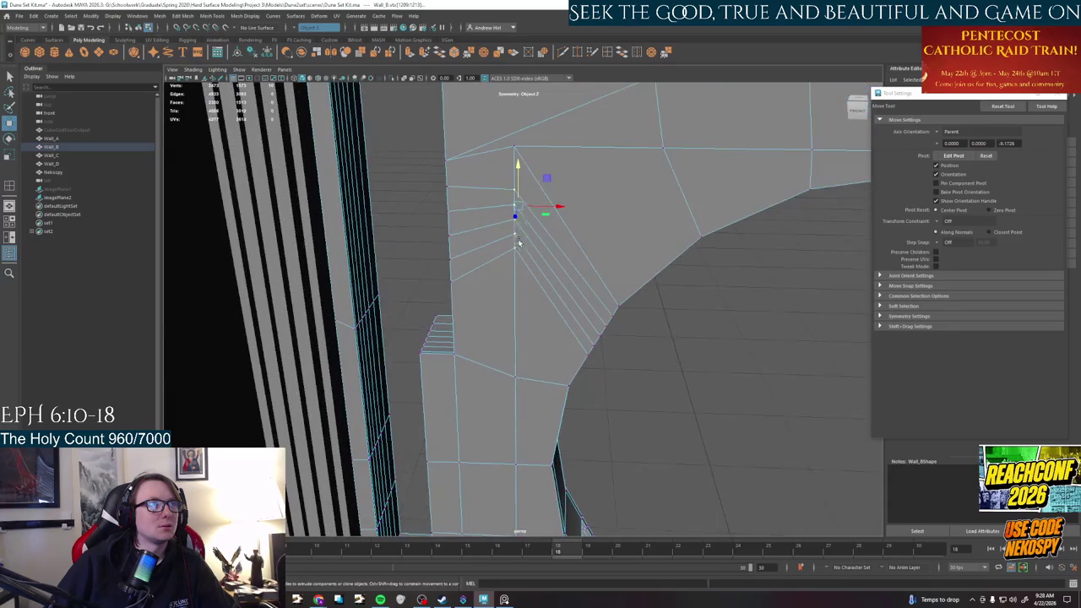
{"action": "left_click_drag", "start_coordinate": [519, 189], "coordinate": [519, 183]}
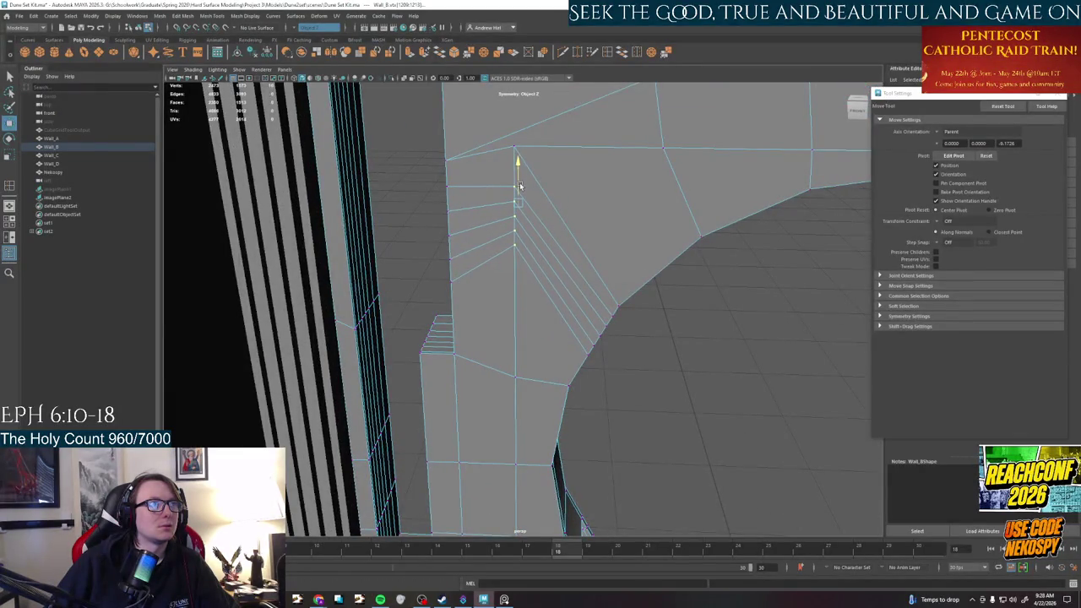
{"action": "key", "text": "space"}
{"action": "key", "text": "space"}
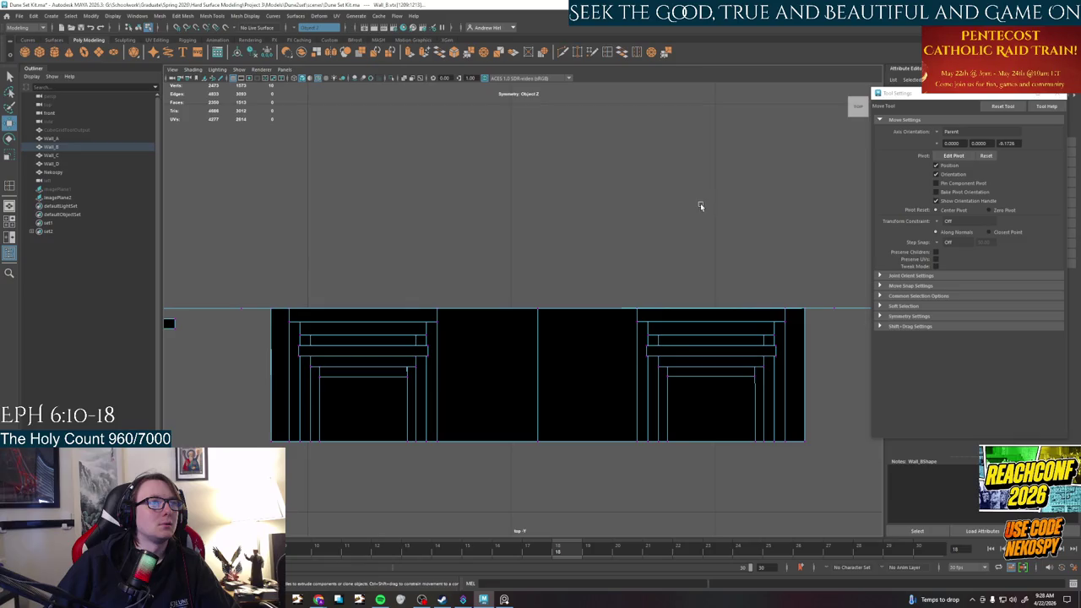
{"action": "key", "text": "space"}
{"action": "key", "text": "space"}
{"action": "mouse_move", "coordinate": [678, 215]}
{"action": "left_mouse_down", "text": "alt"}
{"action": "mouse_move", "coordinate": [515, 217]}
{"action": "mouse_move", "coordinate": [546, 217]}
{"action": "left_mouse_up", "text": "alt"}
{"action": "left_click", "coordinate": [356, 187]}
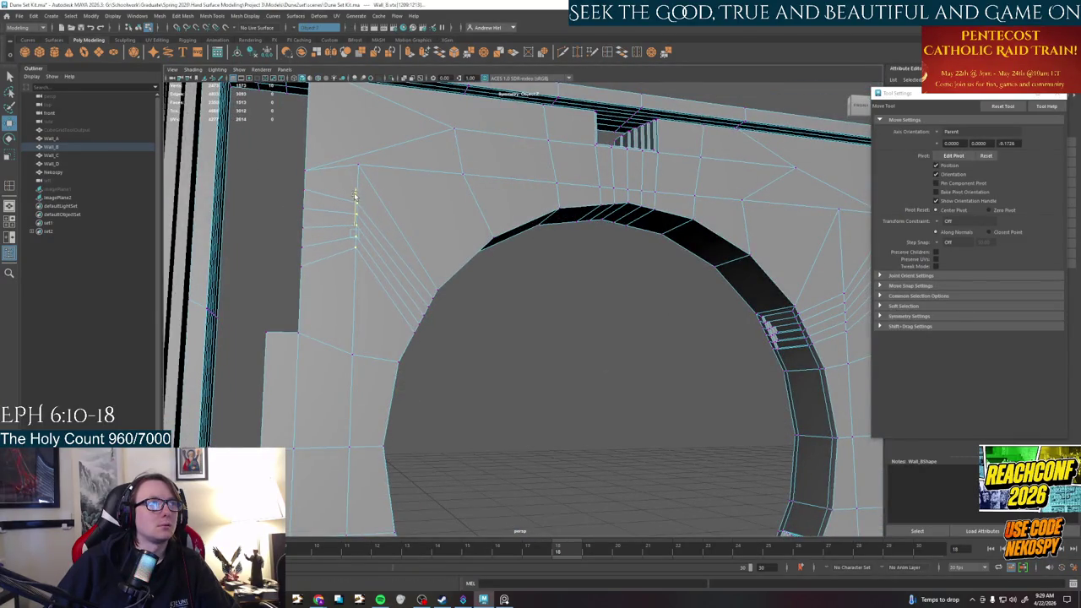
Select the vertical column of vertices beside the arch and inspect it from several angles
{"action": "mouse_move", "coordinate": [488, 262]}
{"action": "left_mouse_down", "text": "alt"}
{"action": "mouse_move", "coordinate": [471, 278]}
{"action": "mouse_move", "coordinate": [532, 258]}
{"action": "mouse_move", "coordinate": [235, 233]}
{"action": "left_mouse_up", "text": "alt"}
{"action": "left_click_drag", "start_coordinate": [549, 313], "coordinate": [557, 173]}
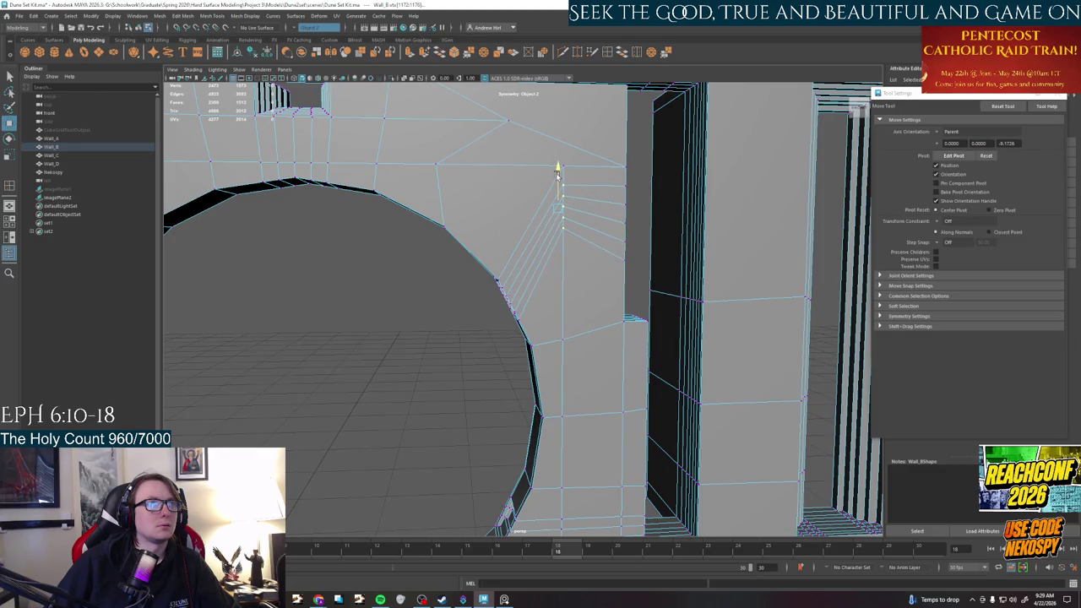
{"action": "mouse_move", "coordinate": [558, 176]}
{"action": "left_mouse_down", "text": "alt"}
{"action": "mouse_move", "coordinate": [513, 242]}
{"action": "mouse_move", "coordinate": [555, 236]}
{"action": "mouse_move", "coordinate": [602, 278]}
{"action": "left_mouse_up", "text": "alt"}
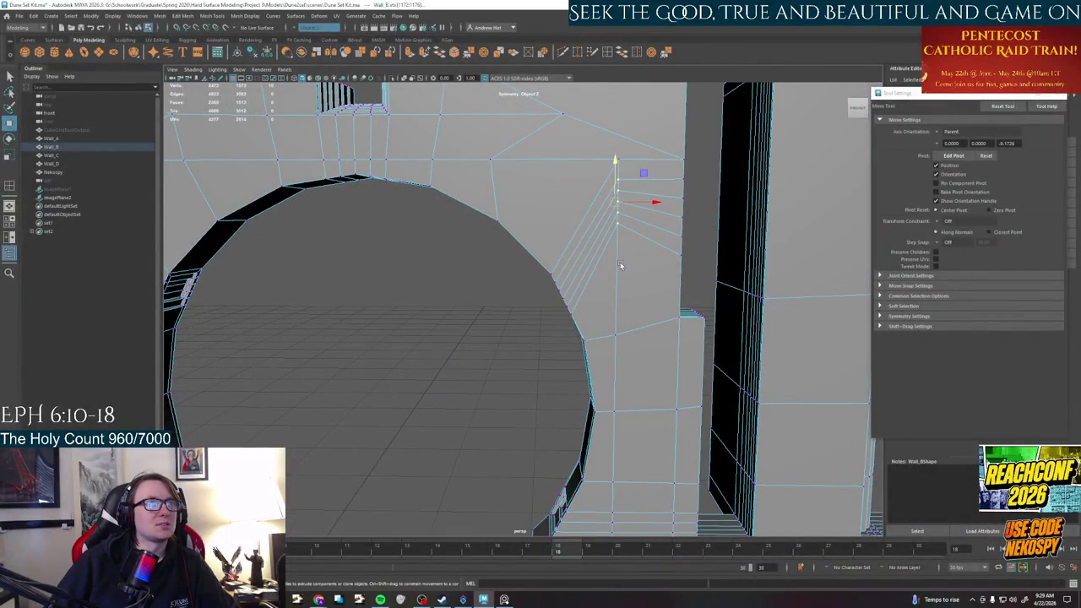
{"action": "left_click_drag", "start_coordinate": [593, 277], "coordinate": [673, 296], "text": "alt"}
{"action": "mouse_move", "coordinate": [513, 316]}
{"action": "left_mouse_down", "text": "alt"}
{"action": "mouse_move", "coordinate": [545, 316]}
{"action": "mouse_move", "coordinate": [536, 326]}
{"action": "mouse_move", "coordinate": [448, 313]}
{"action": "left_mouse_up", "text": "alt"}
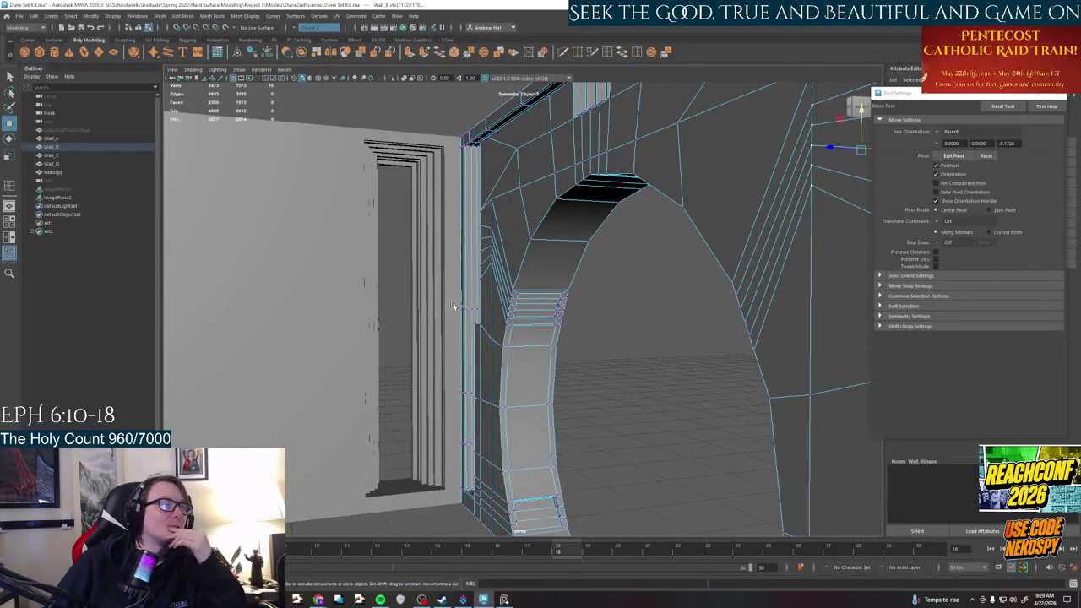
{"action": "mouse_move", "coordinate": [452, 308]}
{"action": "left_mouse_down", "text": "alt"}
{"action": "mouse_move", "coordinate": [512, 331]}
{"action": "mouse_move", "coordinate": [570, 227]}
{"action": "mouse_move", "coordinate": [498, 348]}
{"action": "mouse_move", "coordinate": [567, 353]}
{"action": "mouse_move", "coordinate": [549, 361]}
{"action": "mouse_move", "coordinate": [529, 415]}
{"action": "mouse_move", "coordinate": [605, 391]}
{"action": "mouse_move", "coordinate": [590, 424]}
{"action": "mouse_move", "coordinate": [471, 372]}
{"action": "left_mouse_up", "text": "alt"}
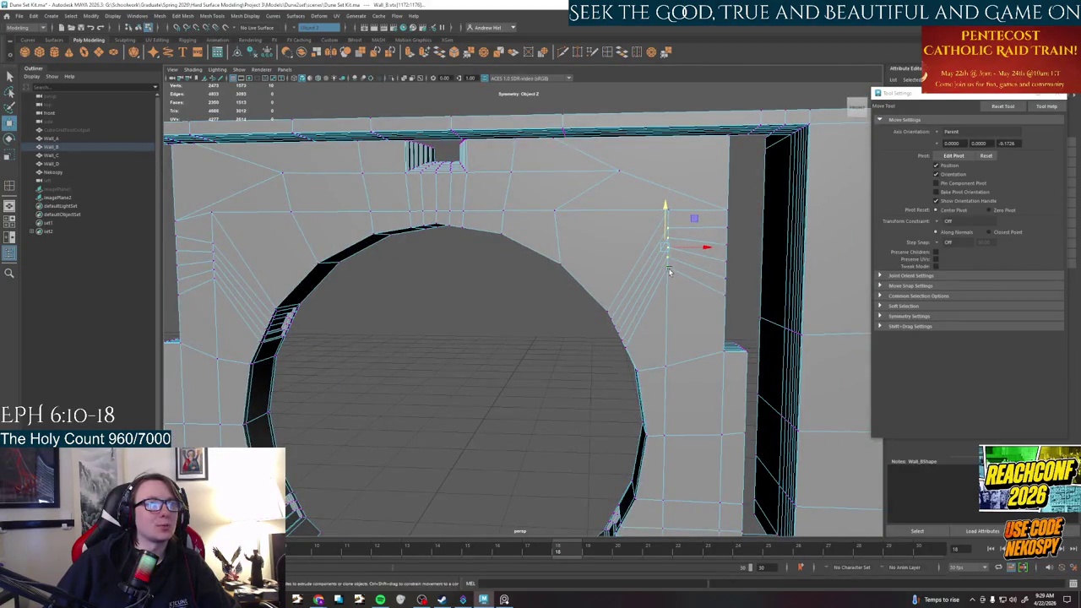
{"action": "mouse_move", "coordinate": [683, 321]}
{"action": "left_mouse_down", "text": "alt"}
{"action": "mouse_move", "coordinate": [696, 333]}
{"action": "mouse_move", "coordinate": [662, 332]}
{"action": "left_mouse_up", "text": "alt"}
{"action": "scroll", "coordinate": [662, 332], "scroll_direction": "up", "scroll_amount": 3}
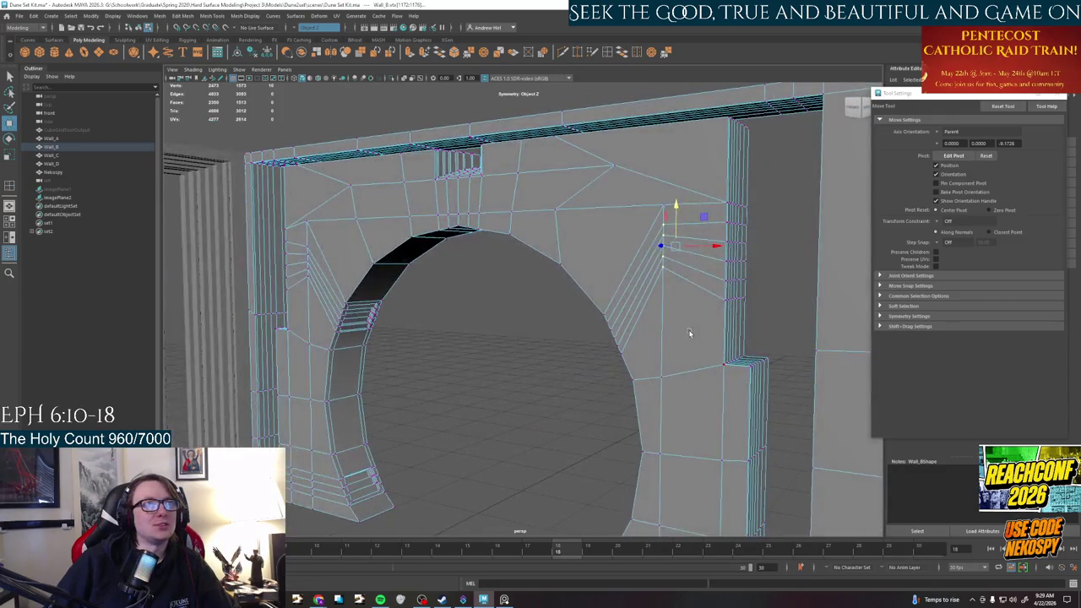
{"action": "scroll", "coordinate": [658, 337], "scroll_direction": "down", "scroll_amount": 4}
{"action": "mouse_move", "coordinate": [657, 336]}
{"action": "left_mouse_down", "text": "alt"}
{"action": "mouse_move", "coordinate": [661, 352]}
{"action": "mouse_move", "coordinate": [690, 348]}
{"action": "left_mouse_up", "text": "alt"}
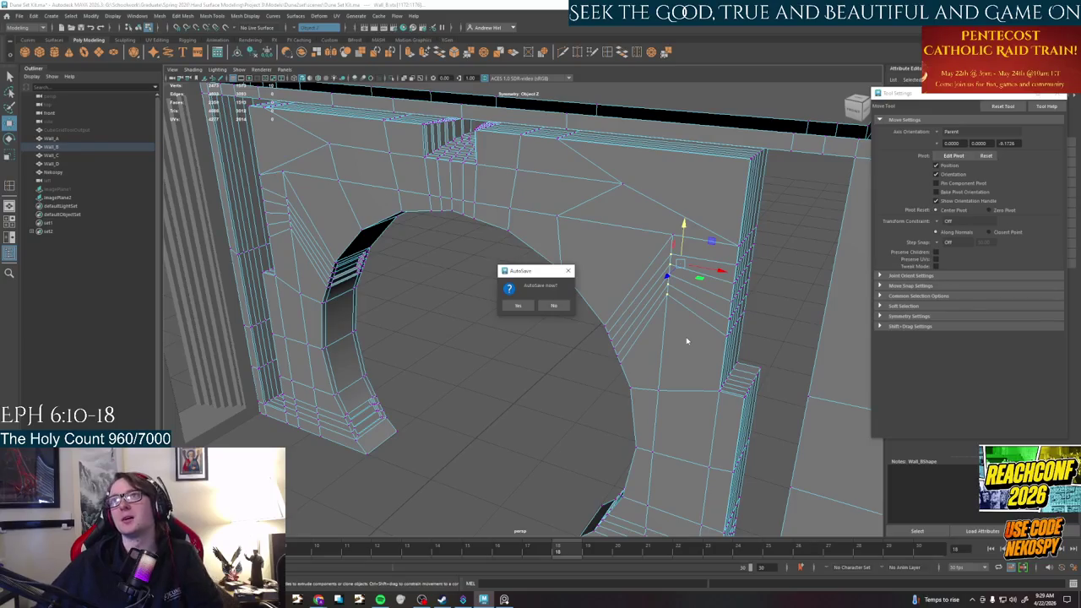
Confirm the scene autosave and bring up the PureRef reference board
{"action": "left_click", "coordinate": [518, 305]}
{"action": "scroll", "coordinate": [506, 379], "scroll_direction": "up", "scroll_amount": 3}
{"action": "scroll", "coordinate": [541, 386], "scroll_direction": "up", "scroll_amount": 3}
{"action": "mouse_move", "coordinate": [540, 386]}
{"action": "left_mouse_down", "text": "alt"}
{"action": "mouse_move", "coordinate": [456, 349]}
{"action": "mouse_move", "coordinate": [582, 410]}
{"action": "left_mouse_up", "text": "alt"}
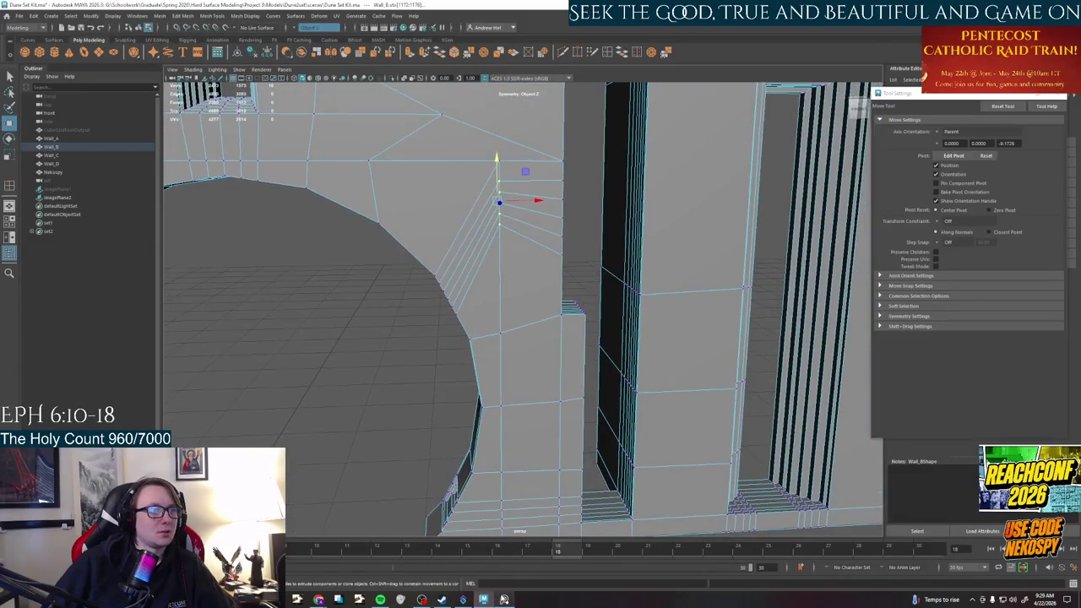
{"action": "left_click", "coordinate": [505, 600]}
Zoom the PureRef board onto the circular-arch concrete wall photo, then return to Maya
{"action": "scroll", "coordinate": [619, 337], "scroll_direction": "down", "scroll_amount": 5}
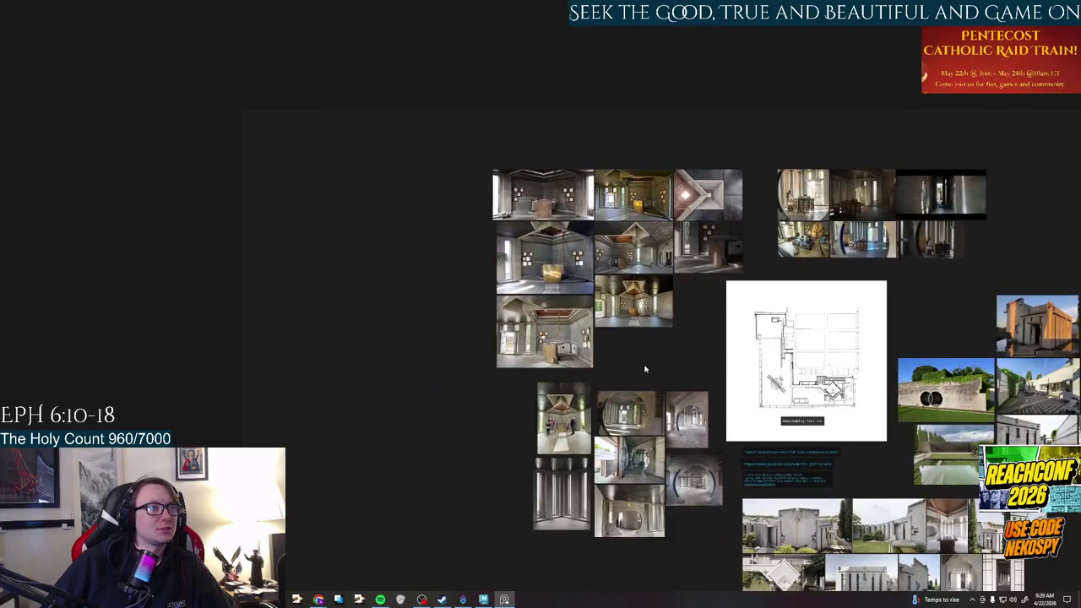
{"action": "scroll", "coordinate": [644, 367], "scroll_direction": "up", "scroll_amount": 5}
{"action": "scroll", "coordinate": [556, 249], "scroll_direction": "down", "scroll_amount": 5}
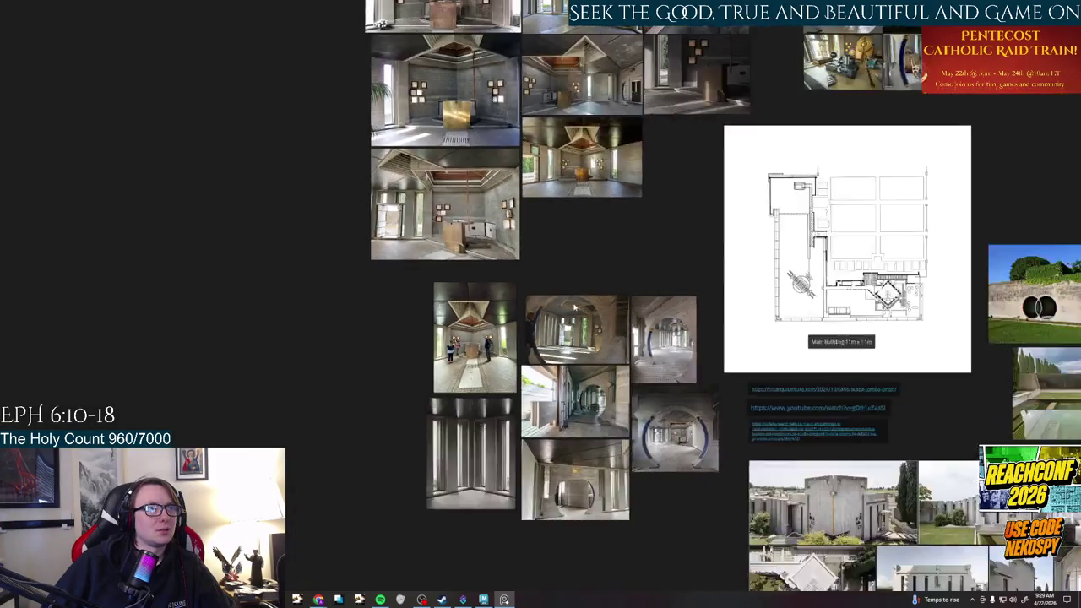
{"action": "scroll", "coordinate": [557, 249], "scroll_direction": "up", "scroll_amount": 3}
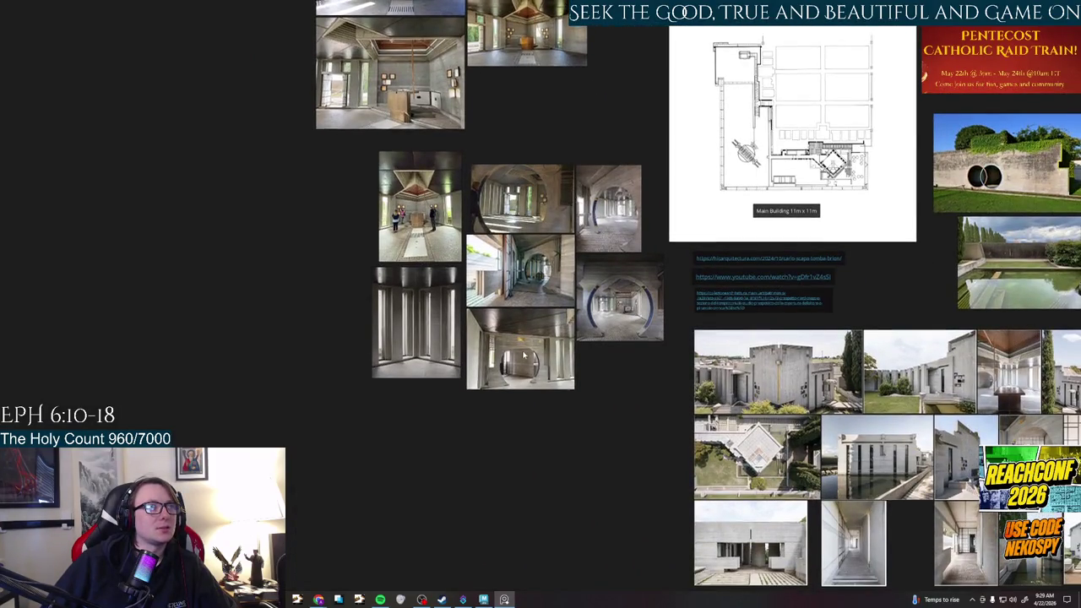
{"action": "scroll", "coordinate": [626, 296], "scroll_direction": "up", "scroll_amount": 5}
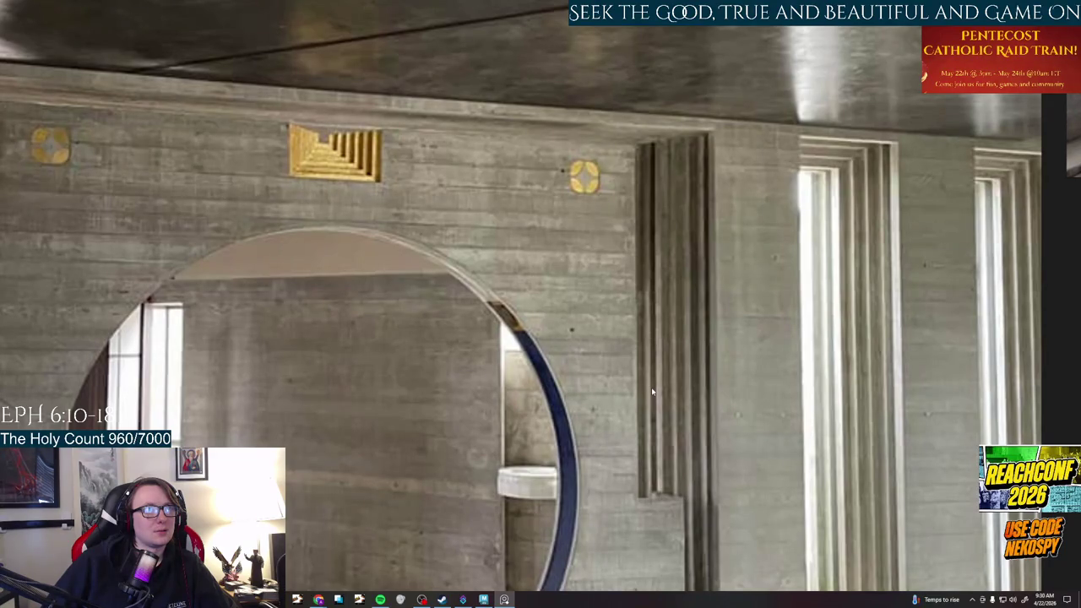
{"action": "scroll", "coordinate": [653, 392], "scroll_direction": "down", "scroll_amount": 3}
{"action": "left_click", "coordinate": [483, 600]}
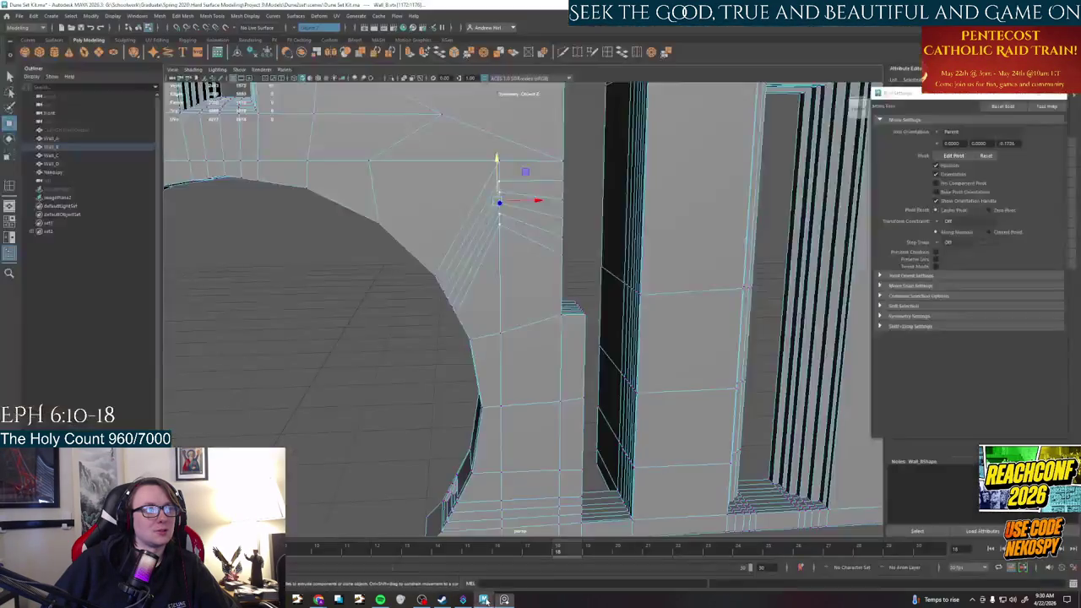
Delete the small face at the base of the column slot
{"action": "mouse_move", "coordinate": [506, 380]}
{"action": "left_mouse_down", "text": "alt"}
{"action": "mouse_move", "coordinate": [589, 378]}
{"action": "mouse_move", "coordinate": [586, 436]}
{"action": "mouse_move", "coordinate": [533, 445]}
{"action": "mouse_move", "coordinate": [685, 366]}
{"action": "left_mouse_up", "text": "alt"}
{"action": "right_click_drag", "start_coordinate": [685, 367], "coordinate": [667, 388]}
{"action": "key", "text": "q"}
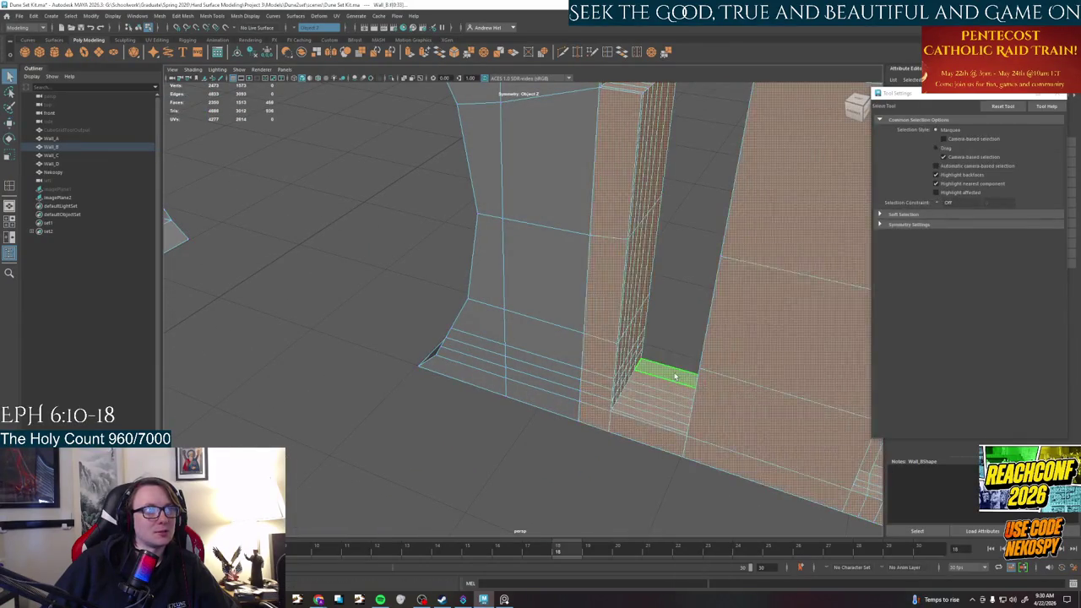
{"action": "left_click", "coordinate": [645, 420]}
{"action": "key", "text": "Delete"}
{"action": "mouse_move", "coordinate": [645, 423]}
{"action": "left_mouse_down", "text": "alt"}
{"action": "mouse_move", "coordinate": [671, 431]}
{"action": "mouse_move", "coordinate": [700, 411]}
{"action": "mouse_move", "coordinate": [637, 321]}
{"action": "mouse_move", "coordinate": [596, 394]}
{"action": "mouse_move", "coordinate": [307, 441]}
{"action": "mouse_move", "coordinate": [555, 225]}
{"action": "mouse_move", "coordinate": [517, 282]}
{"action": "mouse_move", "coordinate": [586, 320]}
{"action": "mouse_move", "coordinate": [612, 270]}
{"action": "left_mouse_up", "text": "alt"}
Delete two more bottom faces of the slot, then select a face inside it
{"action": "left_click", "coordinate": [597, 395]}
{"action": "left_click", "coordinate": [304, 420], "text": "shift"}
{"action": "key", "text": "Delete"}
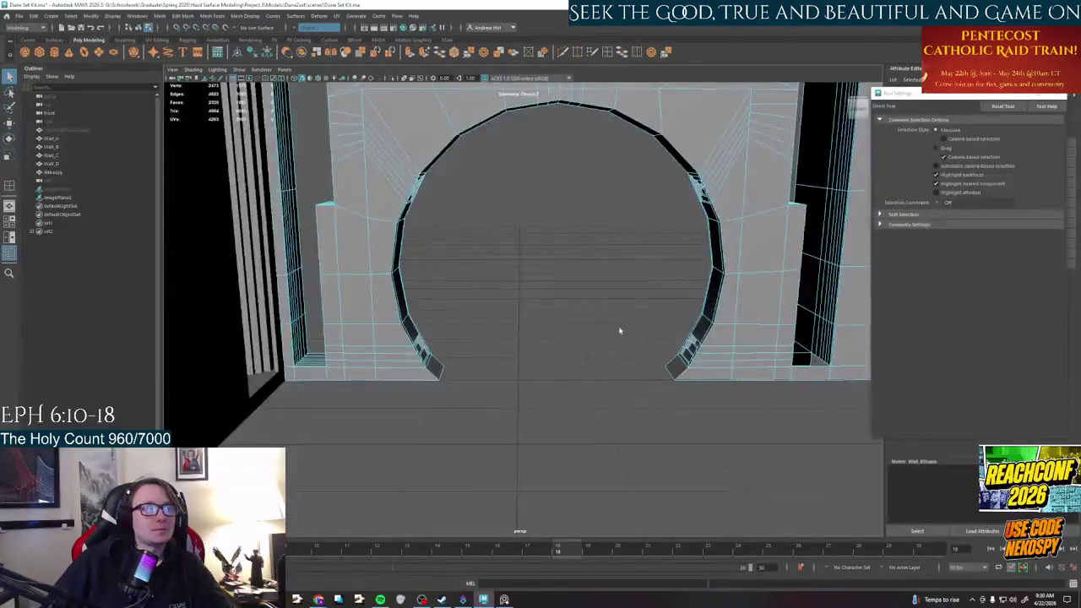
{"action": "scroll", "coordinate": [564, 339], "scroll_direction": "up", "scroll_amount": 5}
{"action": "mouse_move", "coordinate": [564, 338]}
{"action": "left_mouse_down", "text": "alt"}
{"action": "mouse_move", "coordinate": [596, 370]}
{"action": "mouse_move", "coordinate": [688, 271]}
{"action": "left_mouse_up", "text": "alt"}
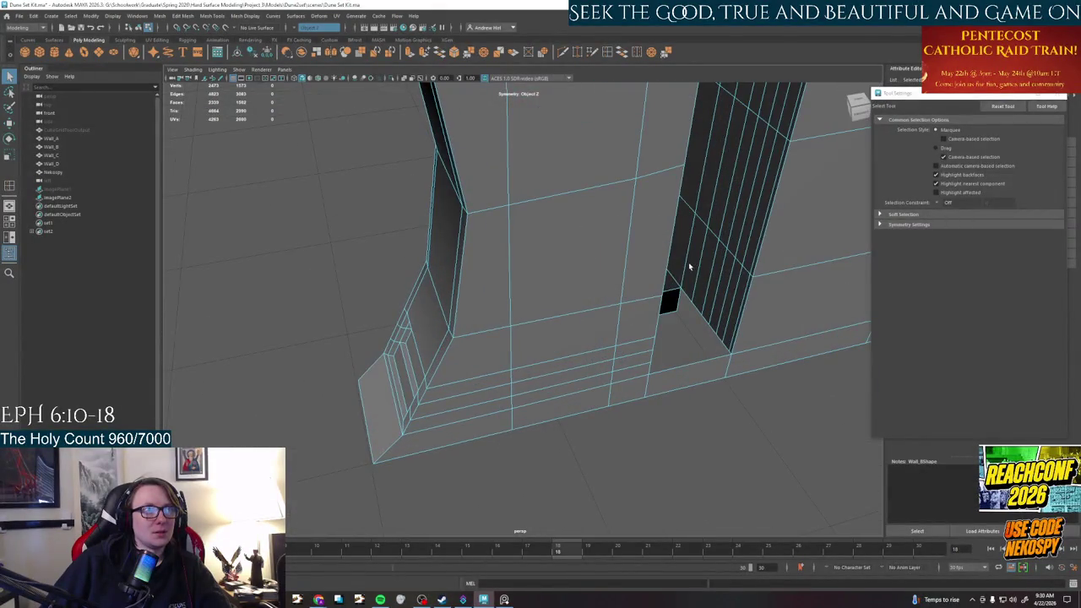
{"action": "right_click_drag", "start_coordinate": [688, 270], "coordinate": [694, 272]}
{"action": "left_click", "coordinate": [694, 268]}
{"action": "mouse_move", "coordinate": [695, 268]}
{"action": "left_mouse_down", "text": "alt"}
{"action": "mouse_move", "coordinate": [683, 215]}
{"action": "mouse_move", "coordinate": [664, 352]}
{"action": "mouse_move", "coordinate": [673, 258]}
{"action": "mouse_move", "coordinate": [640, 220]}
{"action": "left_mouse_up", "text": "alt"}
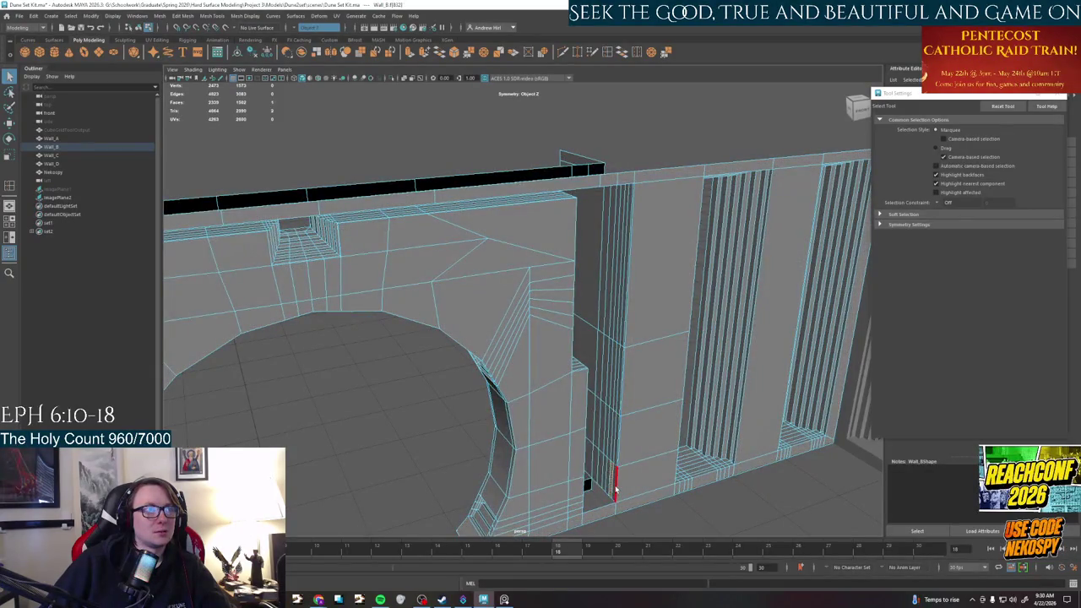
Select the three lowest faces of the slot's inner wall and frame them
{"action": "left_click", "coordinate": [591, 458]}
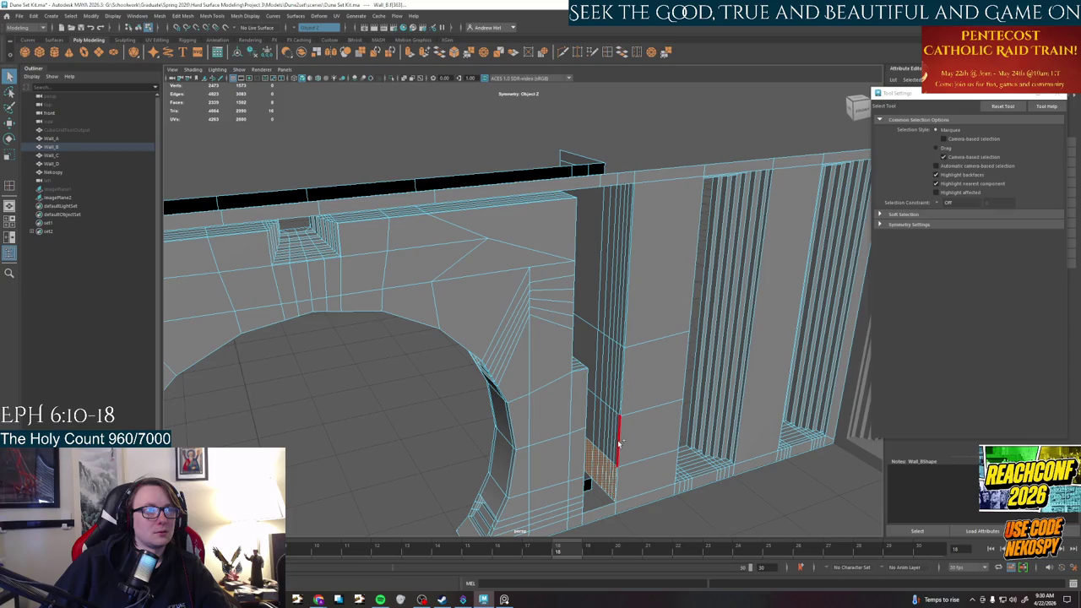
{"action": "left_click", "coordinate": [604, 414], "text": "shift"}
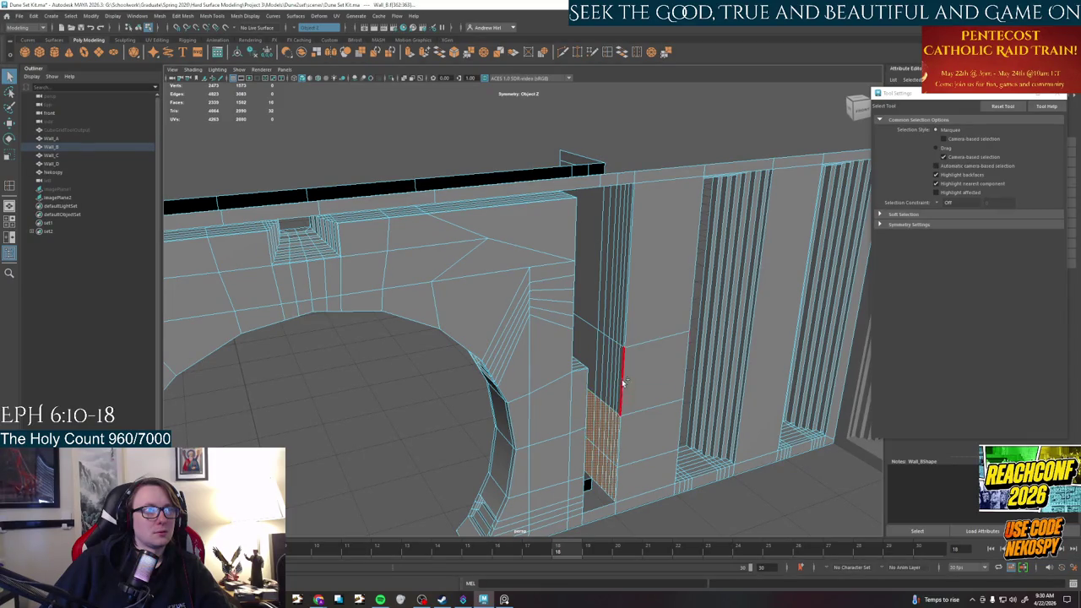
{"action": "left_click", "coordinate": [612, 359], "text": "shift"}
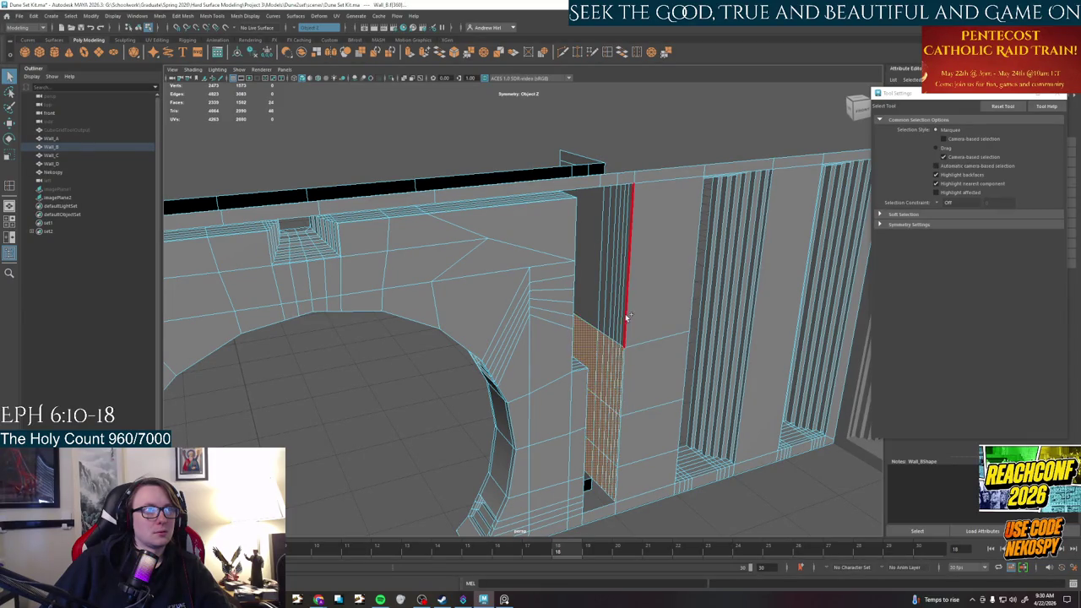
{"action": "key", "text": "f"}
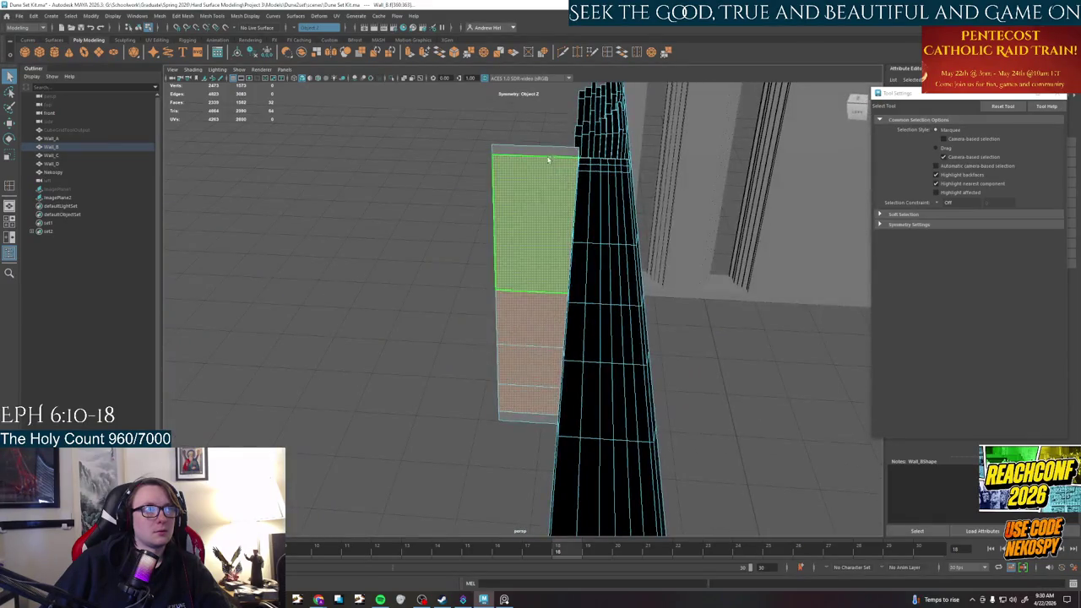
{"action": "left_click_drag", "start_coordinate": [519, 415], "coordinate": [575, 397], "text": "alt"}
{"action": "scroll", "coordinate": [576, 397], "scroll_direction": "up", "scroll_amount": 1}
{"action": "scroll", "coordinate": [604, 412], "scroll_direction": "up", "scroll_amount": 2}
{"action": "scroll", "coordinate": [606, 409], "scroll_direction": "up", "scroll_amount": 2}
{"action": "scroll", "coordinate": [617, 388], "scroll_direction": "up", "scroll_amount": 1}
{"action": "mouse_move", "coordinate": [618, 388]}
{"action": "left_mouse_down", "text": "alt"}
{"action": "mouse_move", "coordinate": [523, 285]}
{"action": "mouse_move", "coordinate": [518, 401]}
{"action": "left_mouse_up", "text": "alt"}
Try the slot's base face, undo it, and pick the face above in the recessed gap
{"action": "left_click", "coordinate": [527, 407]}
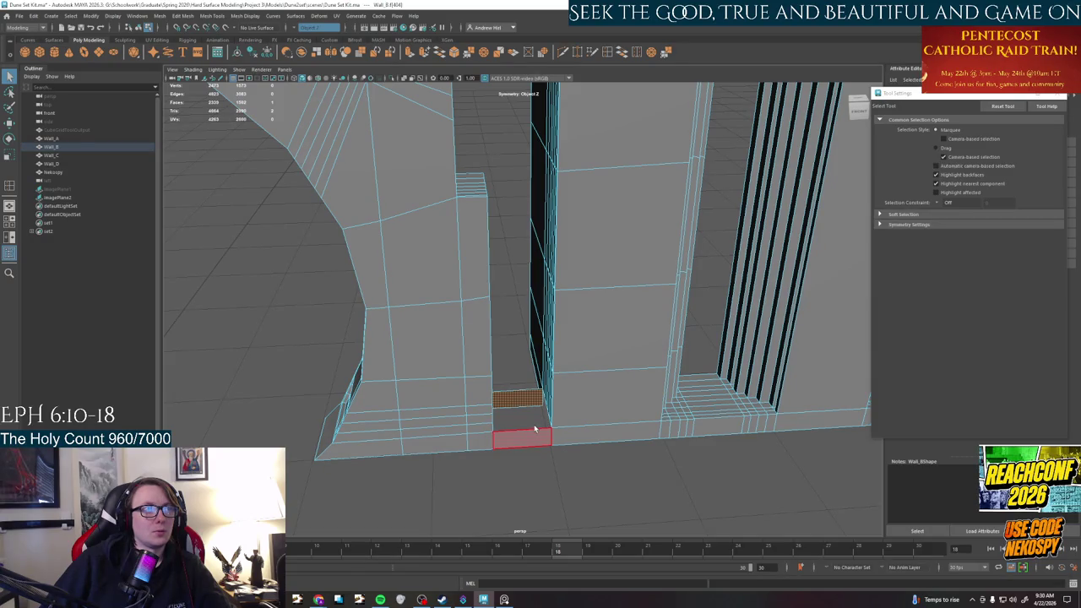
{"action": "left_click_drag", "start_coordinate": [533, 430], "coordinate": [564, 406], "text": "alt"}
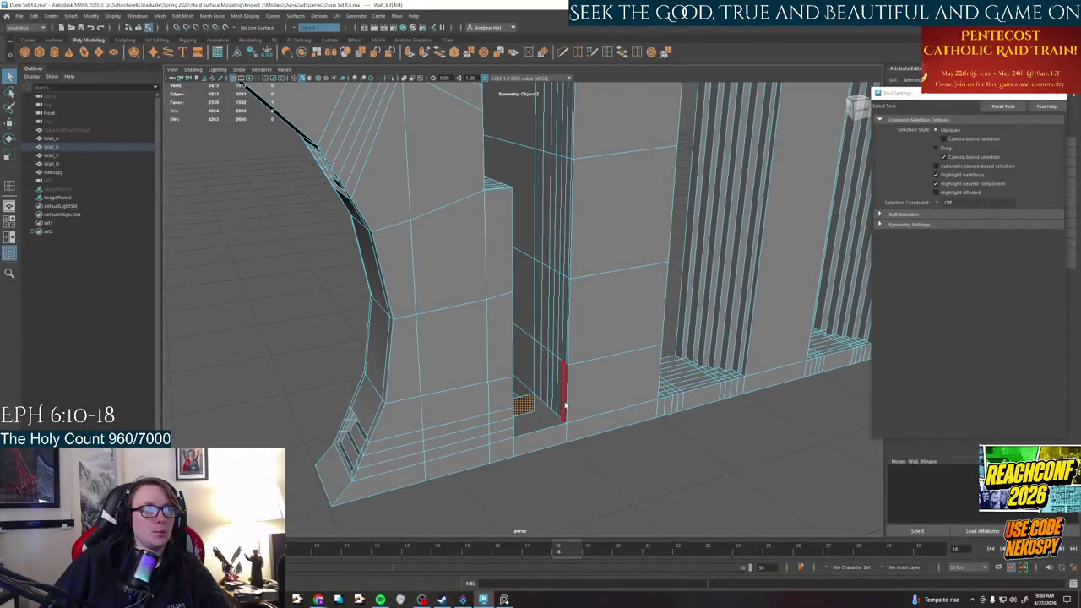
{"action": "key", "text": "ctrl+z"}
{"action": "left_click", "coordinate": [528, 363]}
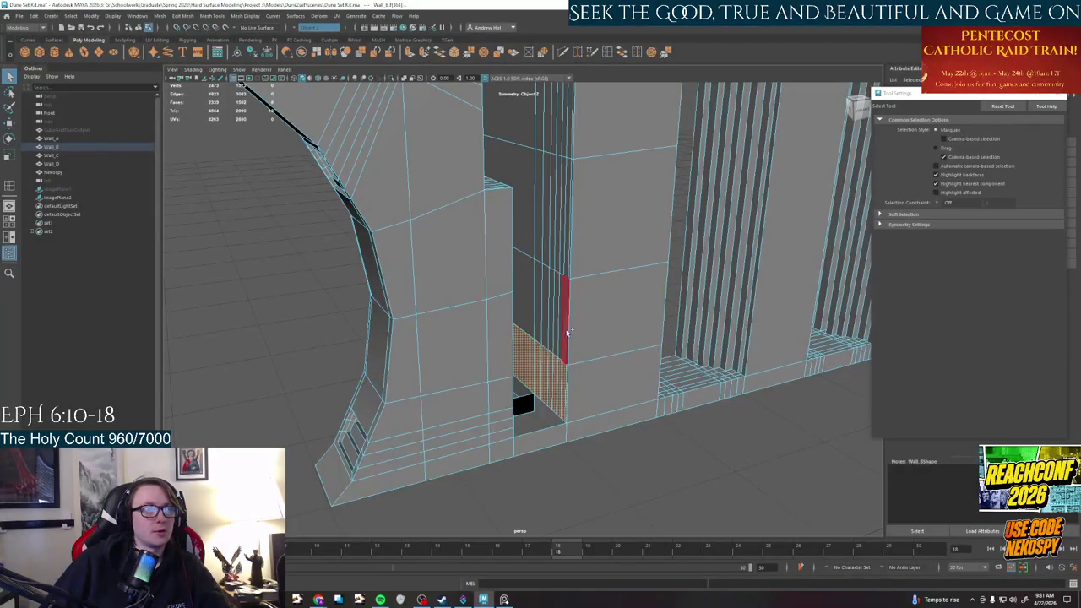
{"action": "left_click", "coordinate": [528, 304]}
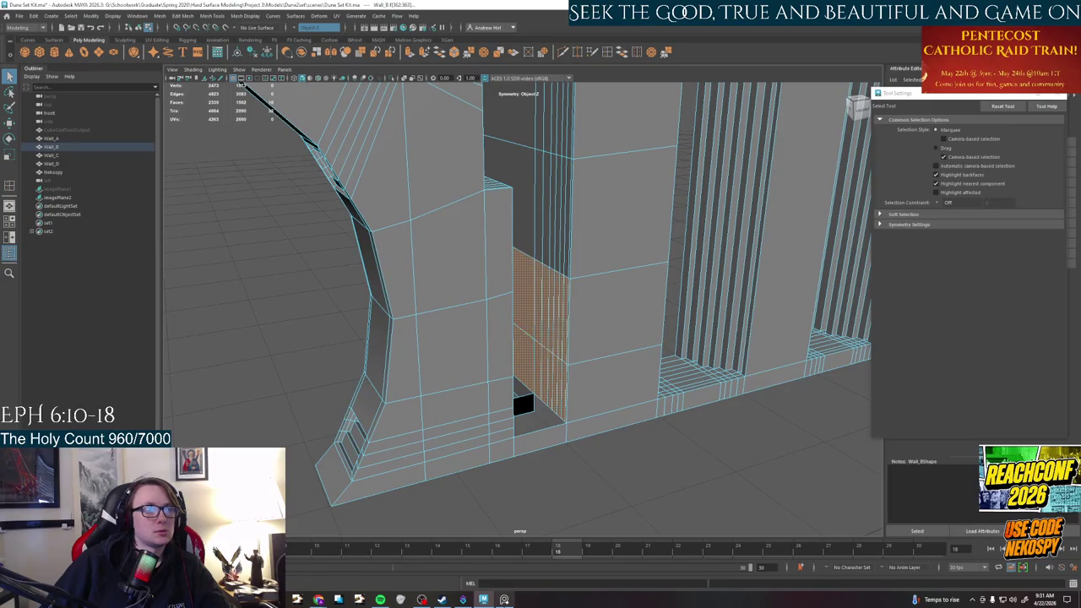
After checking the reference photos, add faces up to the top of the strip
{"action": "left_click", "coordinate": [505, 600]}
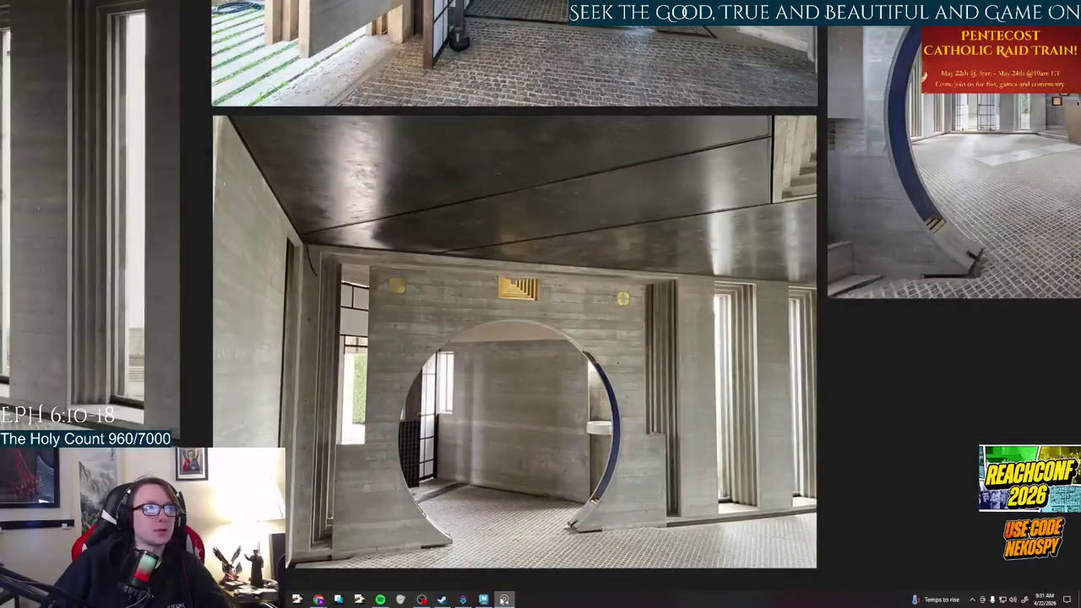
{"action": "left_click", "coordinate": [504, 600]}
{"action": "left_click_drag", "start_coordinate": [579, 301], "coordinate": [571, 342], "text": "alt"}
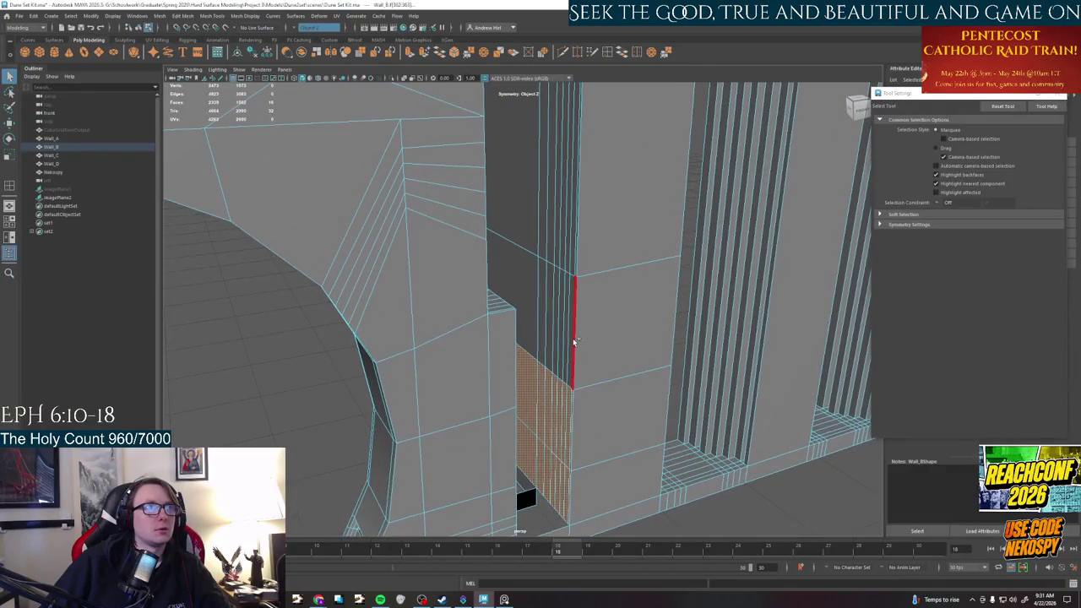
{"action": "left_click", "coordinate": [522, 275], "text": "shift"}
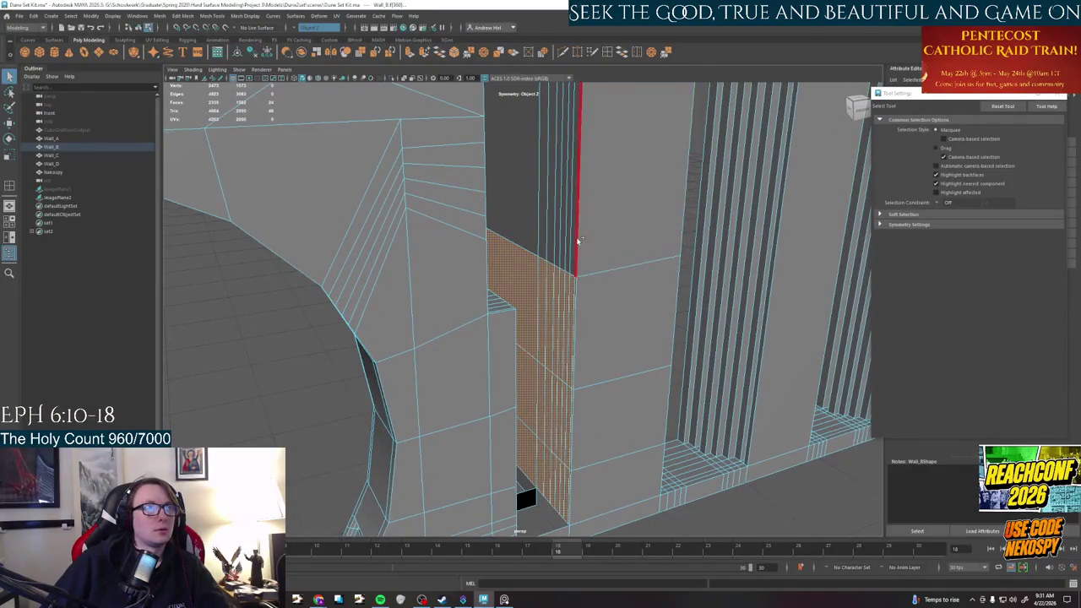
{"action": "left_click", "coordinate": [528, 222], "text": "shift"}
{"action": "mouse_move", "coordinate": [527, 222]}
{"action": "left_mouse_down", "text": "alt"}
{"action": "mouse_move", "coordinate": [623, 308]}
{"action": "mouse_move", "coordinate": [622, 338]}
{"action": "left_mouse_up", "text": "alt"}
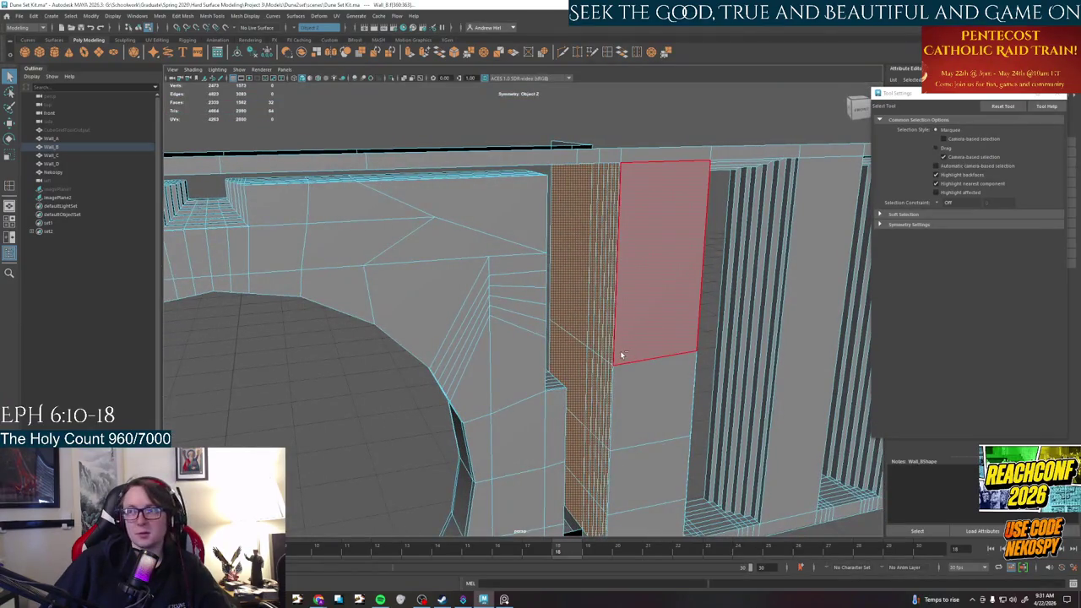